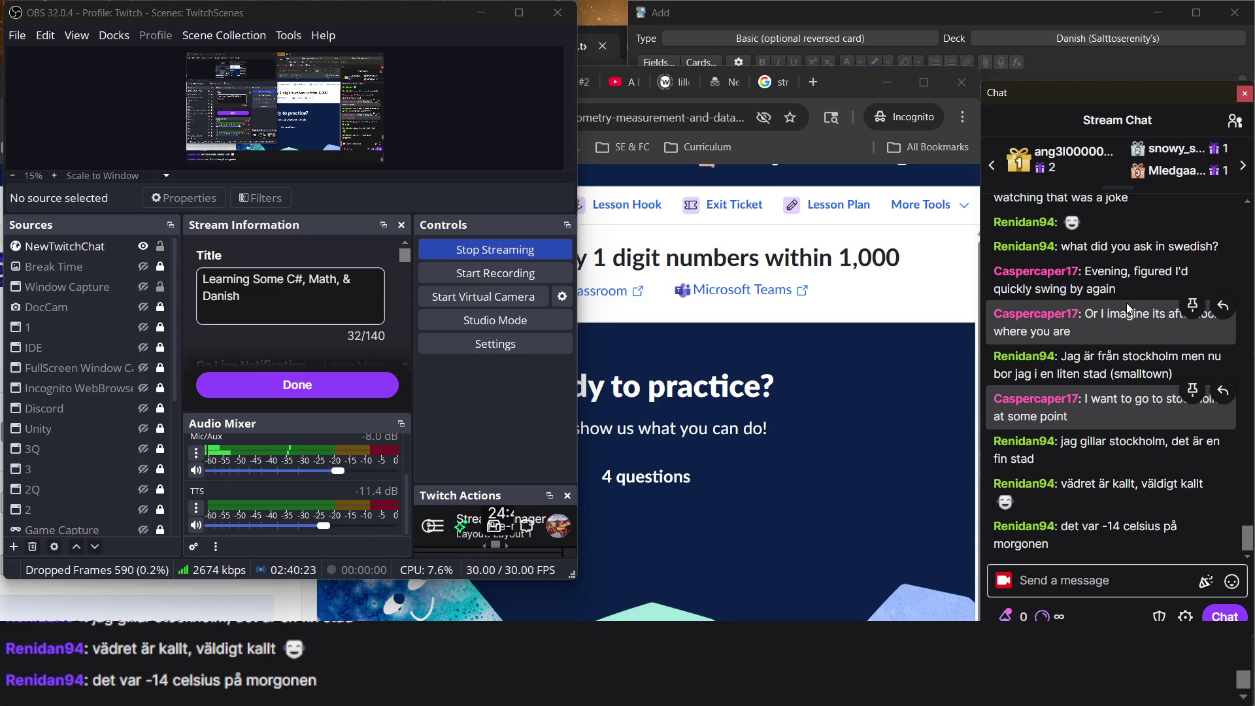
Bring the 'Multiply 2 digit by 1 digit numbers within 1,000' practice page in front of OBS.
click(880, 416)
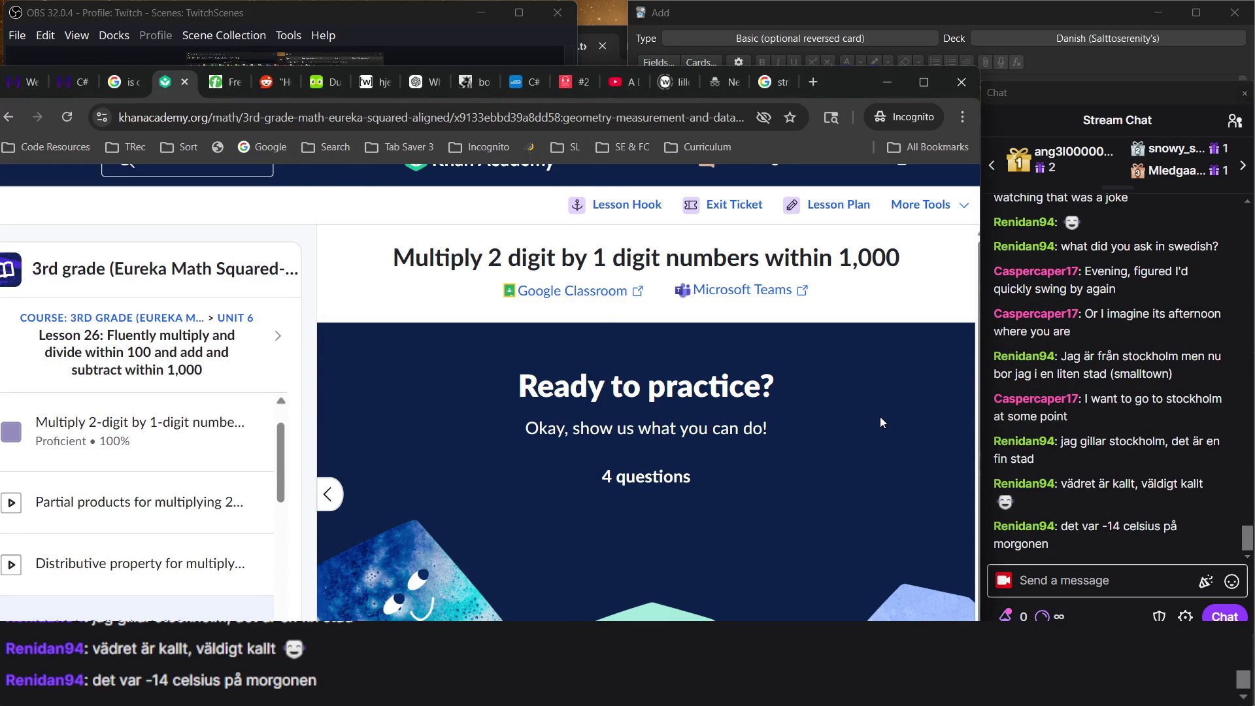
scroll(703, 252, down, 1)
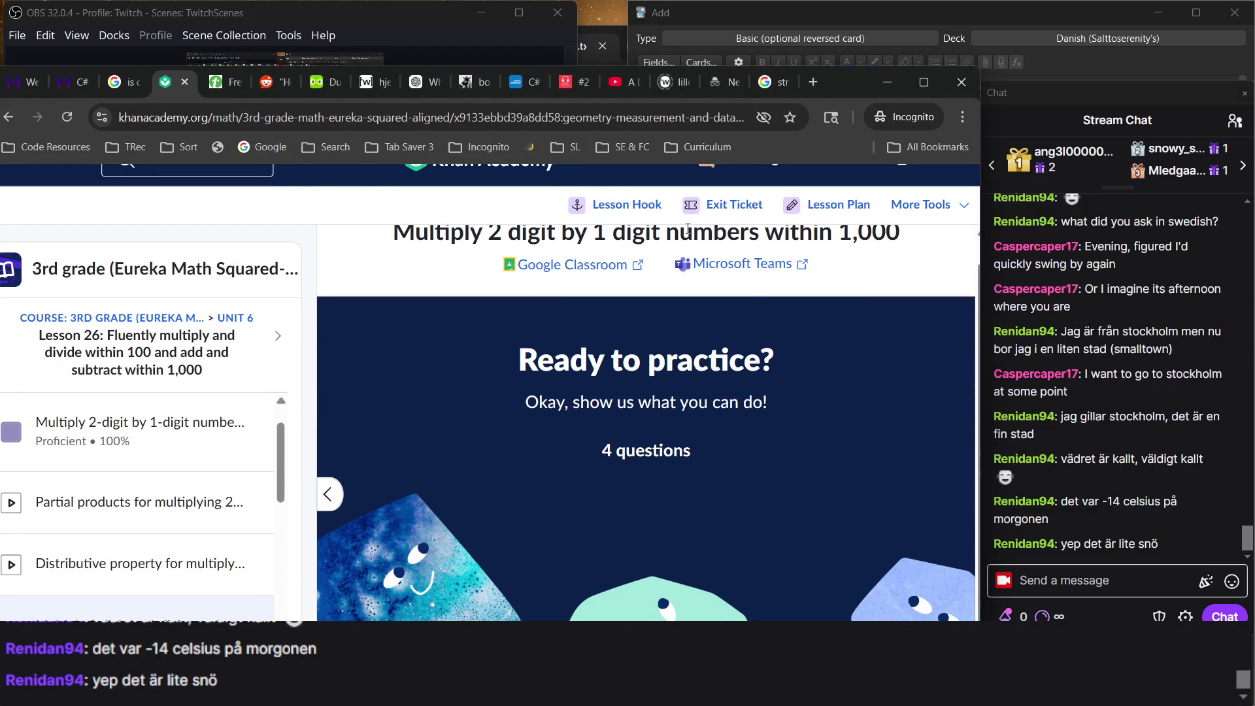
scroll(808, 419, up, 1)
click(1084, 461)
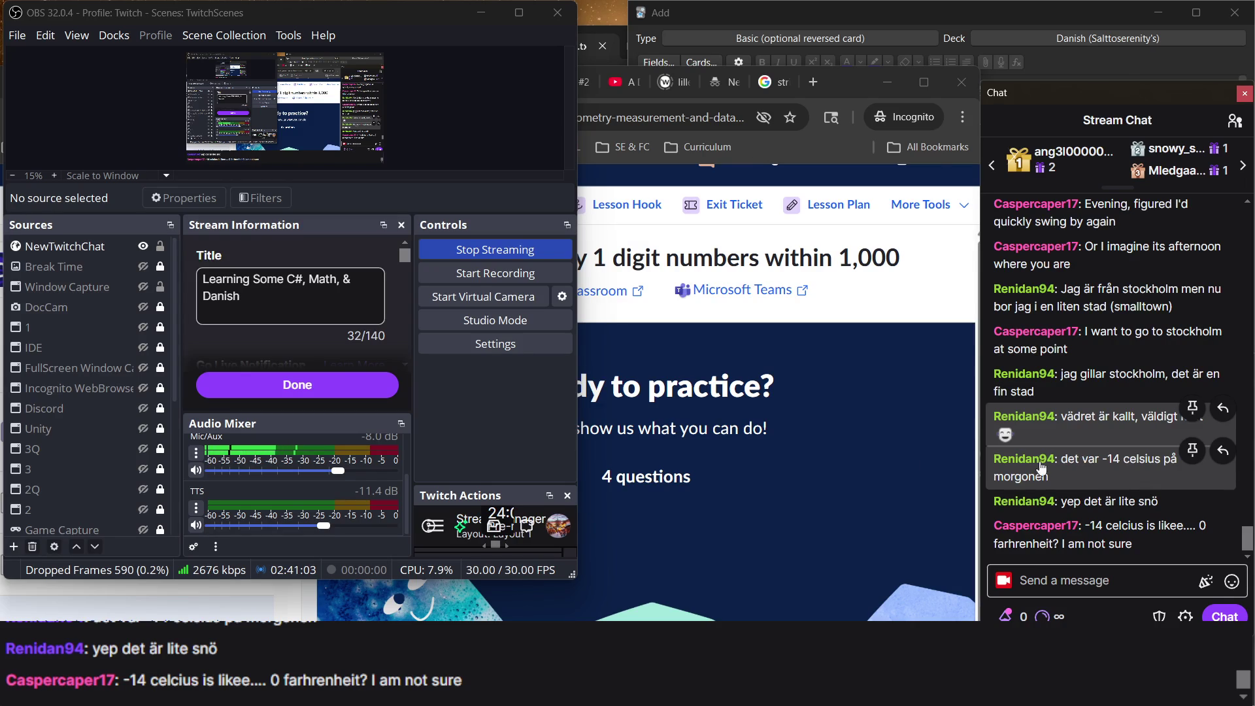
click(899, 482)
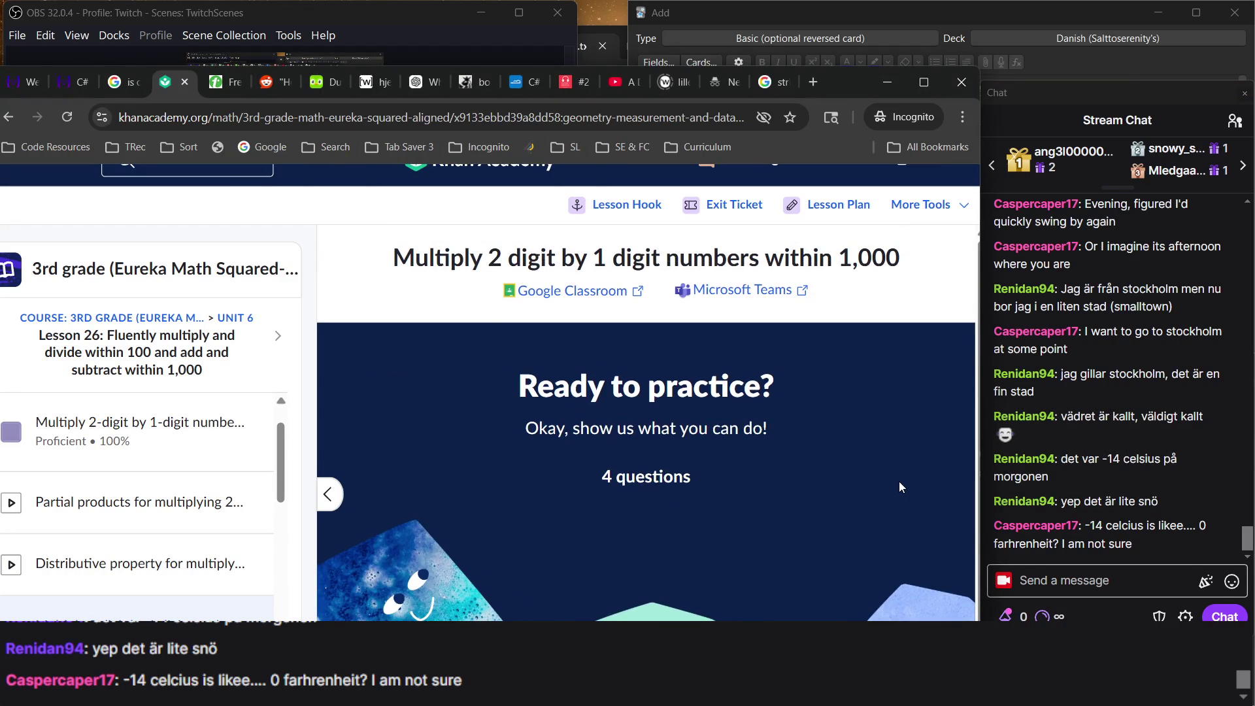
triple_click(487, 256)
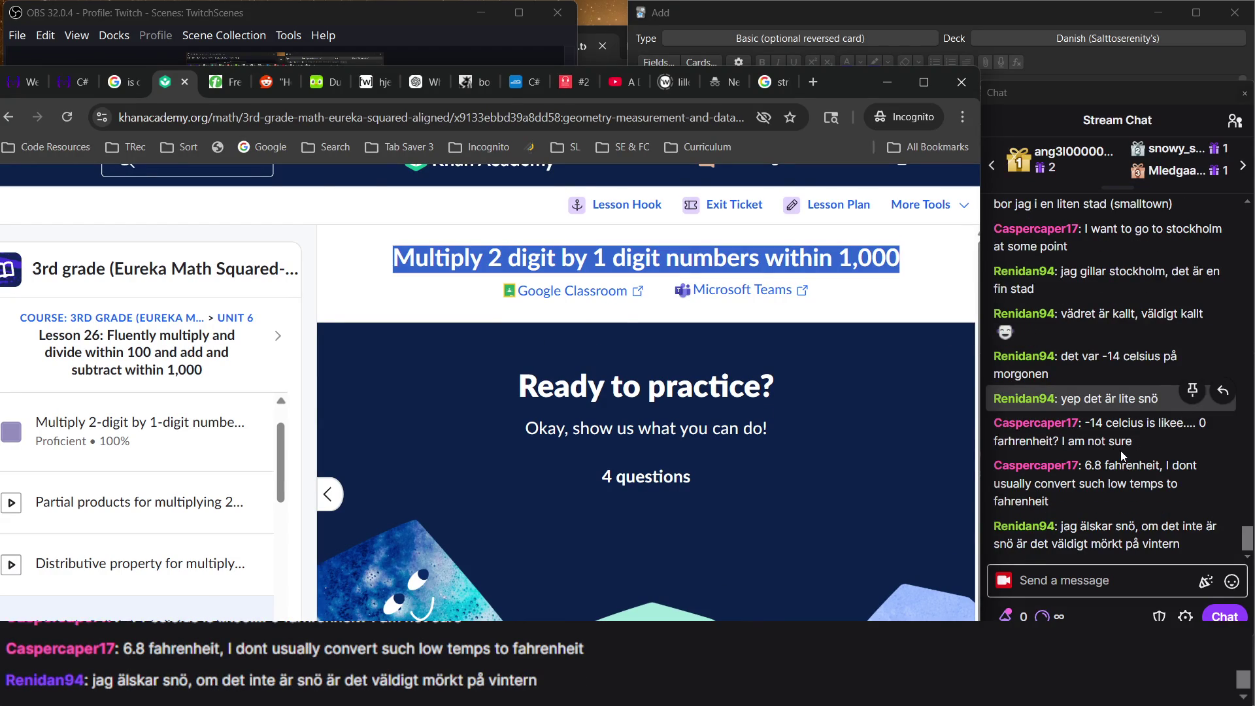
Copy the lesson title, then move the Chrome window slightly up and to the left.
key(alt+Tab)
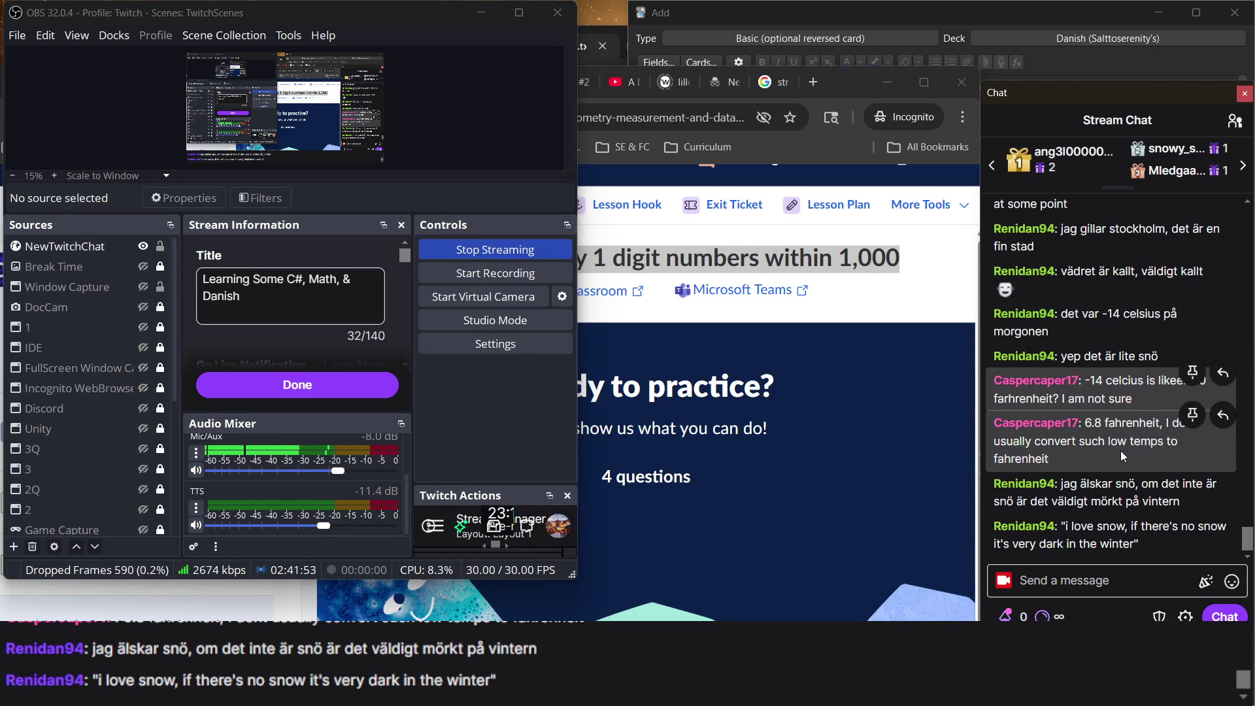
click(873, 524)
scroll(843, 425, down, 1)
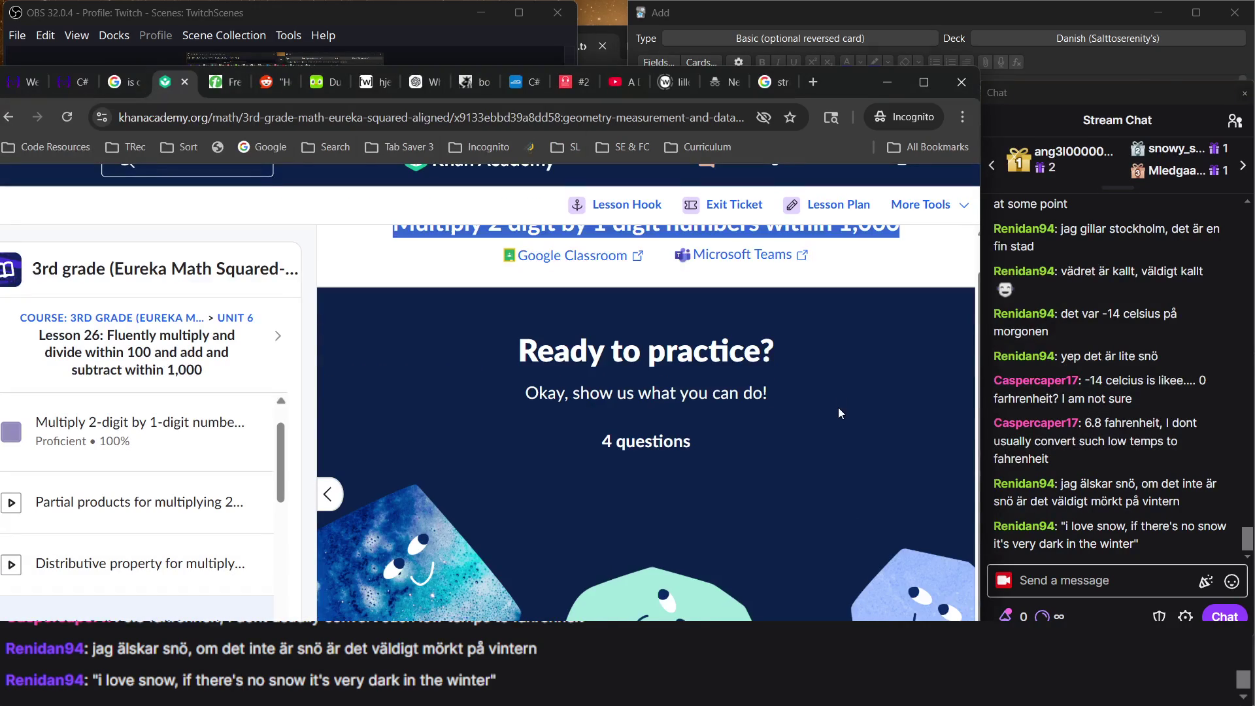
mouse_move(841, 89)
mouse_down()
mouse_move(828, 27)
mouse_move(825, 47)
mouse_move(833, 29)
mouse_up()
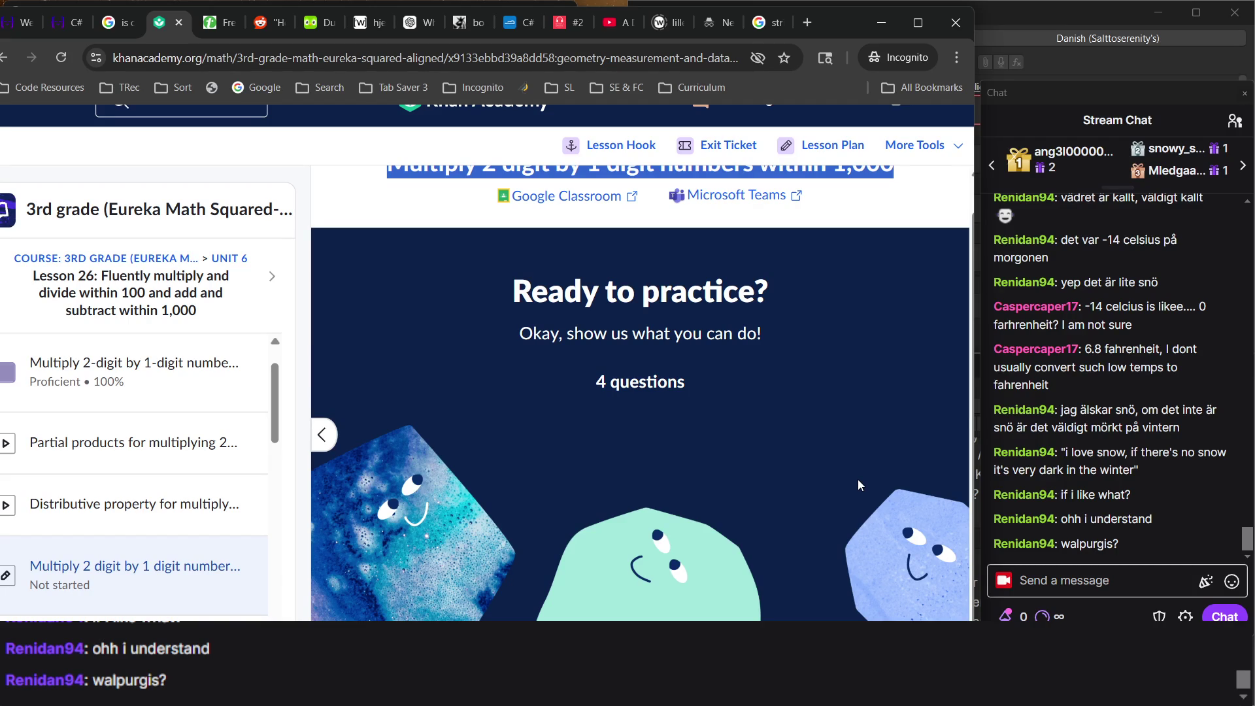
Switch to the 'string append c#' results and open the Microsoft Learn concatenation article in a new tab.
click(767, 24)
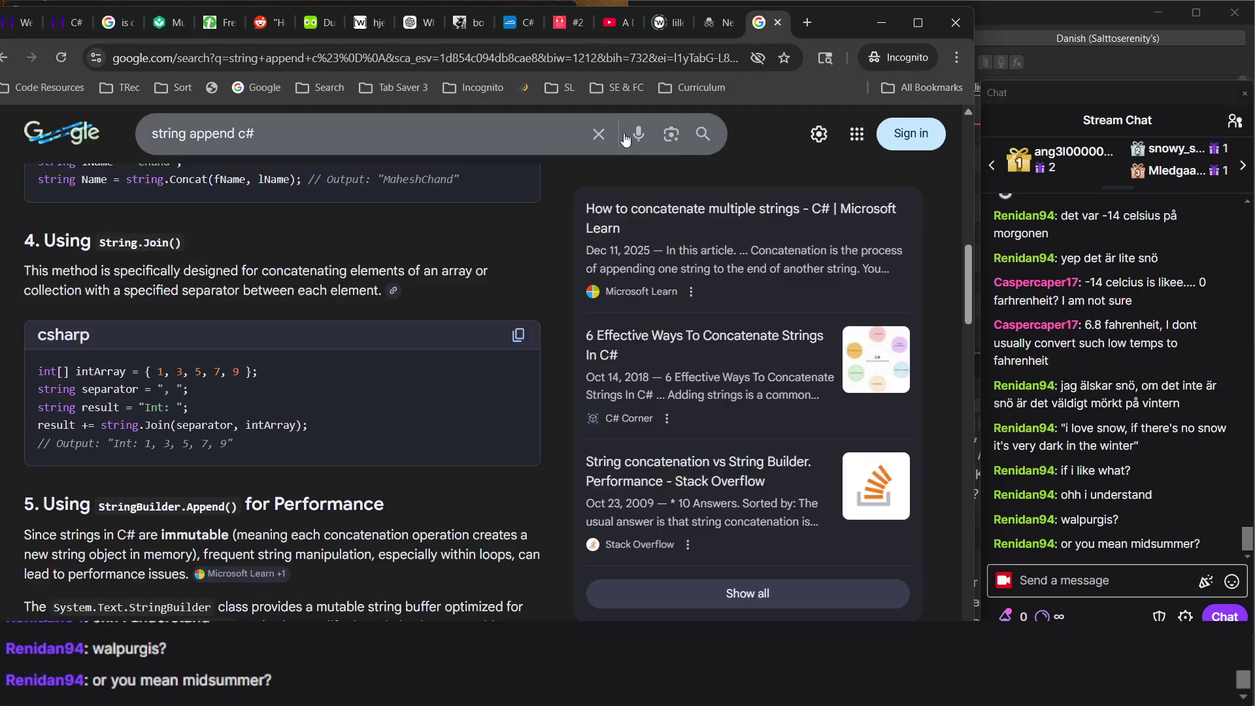
click(300, 134)
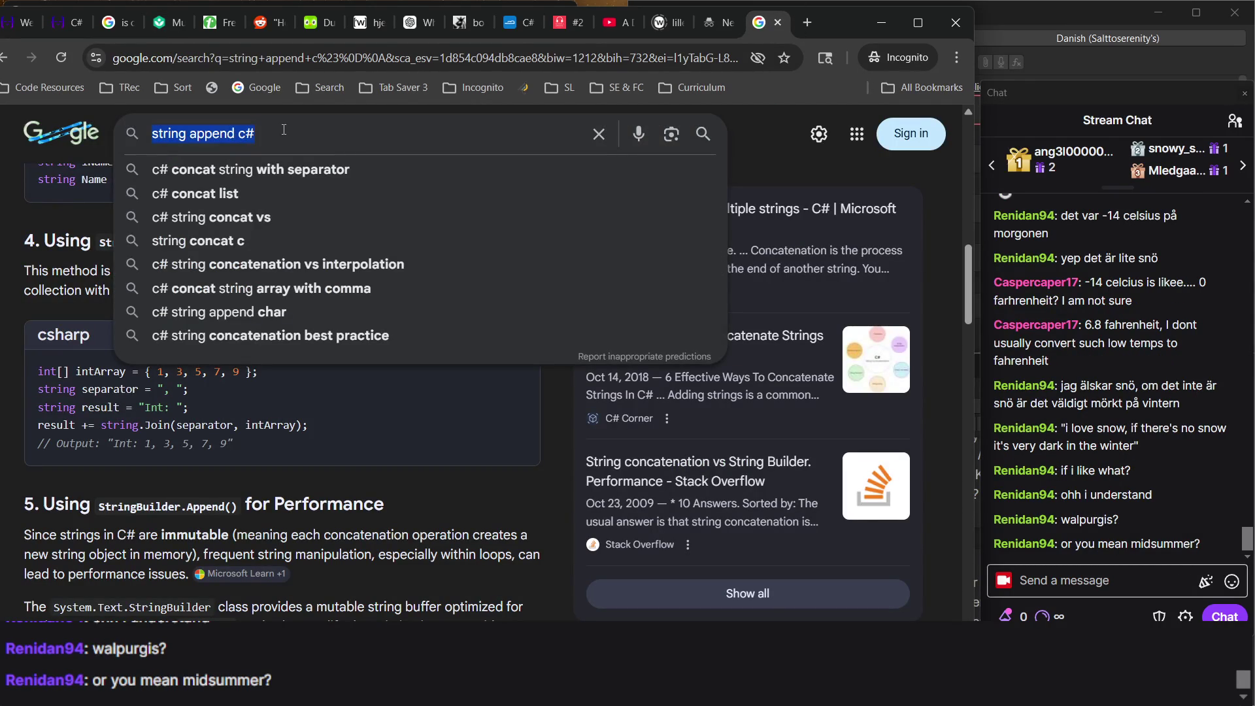
key(alt+Tab)
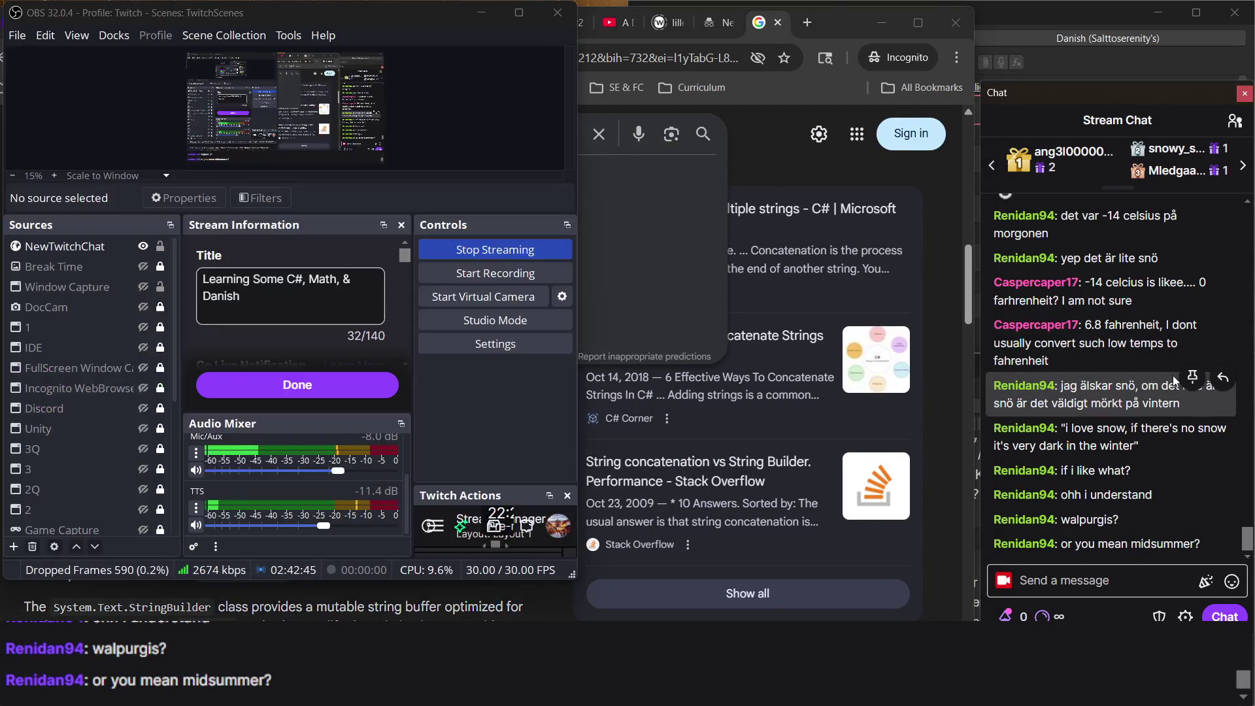
key(alt+Tab)
click(852, 276)
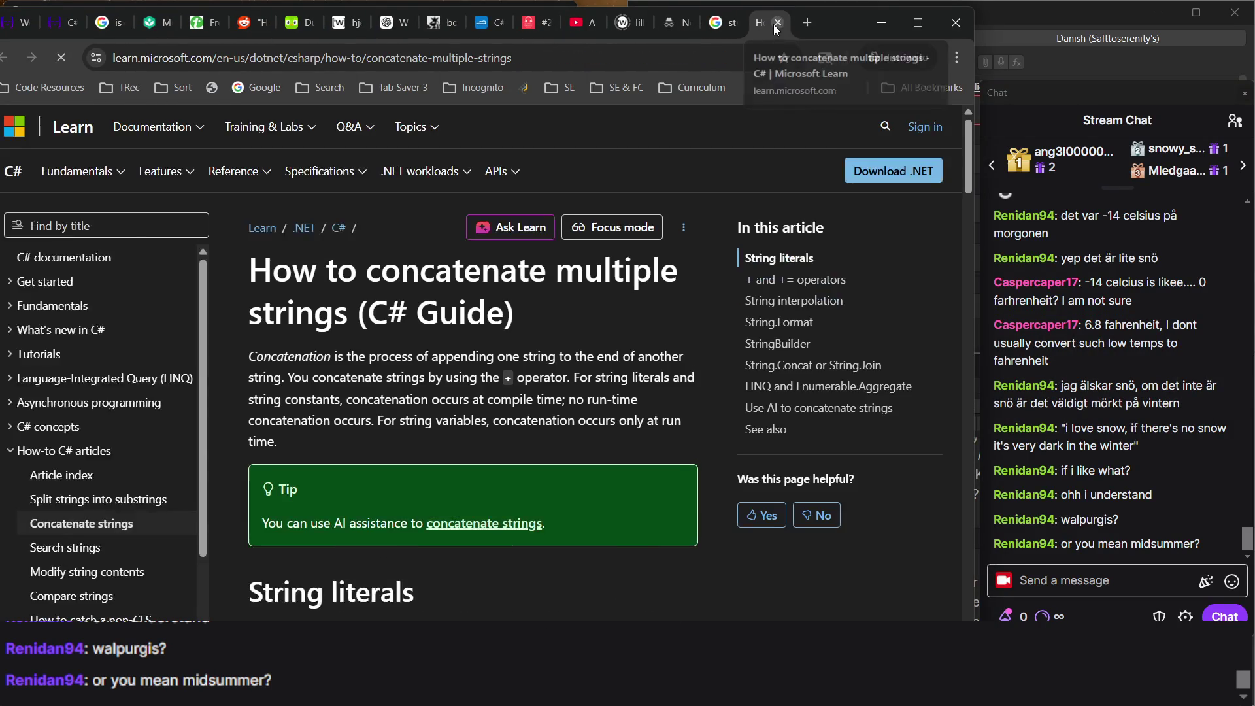
Close the Microsoft article and bring the 'string append c#' results back to the front.
click(776, 25)
click(394, 141)
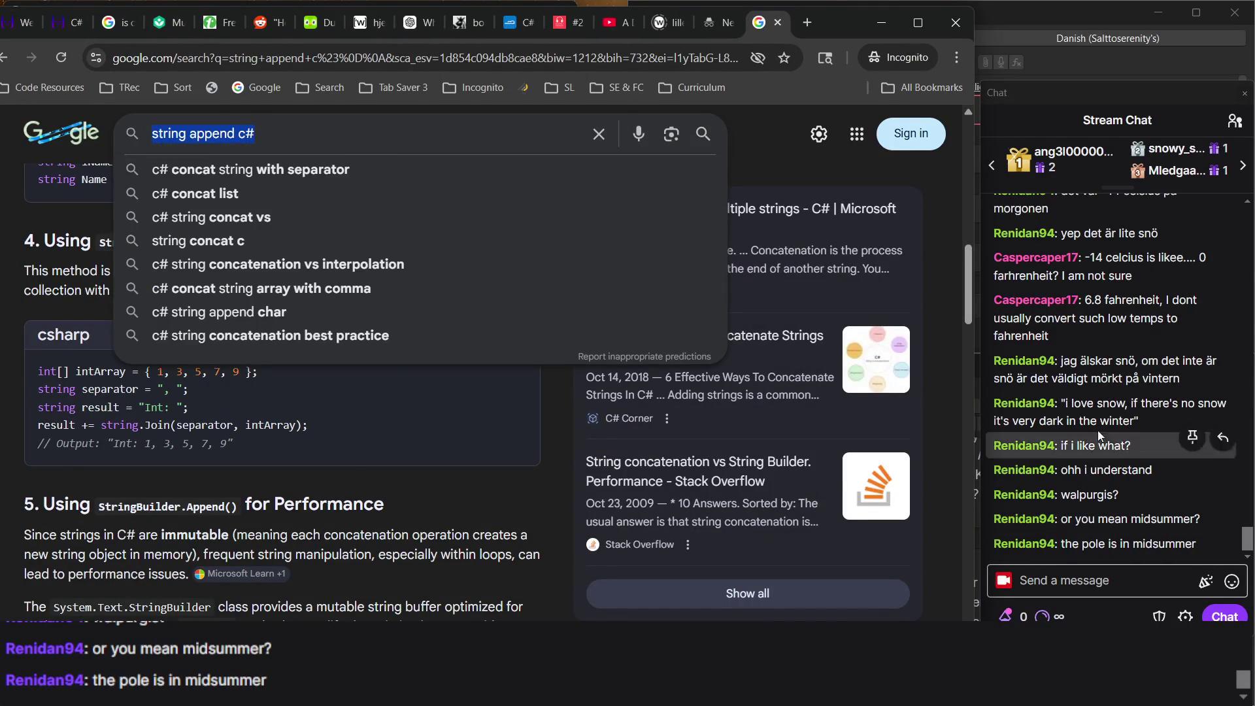
key(alt+Tab)
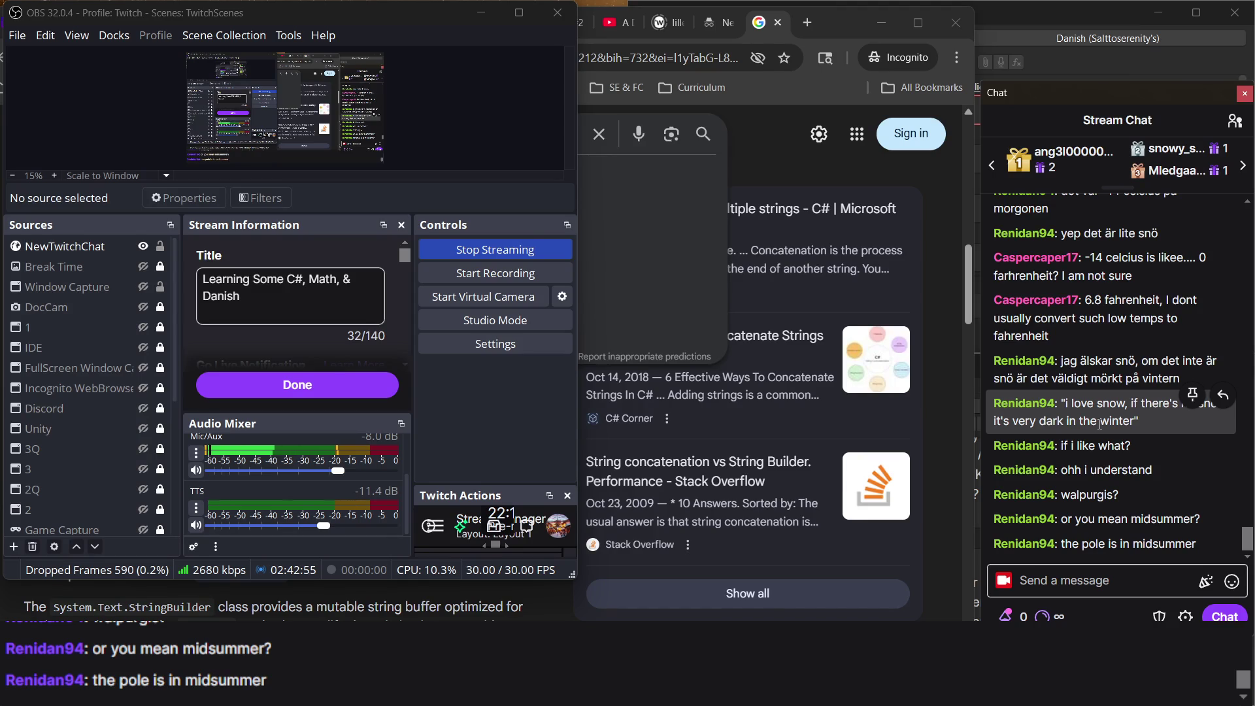
click(943, 330)
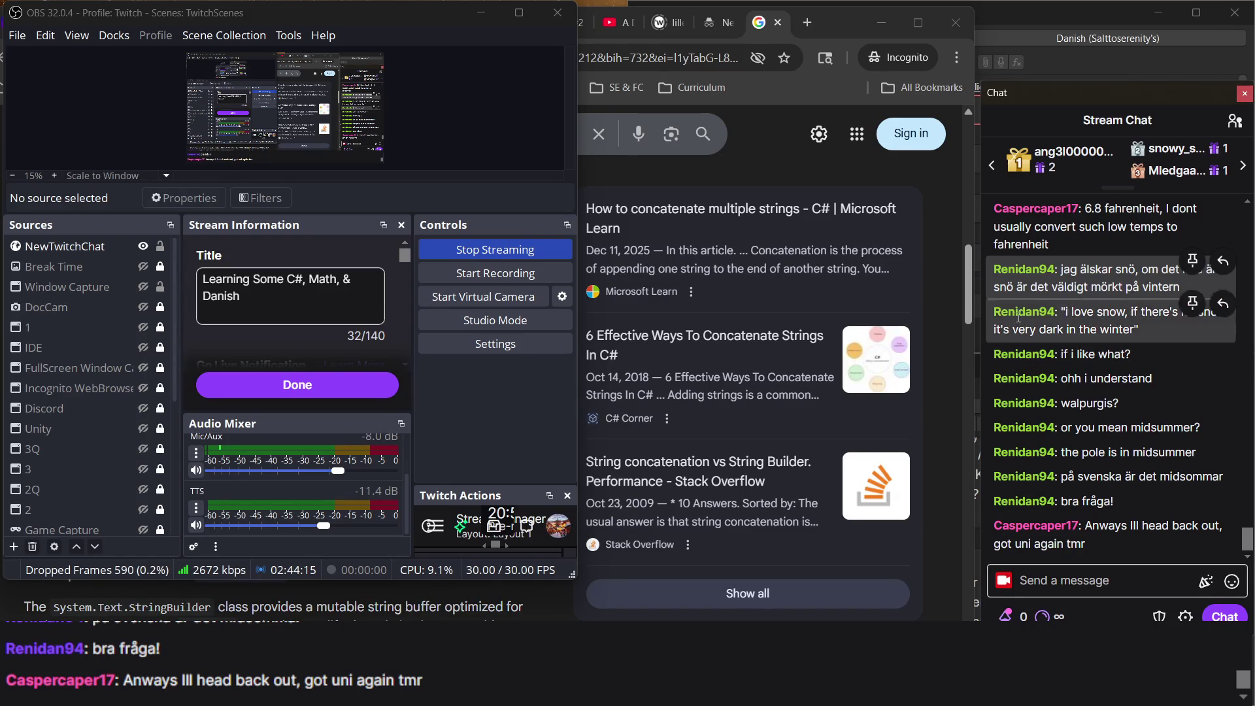
click(966, 273)
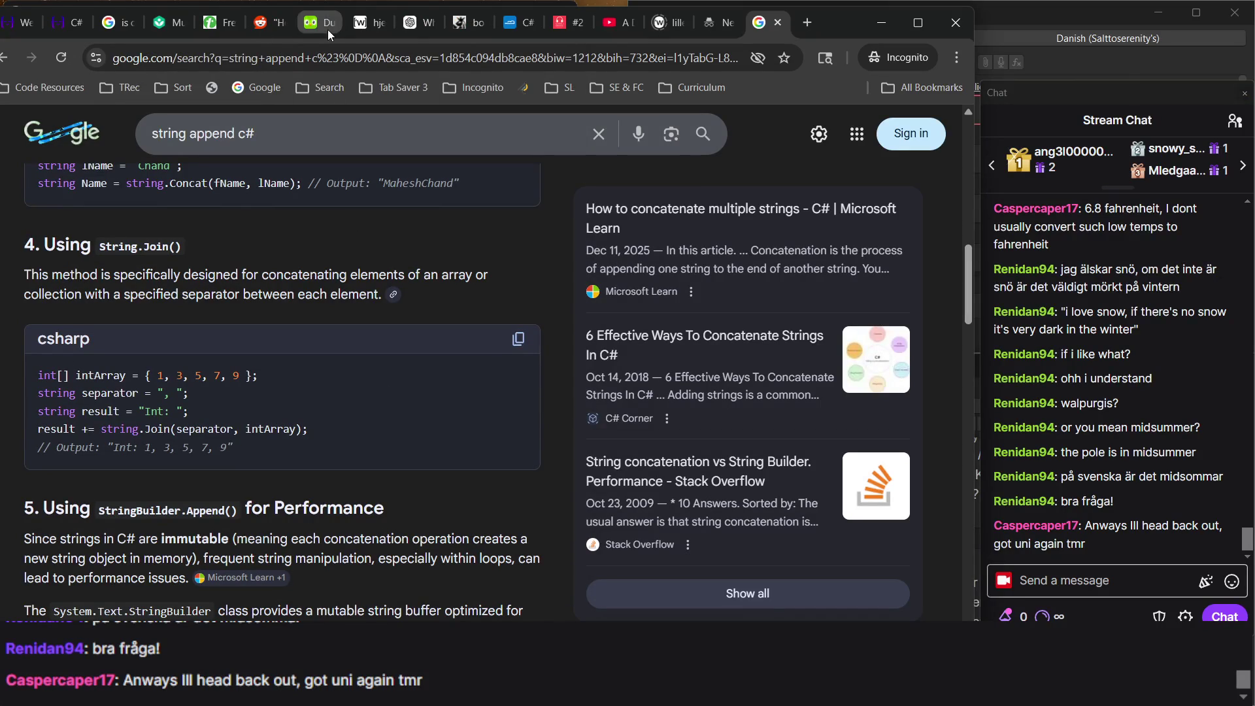
Glance at the Khan Academy page, copy 'bakelser' from the stream chat, and return to Google results.
click(167, 26)
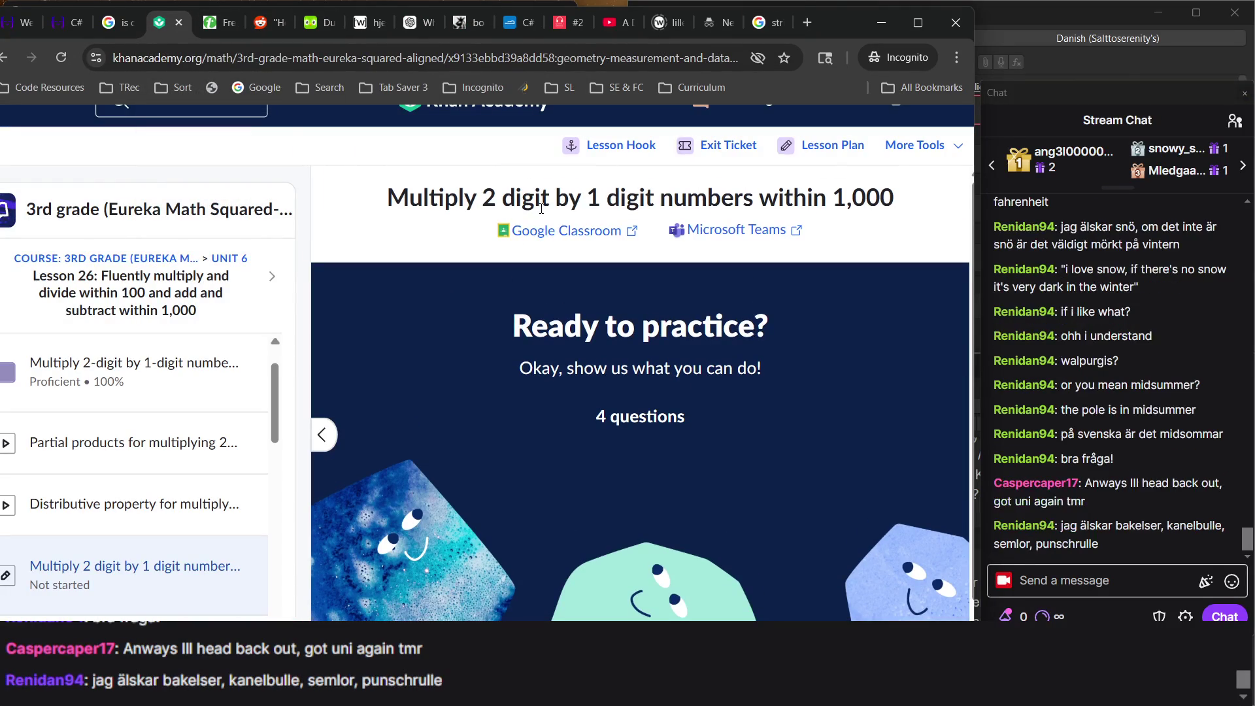
click(1109, 420)
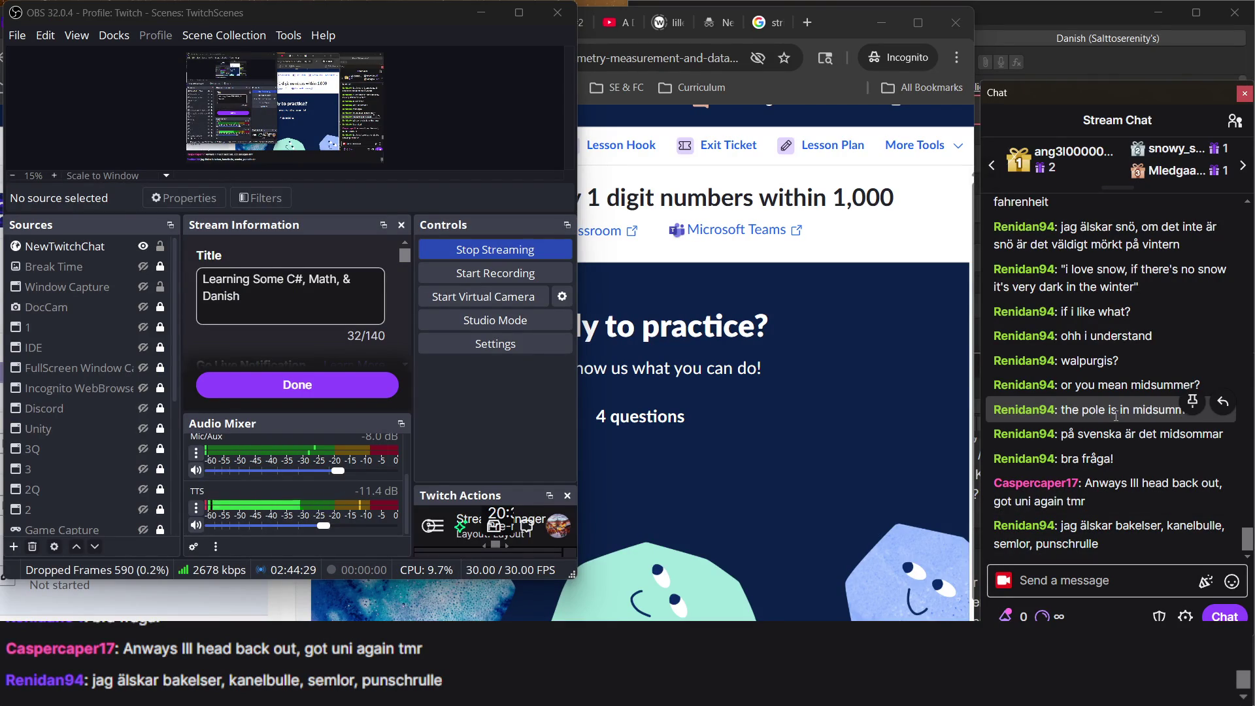
double_click(1149, 529)
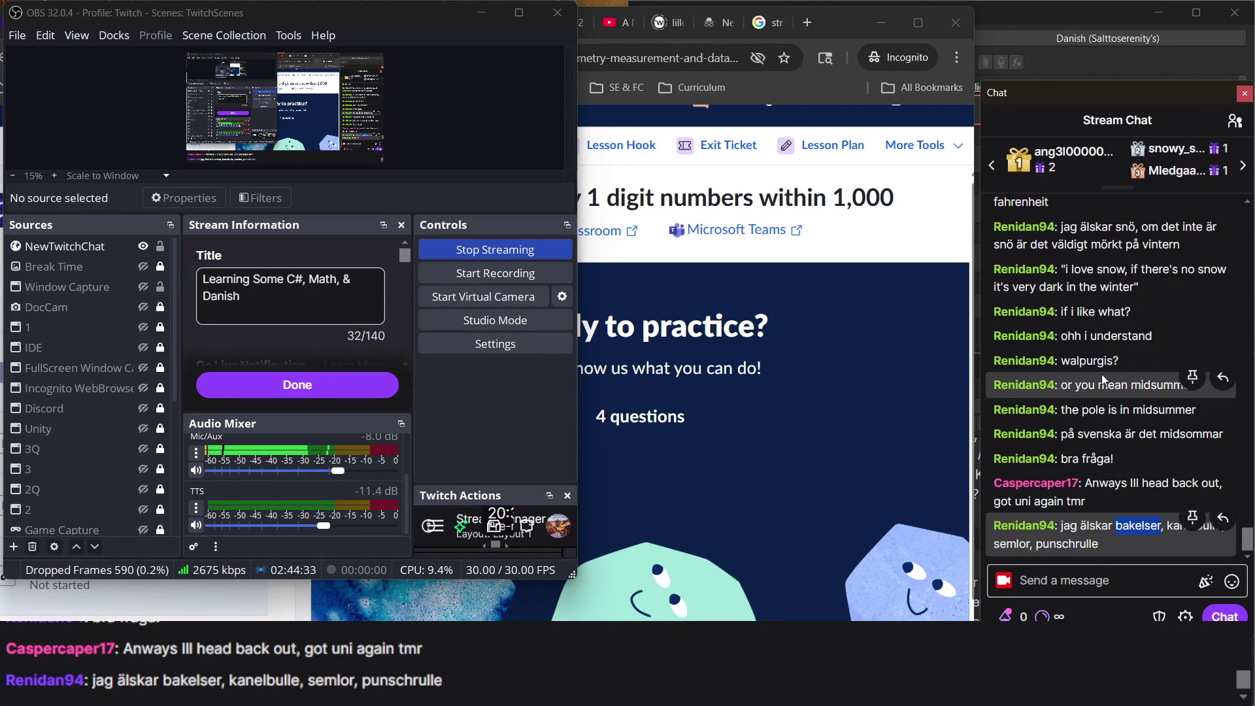
click(1134, 386)
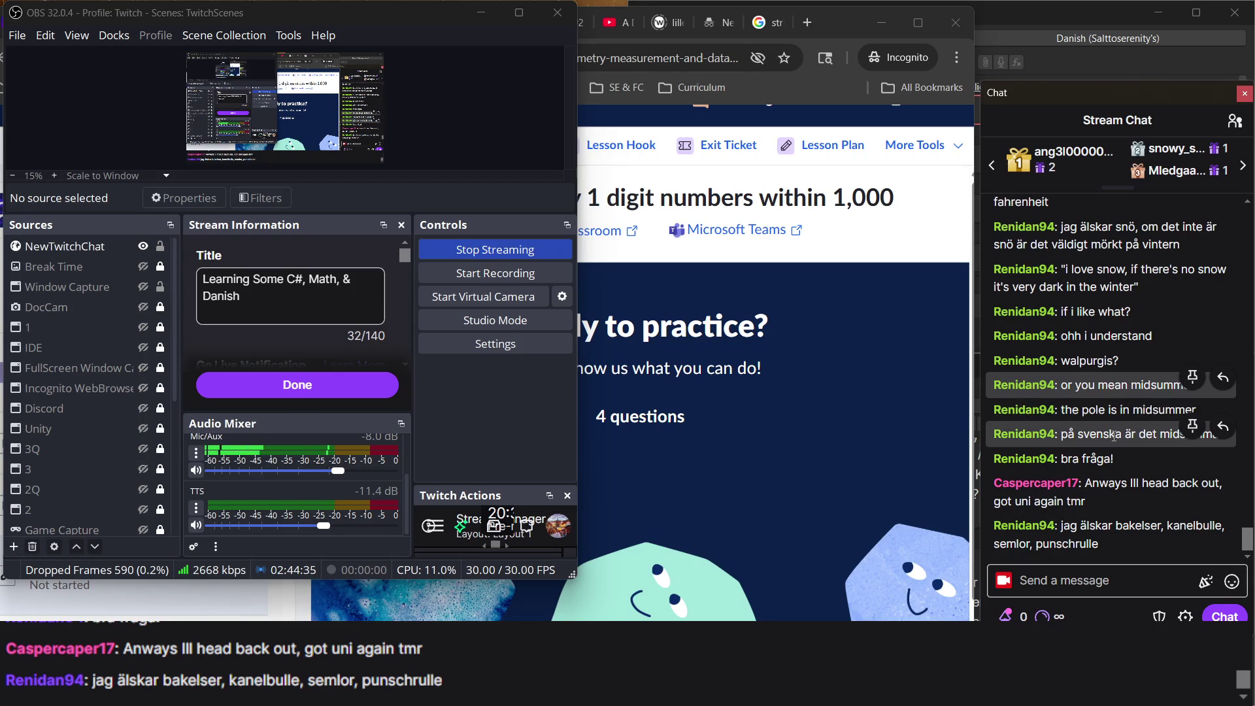
double_click(1156, 530)
key(ctrl+c)
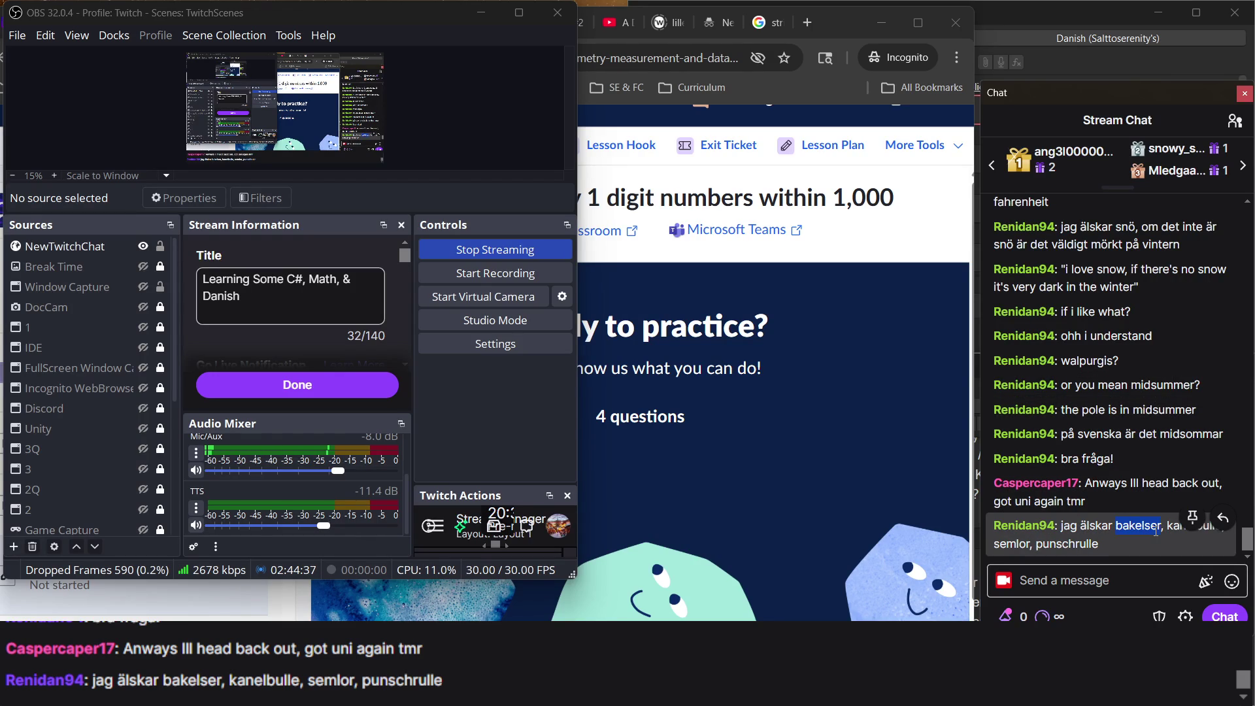
click(882, 216)
click(763, 26)
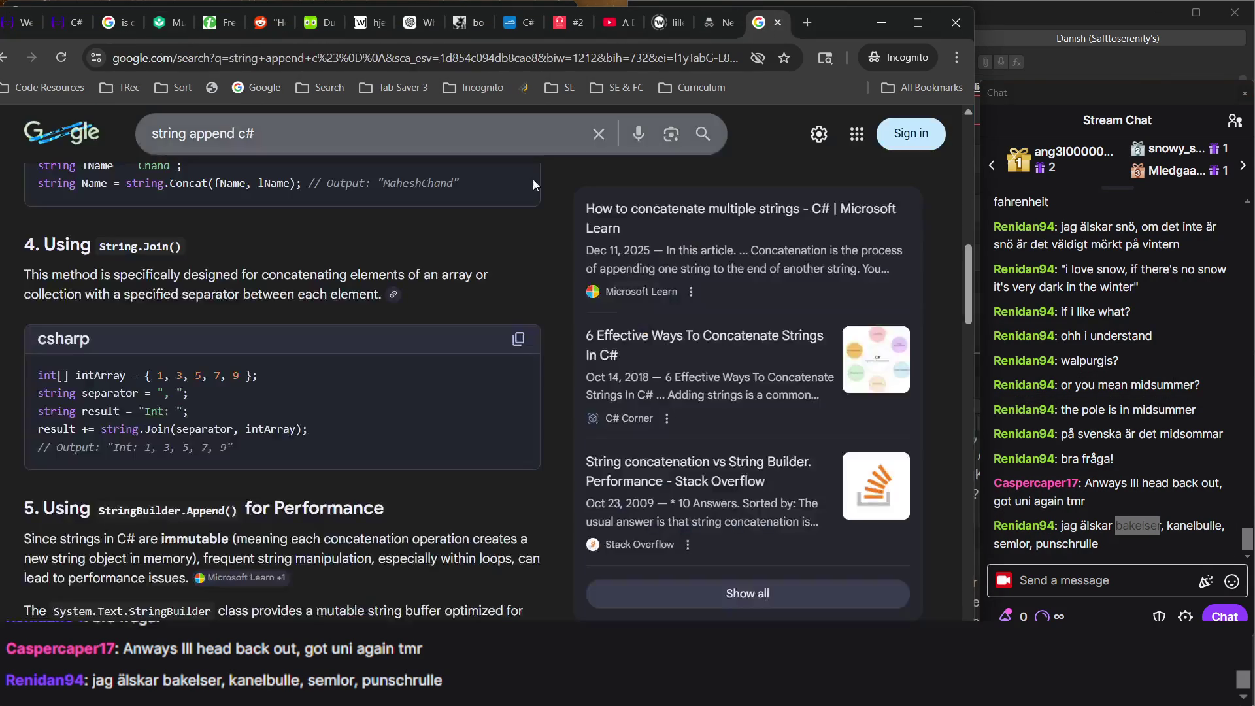
Search Google for 'bakelser' and browse its Images results.
click(389, 145)
key(ctrl+a)
key(ctrl+v)
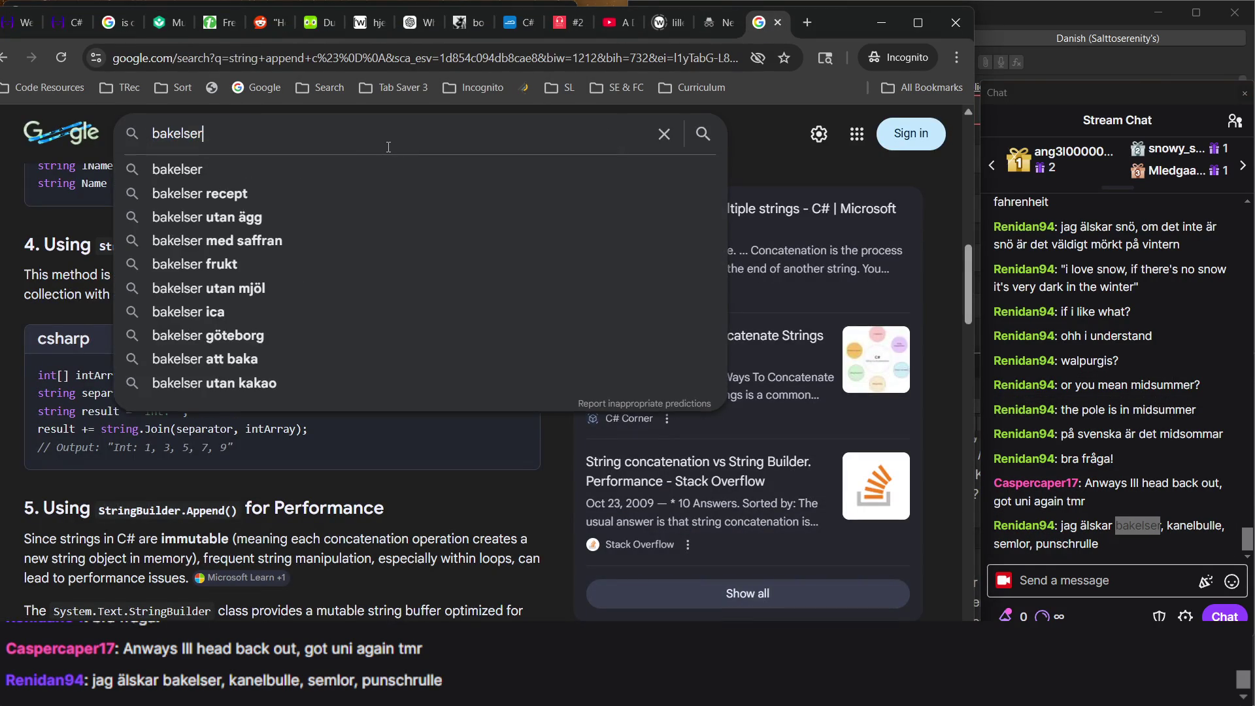
key(Return)
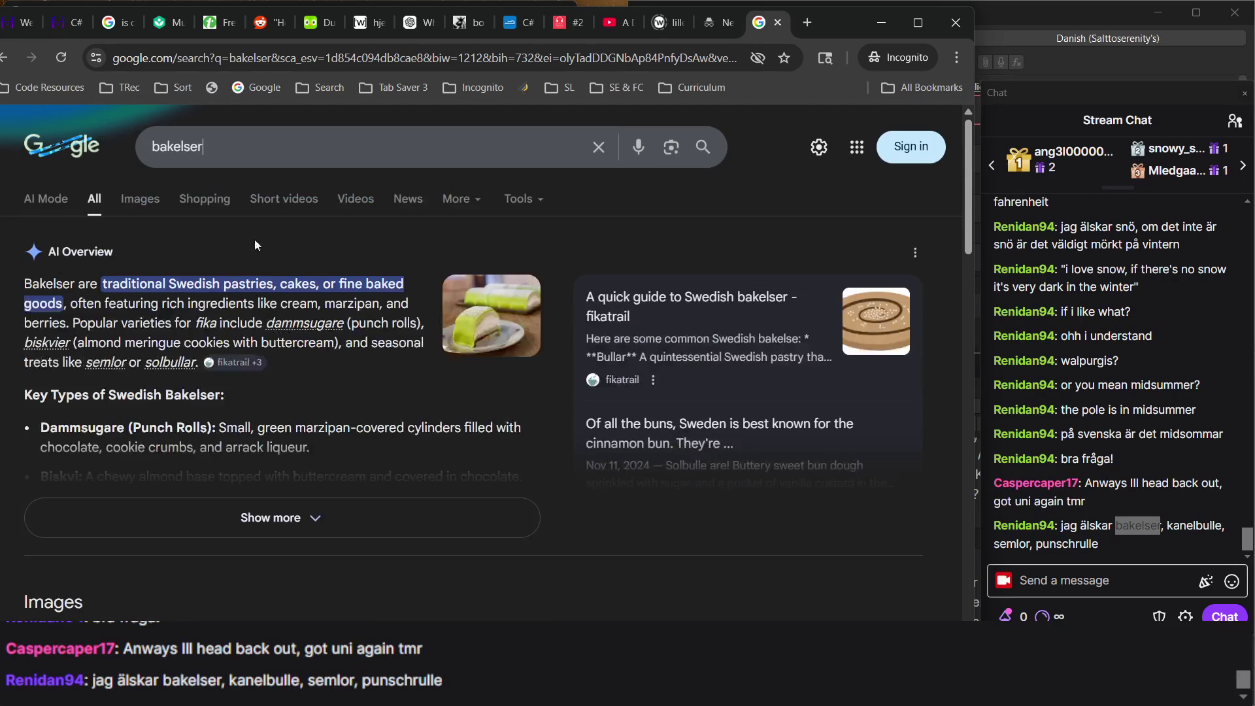
click(140, 201)
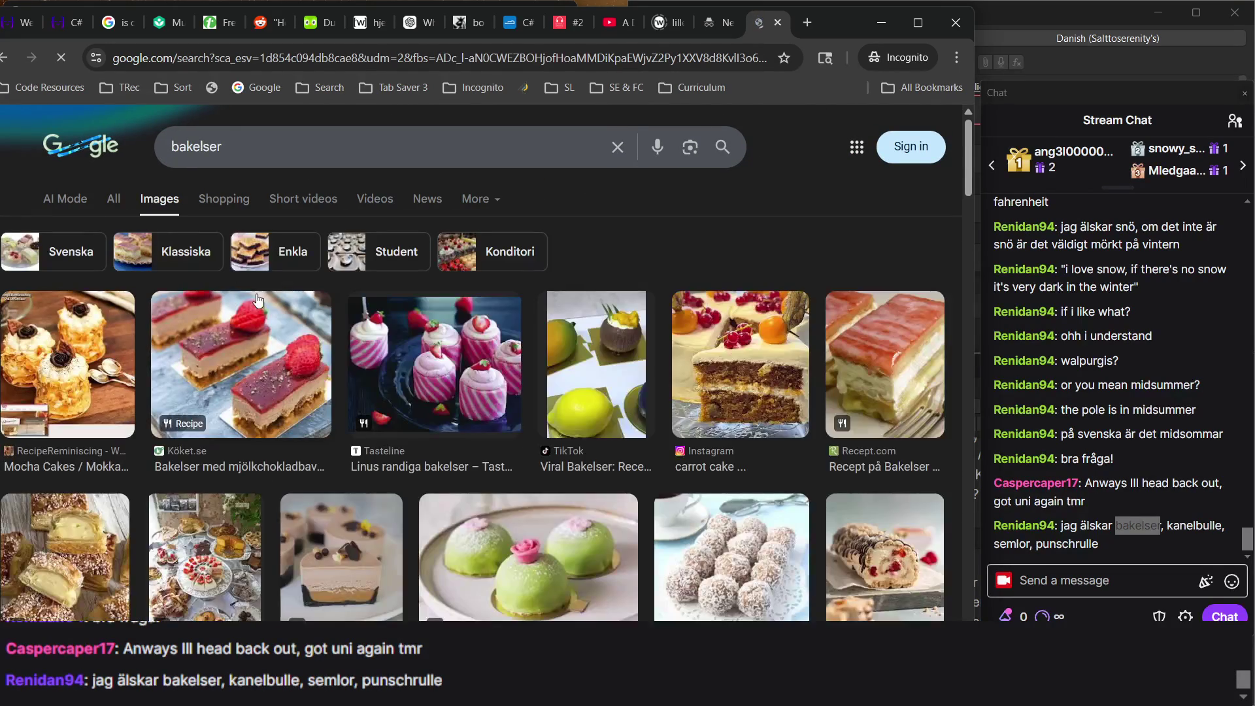
scroll(258, 300, down, 3)
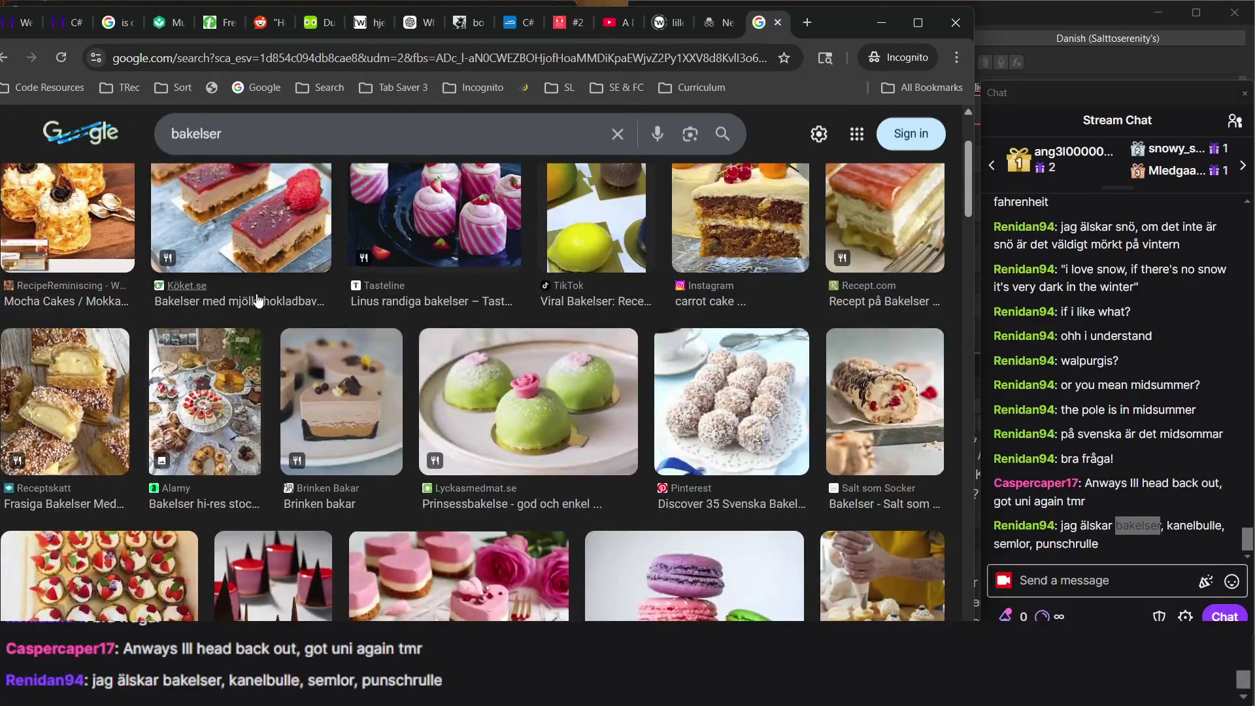
scroll(258, 300, down, 5)
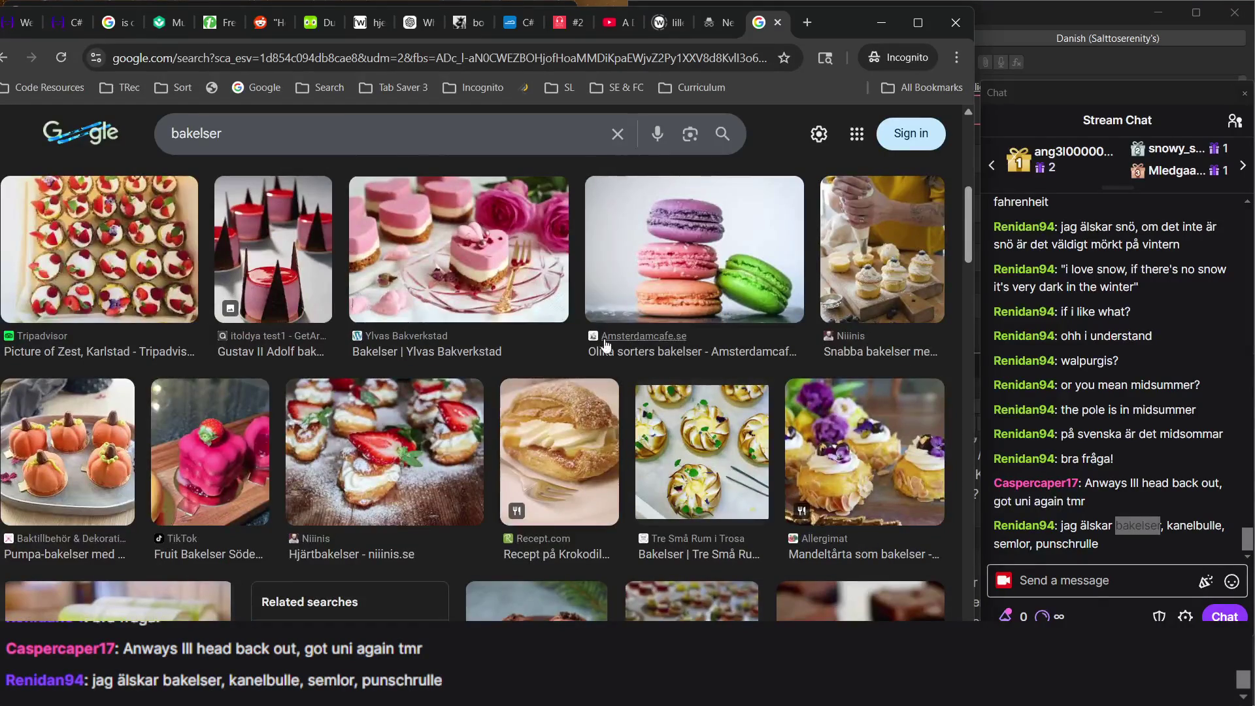
scroll(346, 237, up, 8)
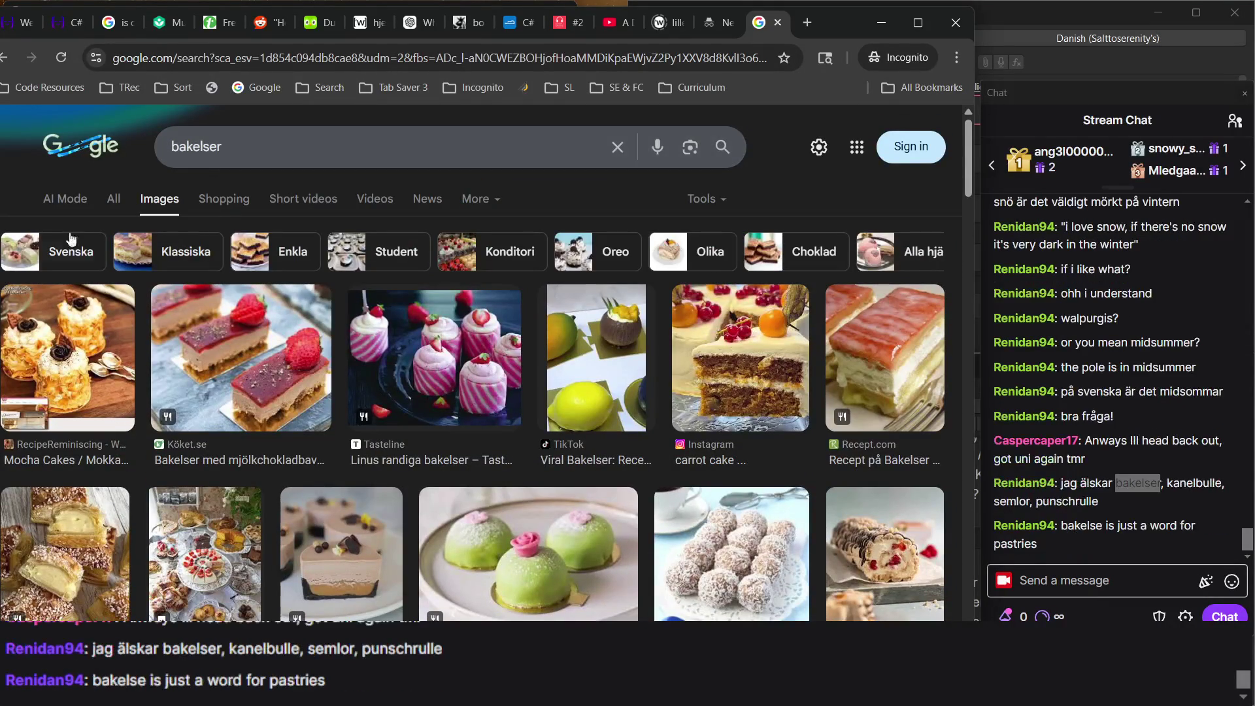
scroll(325, 473, down, 5)
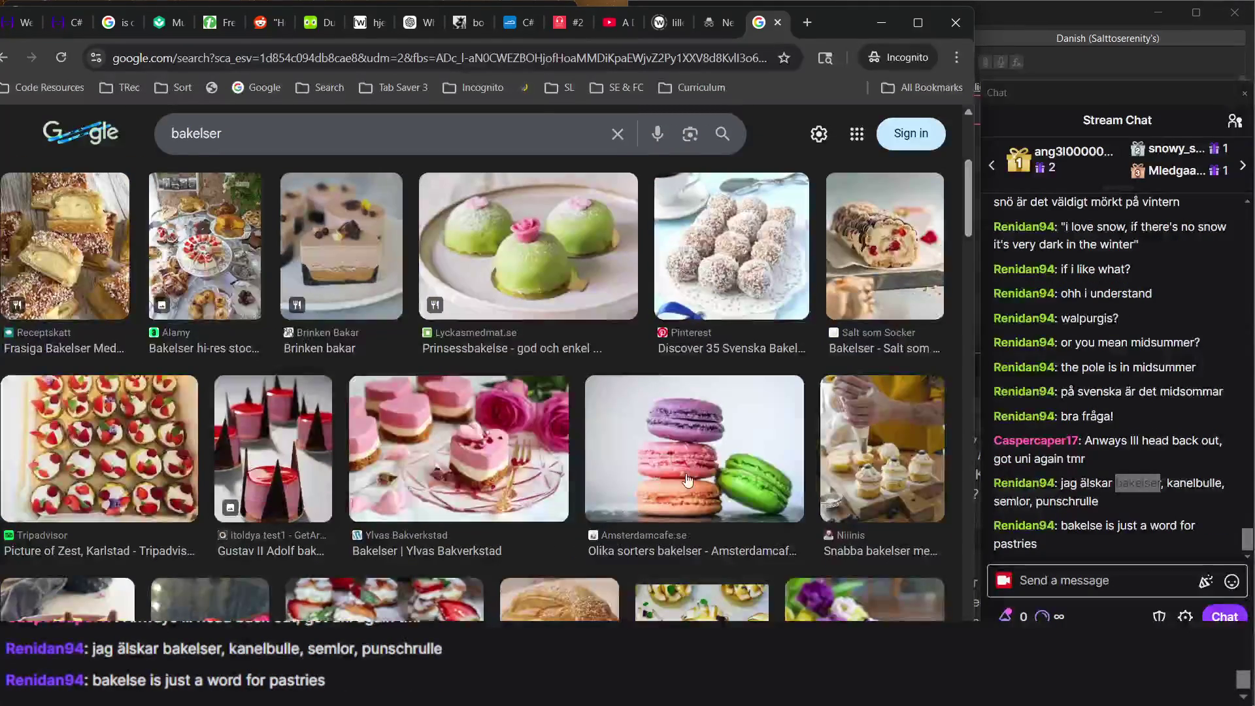
Copy 'punschrulle' from the stream chat and clear the Google search box.
click(1124, 467)
double_click(1055, 498)
key(ctrl+c)
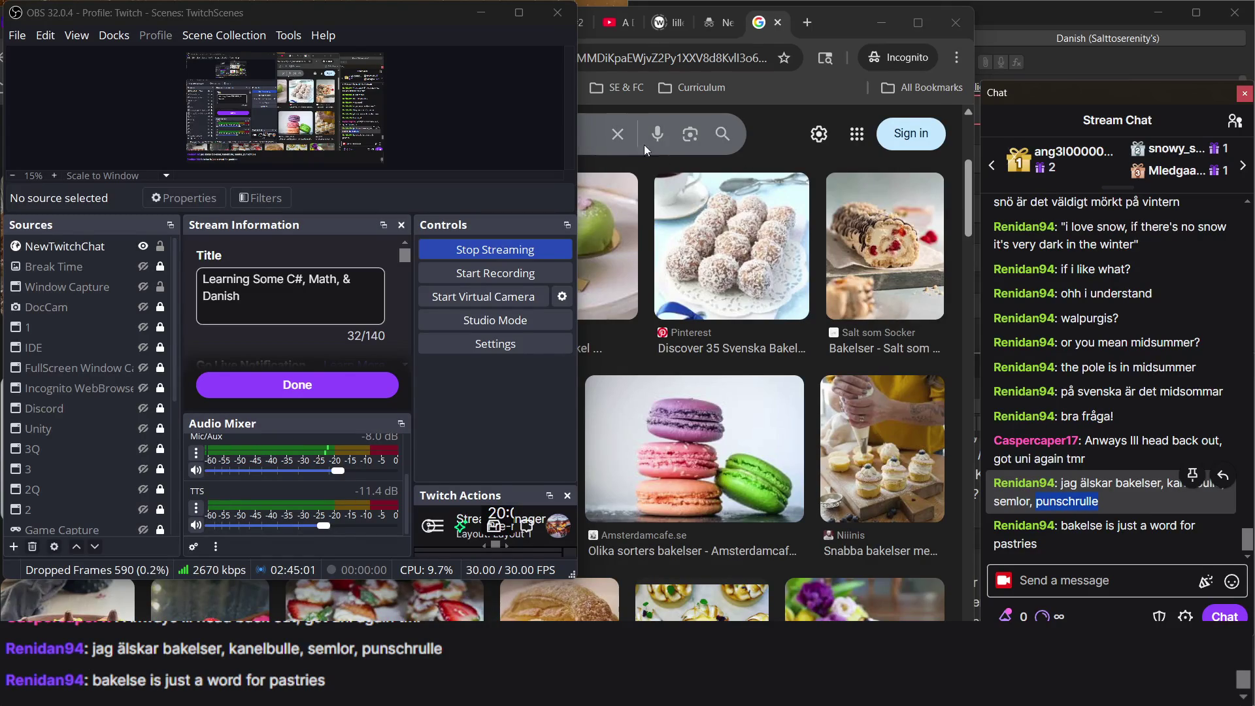
click(605, 136)
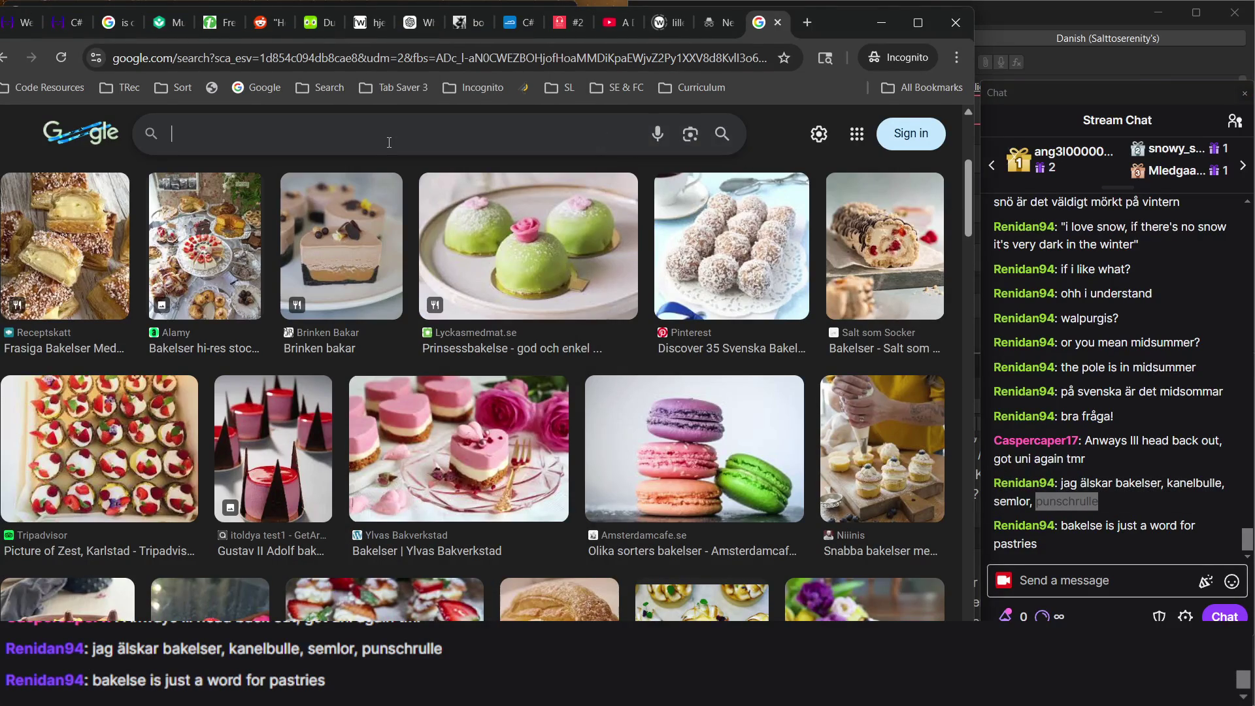
Search for 'punschrulle' and scroll through its image results.
key(ctrl+v)
key(Return)
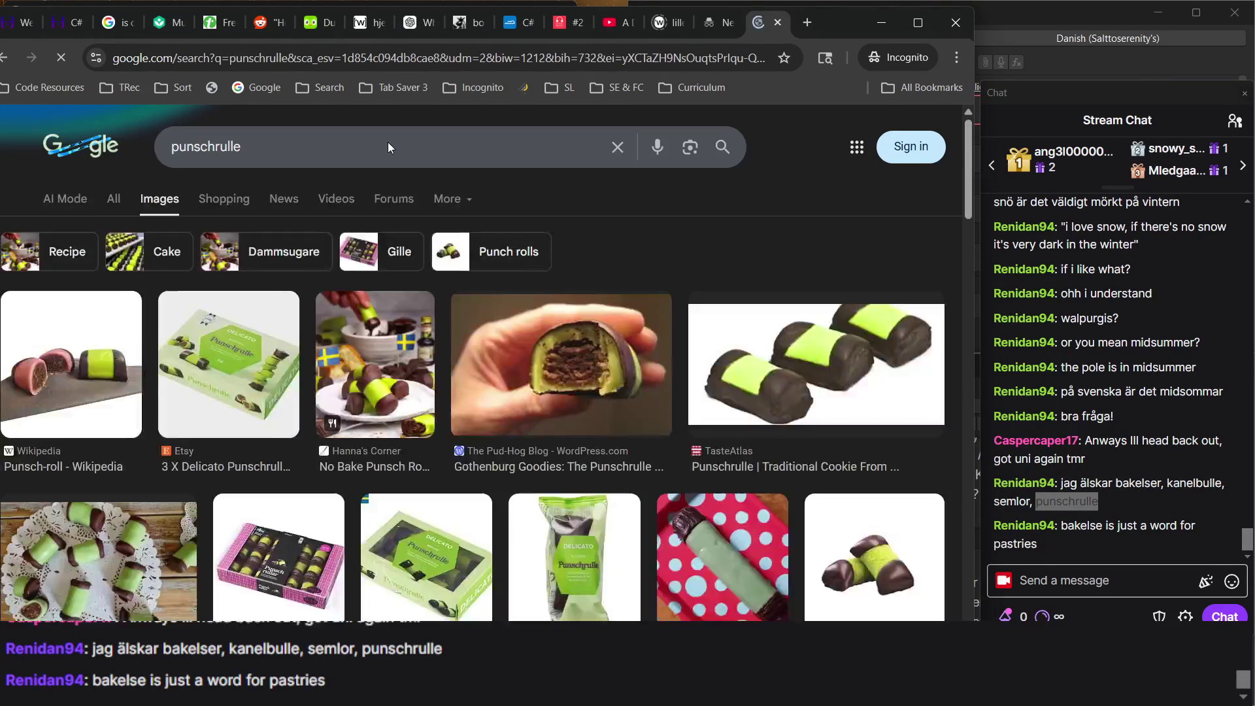
scroll(405, 254, down, 2)
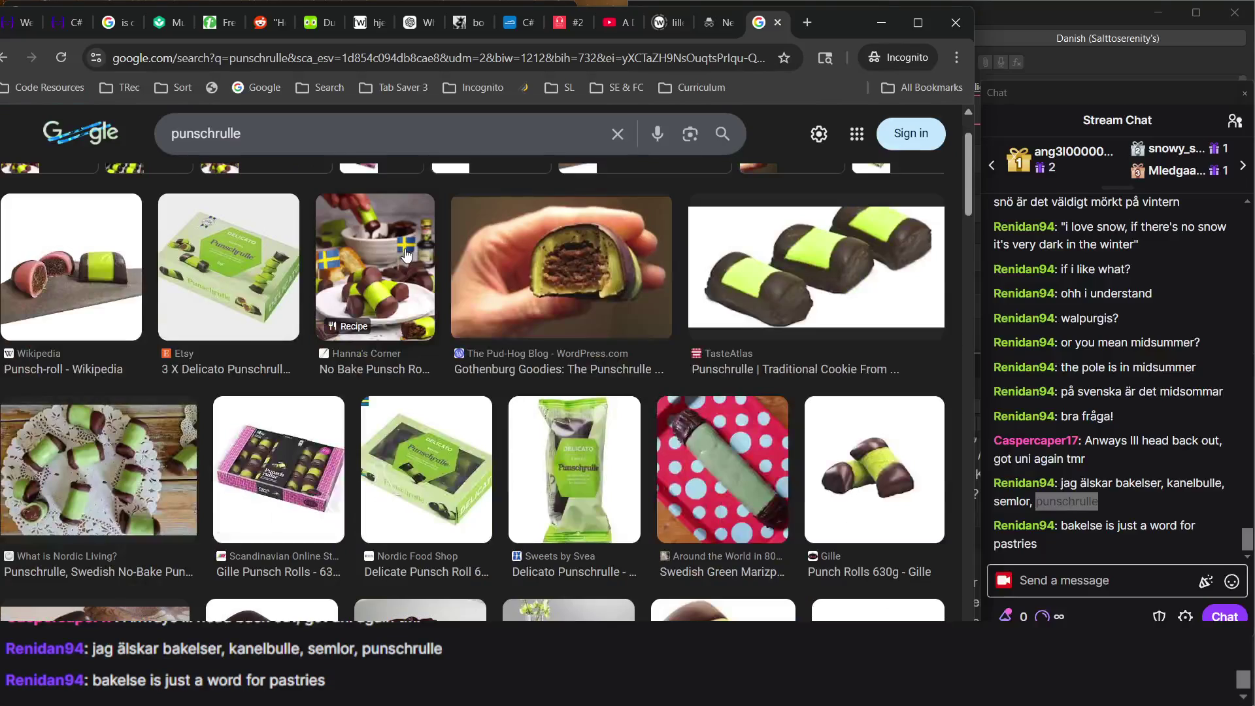
scroll(816, 287, down, 3)
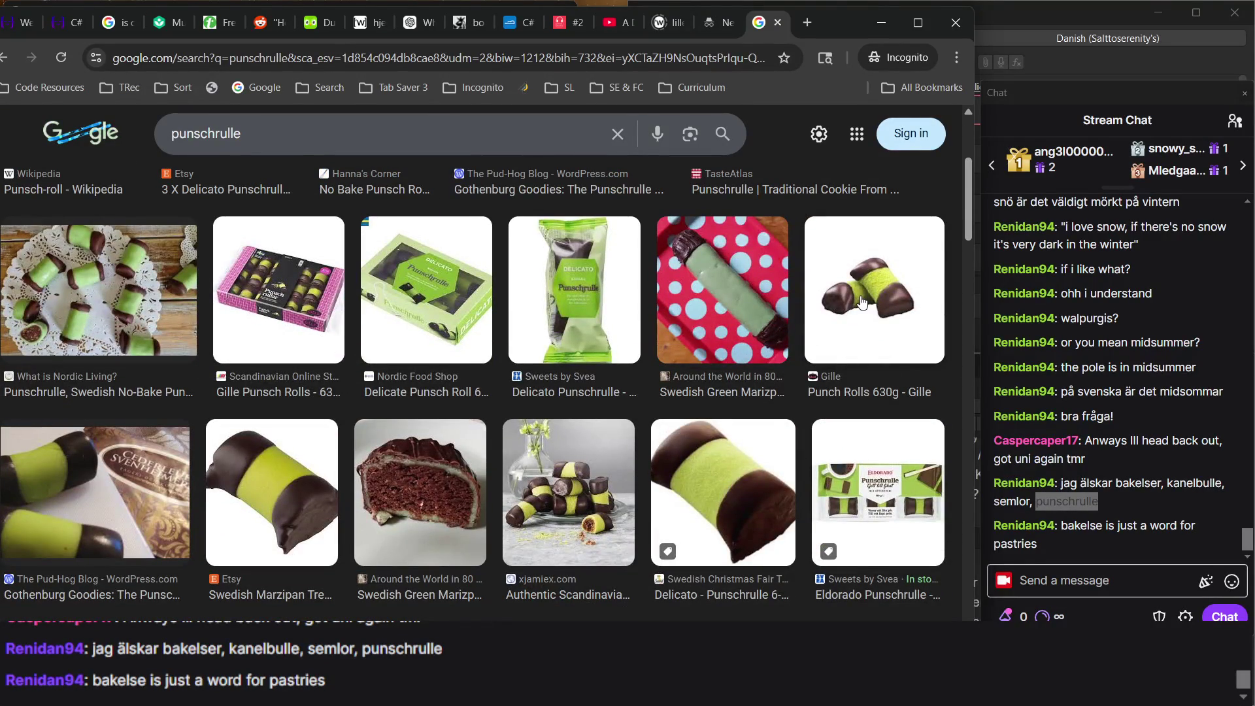
scroll(861, 301, down, 6)
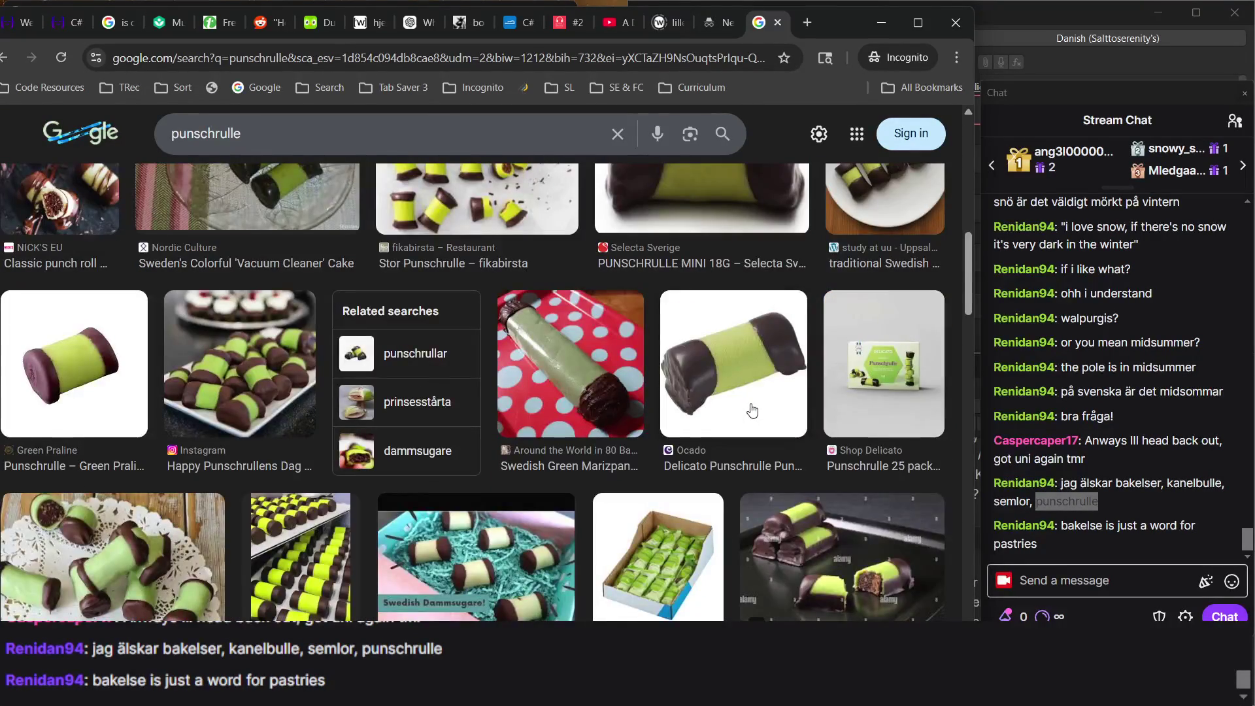
scroll(701, 411, down, 3)
scroll(699, 410, down, 3)
scroll(352, 373, down, 10)
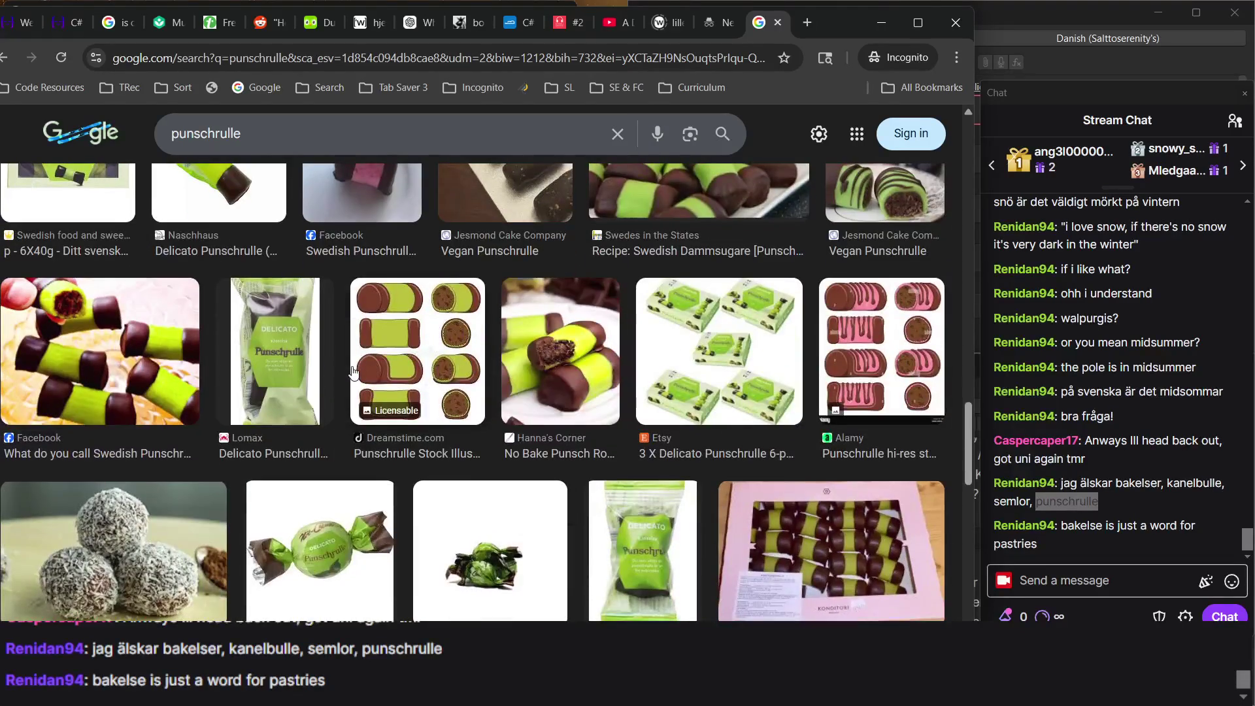
scroll(352, 373, up, 15)
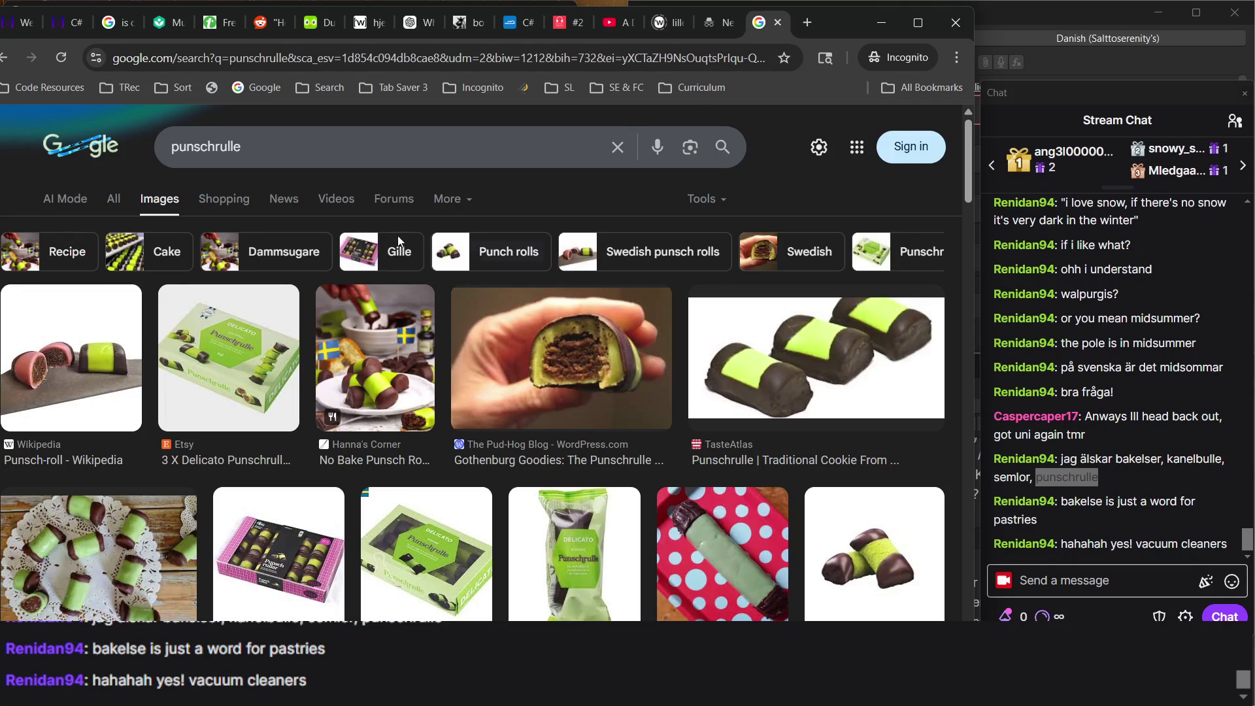
Preview and close the Hanna's Corner image, then switch to All results for punschrulle.
click(368, 379)
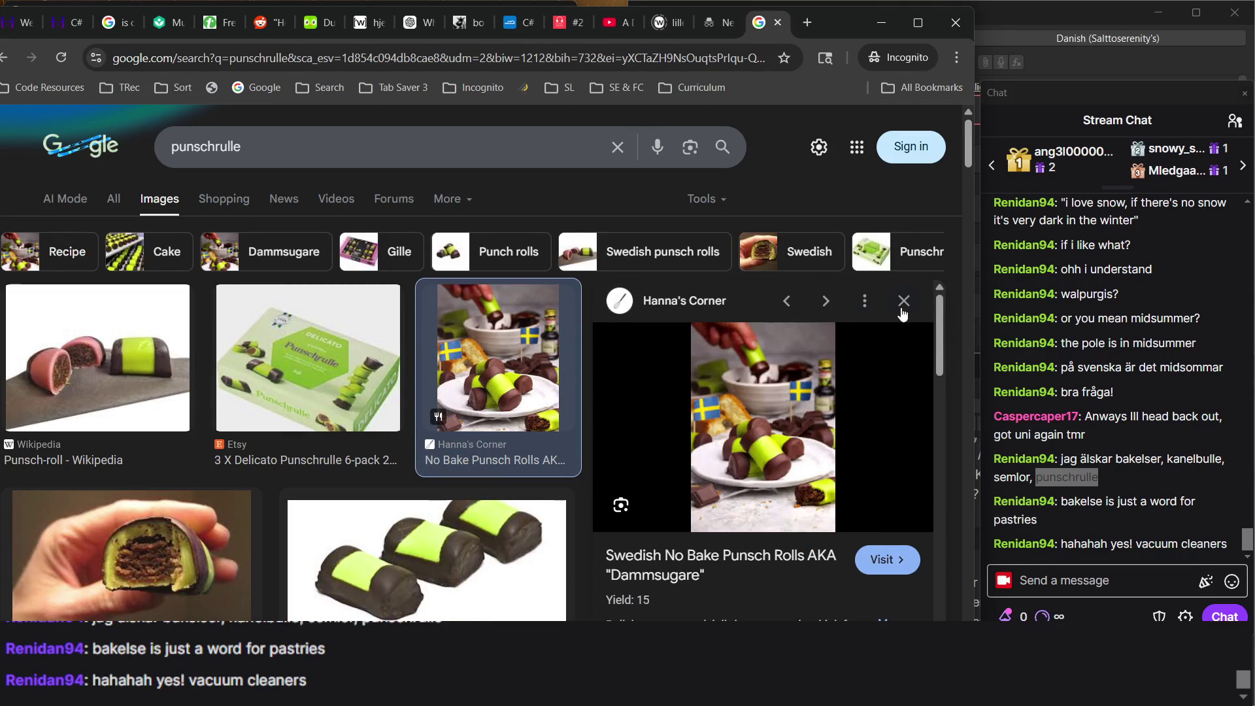
click(904, 305)
scroll(750, 401, down, 10)
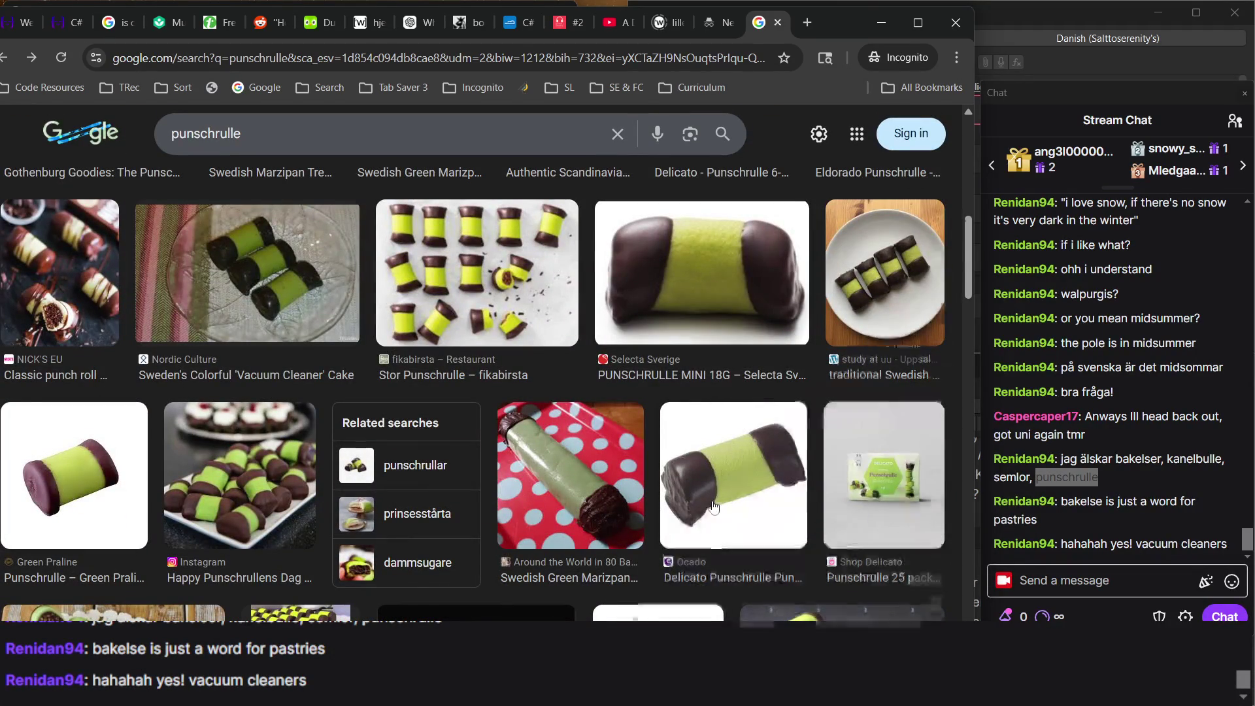
scroll(648, 432, up, 10)
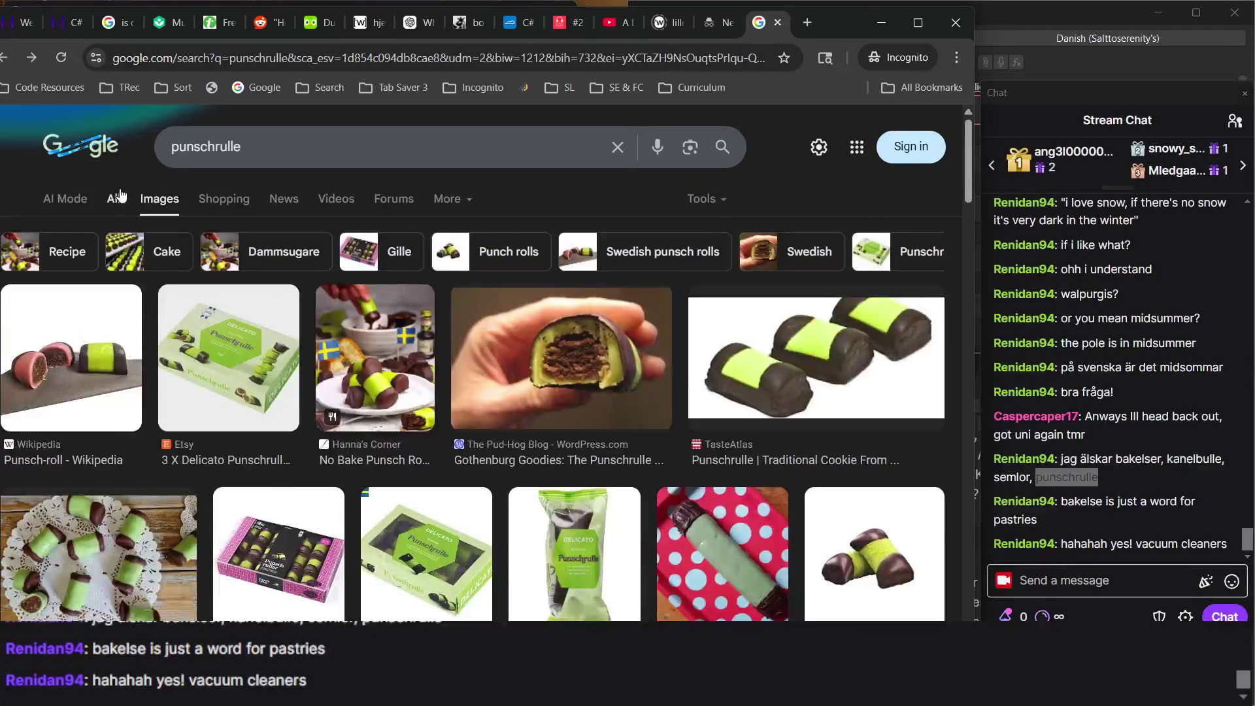
click(115, 199)
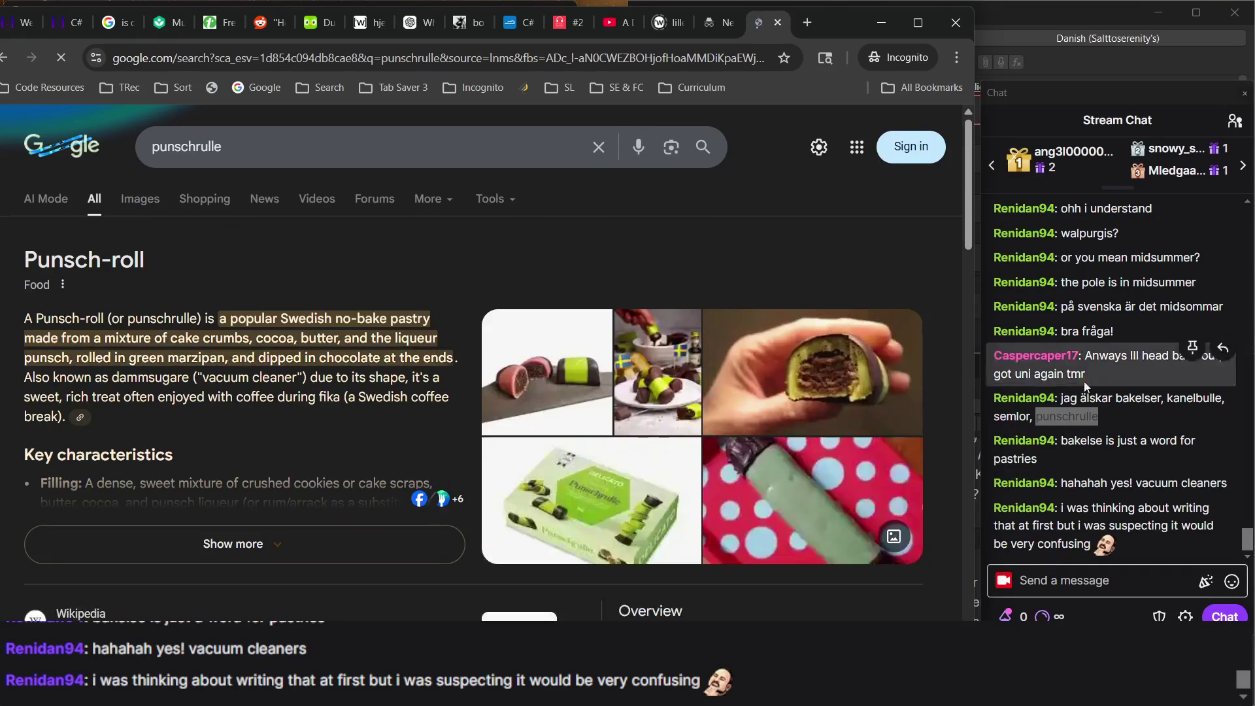
key(alt+Tab)
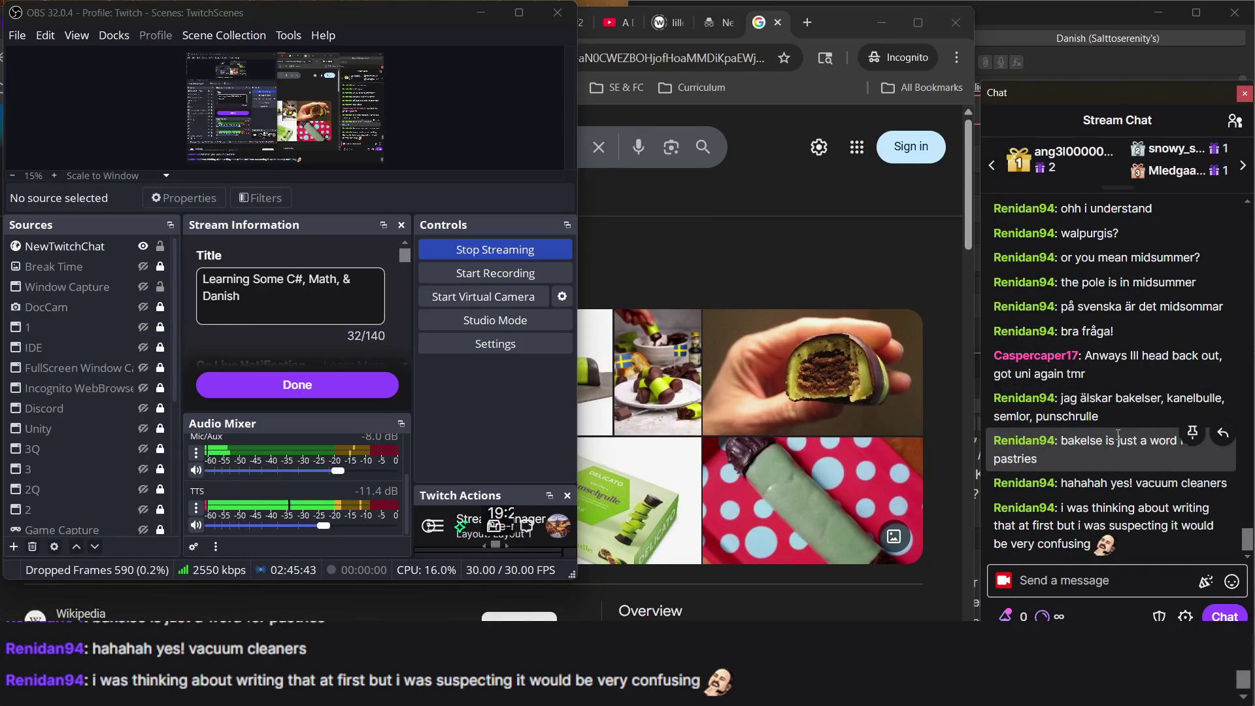
triple_click(1101, 525)
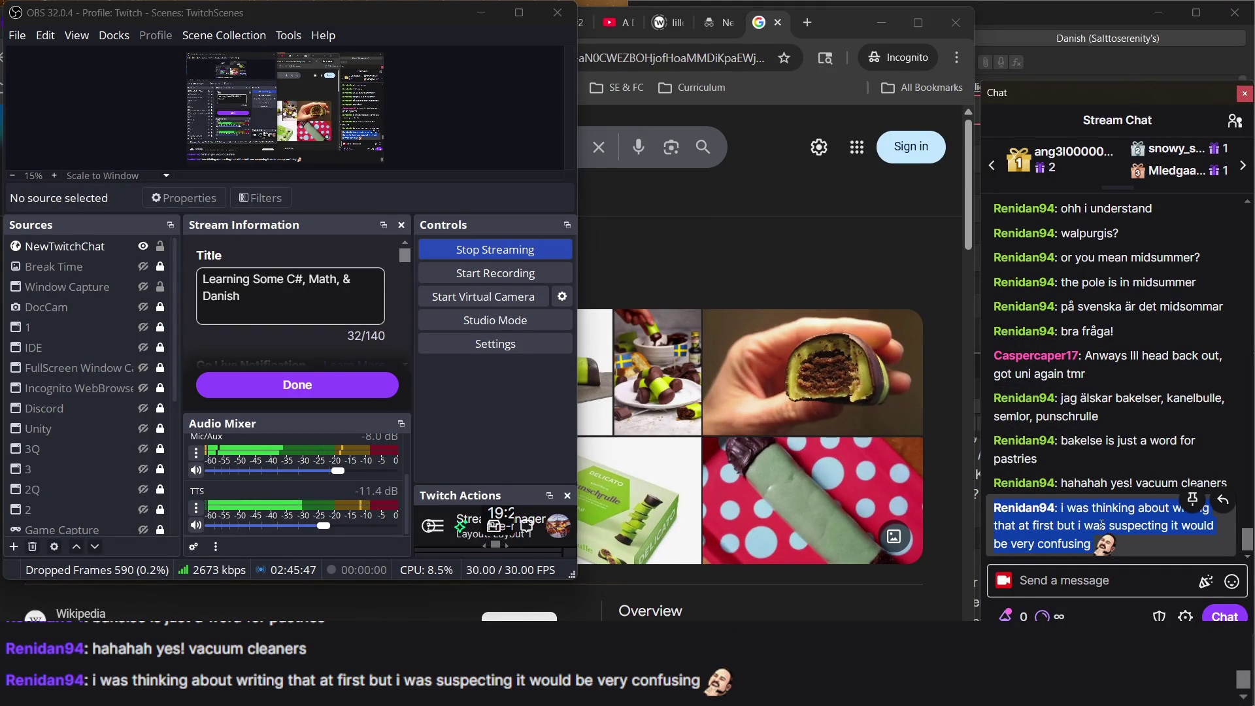
click(767, 288)
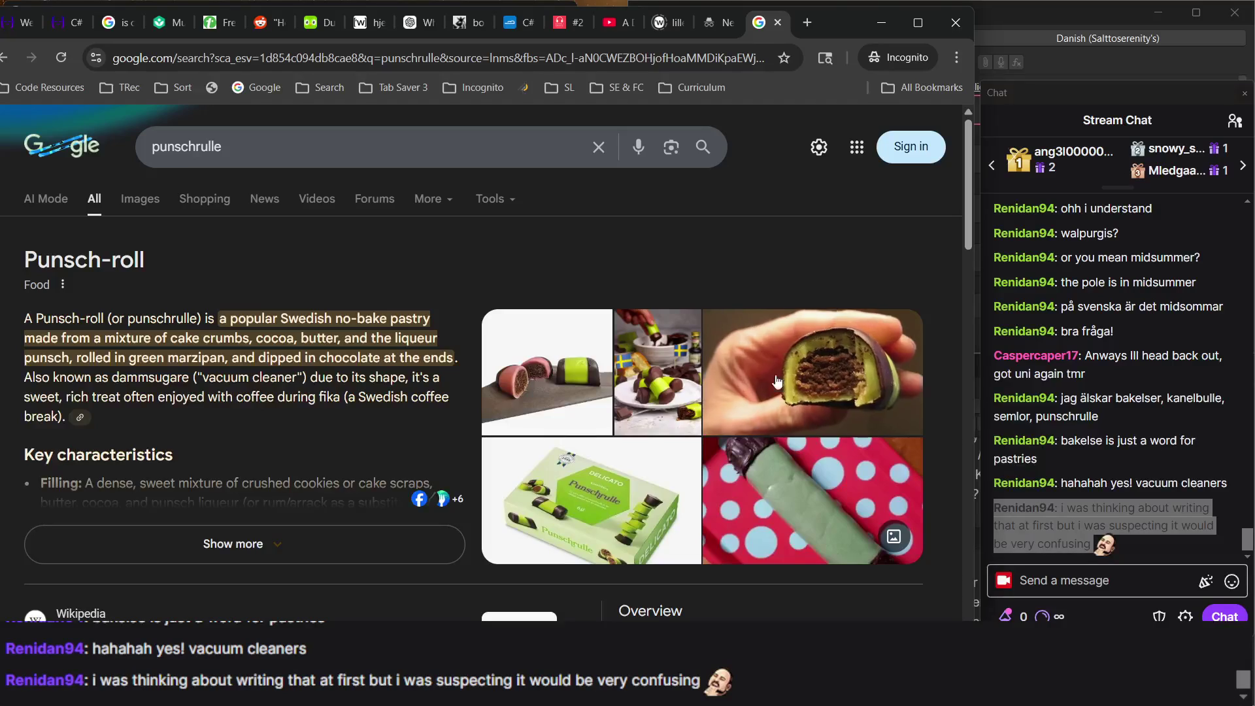
click(139, 201)
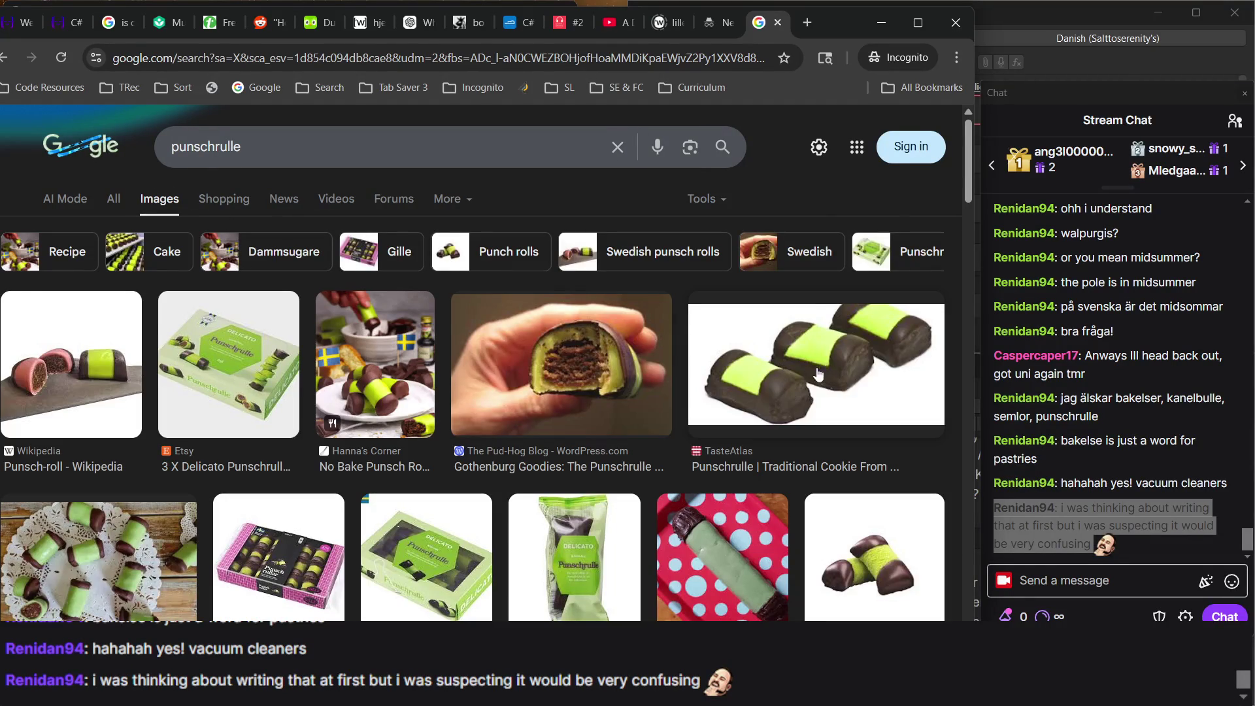
click(775, 415)
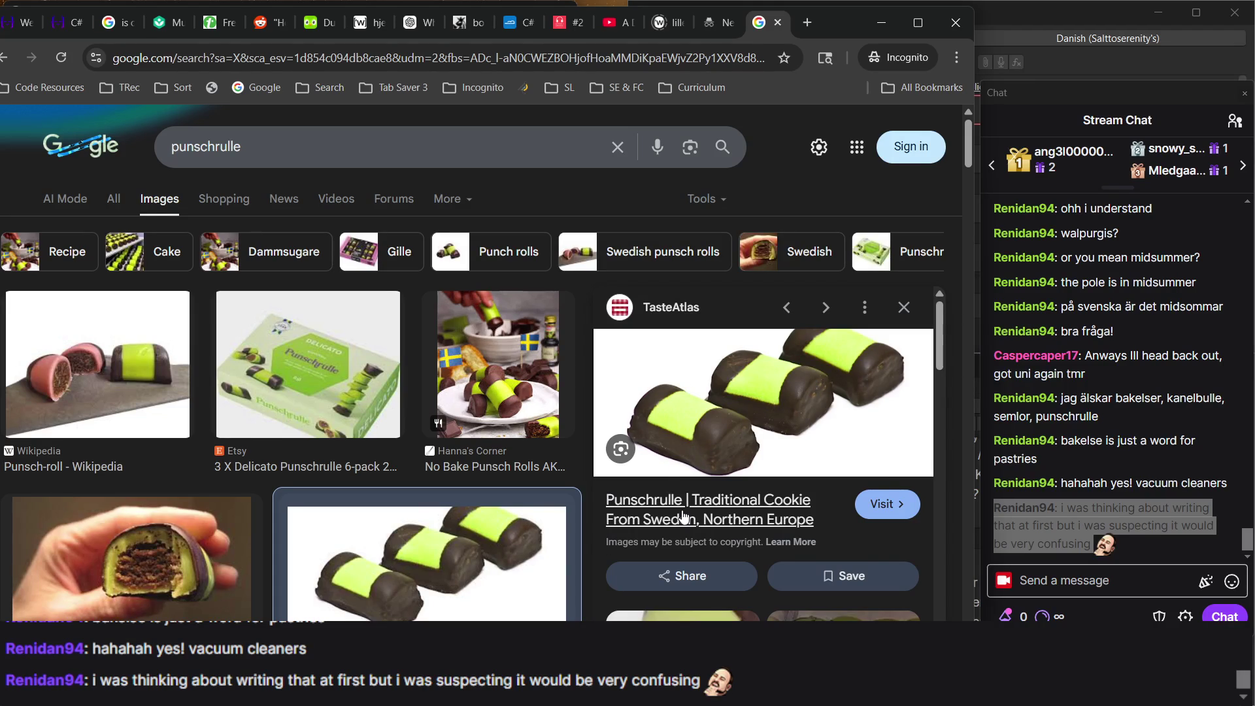
scroll(492, 413, down, 5)
scroll(491, 412, down, 10)
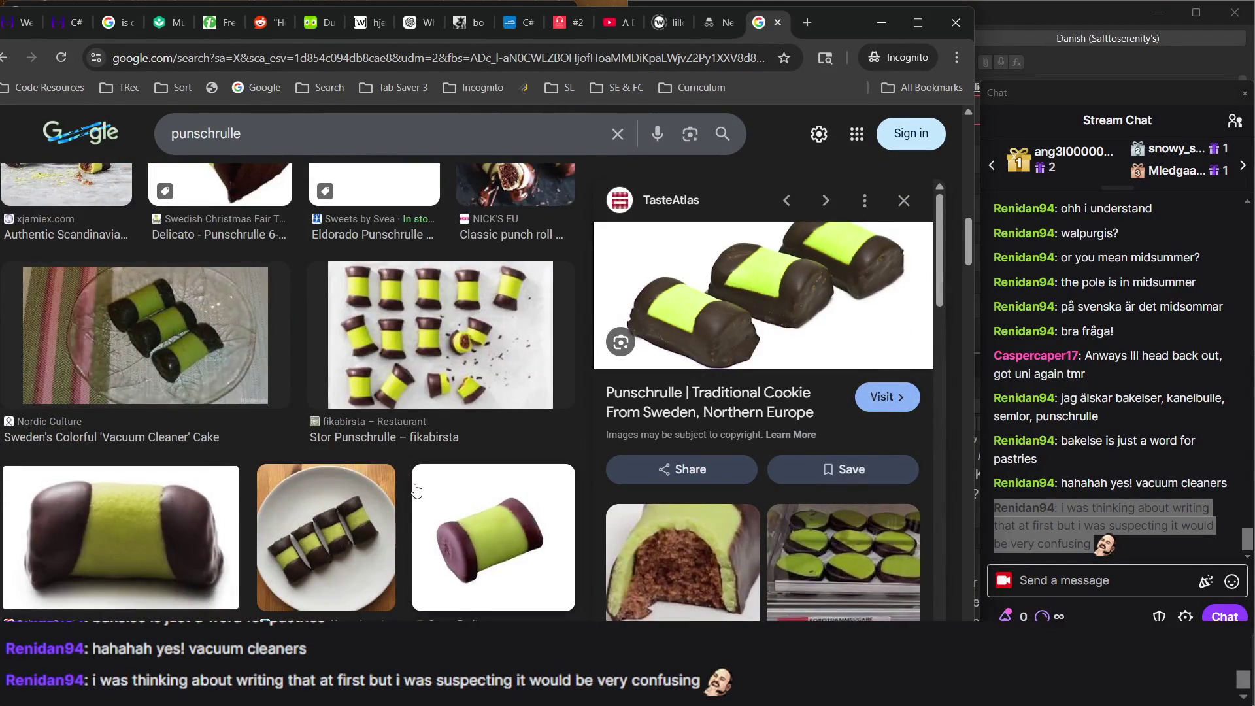
scroll(416, 490, down, 3)
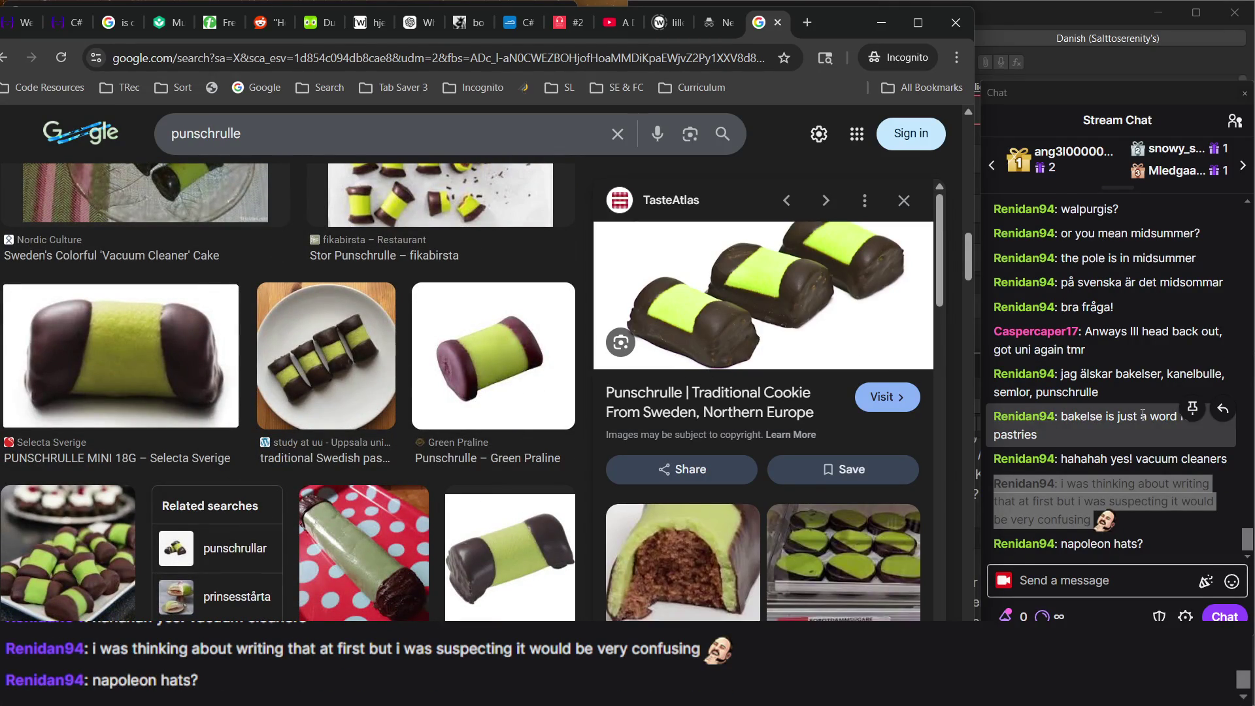
scroll(827, 468, down, 4)
scroll(827, 468, up, 4)
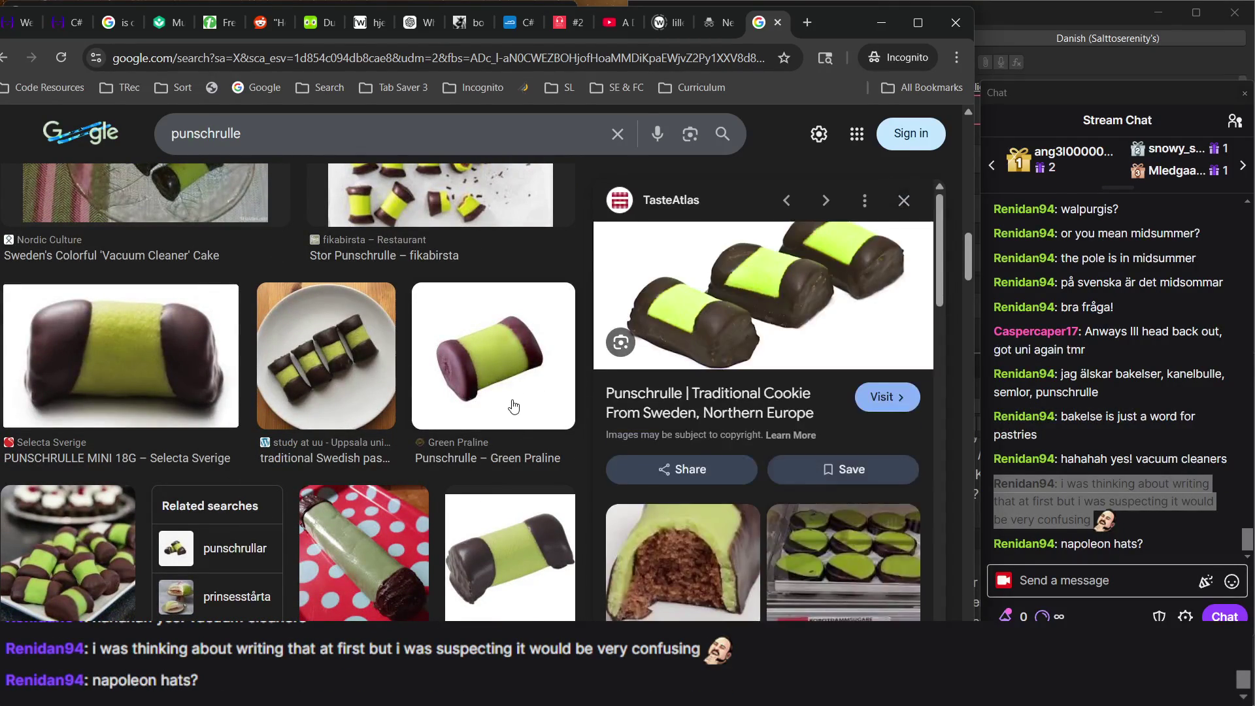
scroll(513, 406, up, 5)
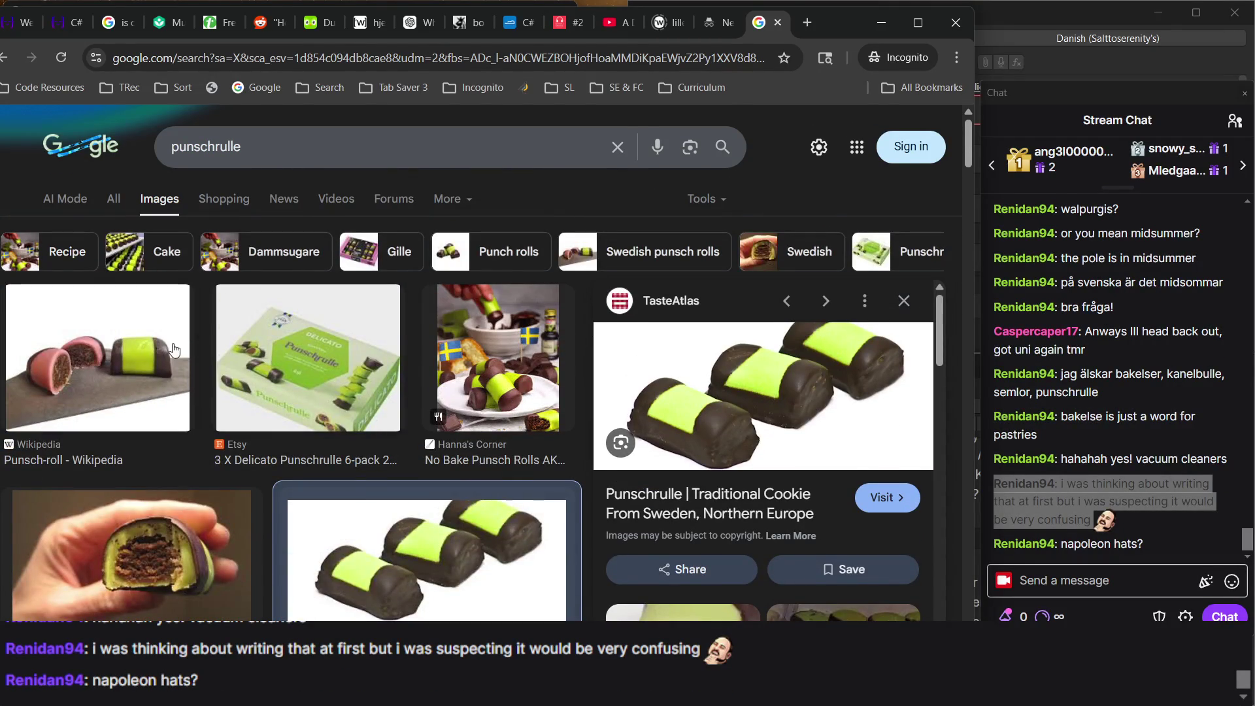
scroll(569, 437, down, 5)
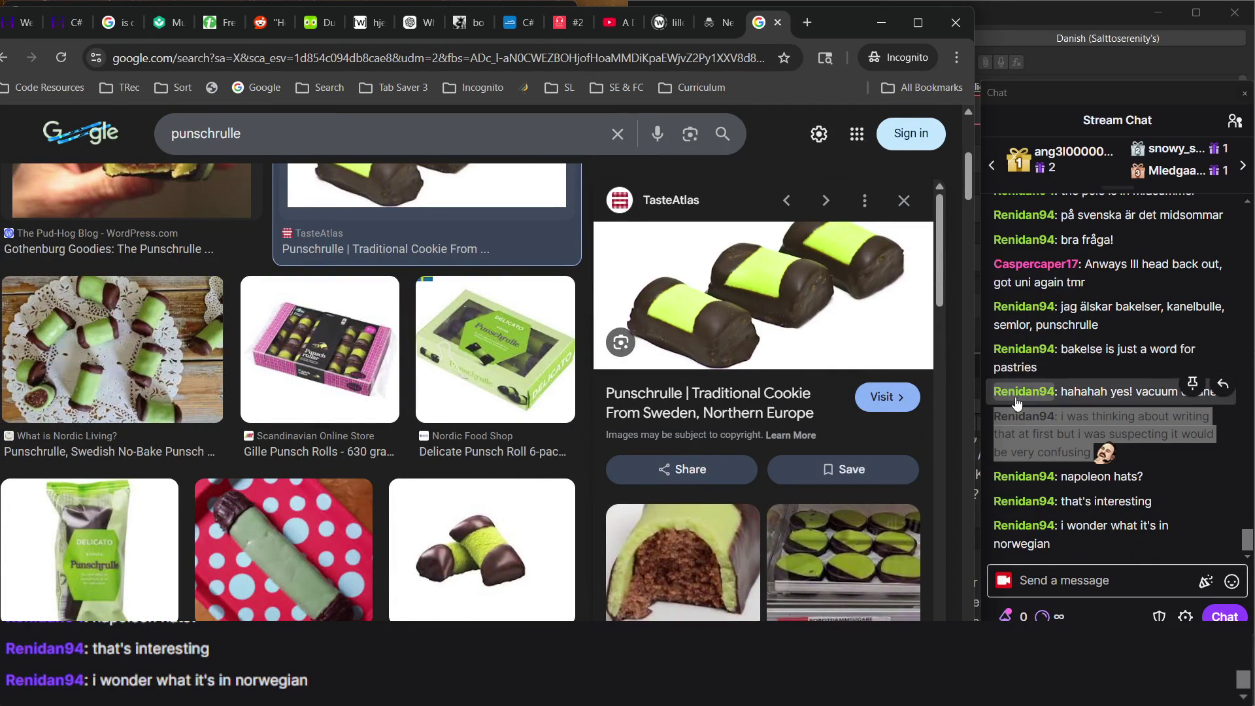
click(904, 200)
scroll(684, 402, down, 10)
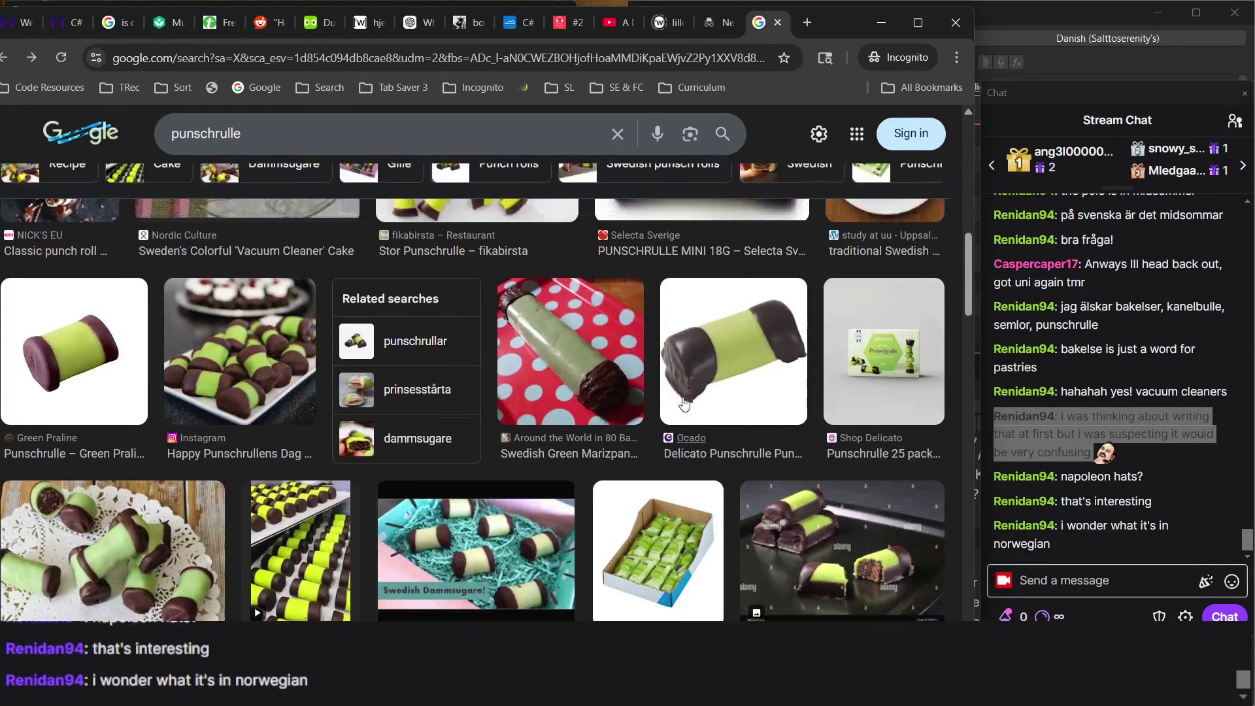
scroll(684, 402, up, 10)
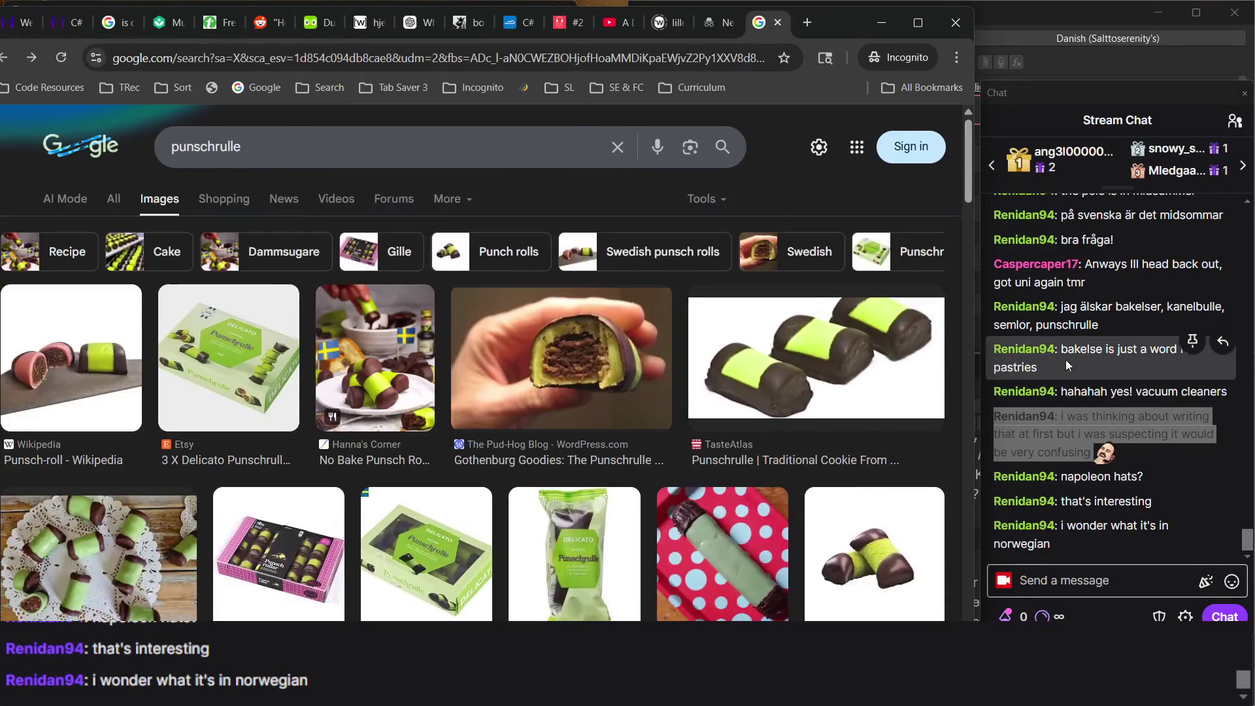
click(1090, 374)
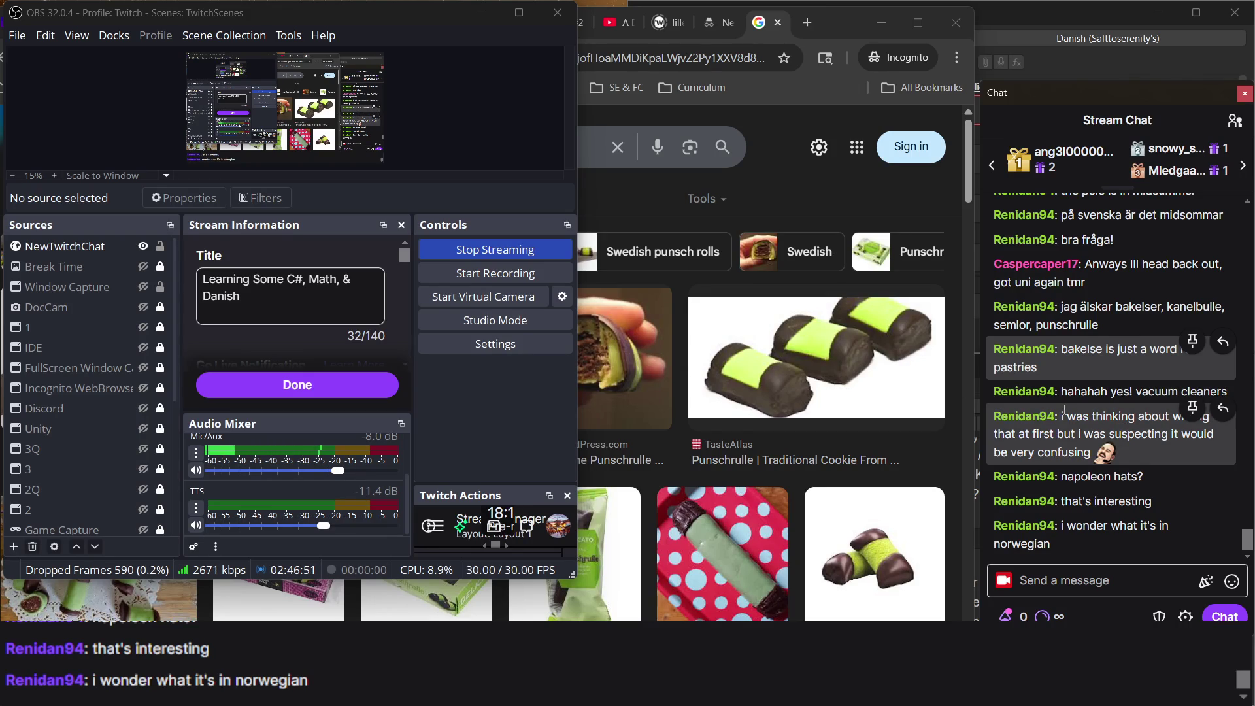
click(805, 208)
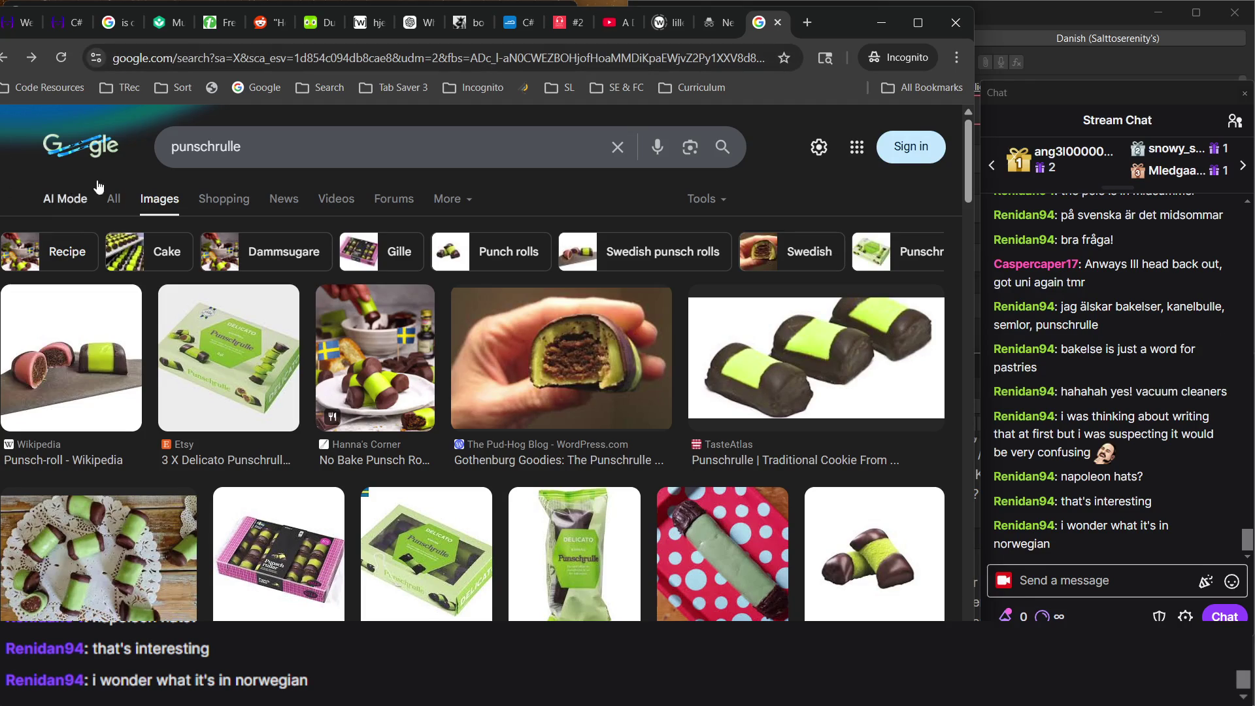
click(111, 196)
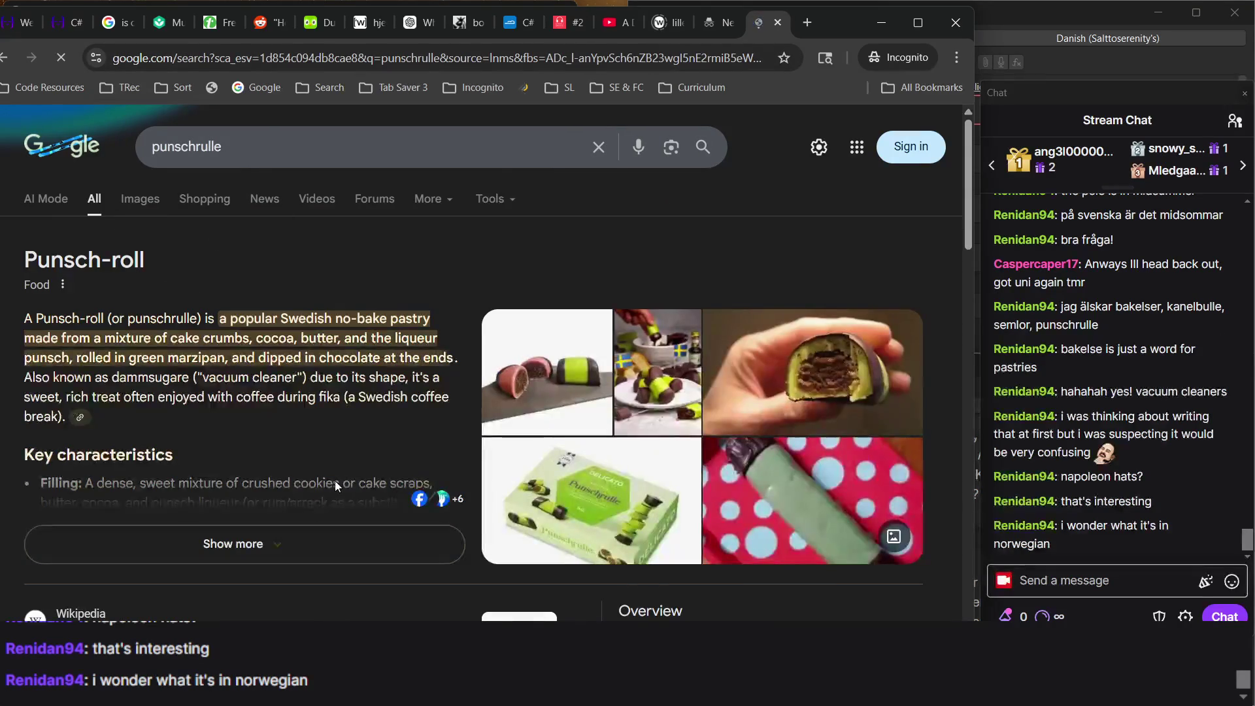
scroll(334, 481, down, 10)
scroll(335, 481, up, 10)
scroll(371, 380, down, 6)
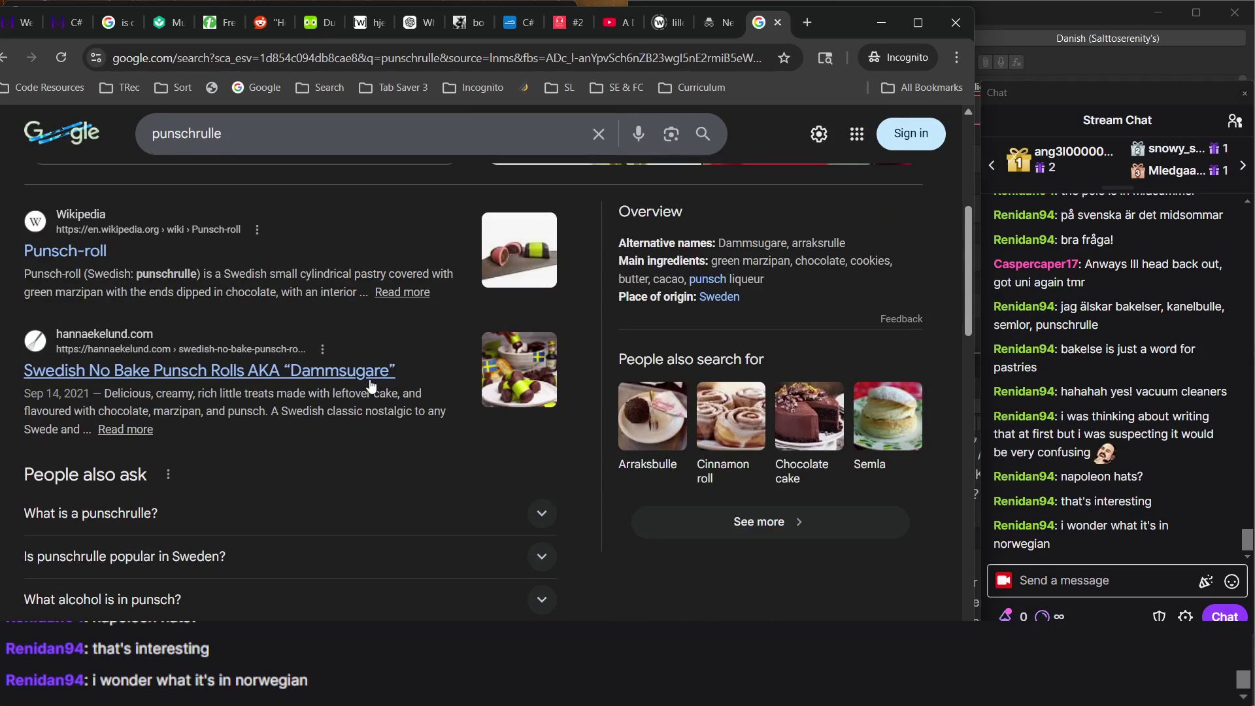
ctrl+scroll(370, 384, up, 3)
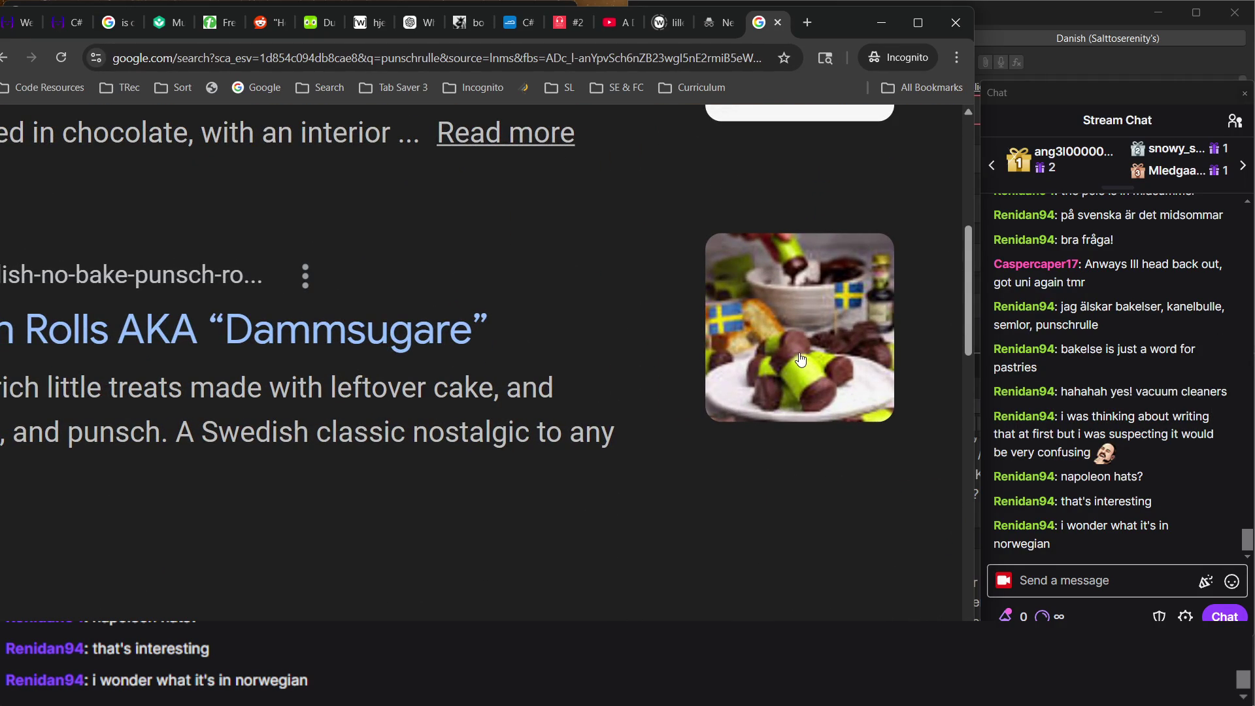
ctrl+scroll(545, 341, down, 2)
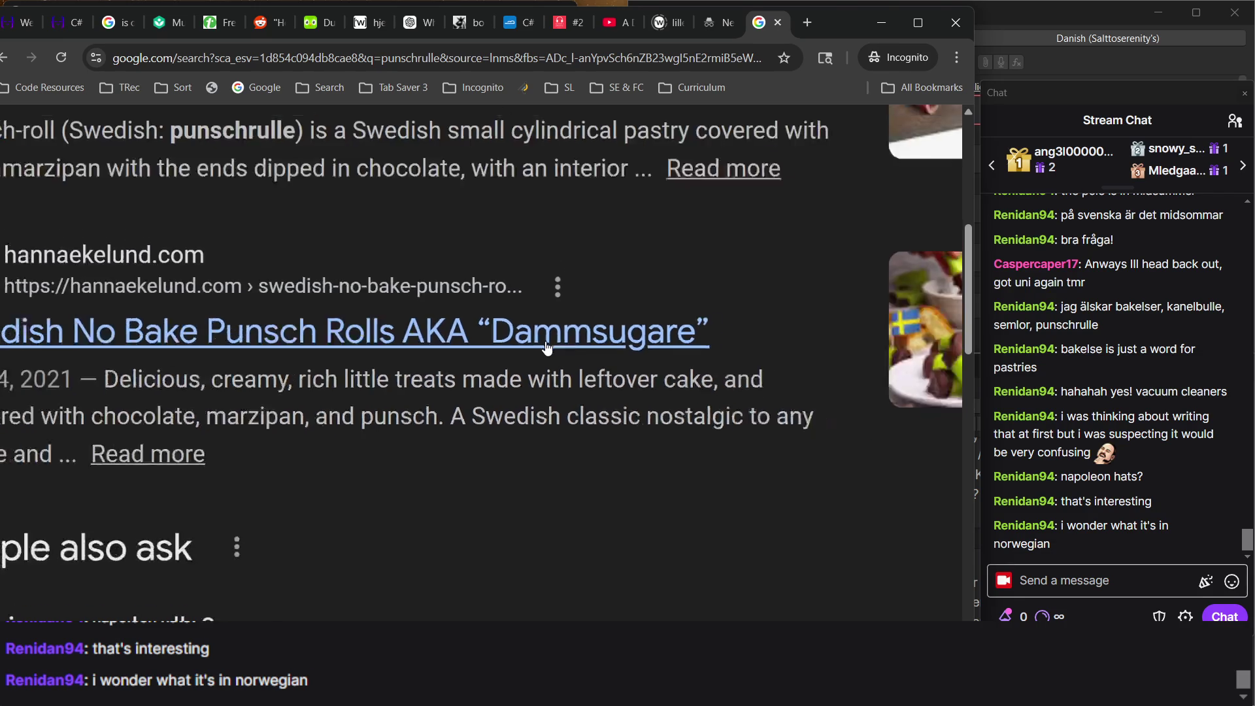
ctrl+scroll(547, 347, down, 2)
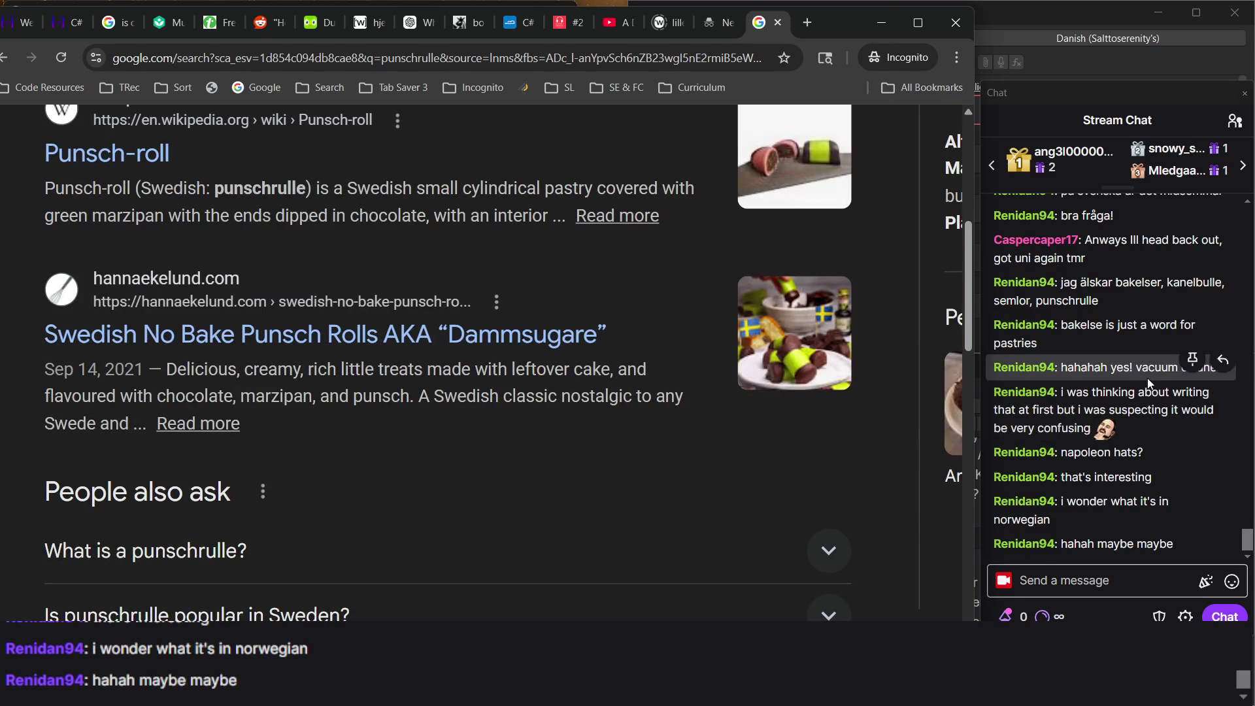
scroll(628, 301, up, 10)
ctrl+scroll(588, 385, down, 2)
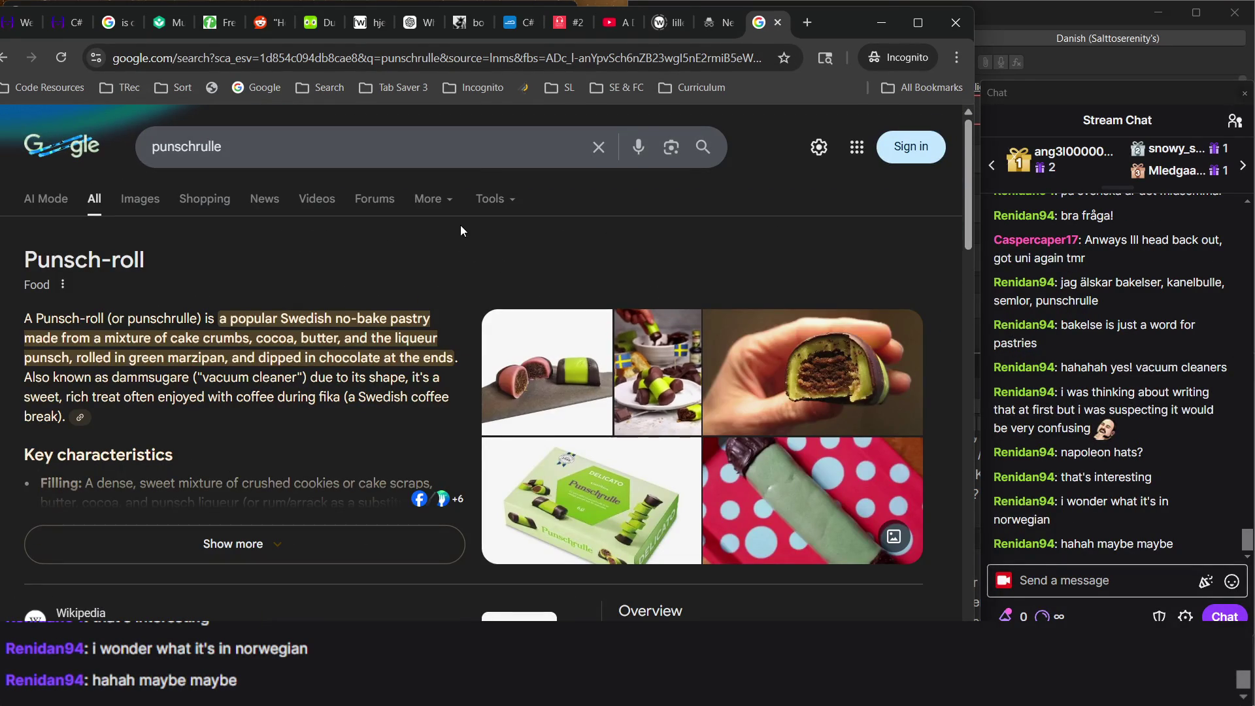
scroll(701, 542, down, 6)
scroll(700, 543, up, 6)
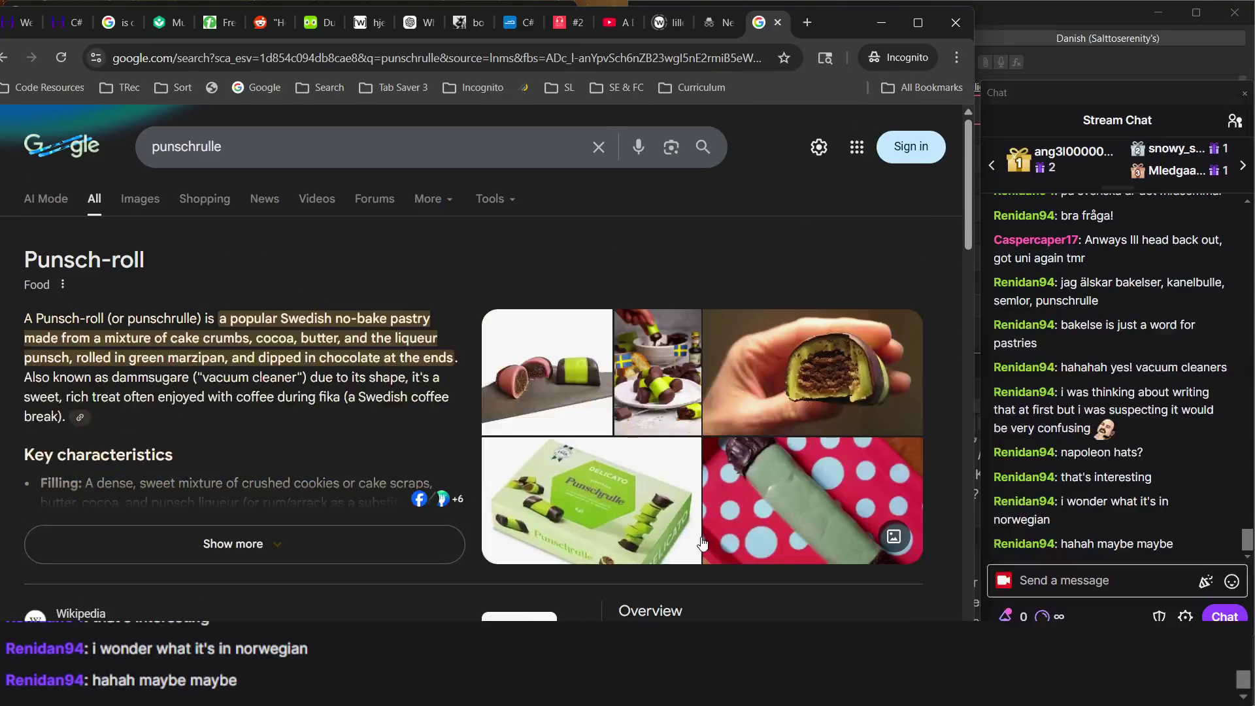
click(143, 200)
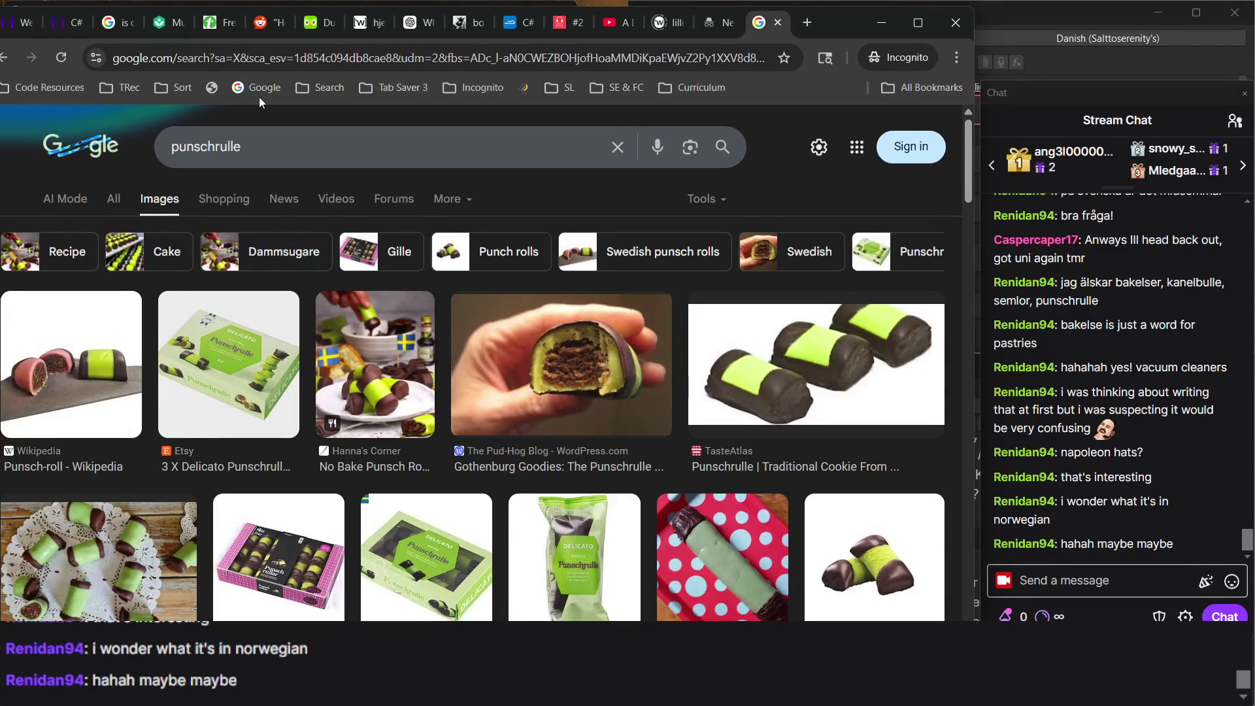
click(310, 24)
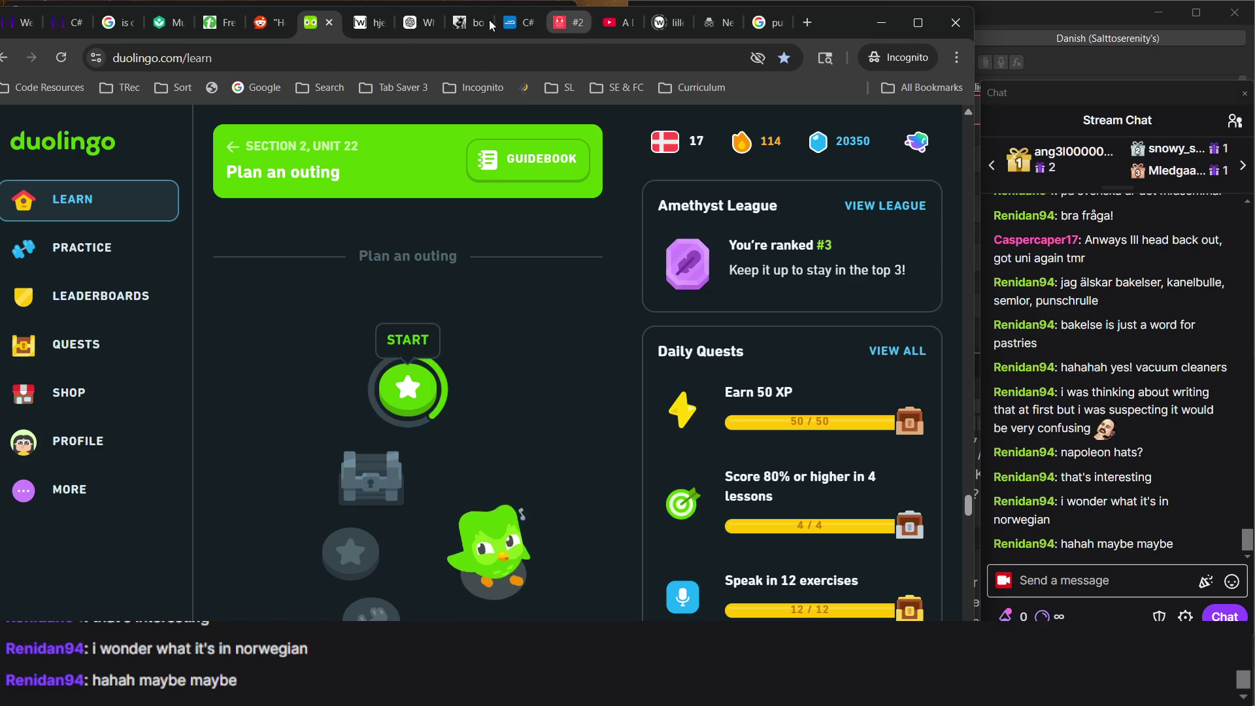
click(171, 24)
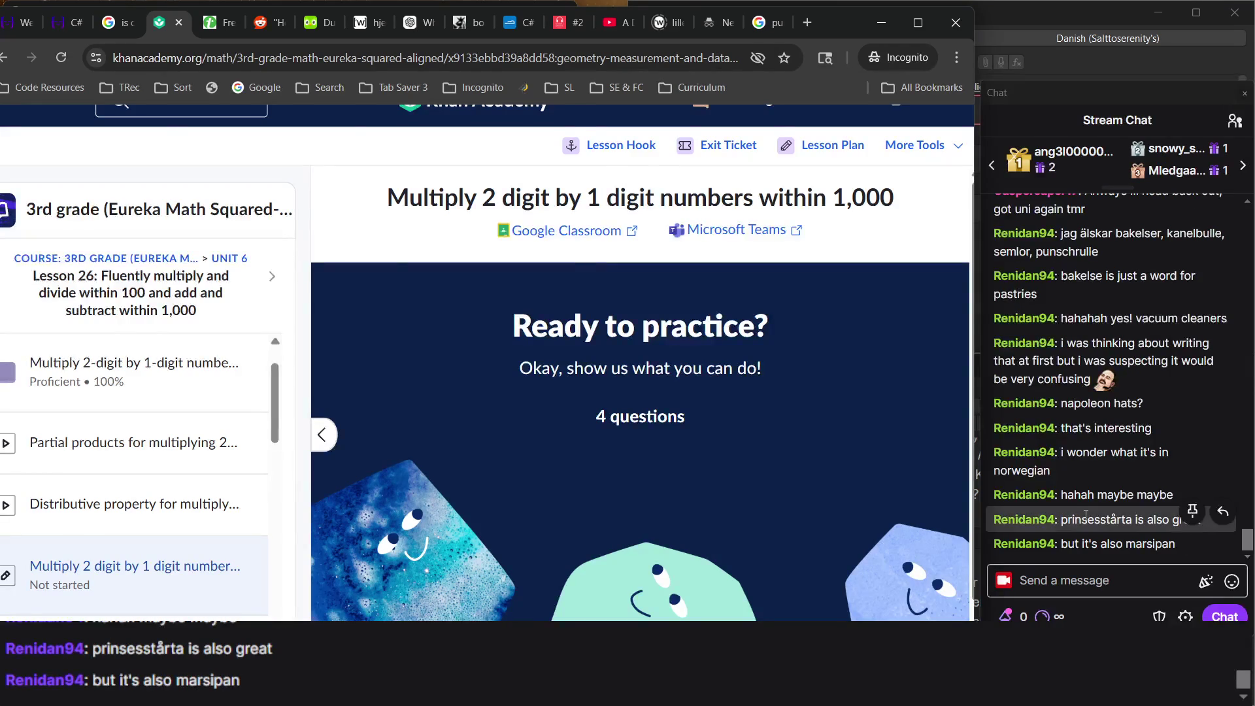
double_click(1079, 517)
key(ctrl+c)
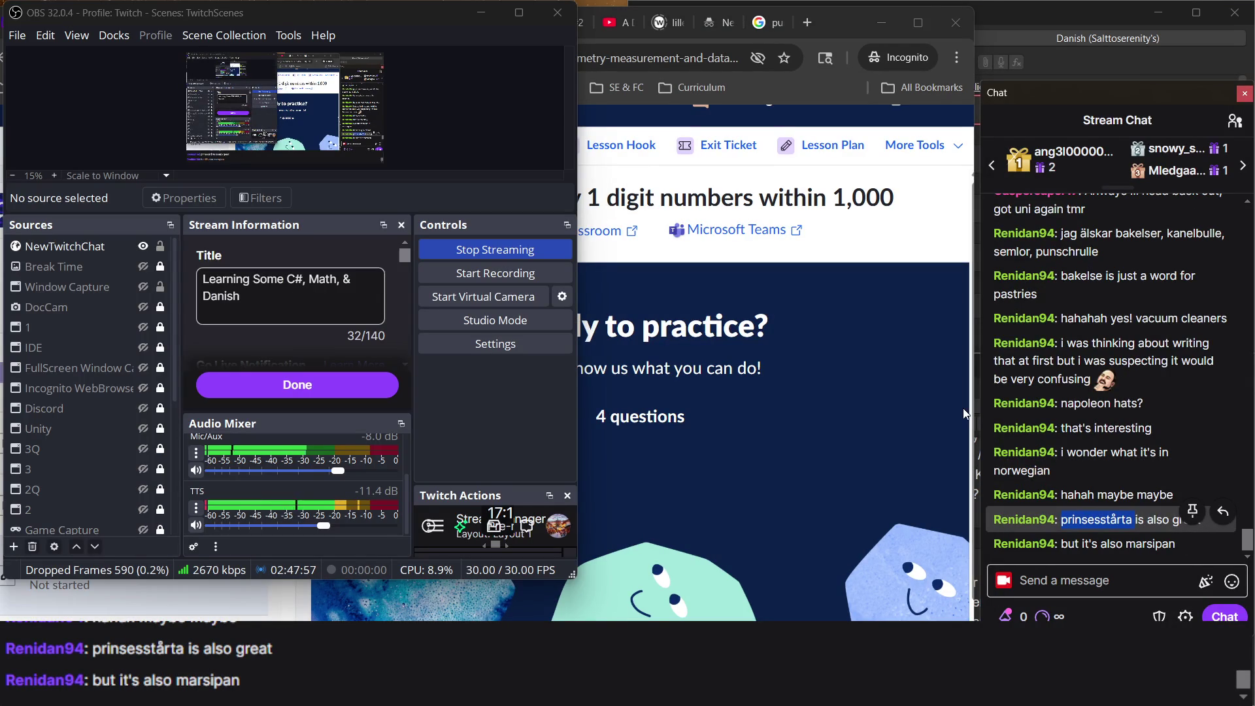
click(903, 376)
click(776, 26)
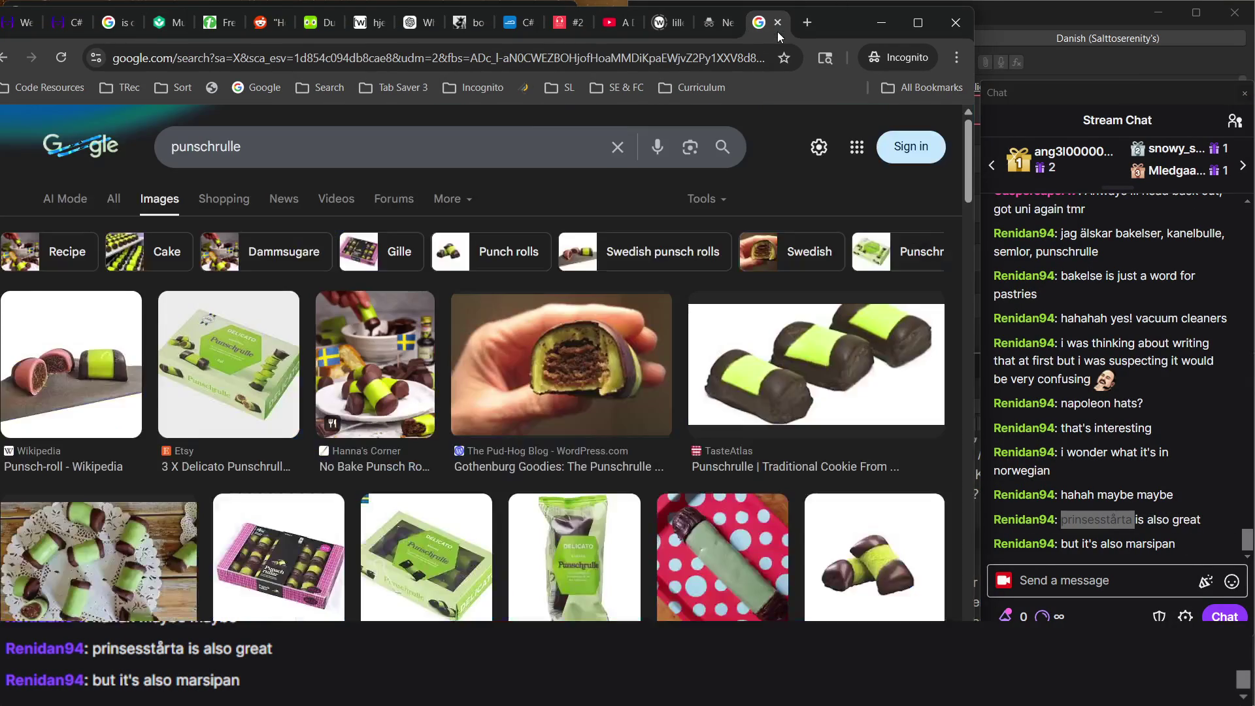
Replace the search with 'prinsesstårta' and scroll through the princess cake image results.
triple_click(360, 158)
key(ctrl+v)
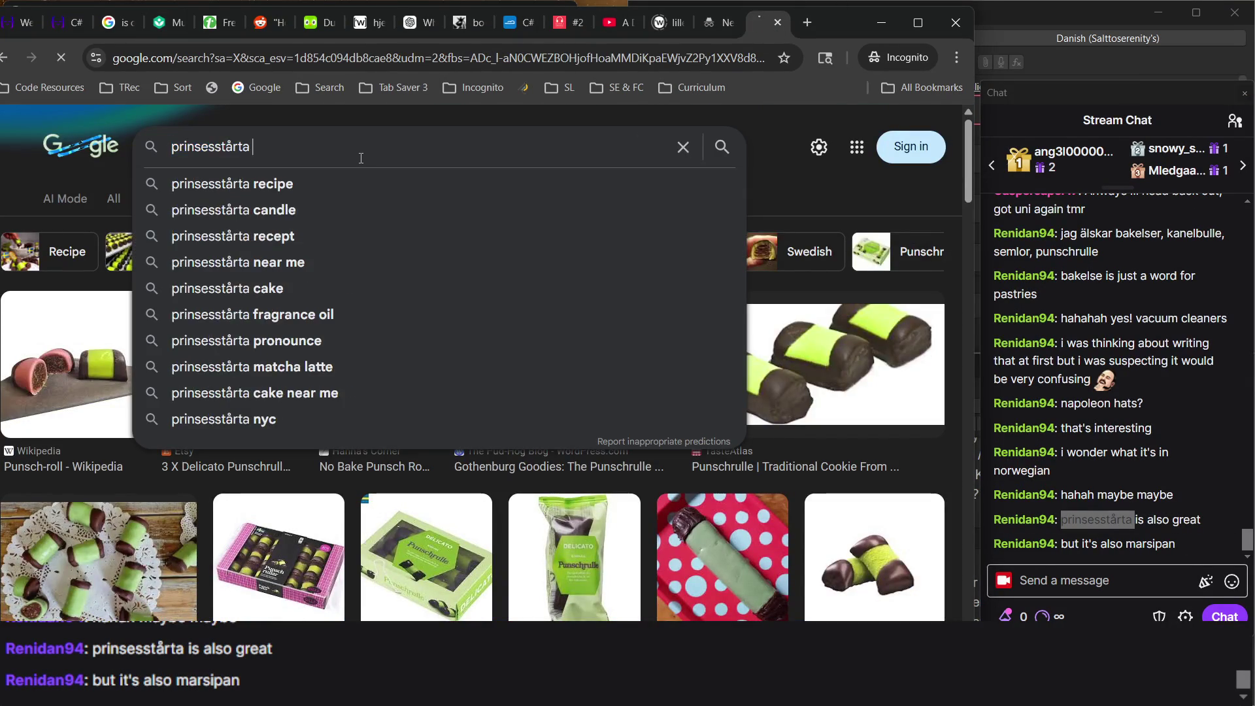
key(Return)
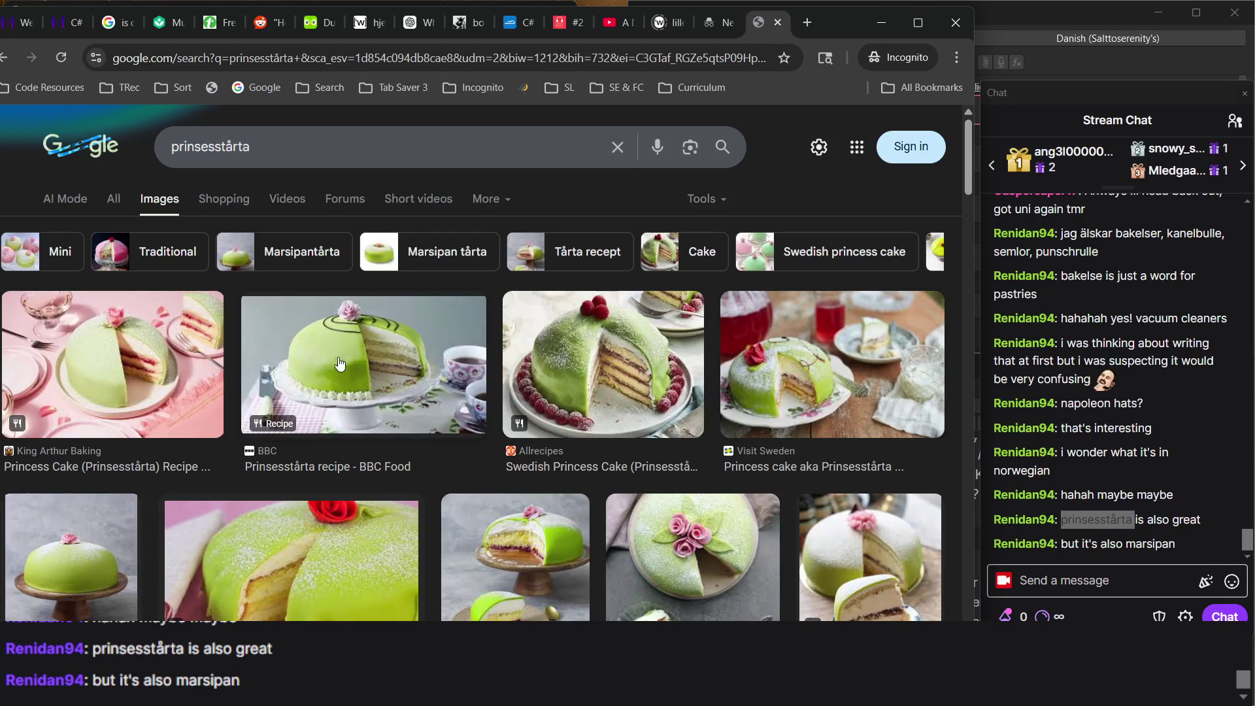
scroll(781, 505, down, 6)
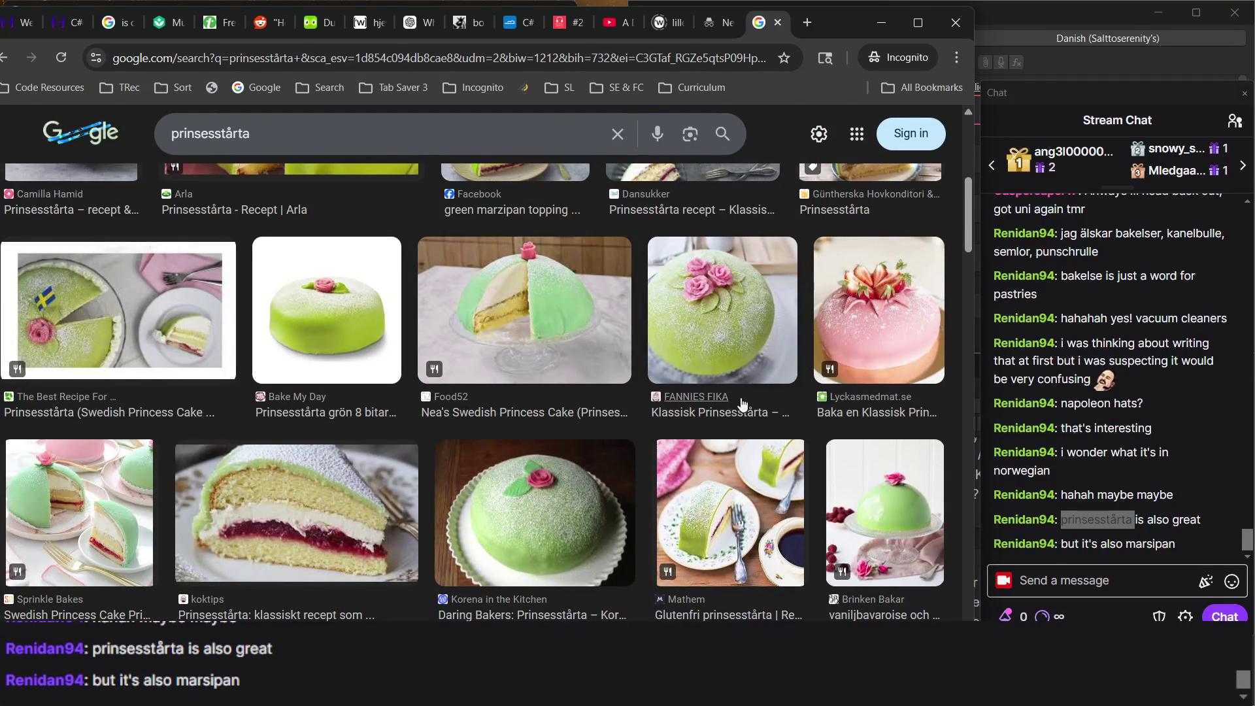
scroll(406, 353, down, 10)
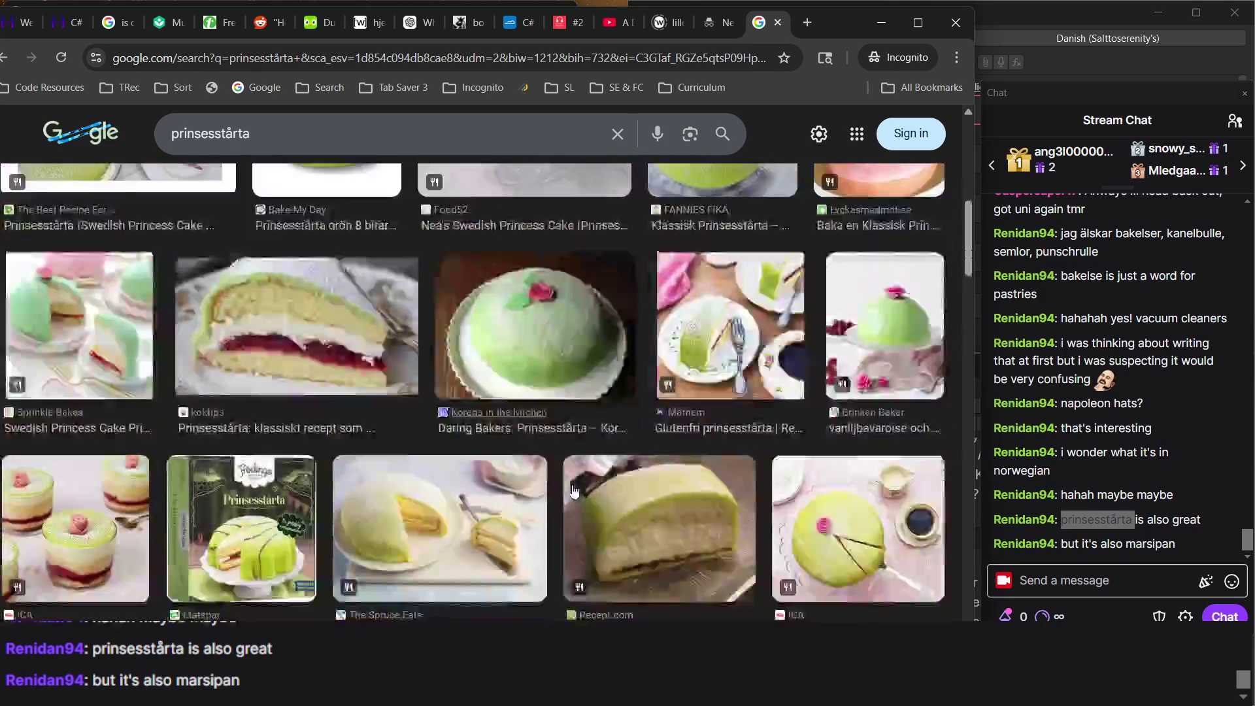
scroll(406, 353, down, 10)
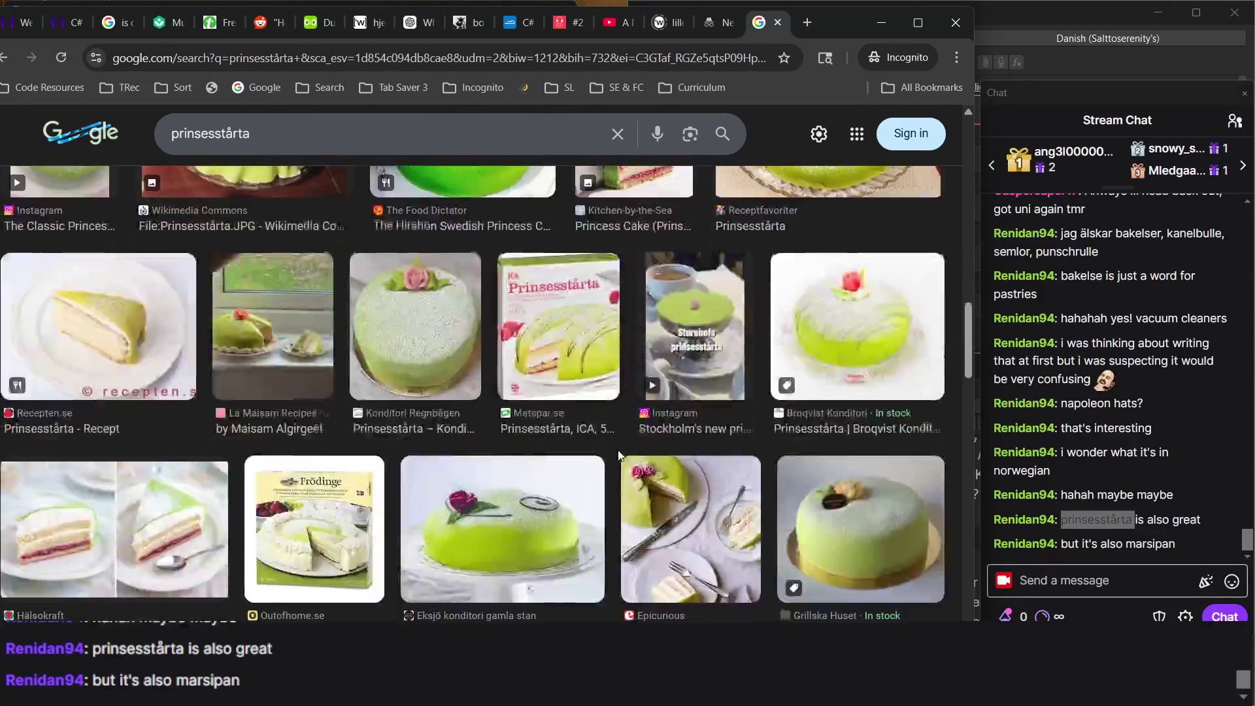
scroll(620, 456, up, 20)
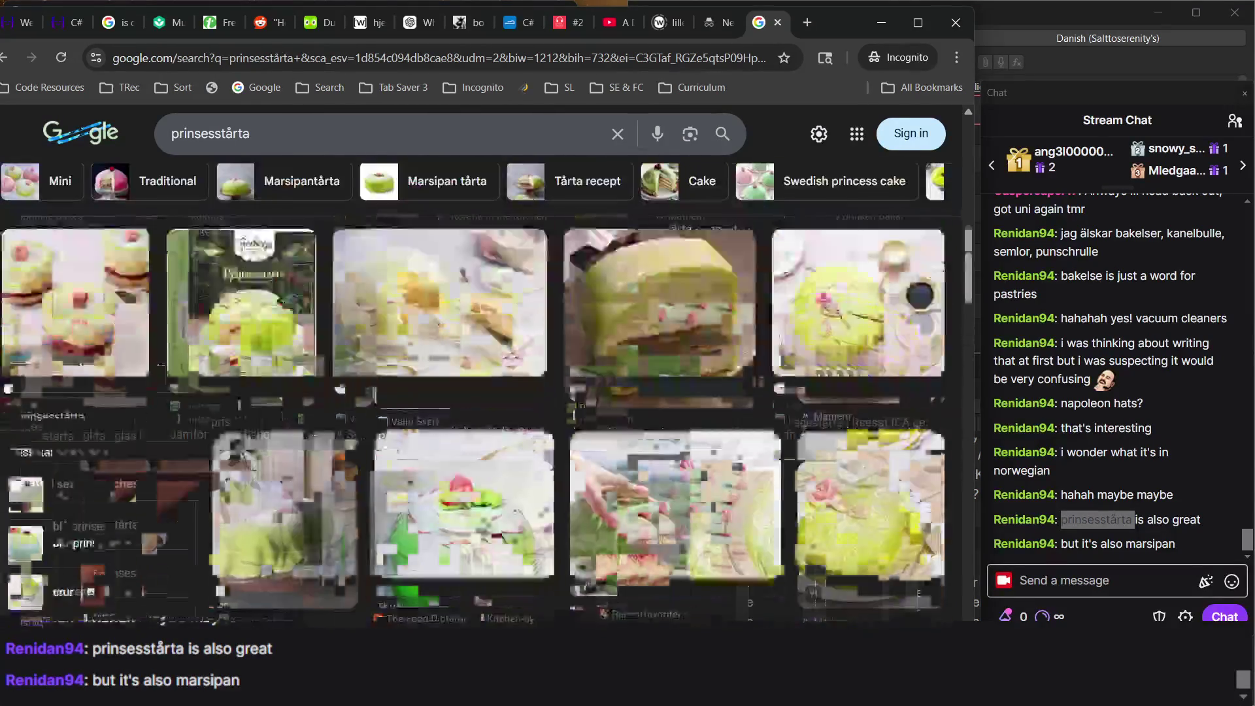
scroll(619, 456, down, 15)
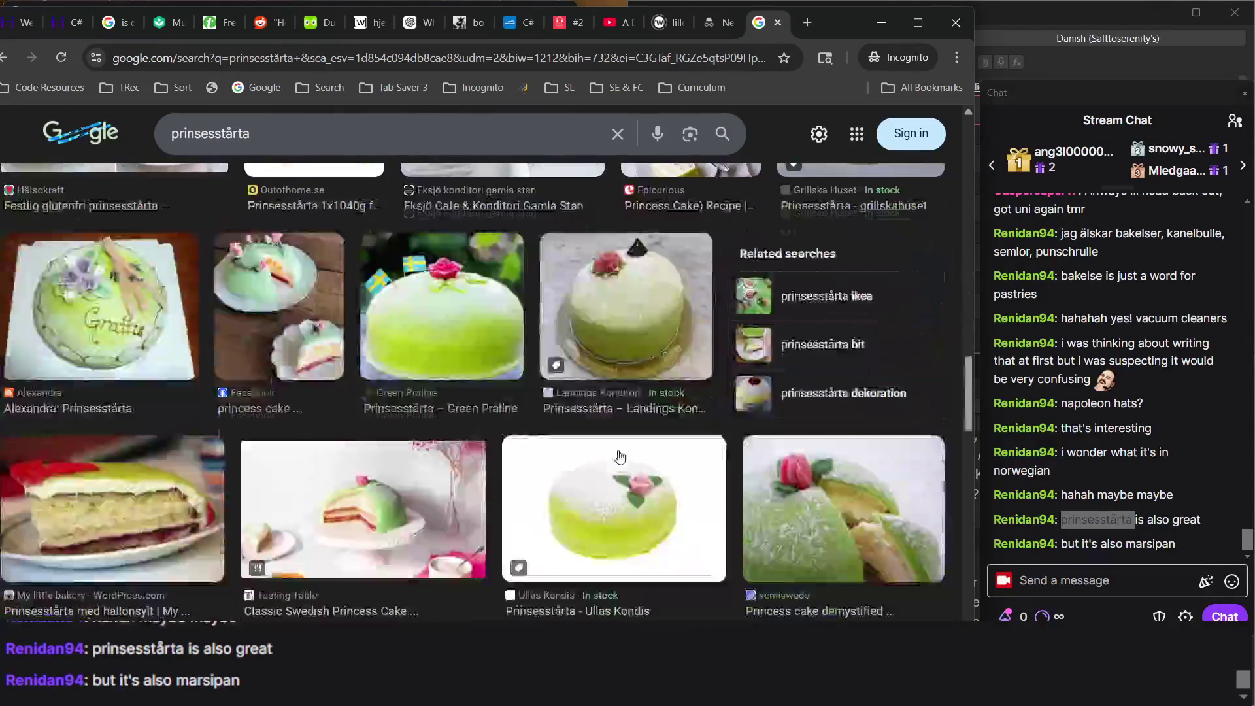
scroll(620, 456, up, 20)
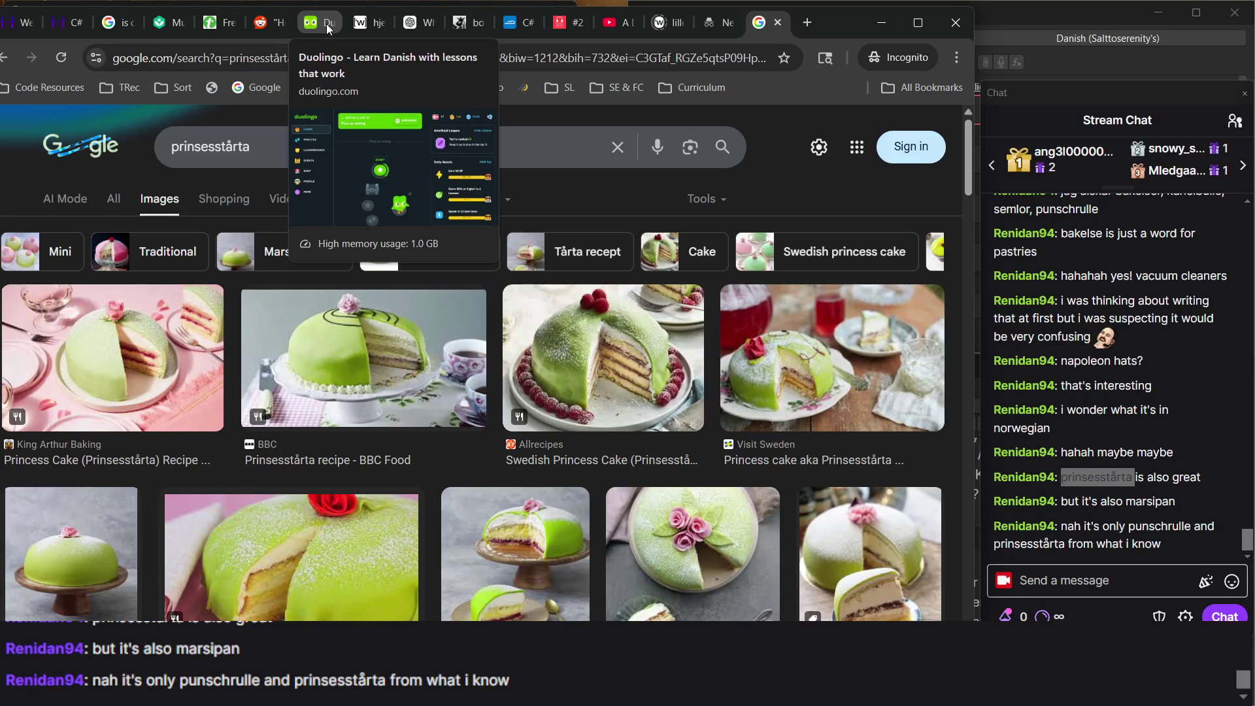
Start the 4-question Khan Academy practice to reach the 59 × 6 partial-products question.
click(163, 34)
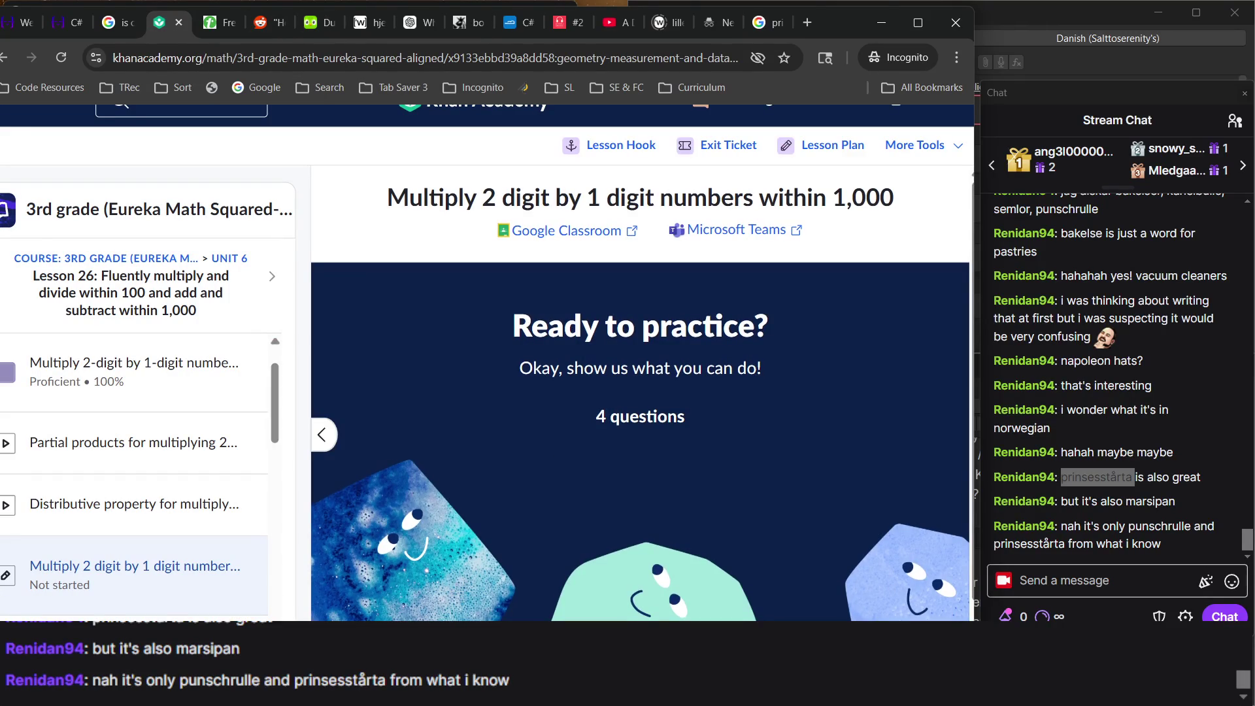
click(698, 352)
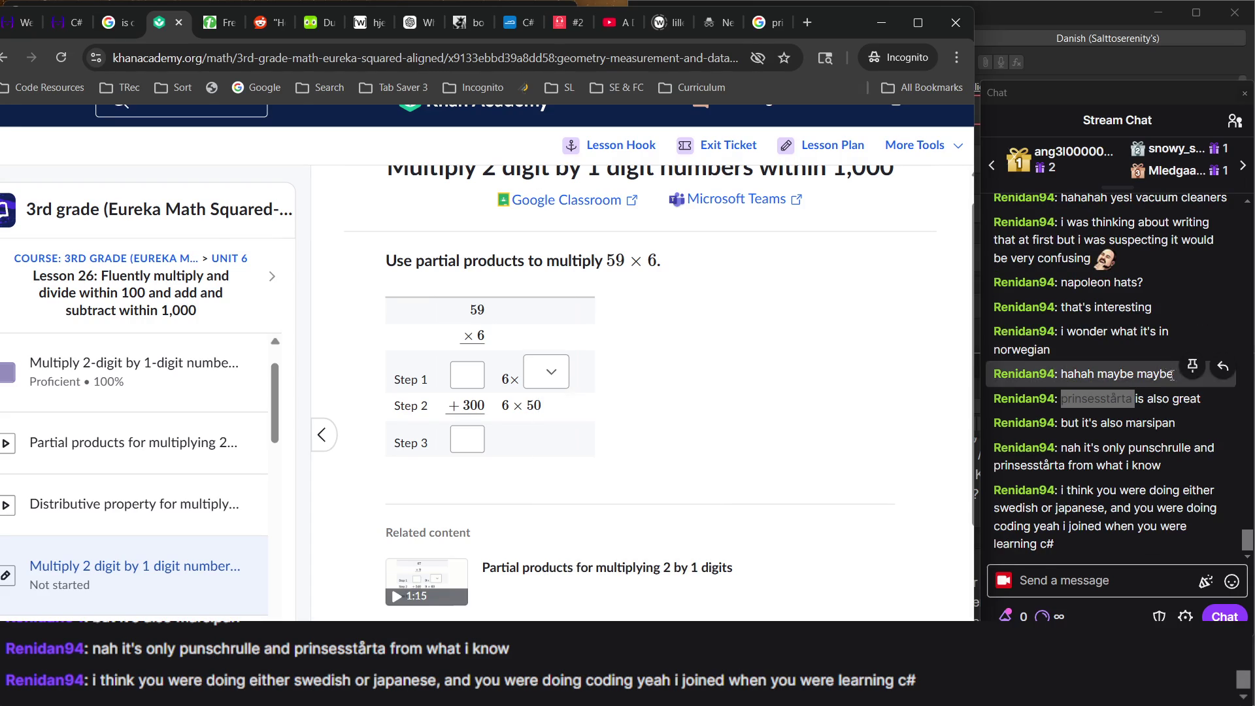
key(alt+Tab)
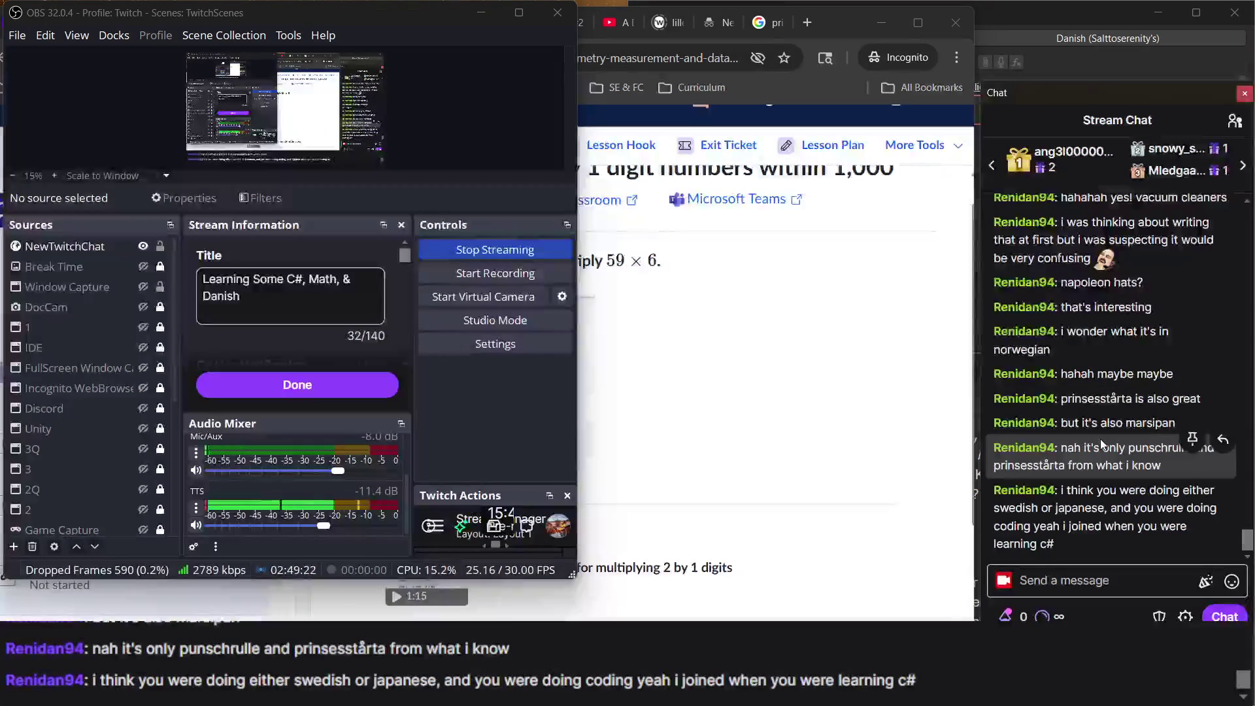
key(alt+Tab)
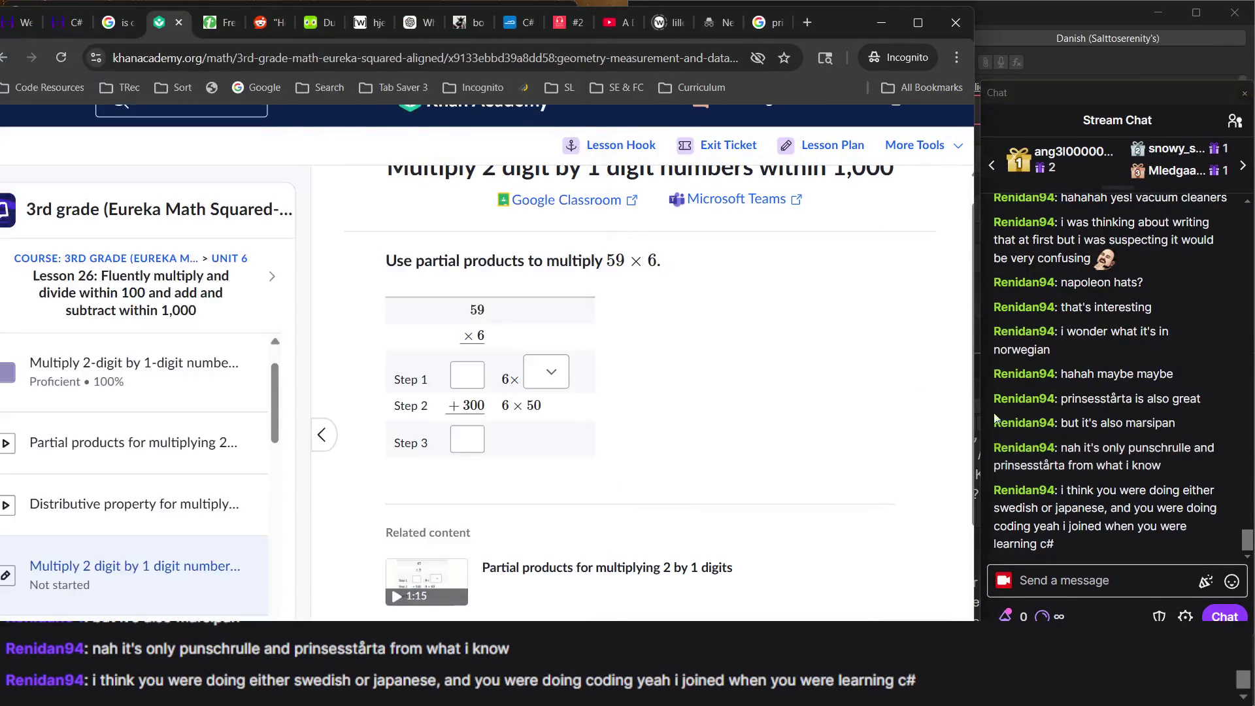
key(alt+Tab)
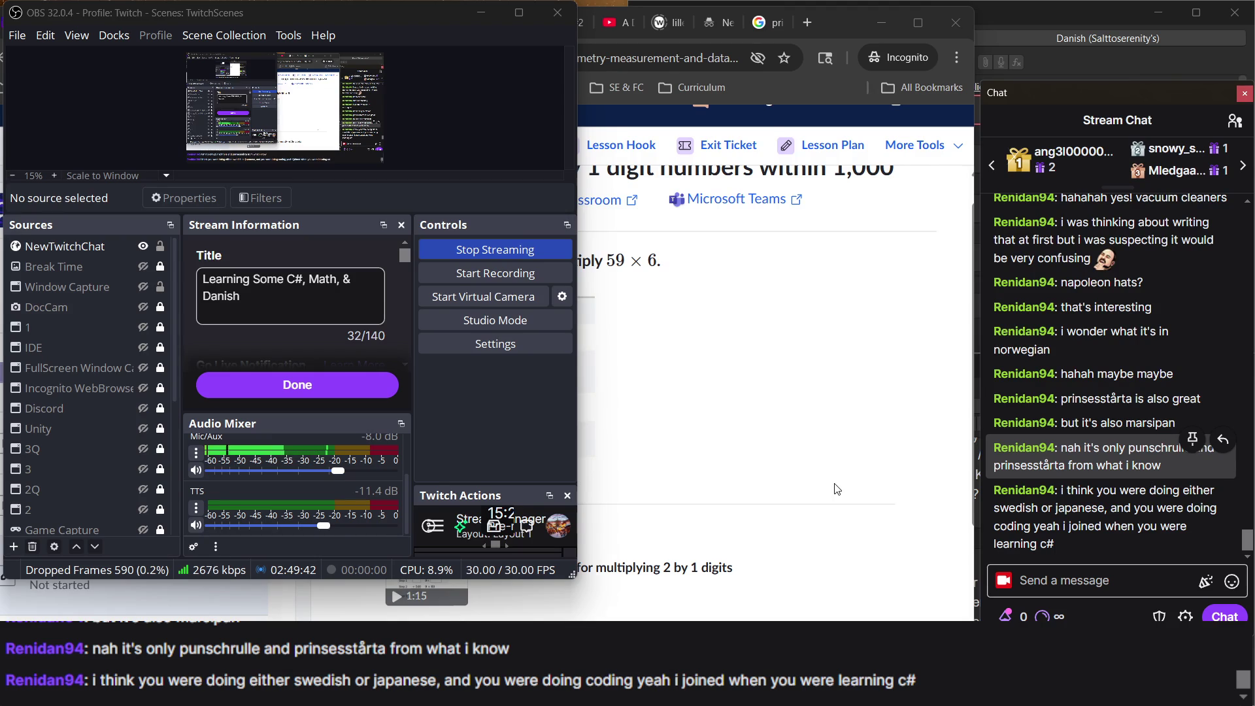
scroll(1104, 366, up, 3)
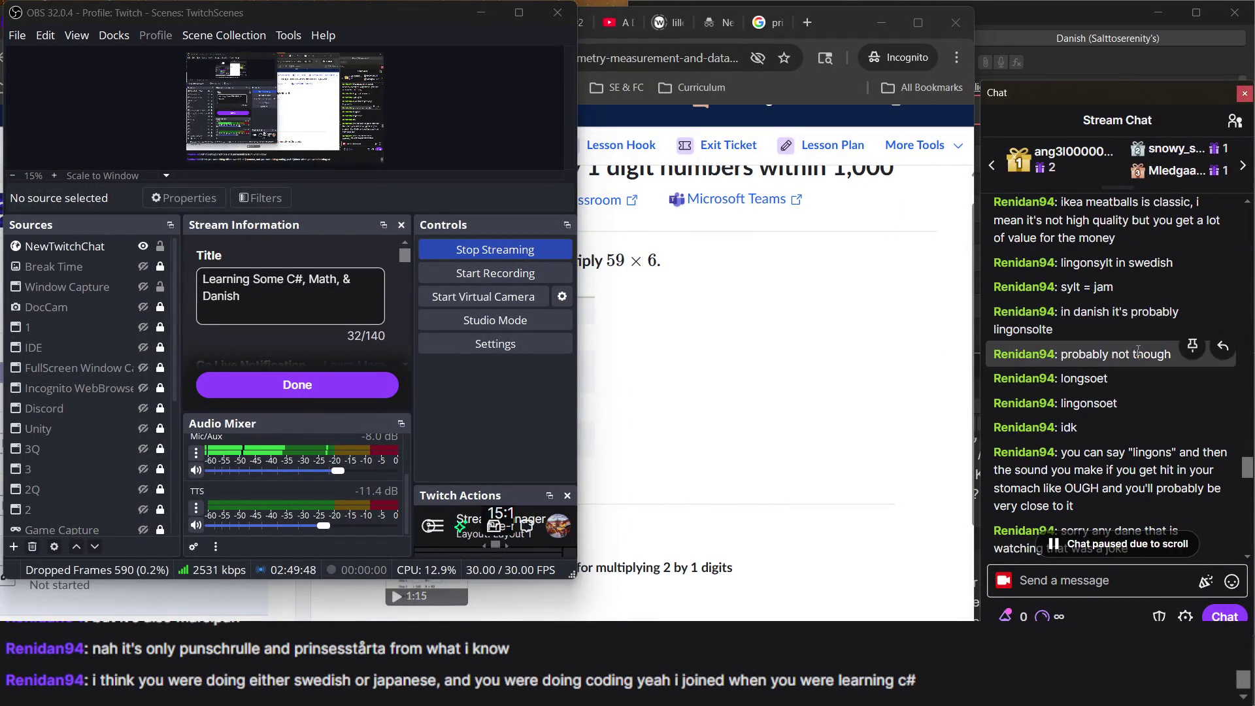
click(658, 446)
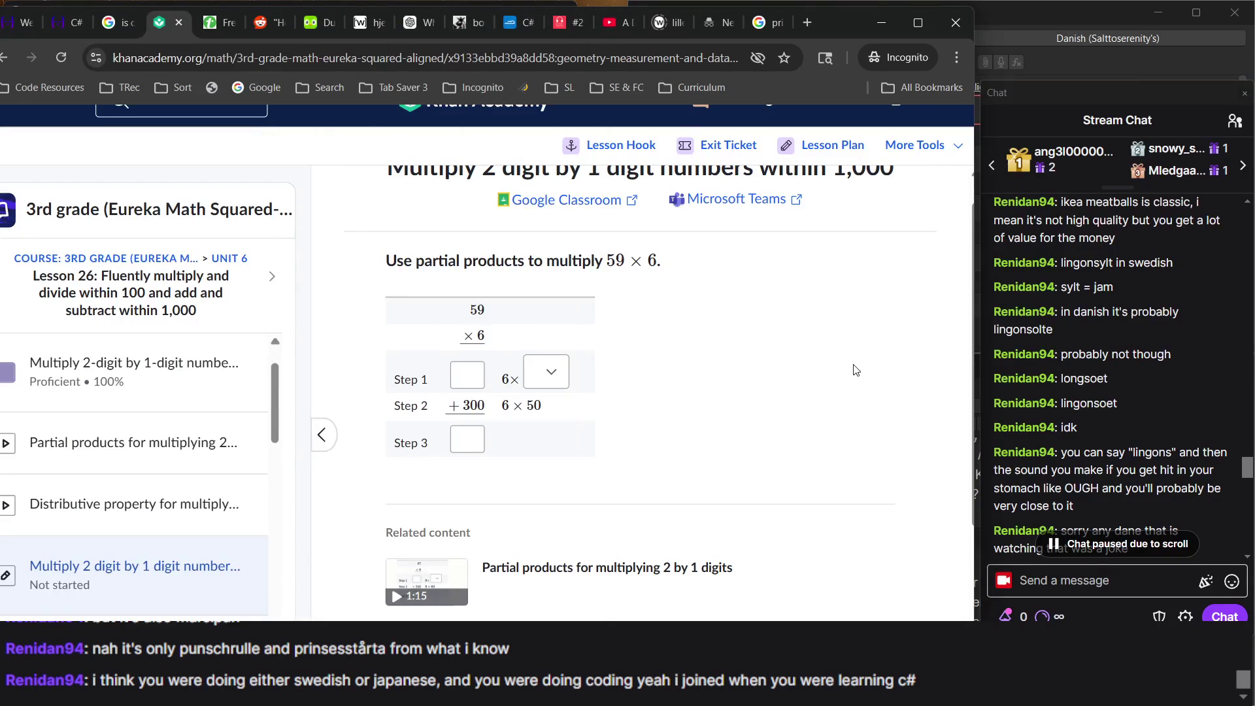
scroll(1049, 386, down, 5)
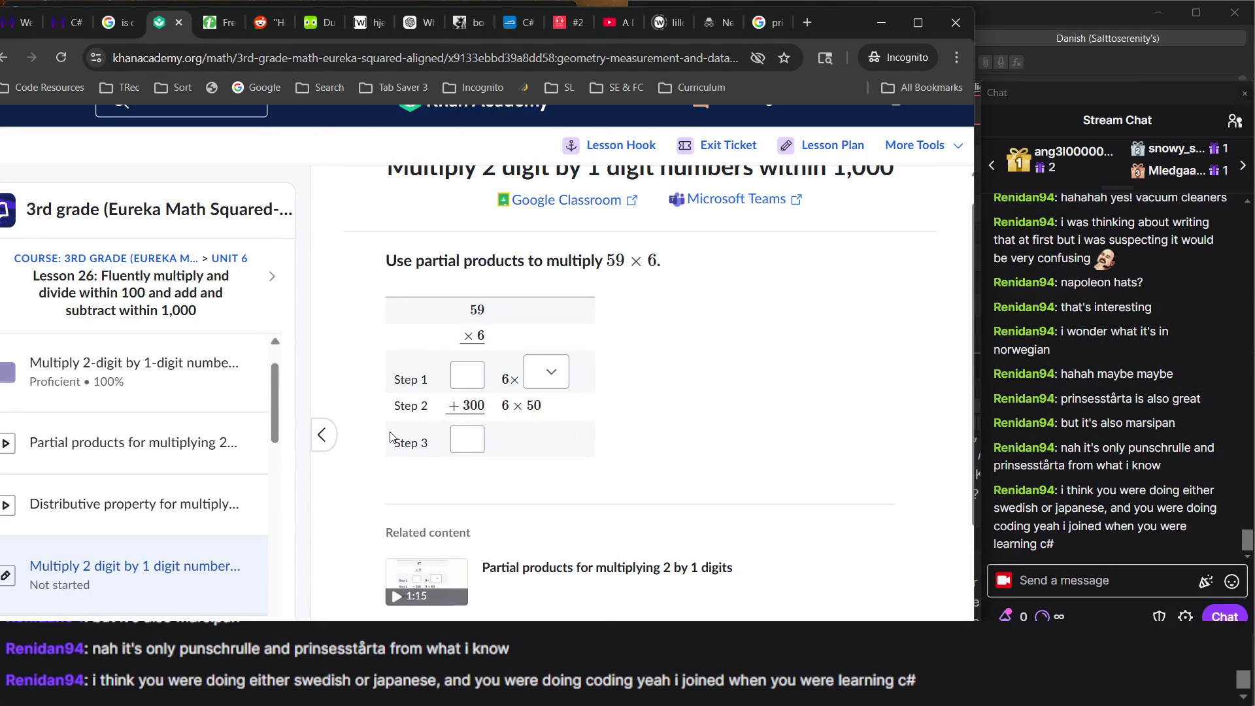
click(535, 373)
Set the Step 1 multiplier of the 59 × 6 question to 9.
click(535, 373)
click(543, 372)
click(633, 366)
click(471, 366)
click(554, 376)
click(561, 461)
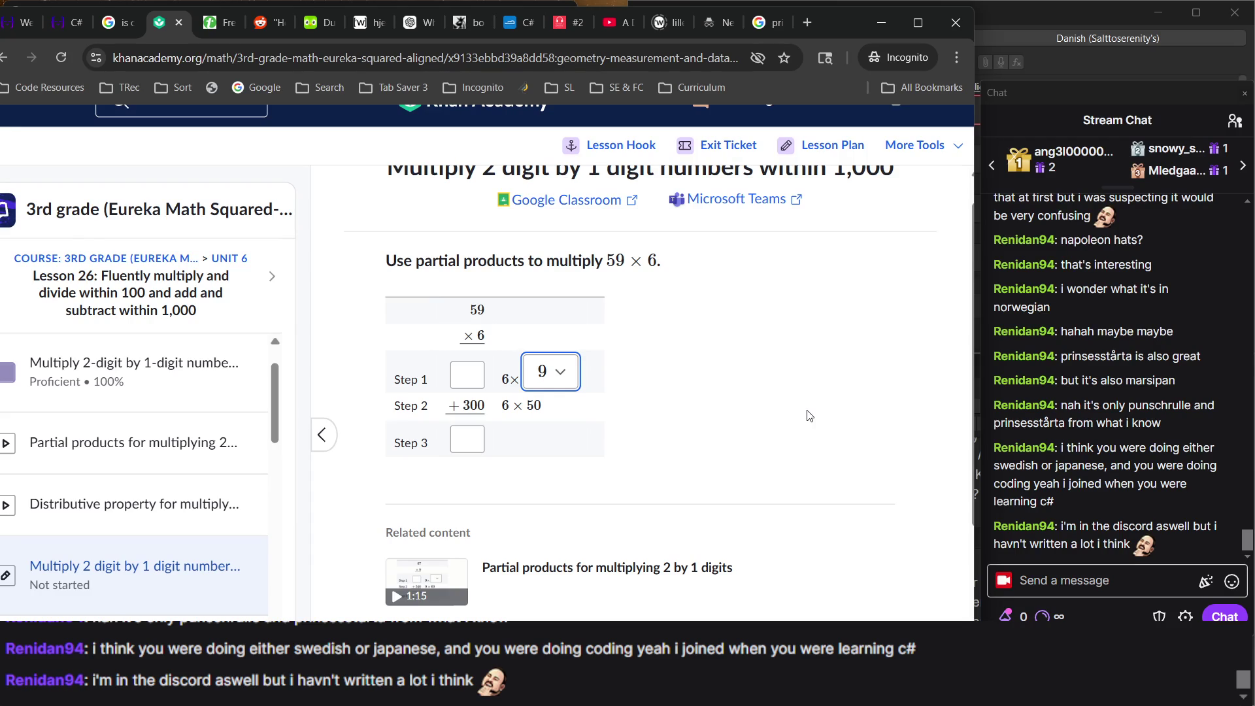
click(549, 387)
click(549, 387)
Enter 54 for Step 1 and 354 as the 59 × 6 total, then submit.
scroll(821, 448, down, 2)
scroll(820, 448, up, 2)
click(1025, 459)
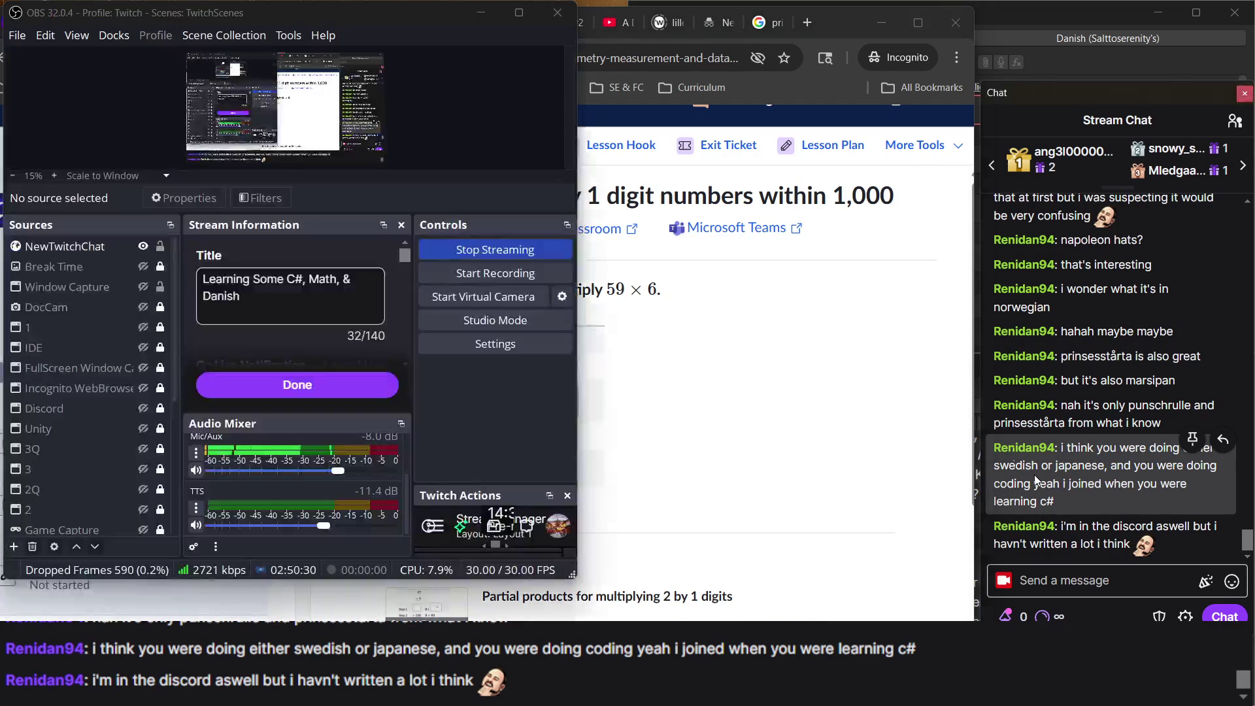
click(1081, 458)
click(847, 477)
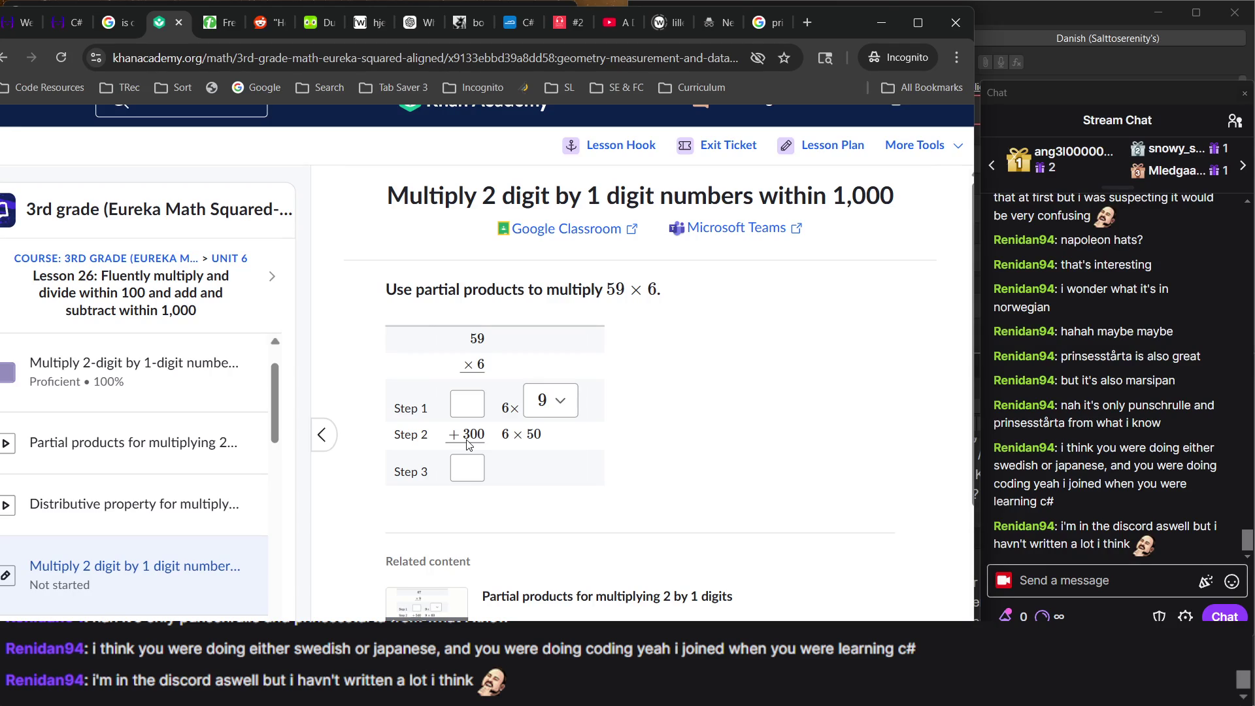
click(462, 402)
text(54)
click(703, 480)
click(473, 475)
text(354)
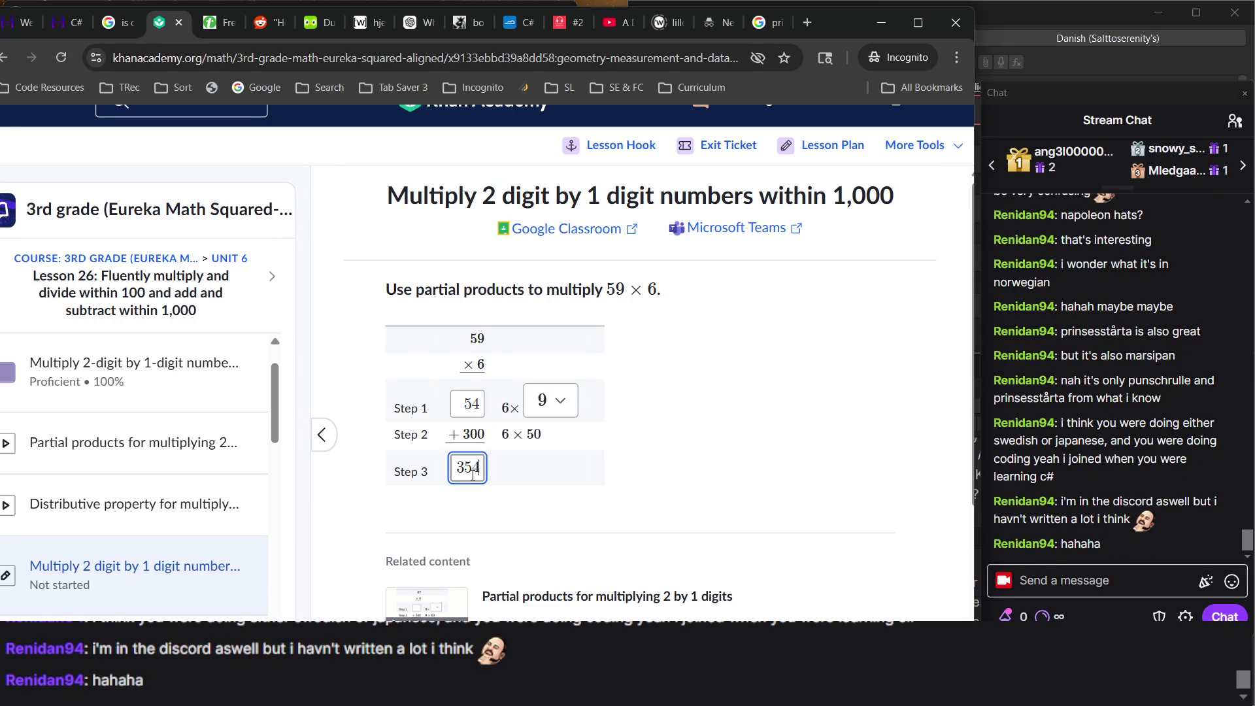
key(Tab)
key(Return)
key(Return)
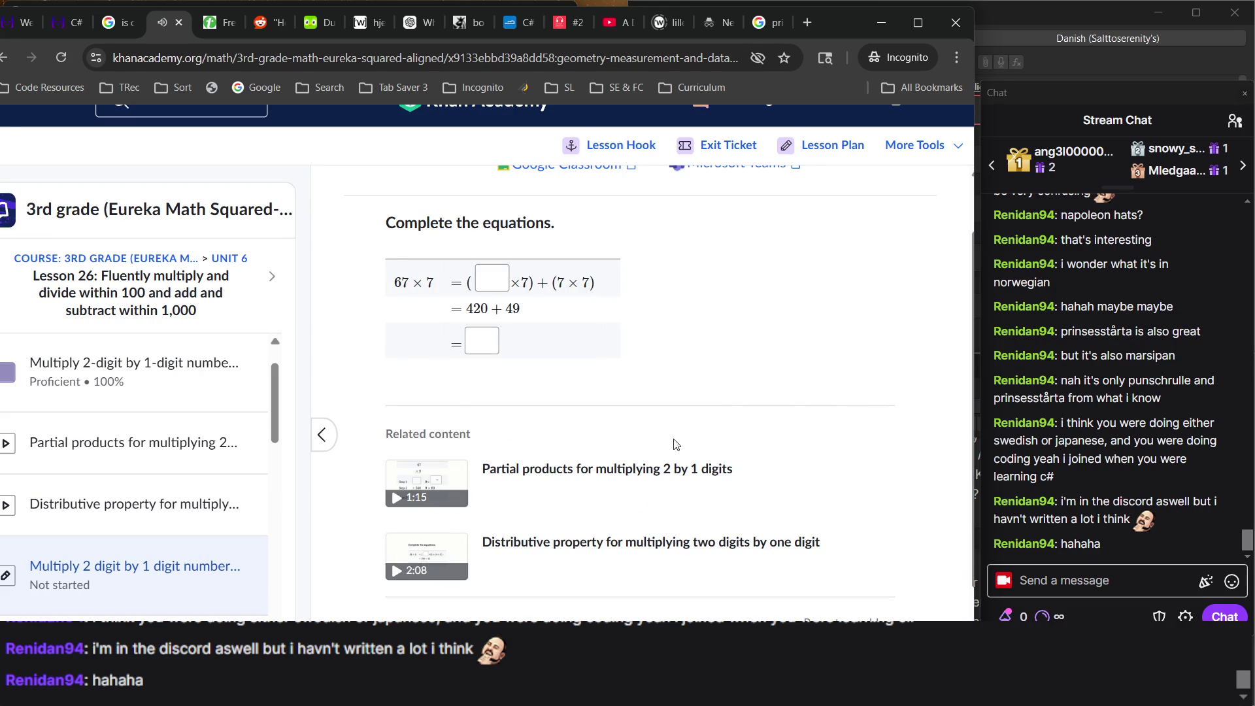
Fill the 67 × 7 blanks with 6 and 469 and check the answer.
scroll(627, 353, up, 1)
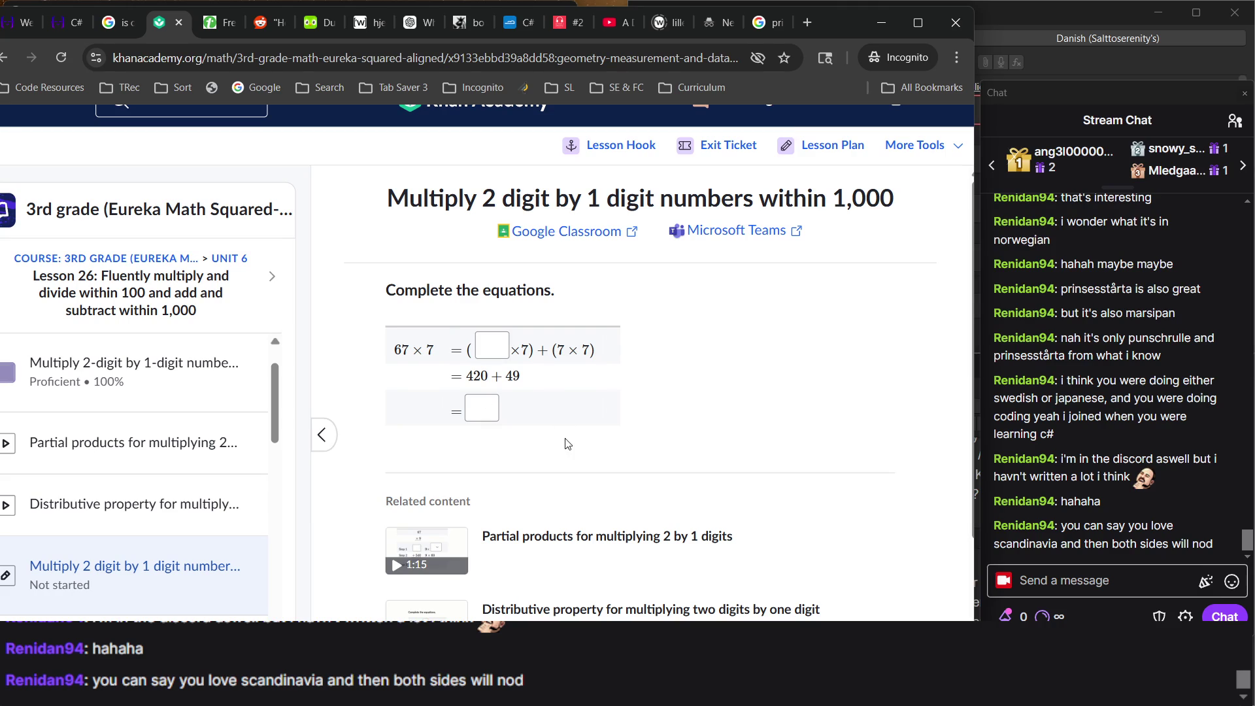
mouse_move(1050, 319)
key(alt+Tab)
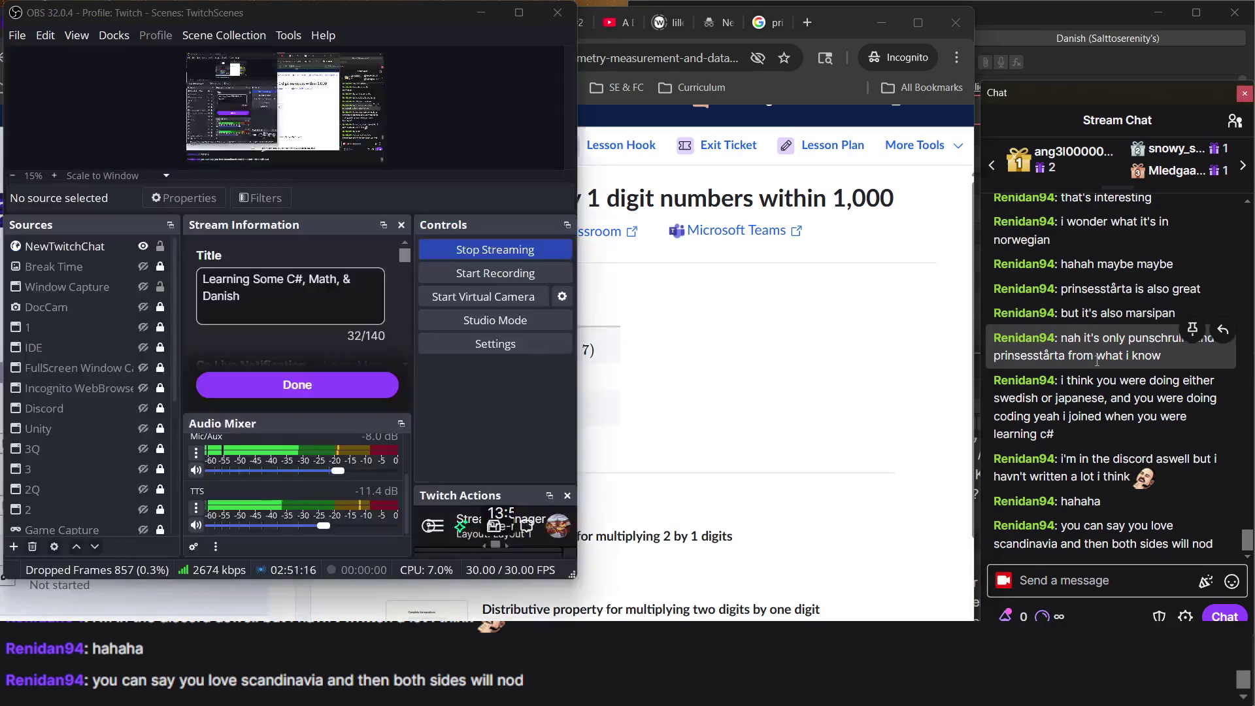
click(763, 431)
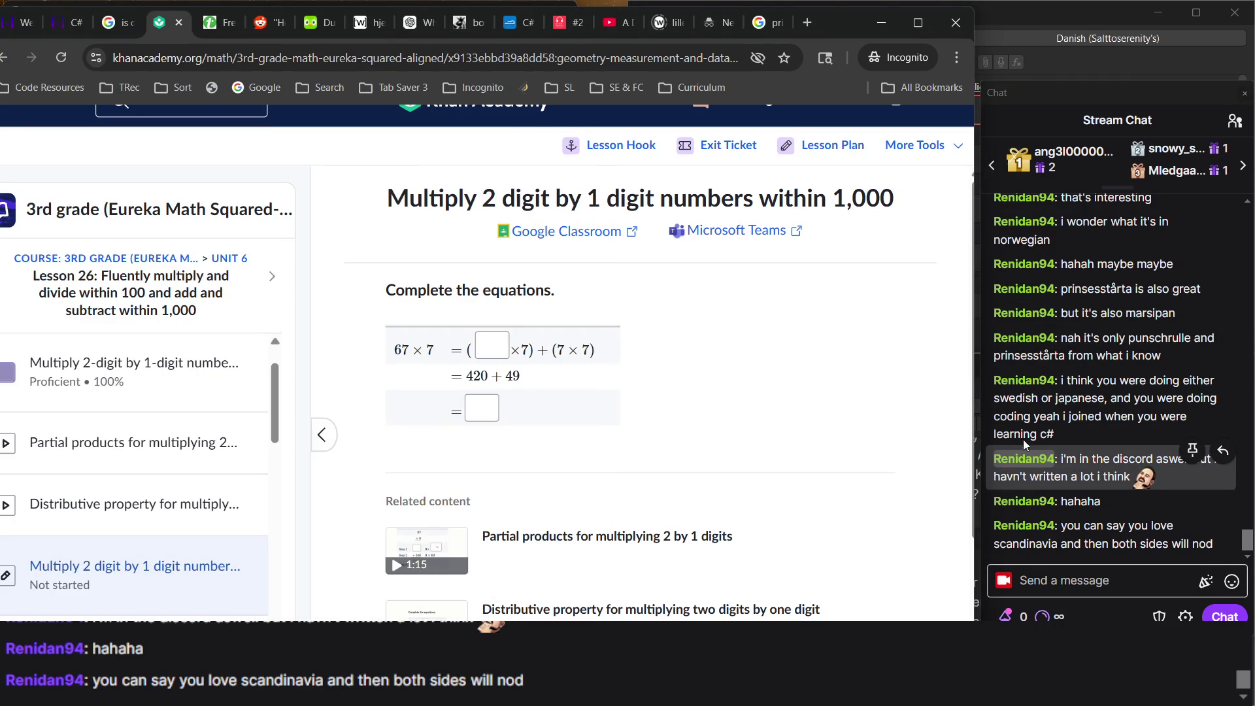
triple_click(1057, 405)
click(750, 451)
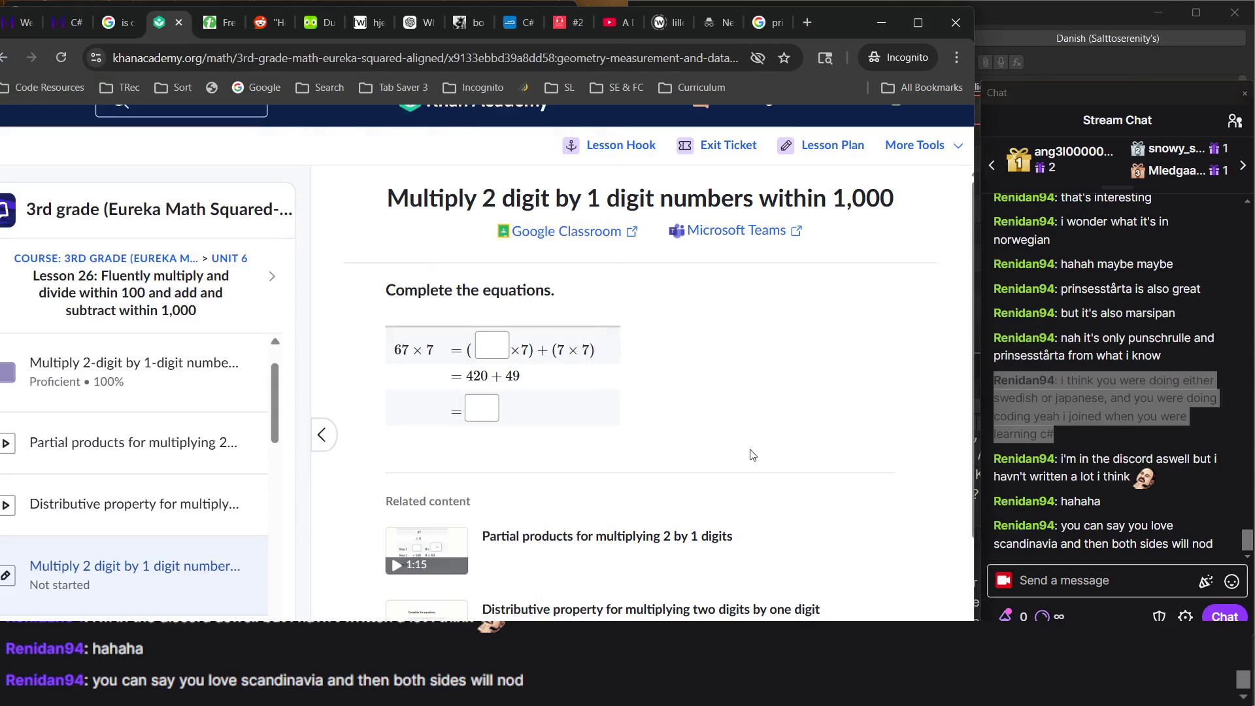
click(506, 338)
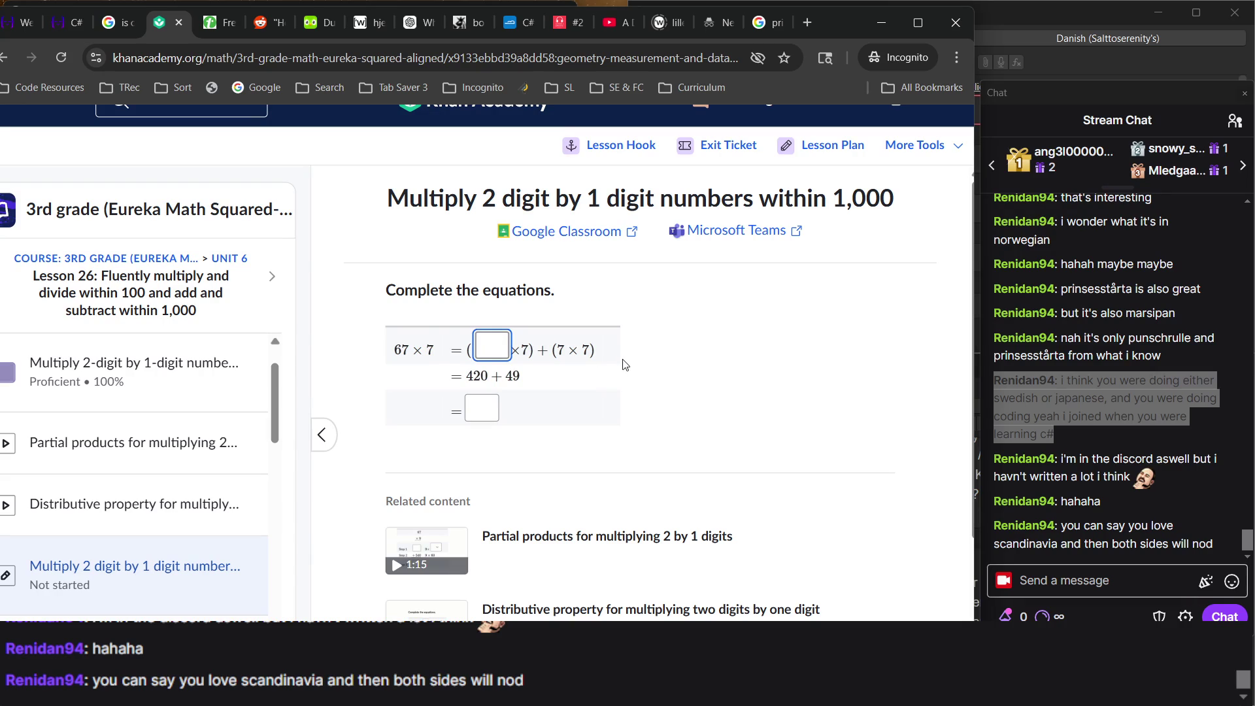
text(6)
click(474, 403)
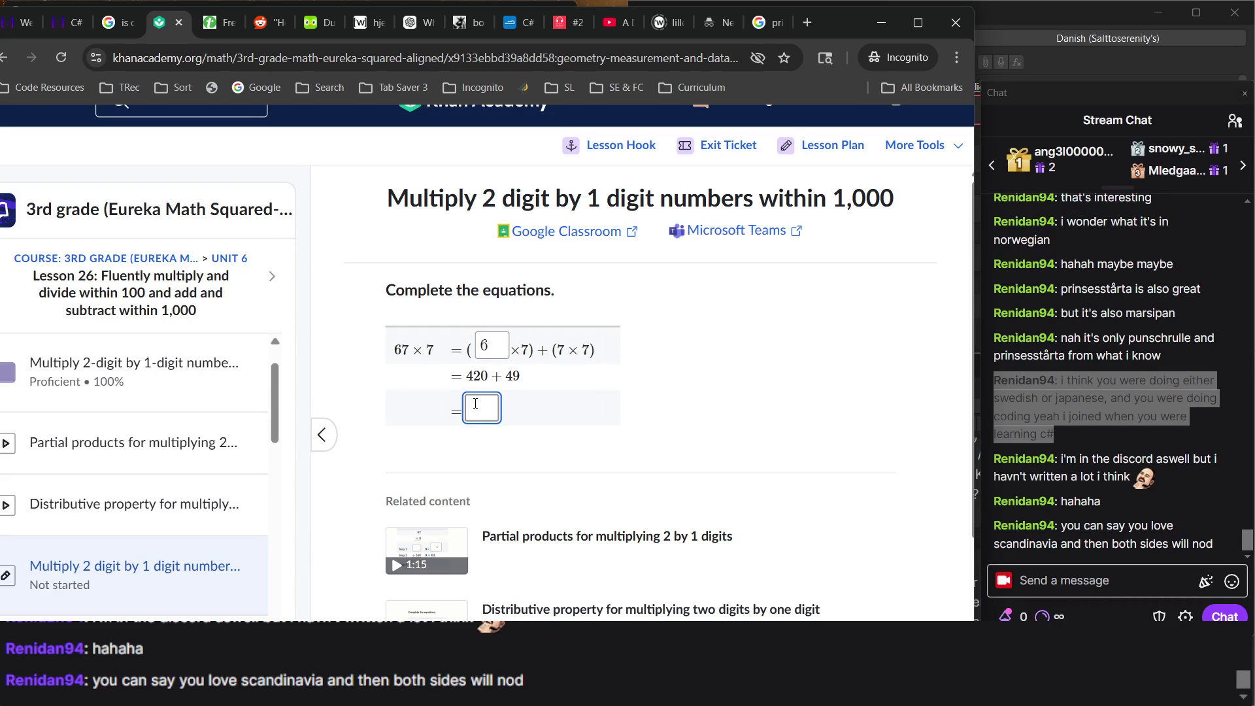
text(469)
key(Return)
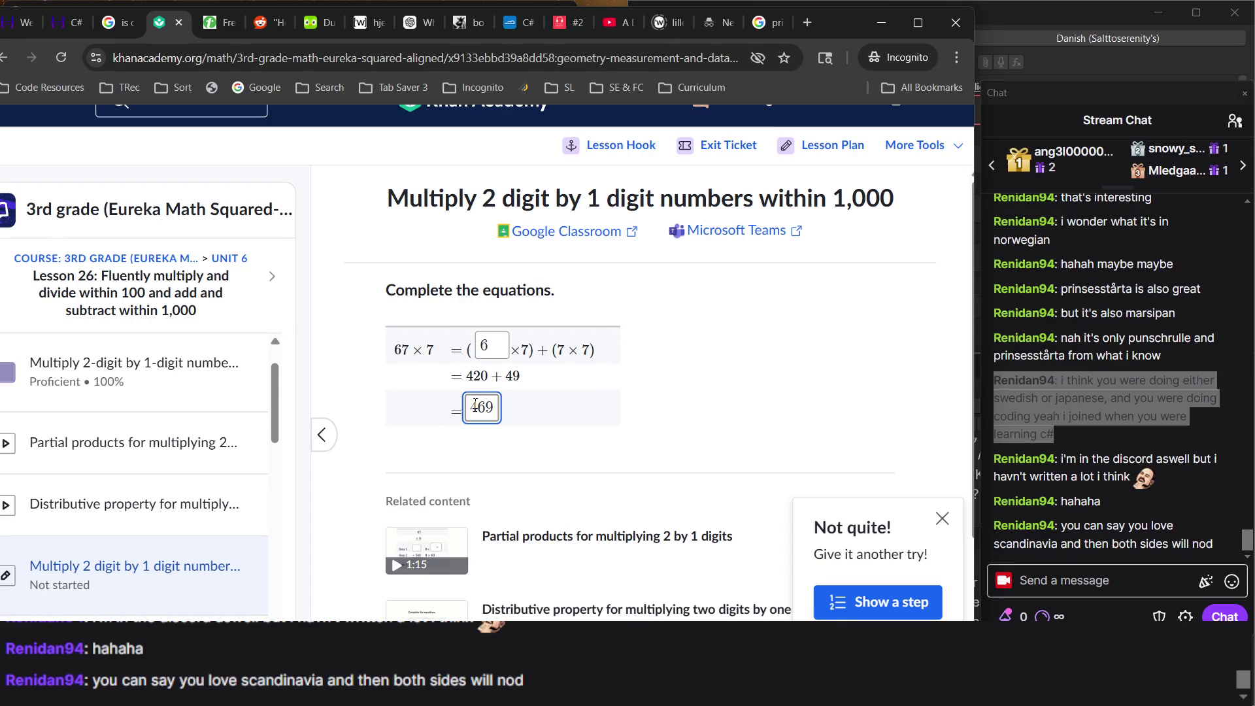
scroll(583, 449, up, 2)
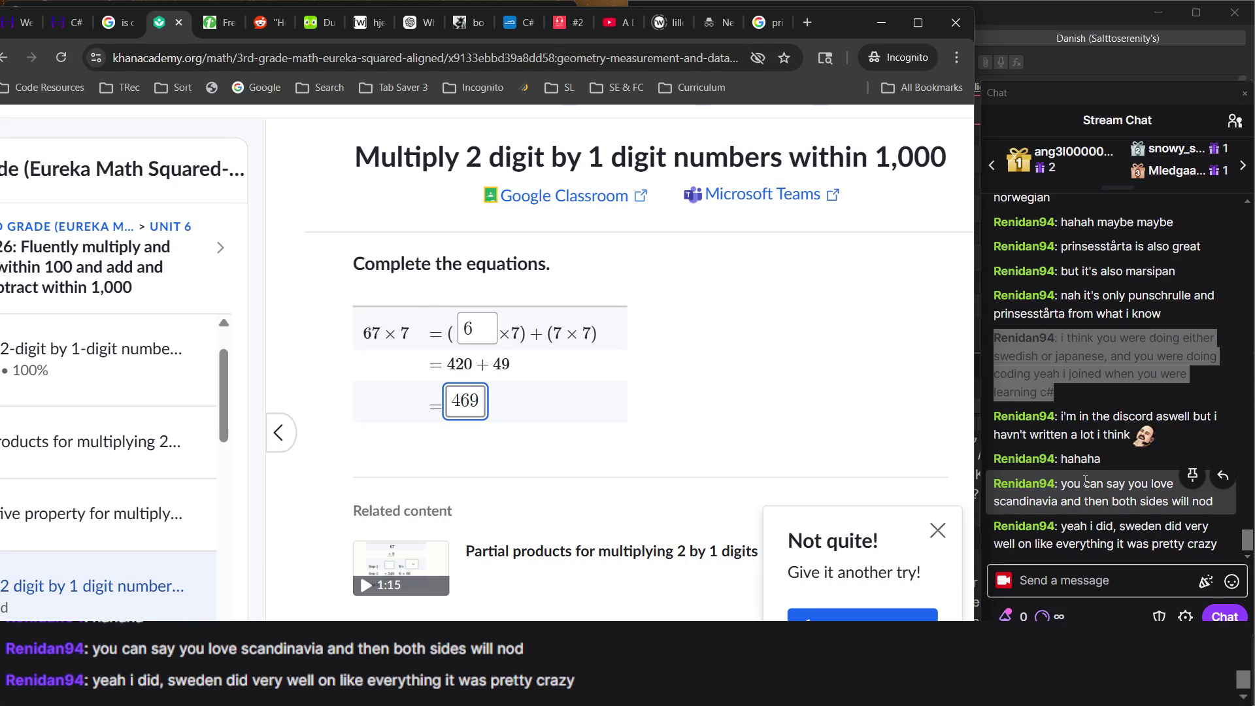
Return to the 67 × 7 exercise and place the caret in the 469 answer box.
key(alt+Tab)
key(alt+Tab)
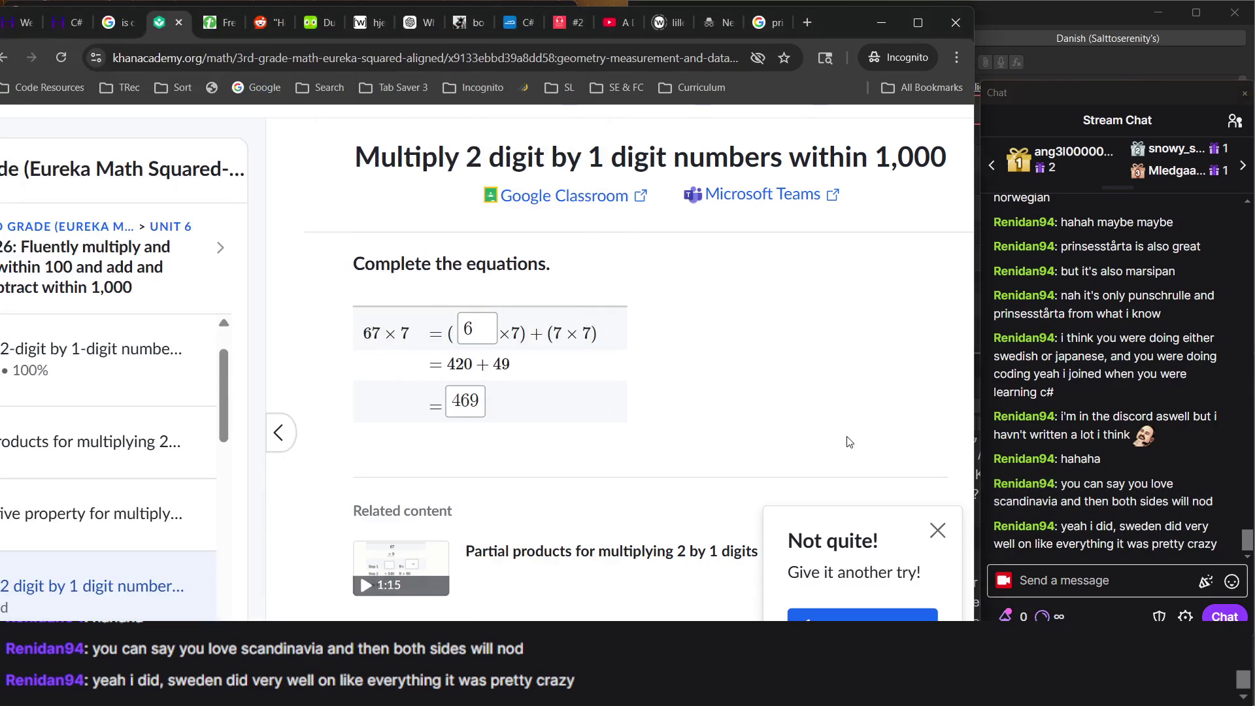
key(alt+Tab)
key(alt+Tab)
key(alt+Tab)
key(alt+Tab)
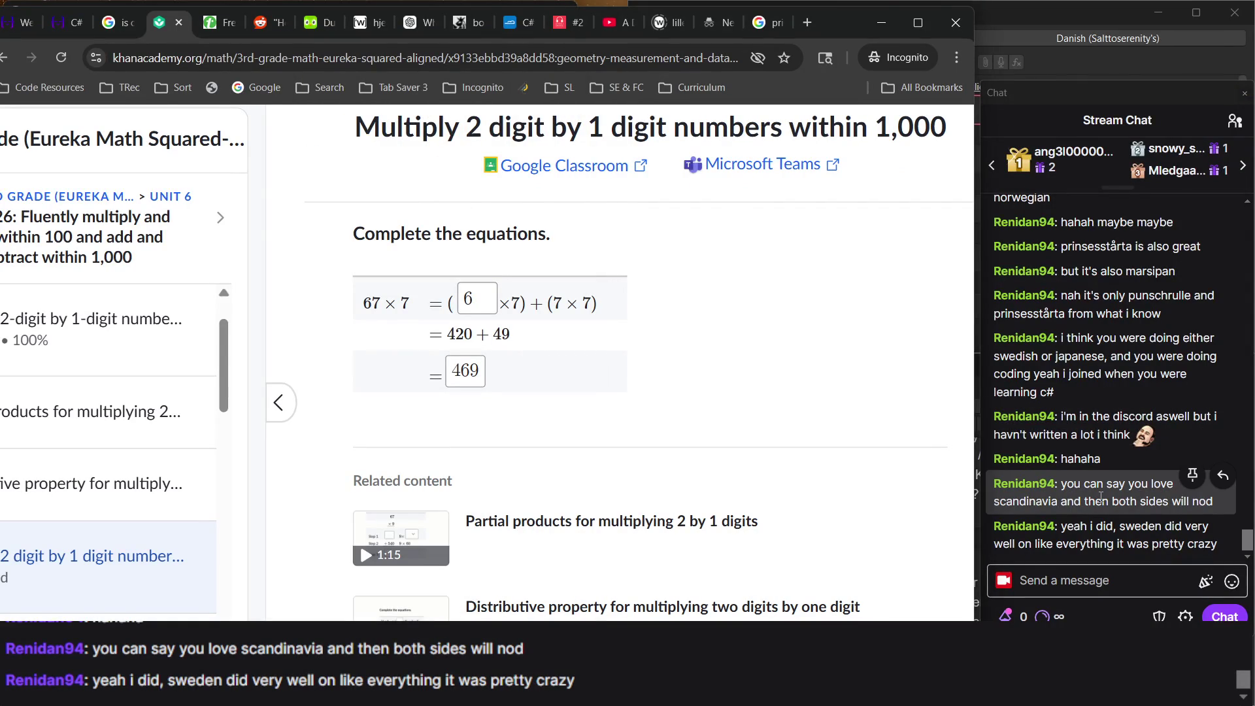
key(alt+Tab)
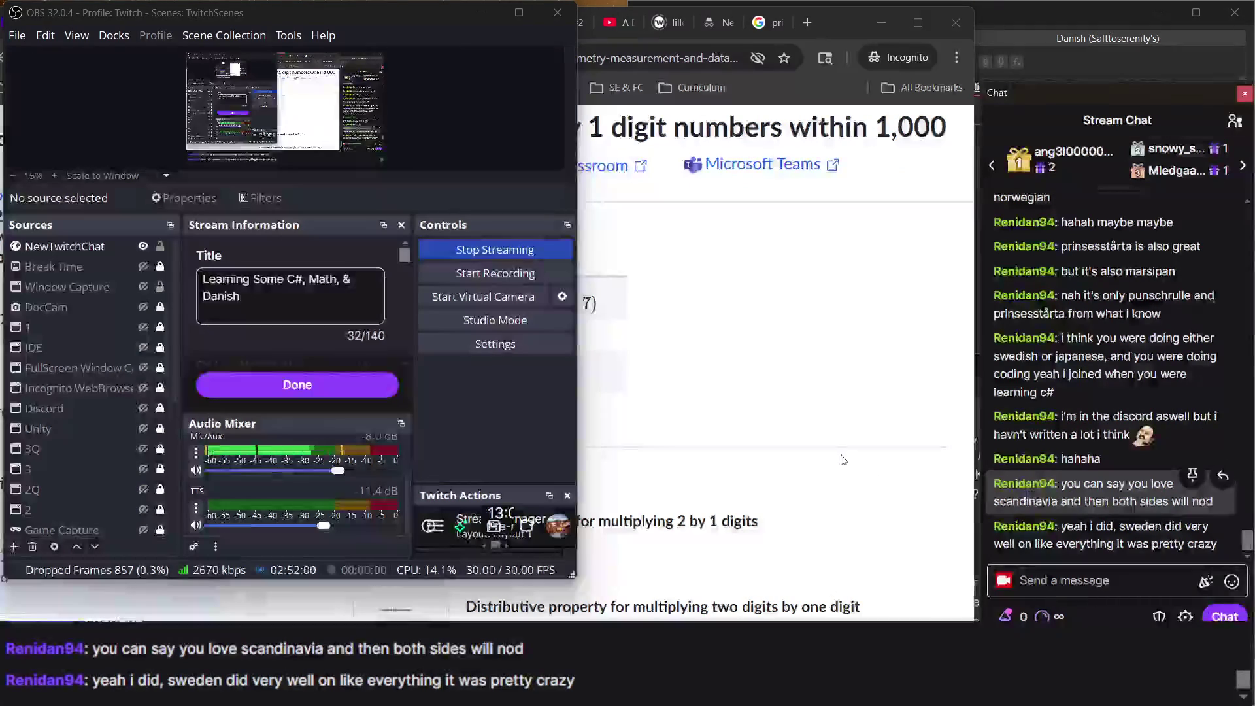
key(alt+Tab)
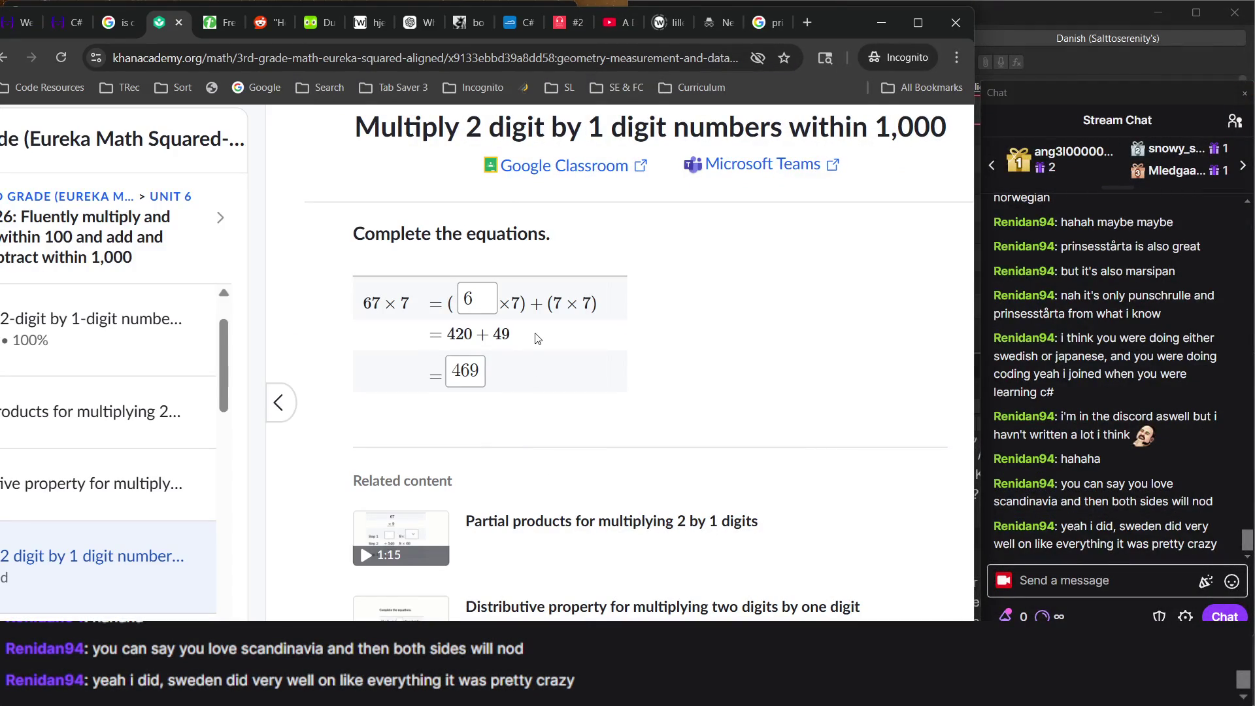
scroll(765, 381, down, 1)
double_click(461, 356)
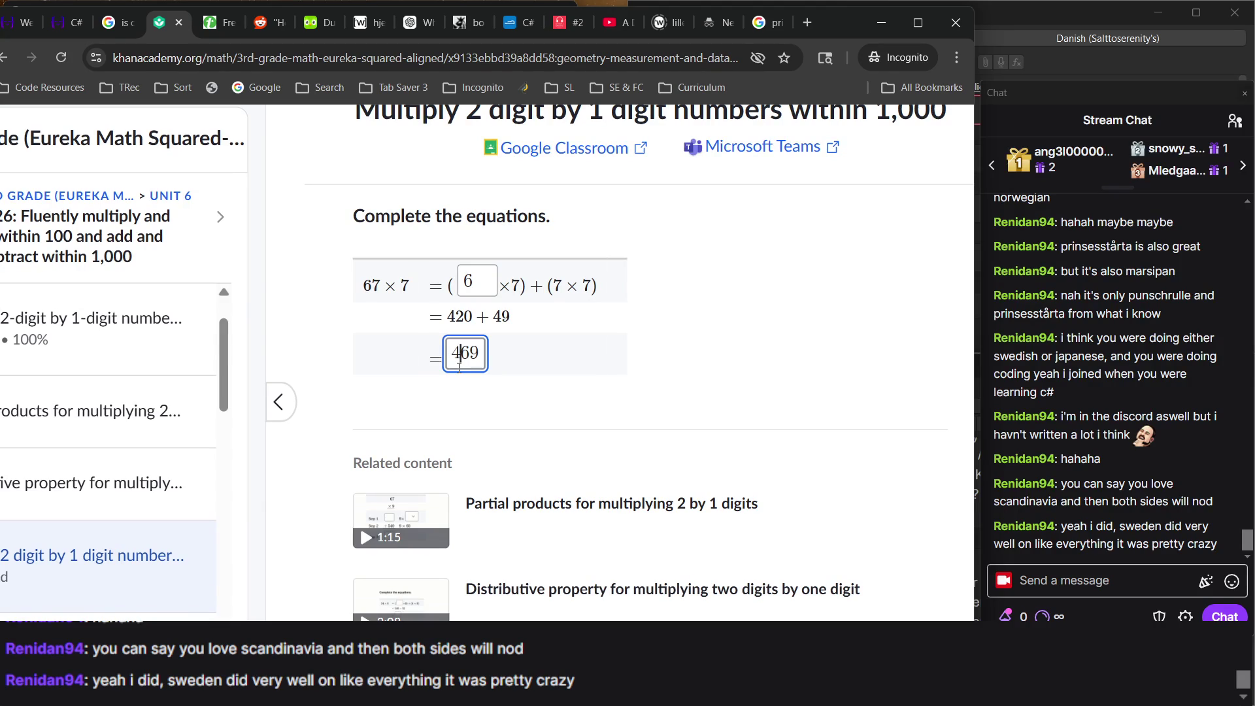
click(459, 367)
double_click(439, 295)
double_click(442, 301)
click(442, 302)
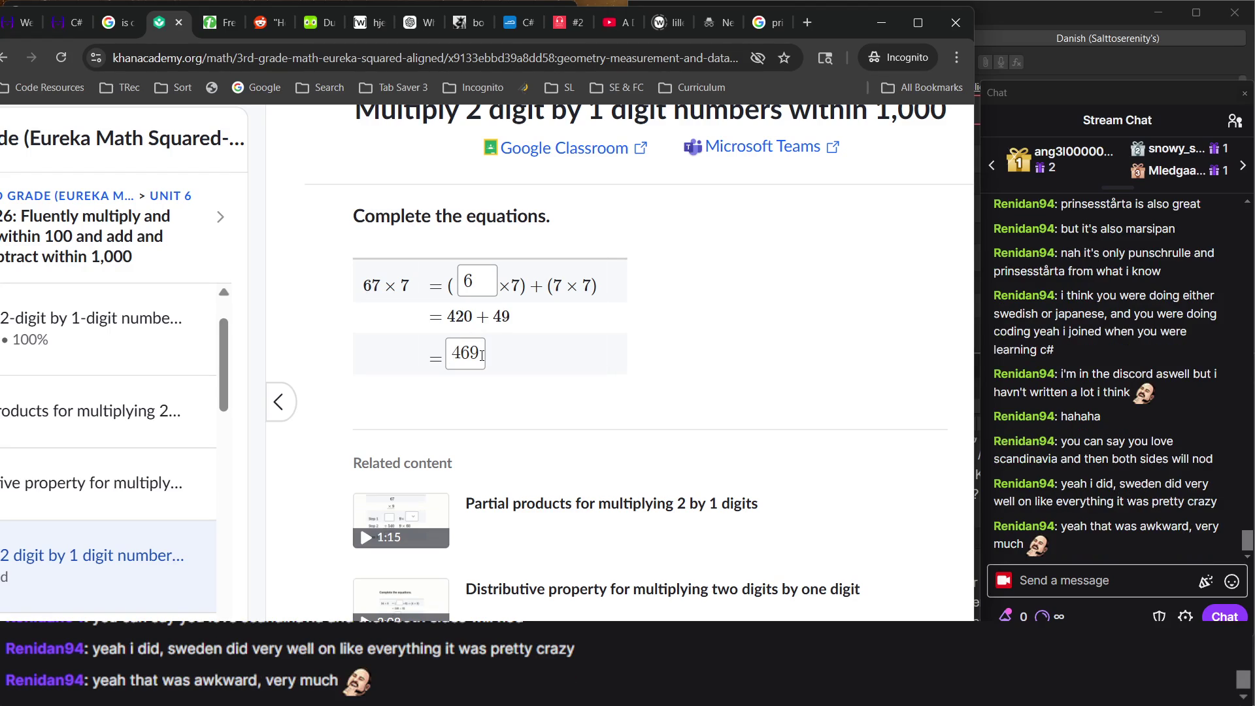
Deselect the 469 answer and scroll to review the 420 + 49 = 469 equation.
double_click(480, 344)
scroll(482, 354, down, 2)
scroll(482, 354, up, 2)
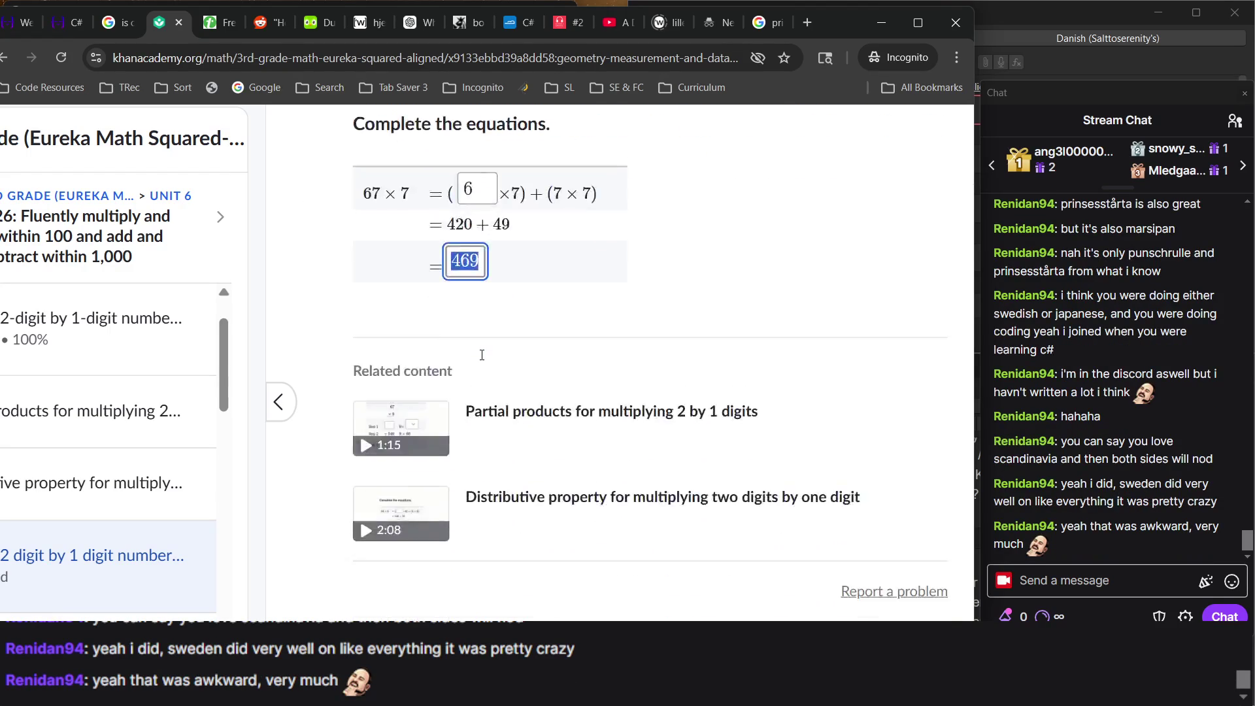
click(638, 366)
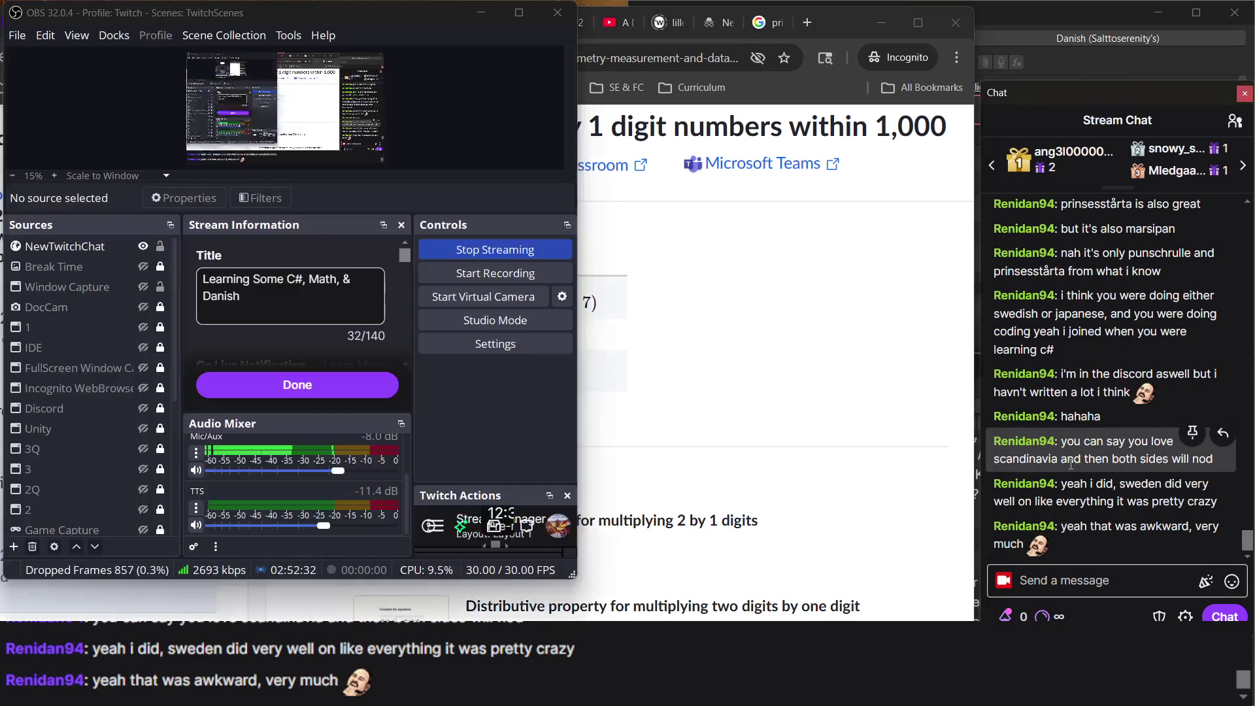
scroll(455, 297, down, 2)
scroll(461, 379, up, 2)
scroll(461, 382, down, 1)
scroll(461, 382, up, 1)
scroll(124, 398, up, 1)
scroll(123, 399, down, 5)
scroll(123, 399, up, 1)
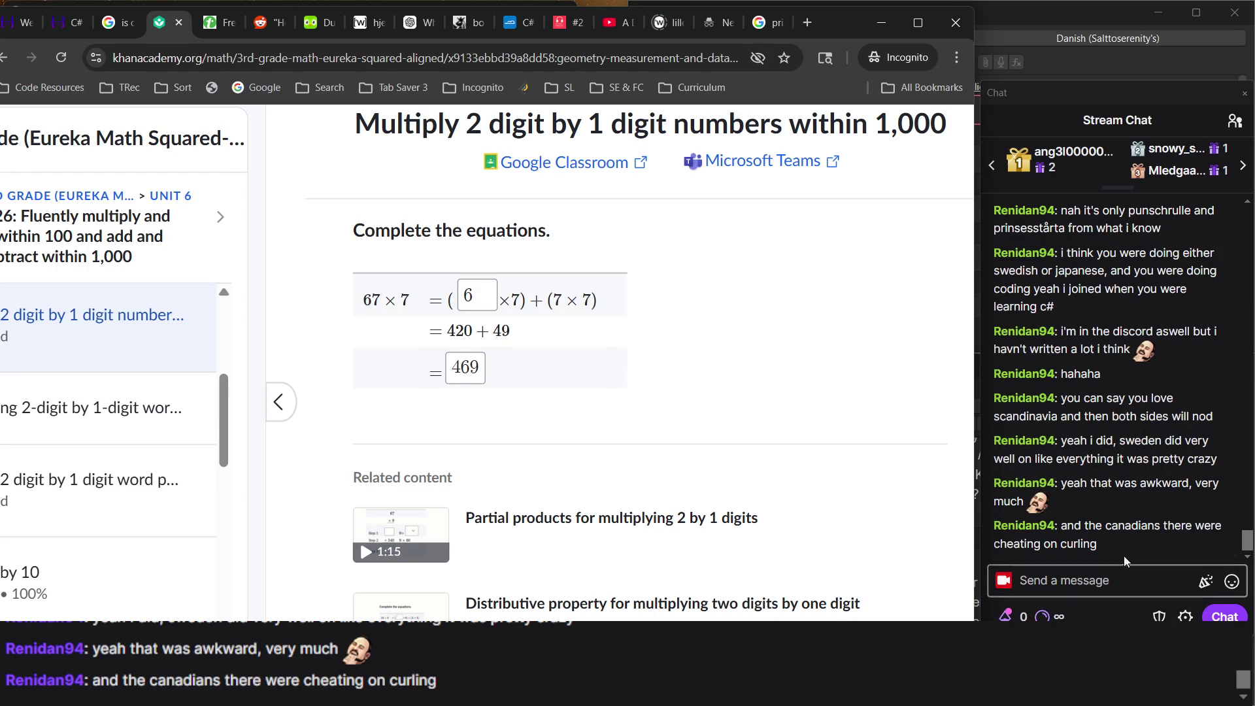
scroll(832, 501, right, 1)
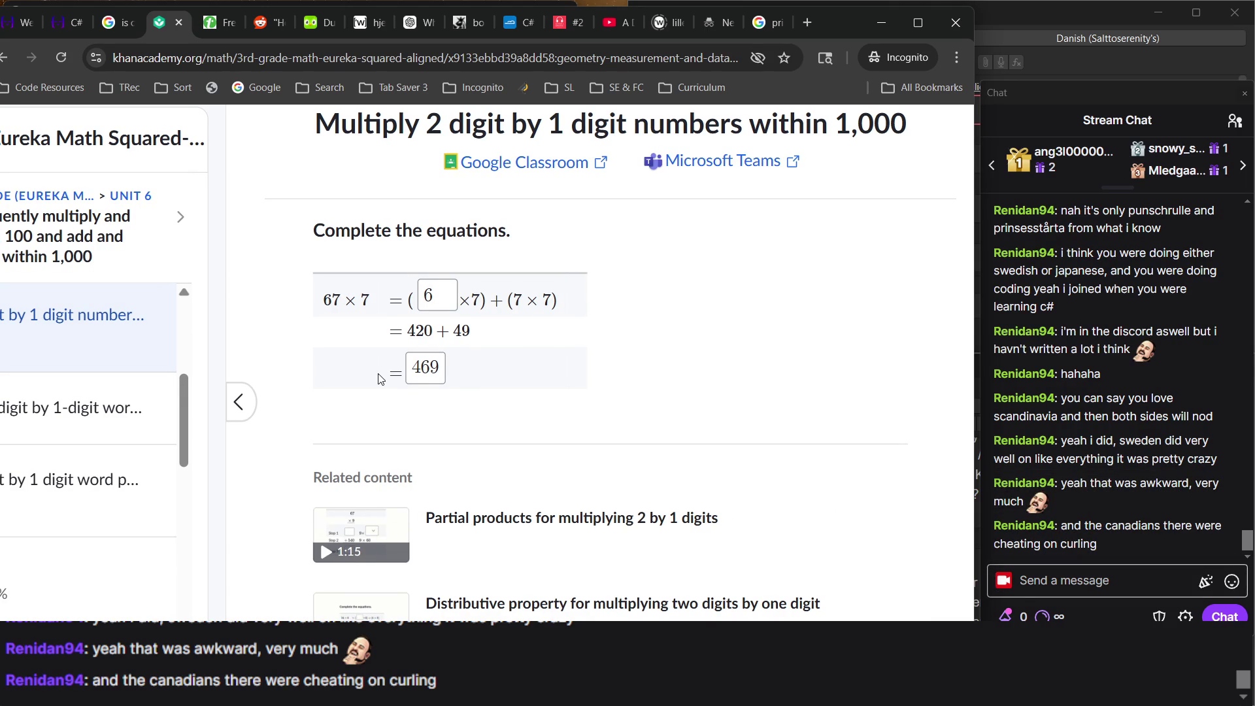
ctrl+scroll(381, 379, up, 5)
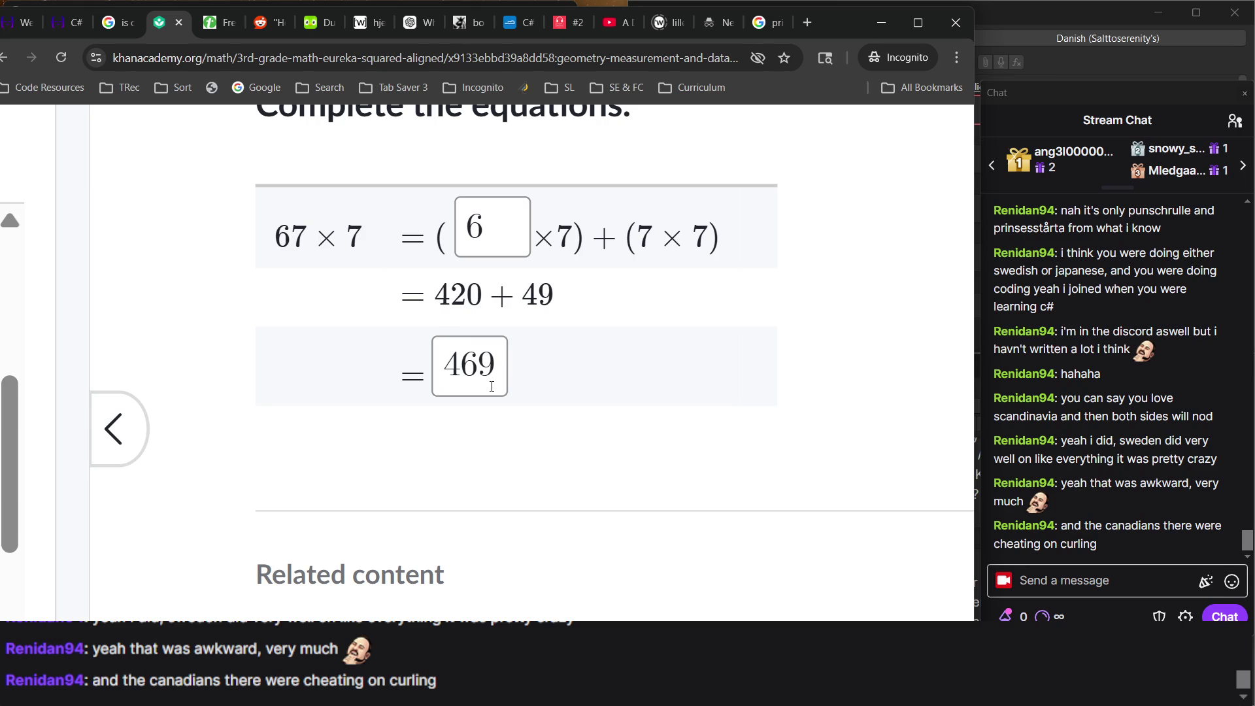
key(ctrl+0)
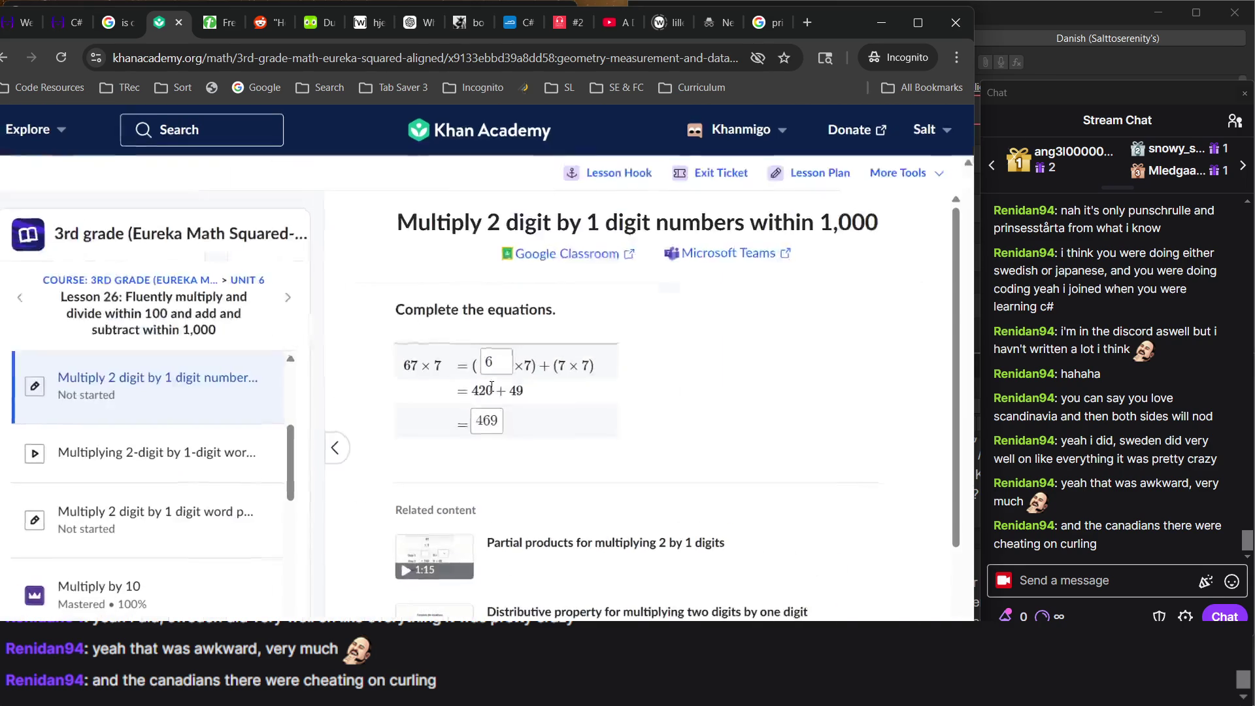
key(ctrl+plus)
key(ctrl+plus)
key(ctrl+plus)
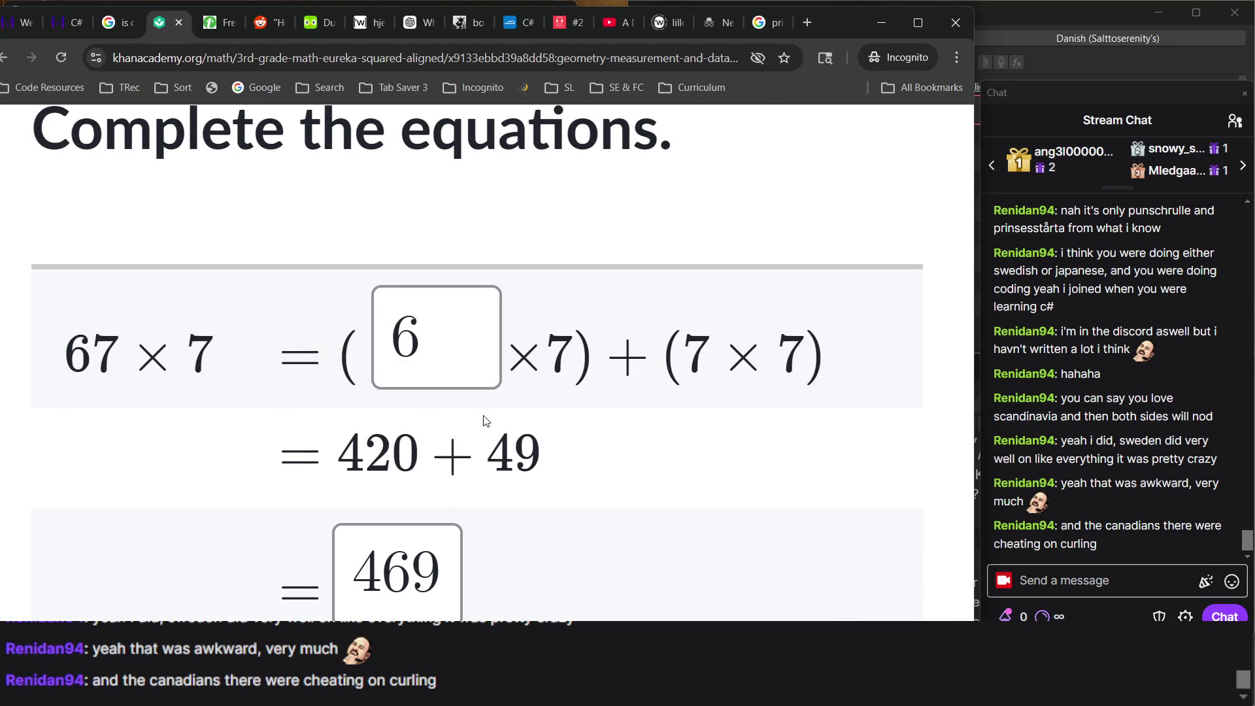
scroll(490, 516, down, 1)
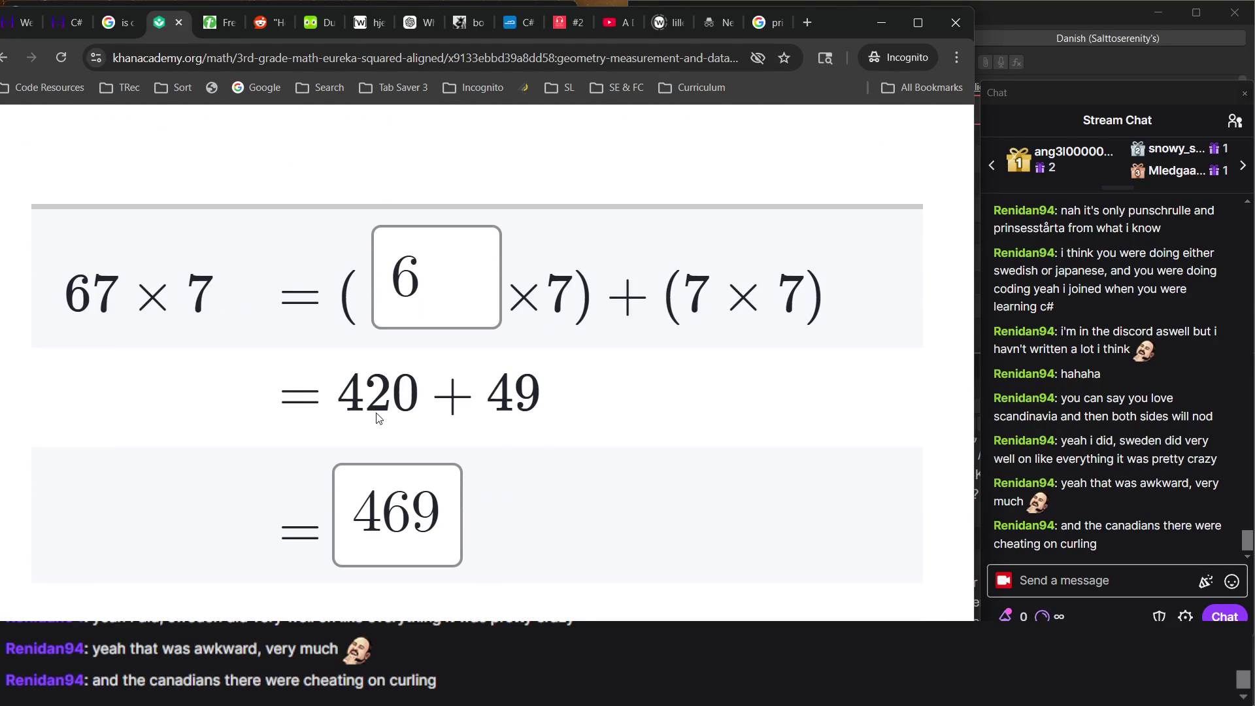
key(ctrl+minus)
key(ctrl+minus)
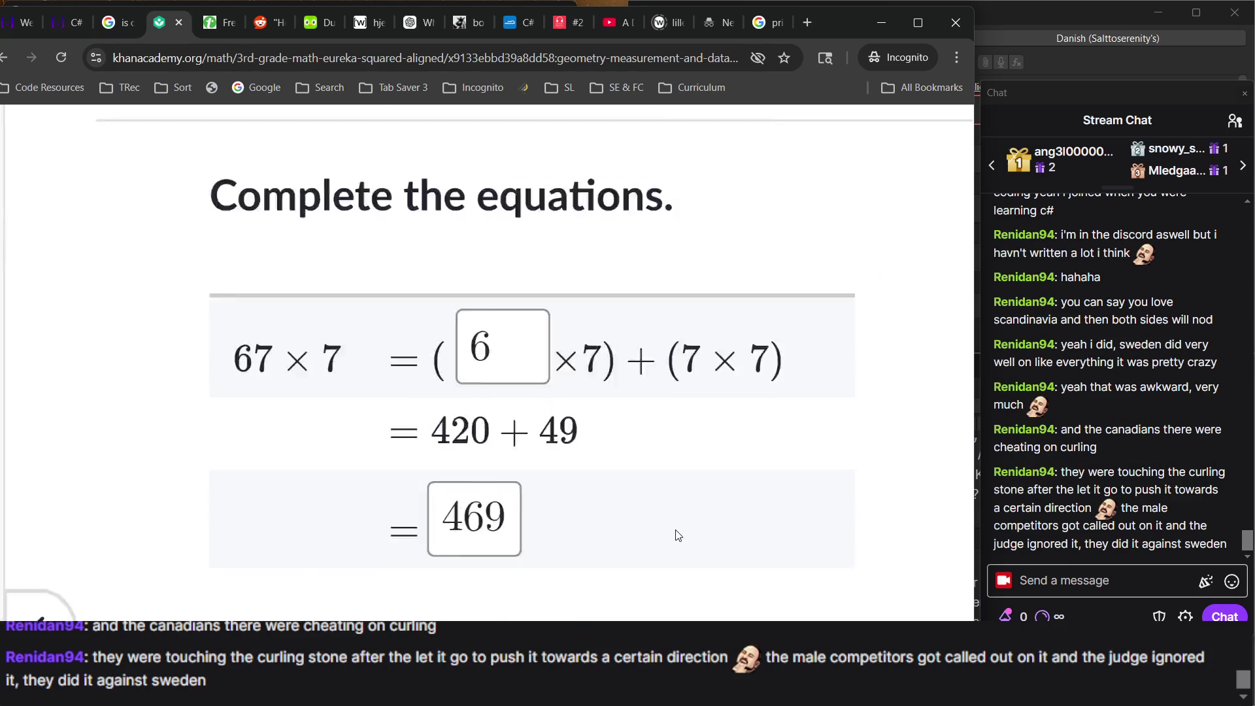
scroll(677, 536, down, 3)
key(ctrl+minus)
key(ctrl+minus)
scroll(677, 536, down, 4)
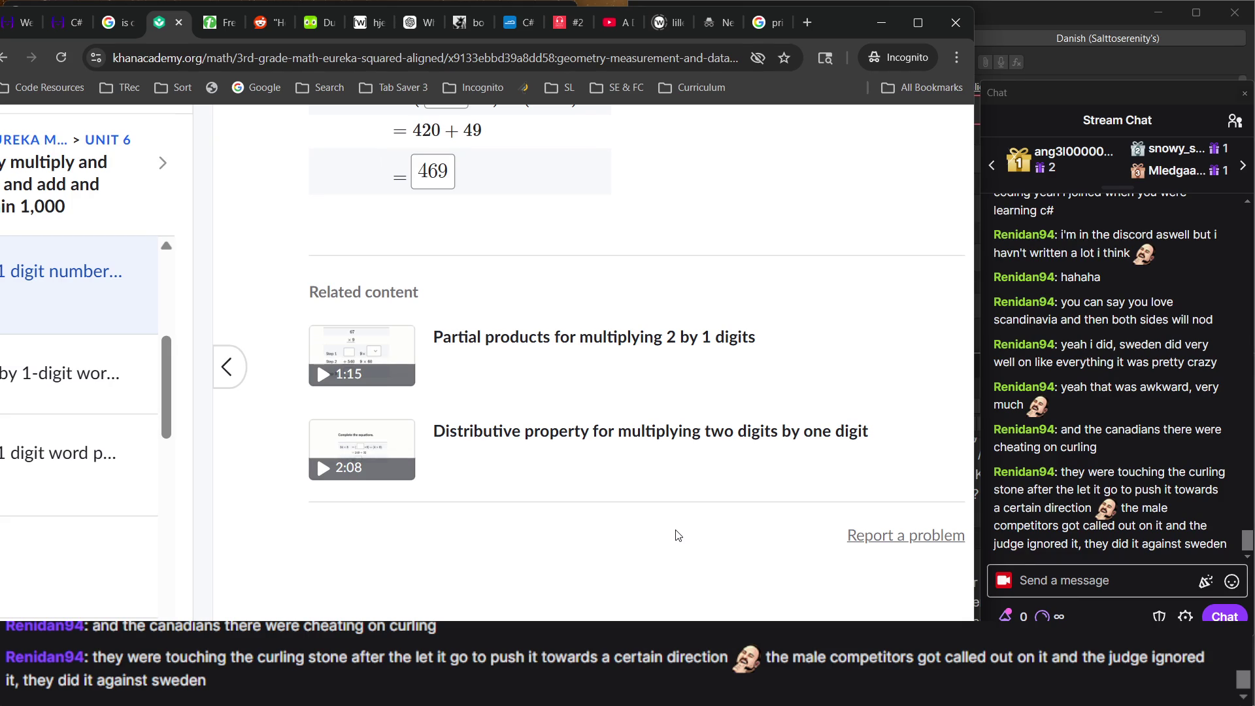
scroll(676, 534, up, 5)
scroll(676, 534, down, 2)
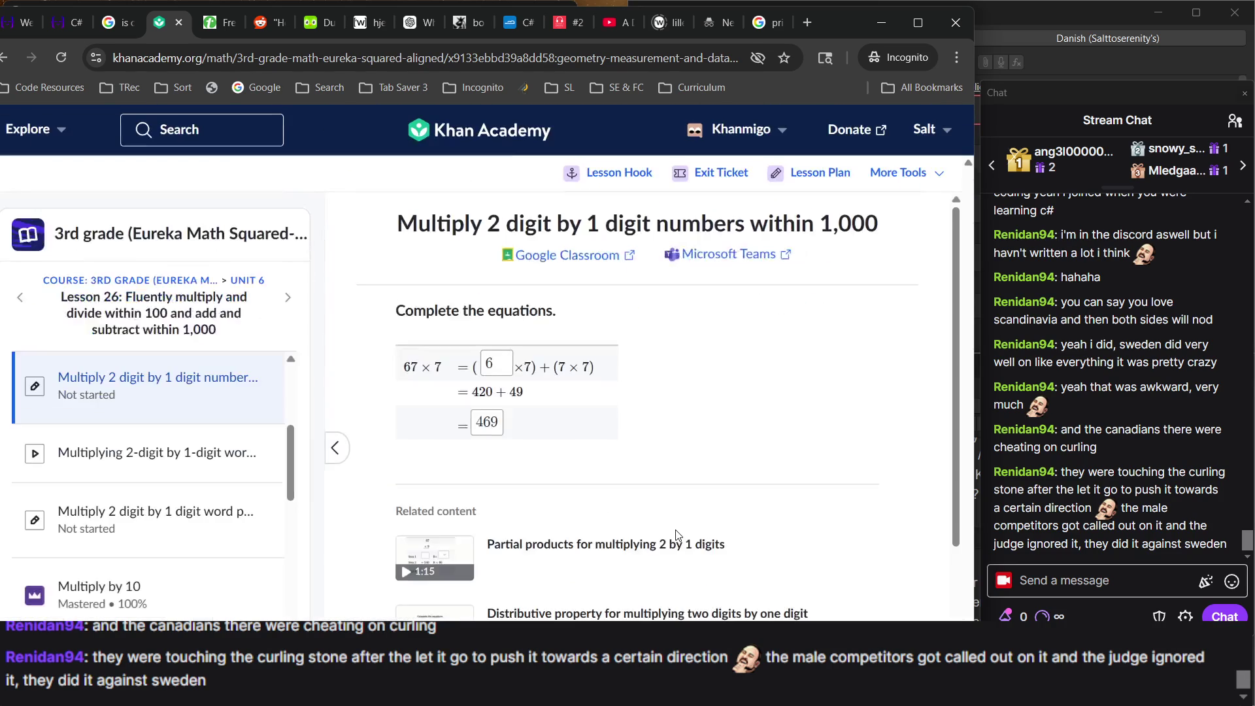
Resubmit 469 for 67 × 7 after reviewing the exercise; it is still marked not quite right.
scroll(832, 438, down, 2)
scroll(830, 438, up, 2)
scroll(788, 487, down, 2)
scroll(544, 370, up, 2)
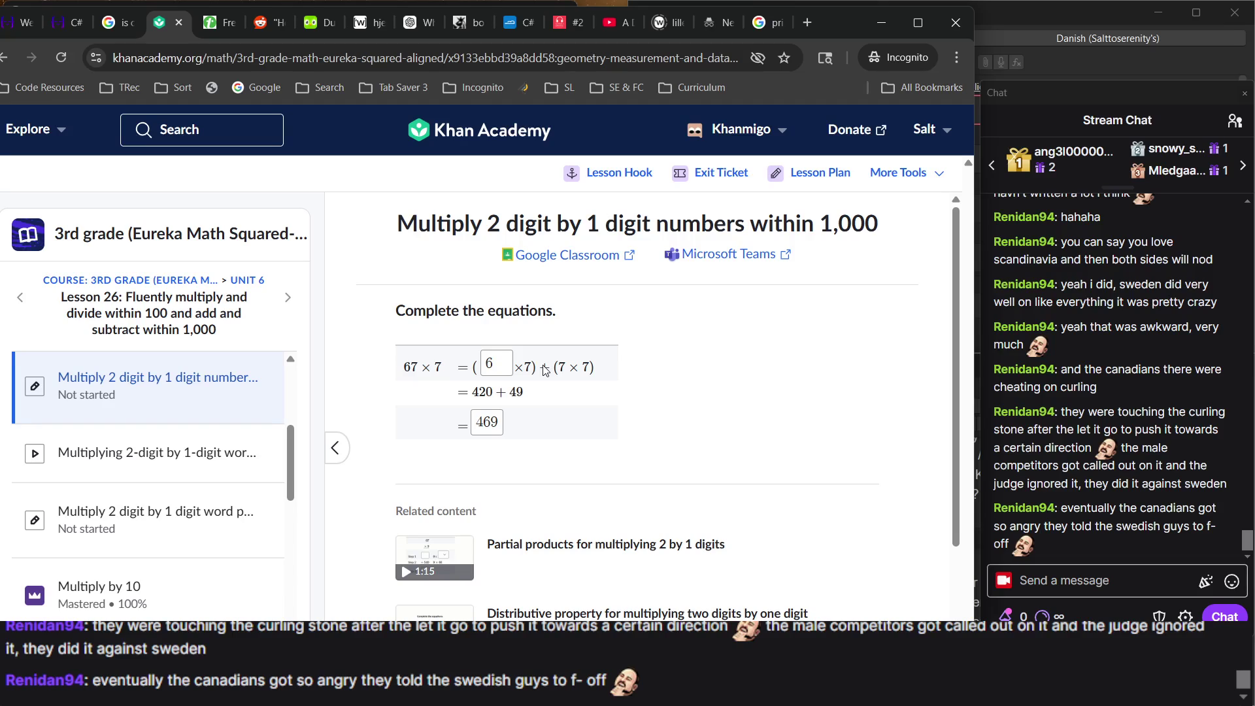
scroll(510, 451, down, 3)
scroll(509, 451, up, 3)
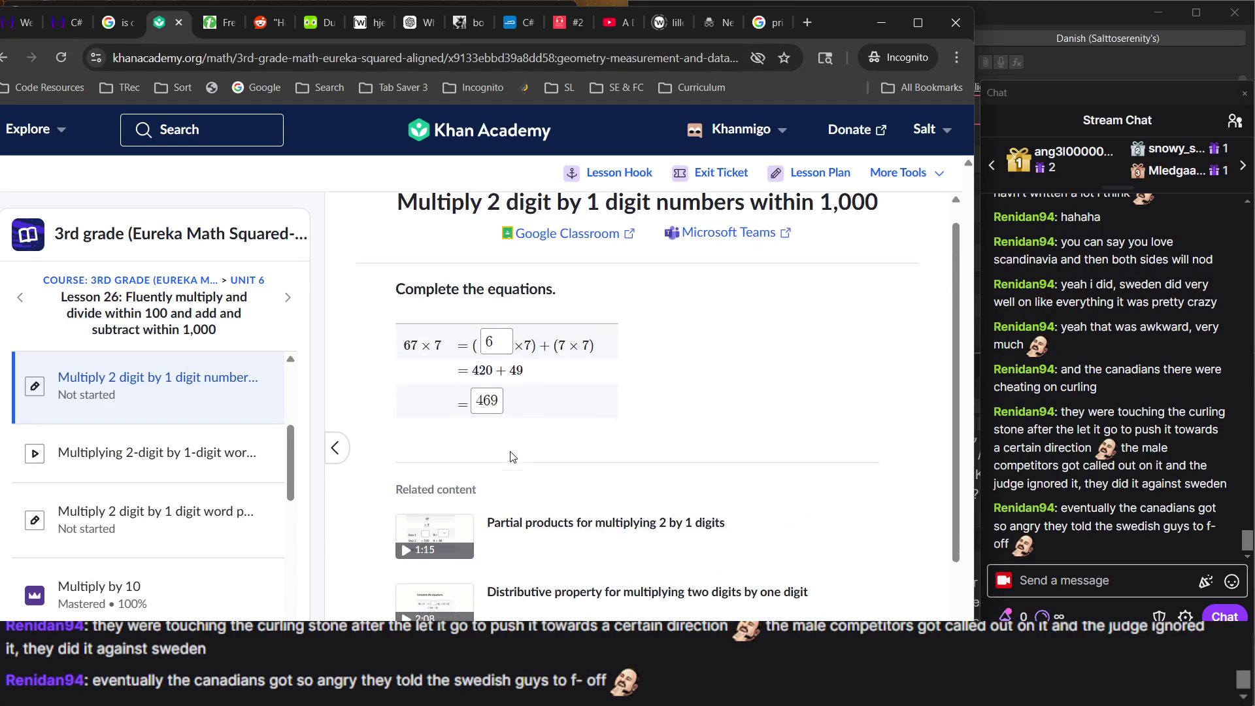
scroll(511, 455, down, 1)
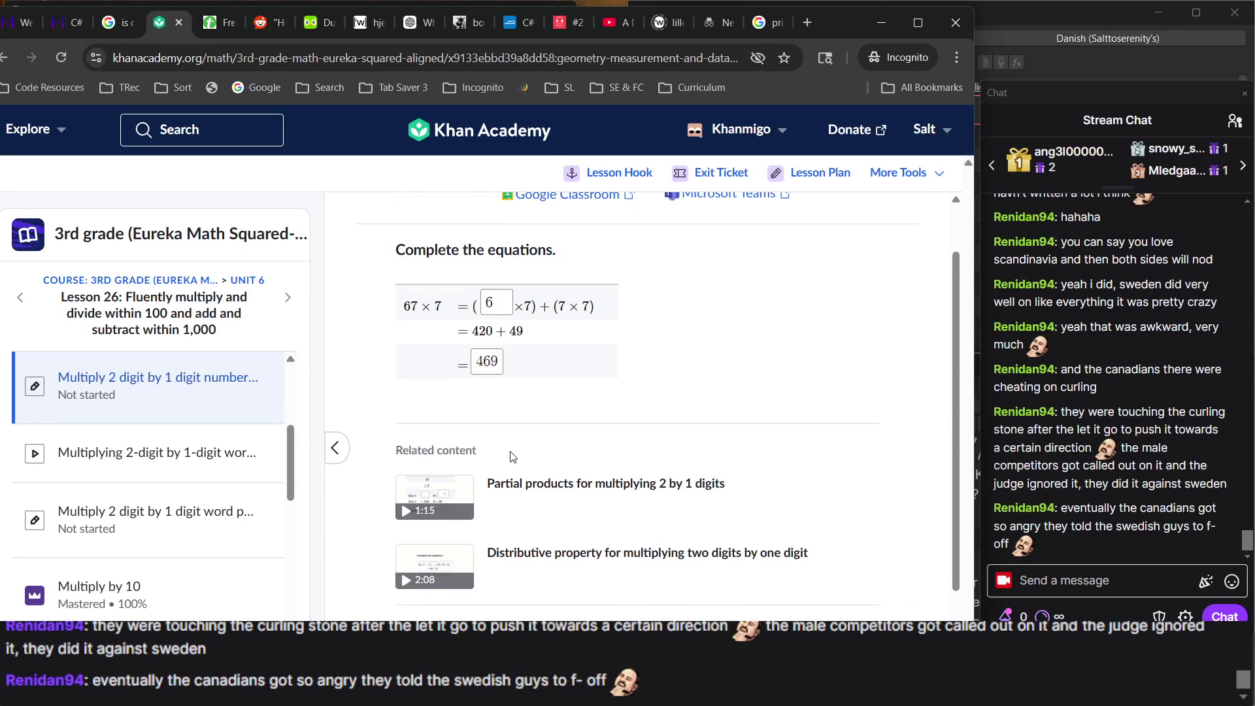
scroll(511, 456, up, 1)
scroll(512, 455, down, 2)
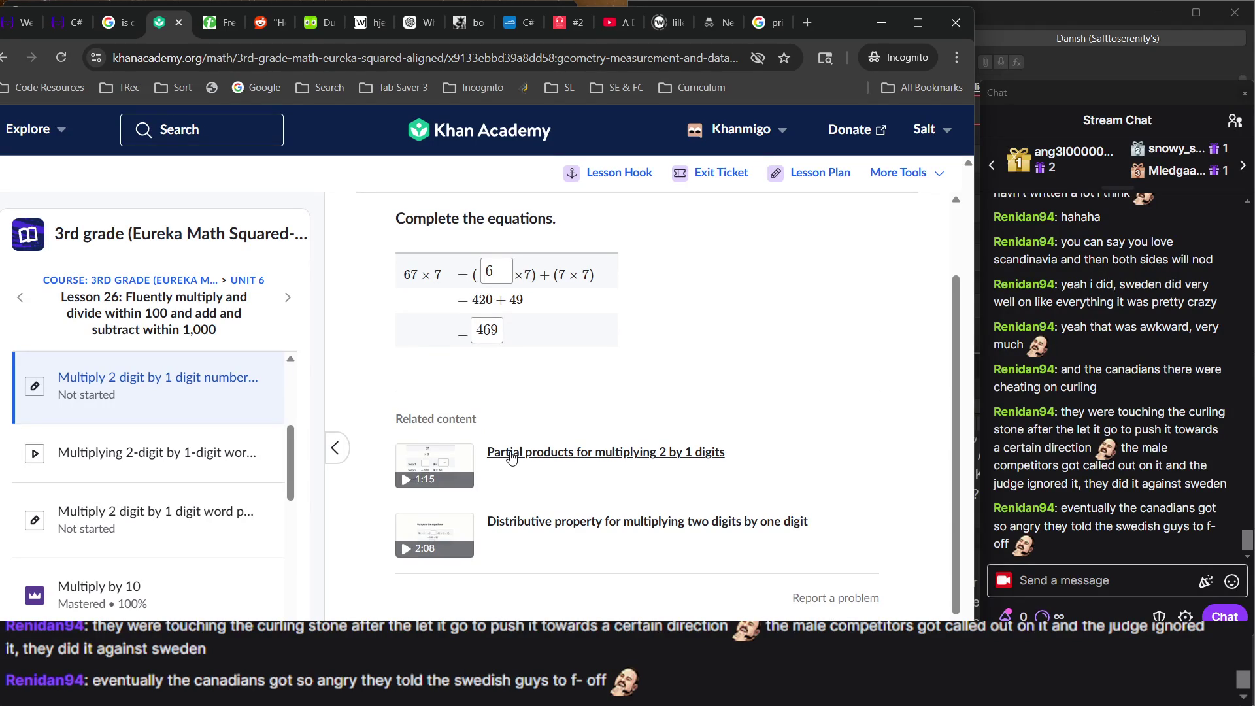
scroll(511, 455, up, 1)
scroll(512, 455, down, 2)
scroll(901, 615, up, 2)
scroll(689, 412, down, 1)
scroll(689, 412, up, 1)
scroll(838, 516, down, 3)
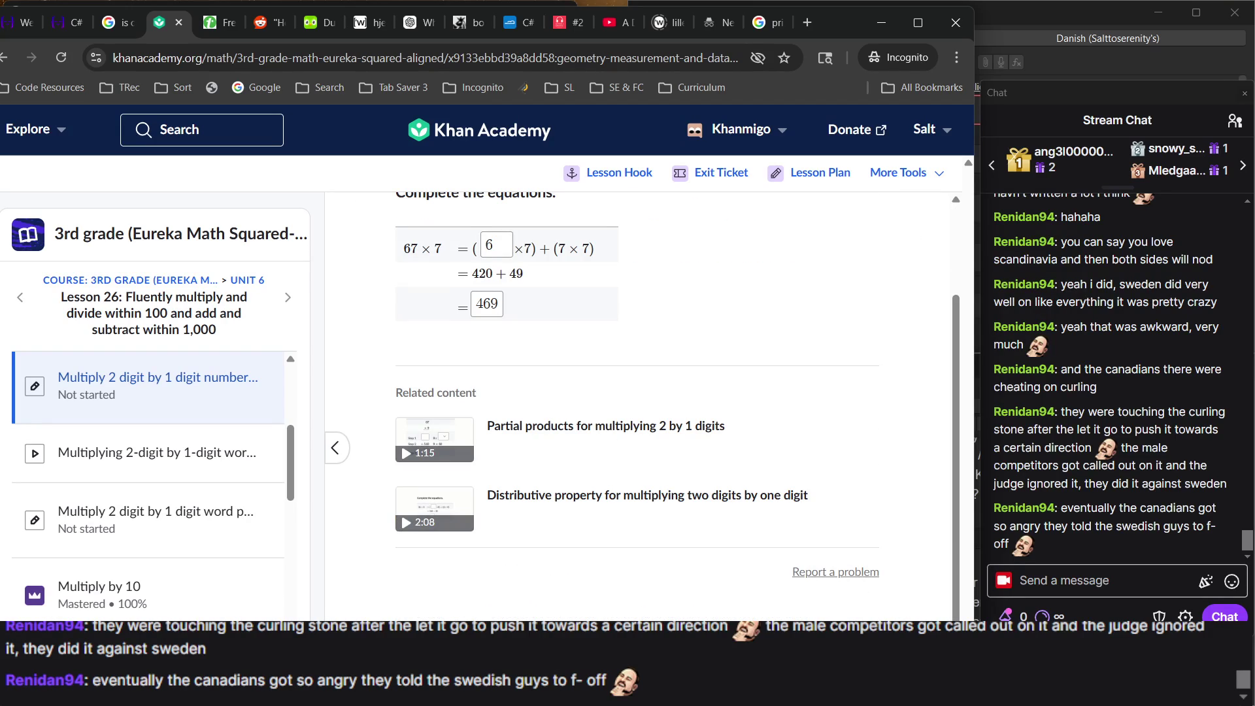
key(Return)
scroll(673, 392, up, 3)
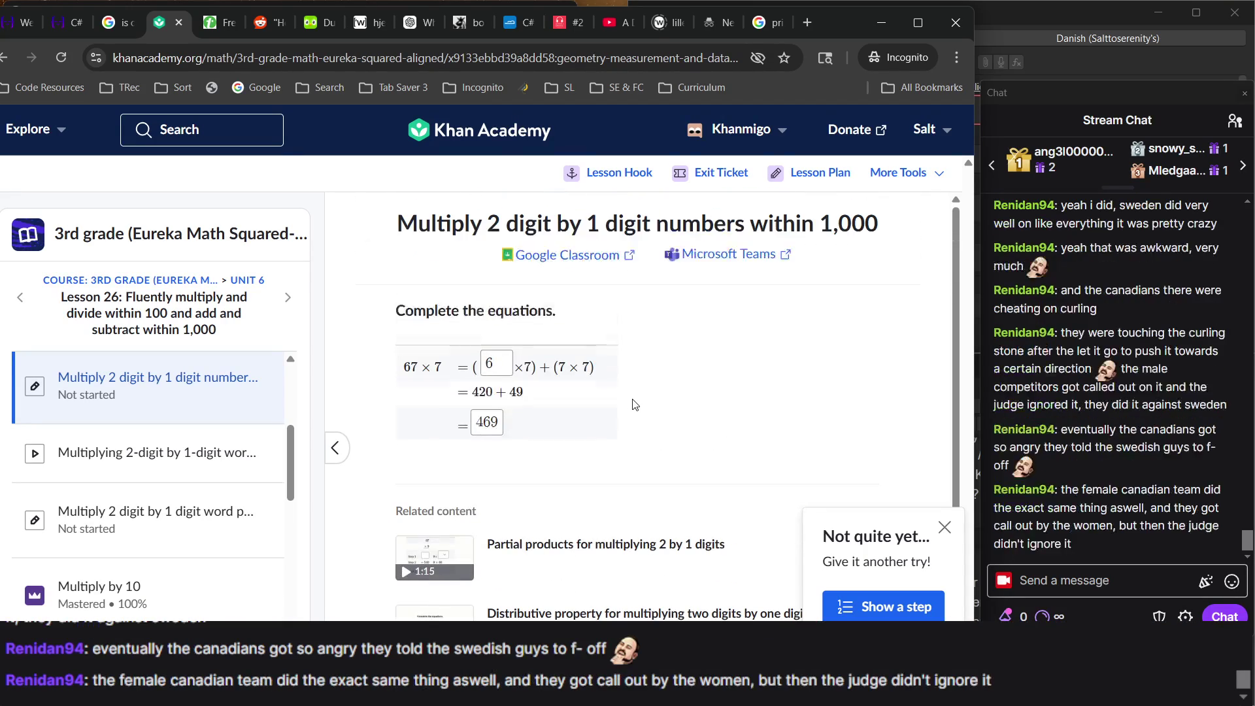
Reveal the first hint steps for the 67 × 7 partial-products problem.
click(883, 606)
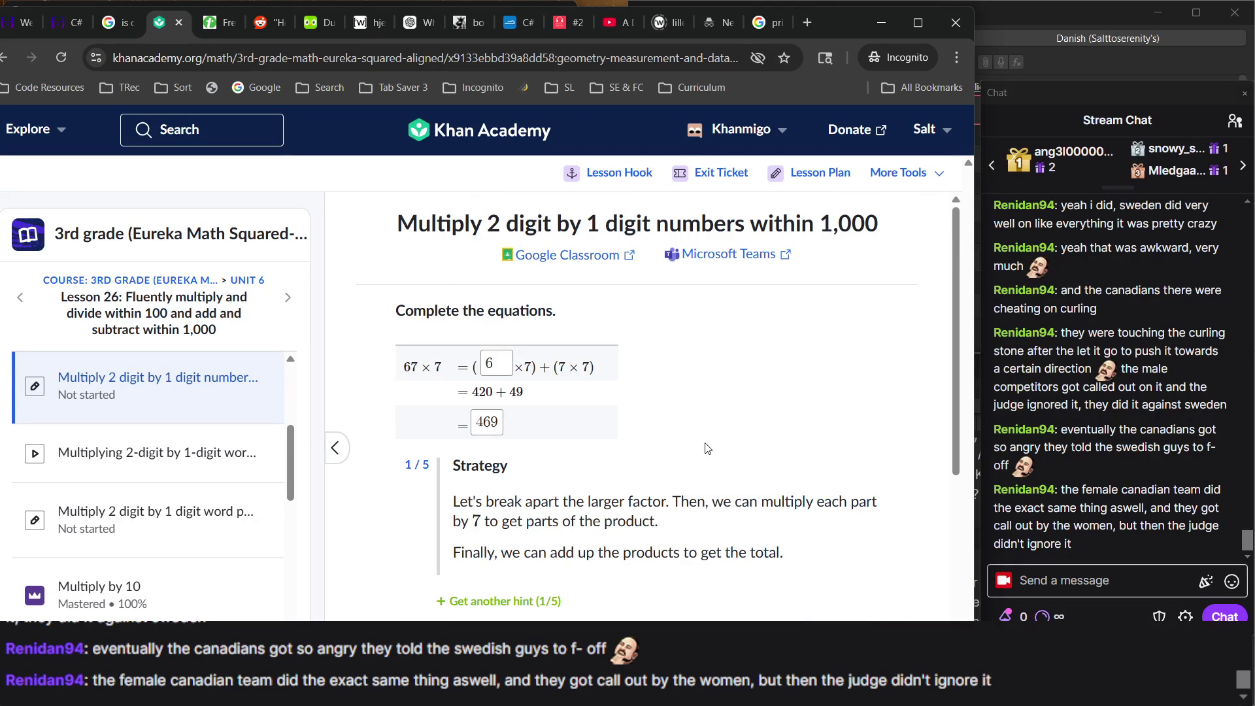
scroll(654, 419, down, 5)
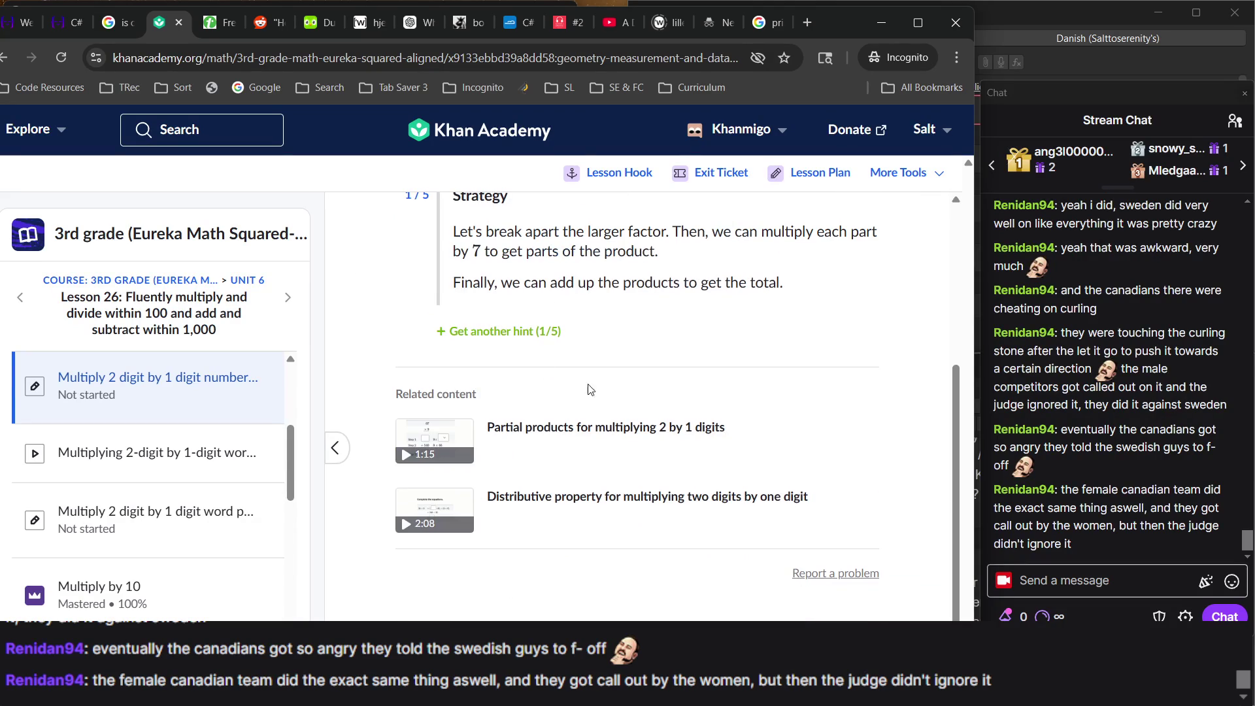
click(490, 332)
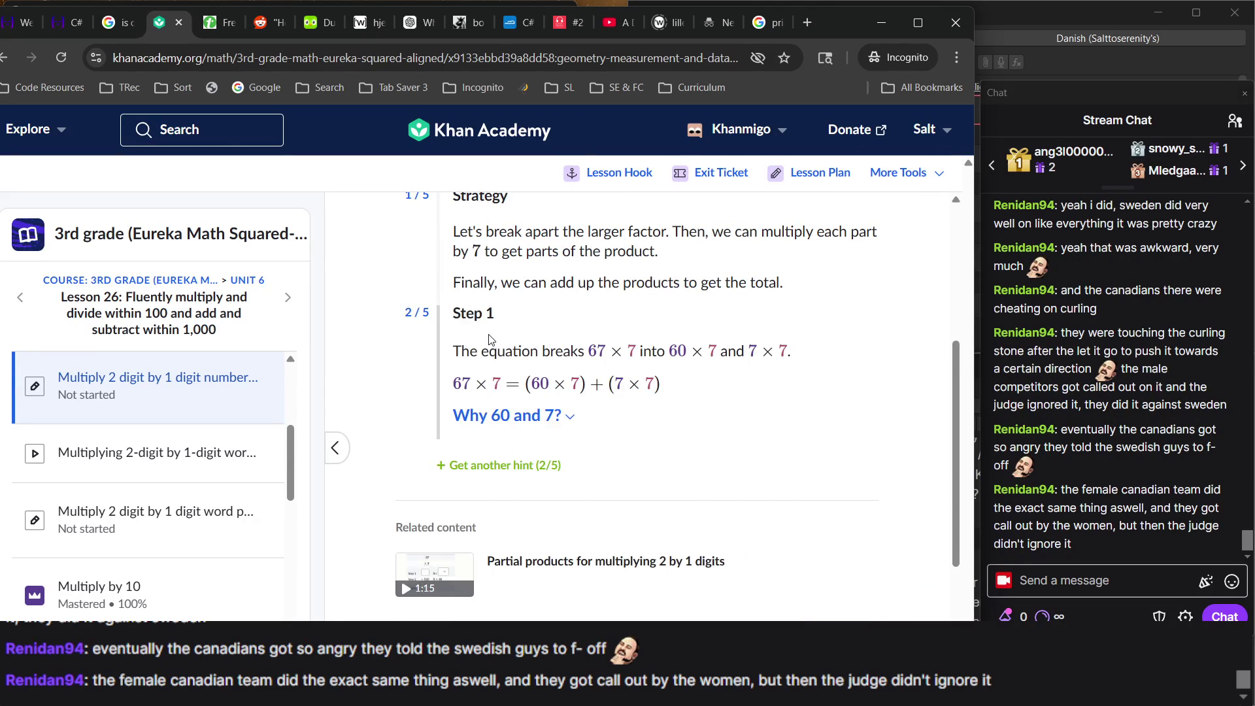
scroll(490, 338, up, 2)
scroll(497, 341, down, 4)
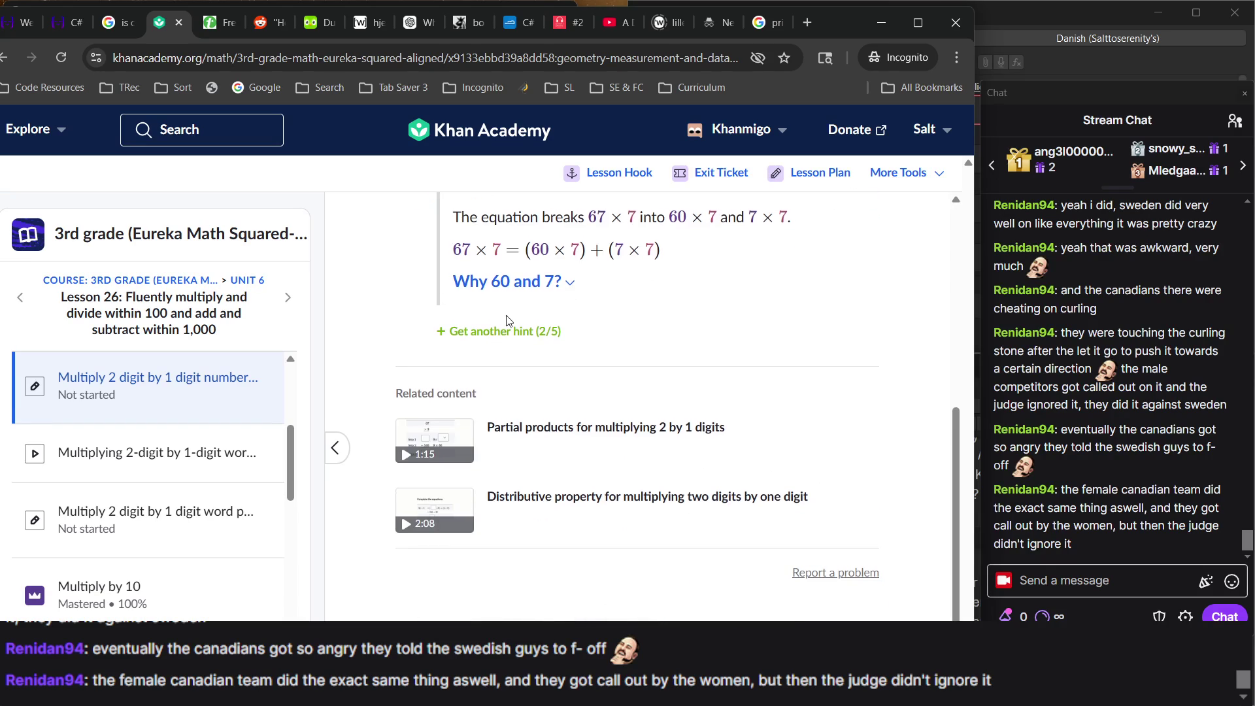
click(534, 332)
scroll(554, 411, up, 5)
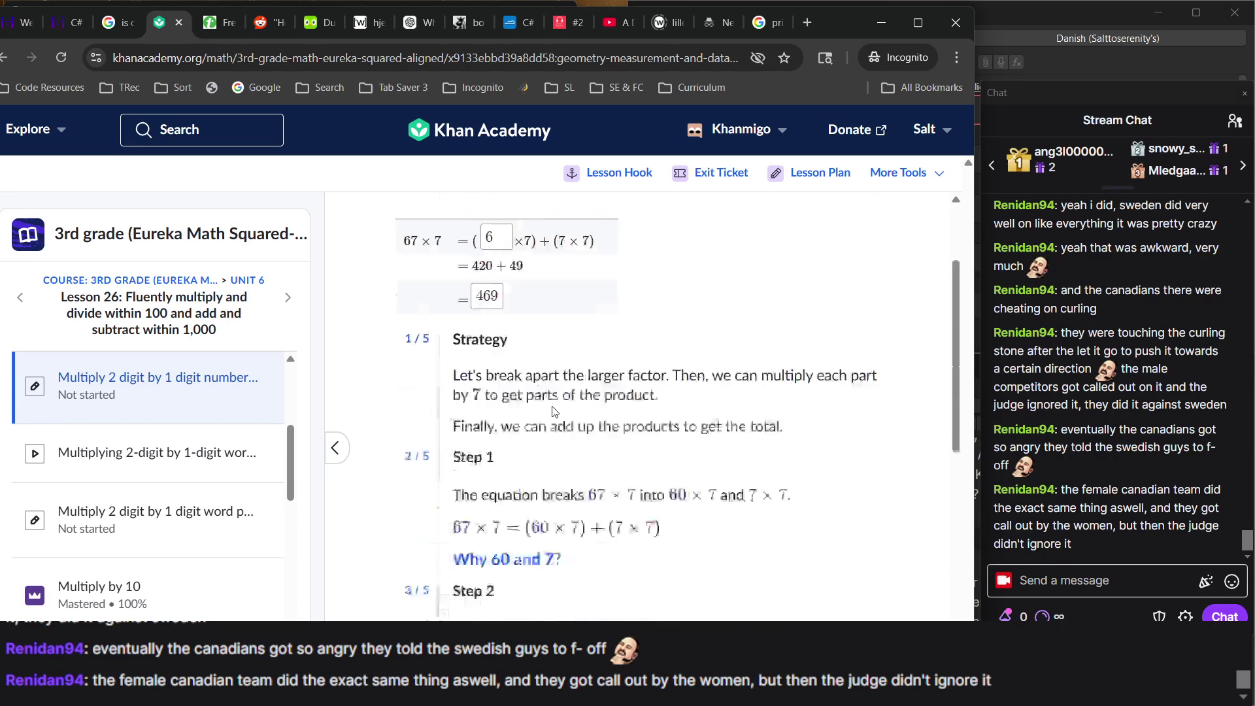
scroll(553, 408, down, 5)
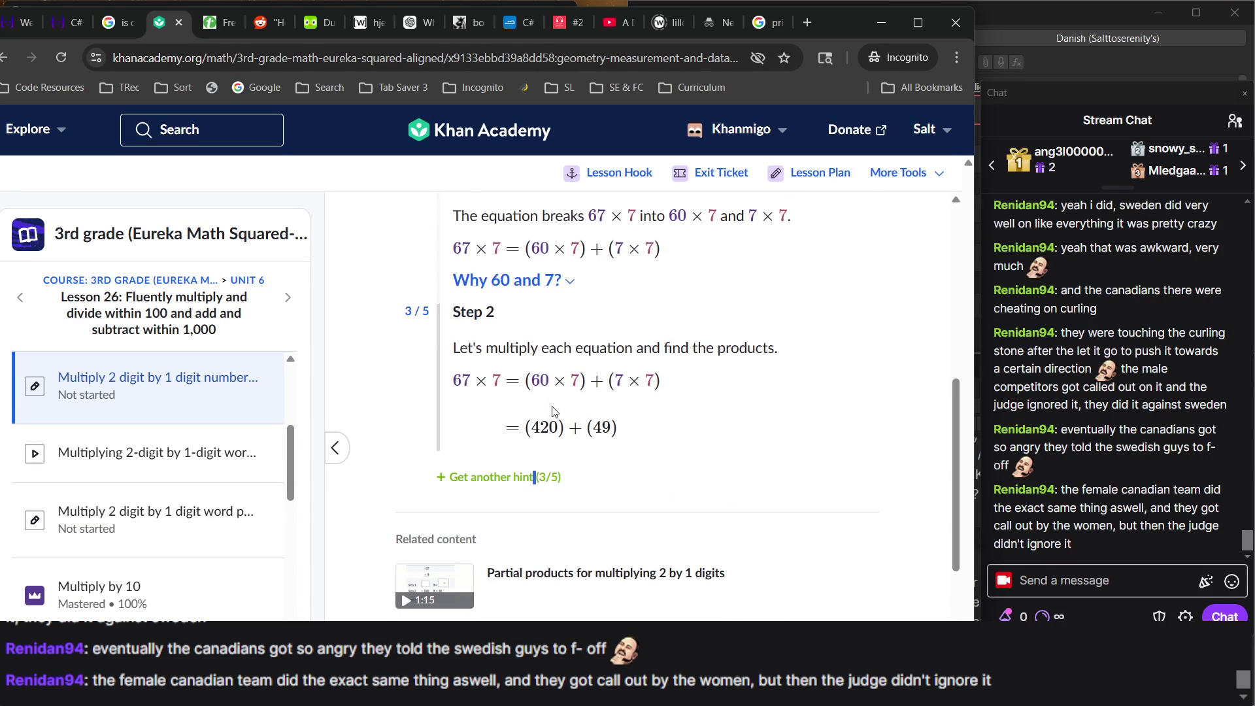
Reveal the final-sum hint and submit the 67 × 7 answers 60 and 469.
click(513, 488)
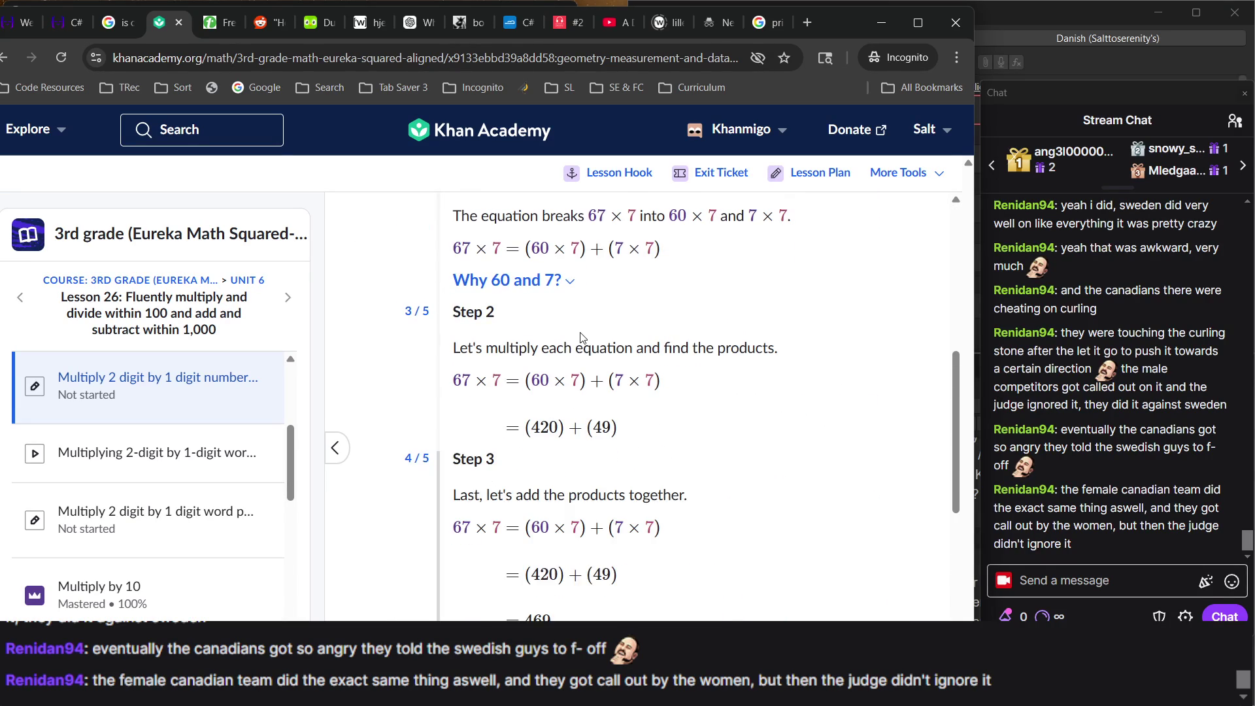
scroll(579, 335, down, 5)
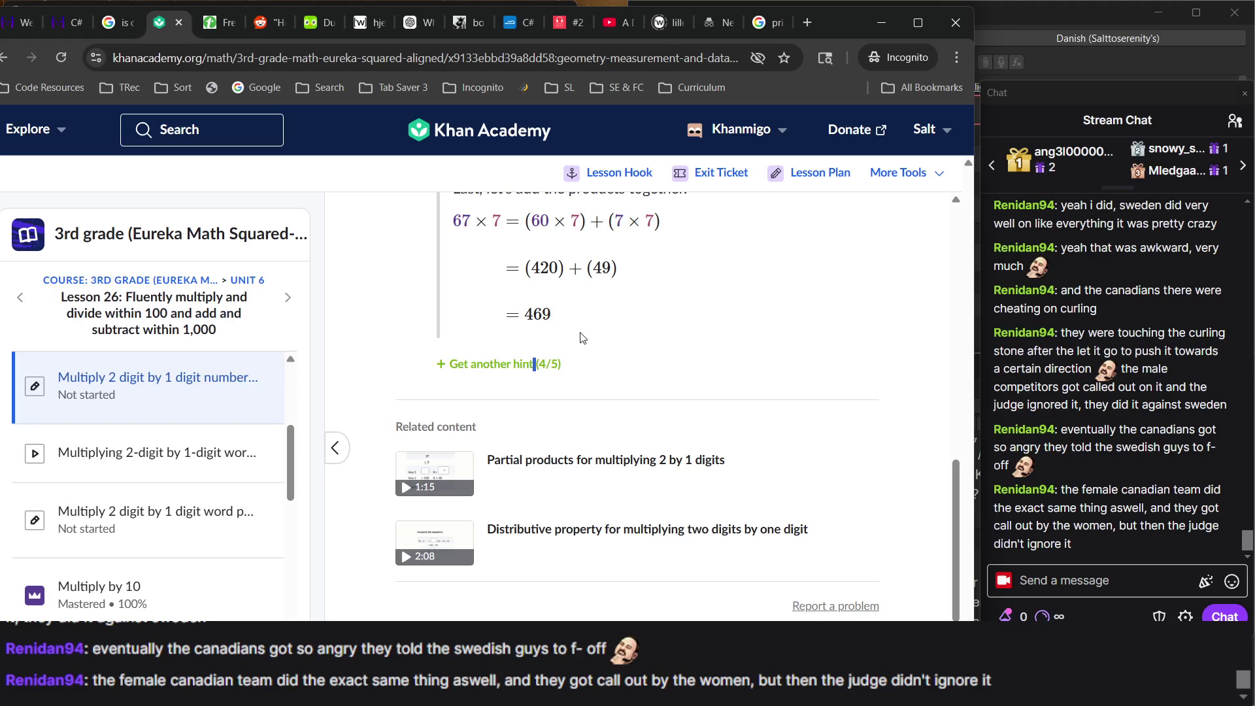
scroll(582, 337, up, 10)
click(496, 359)
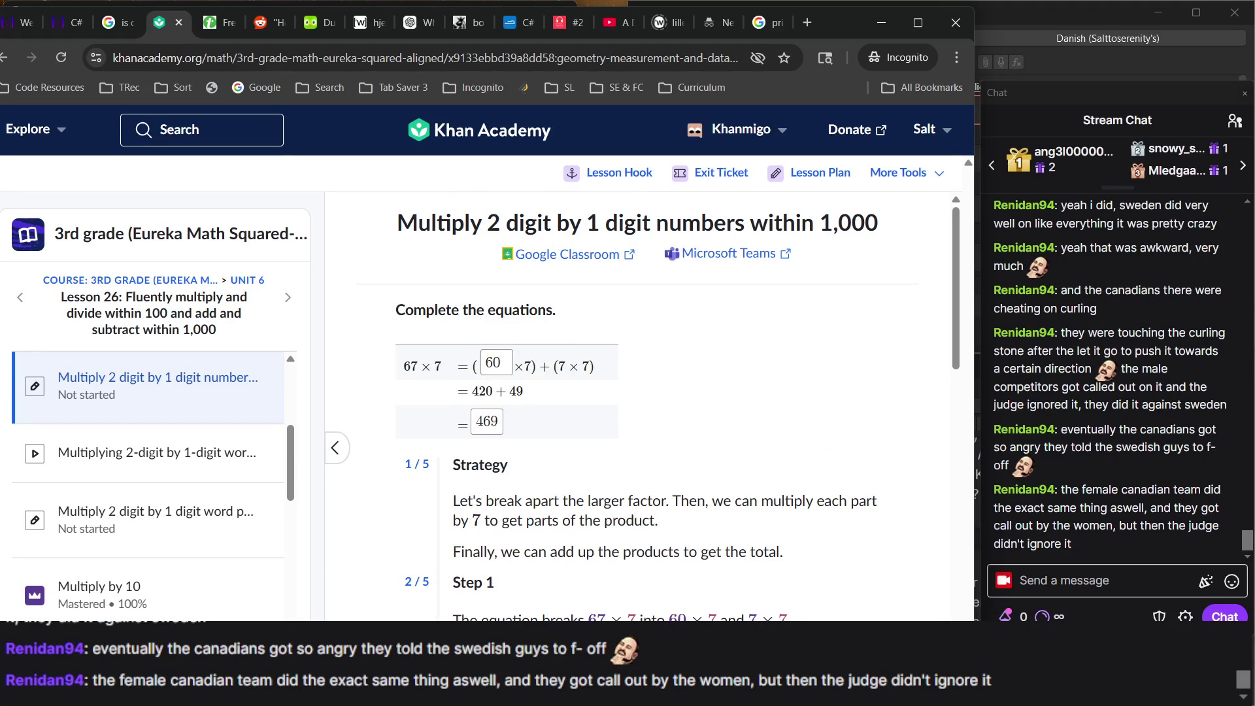
key(Return)
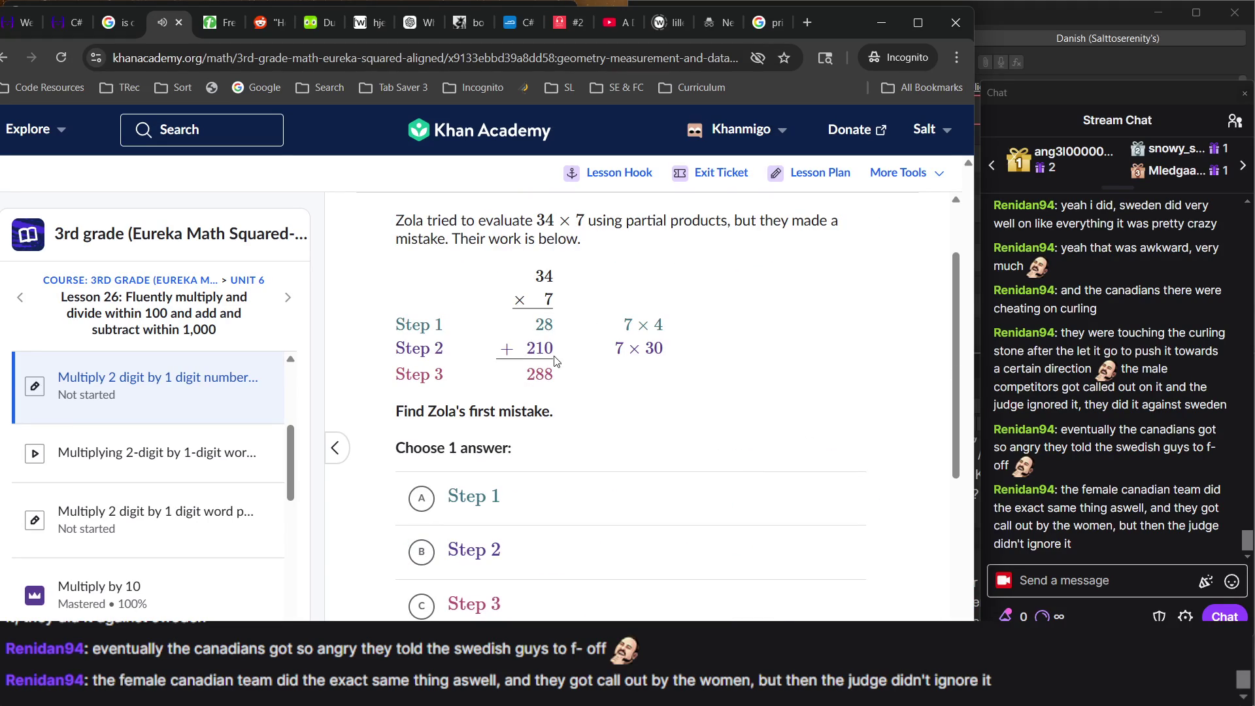
Bring the Khan Academy exercise back in front of the stream controls window.
key(alt+Tab)
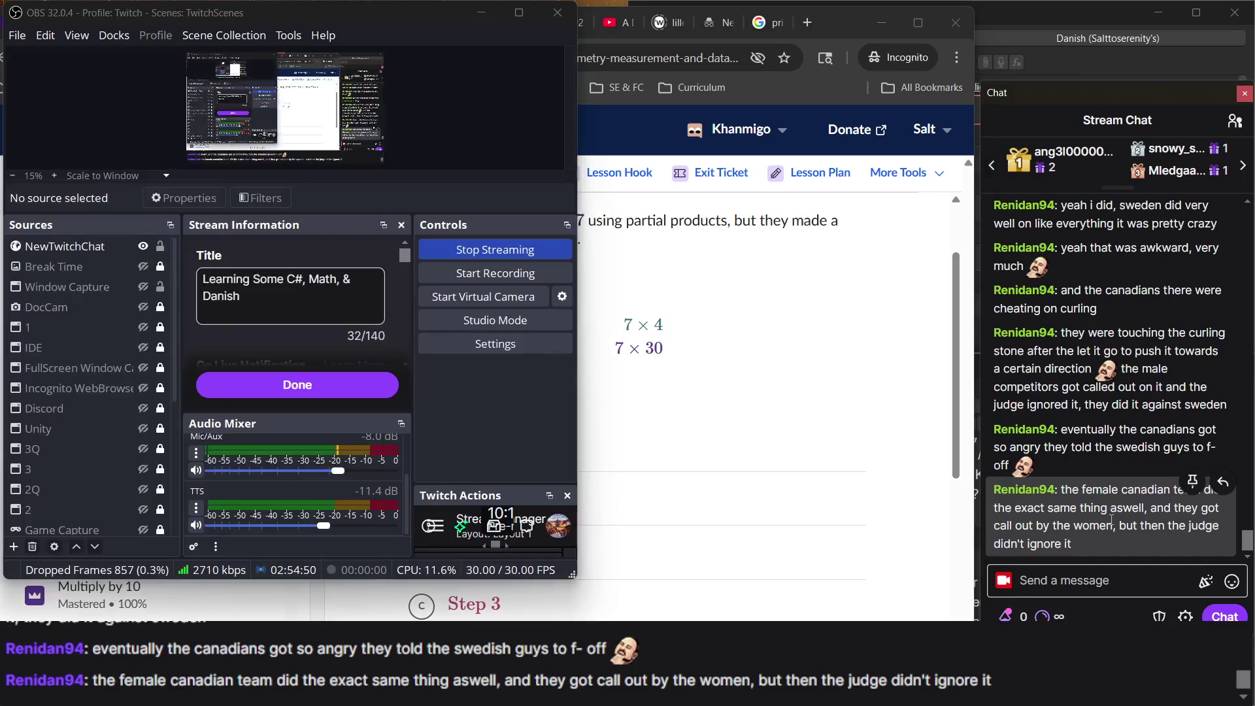
click(822, 464)
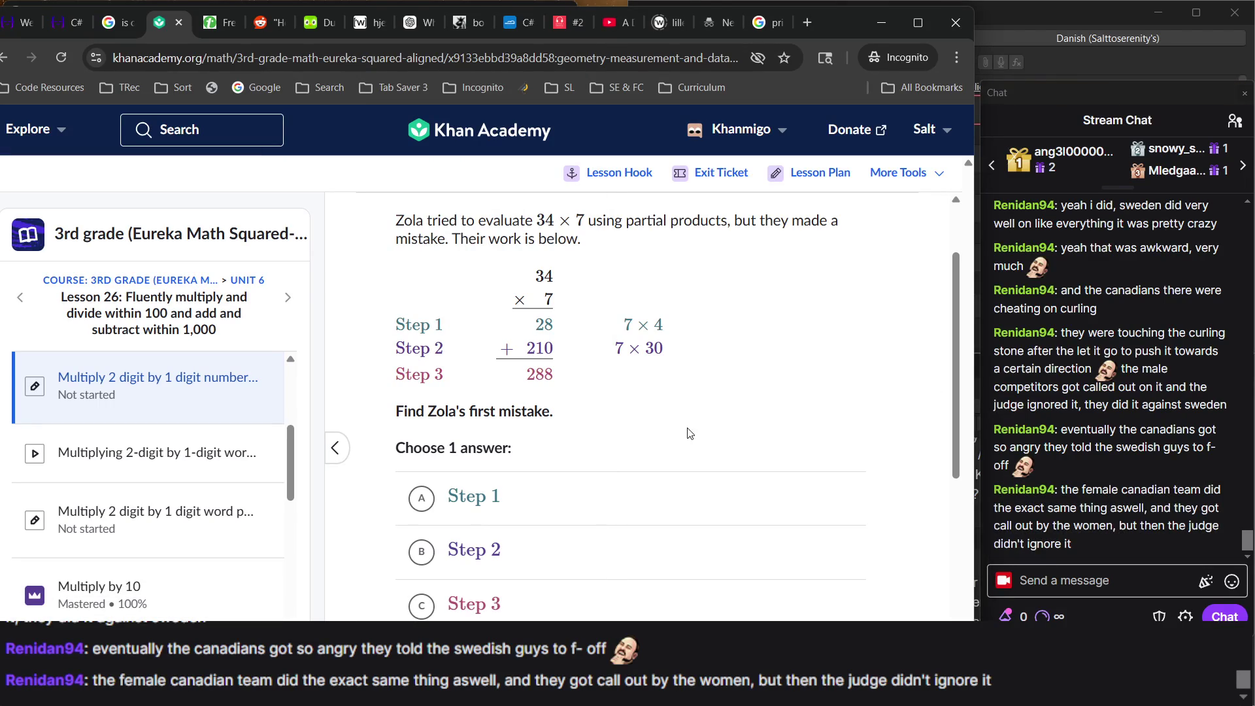
scroll(687, 431, down, 5)
scroll(688, 431, up, 5)
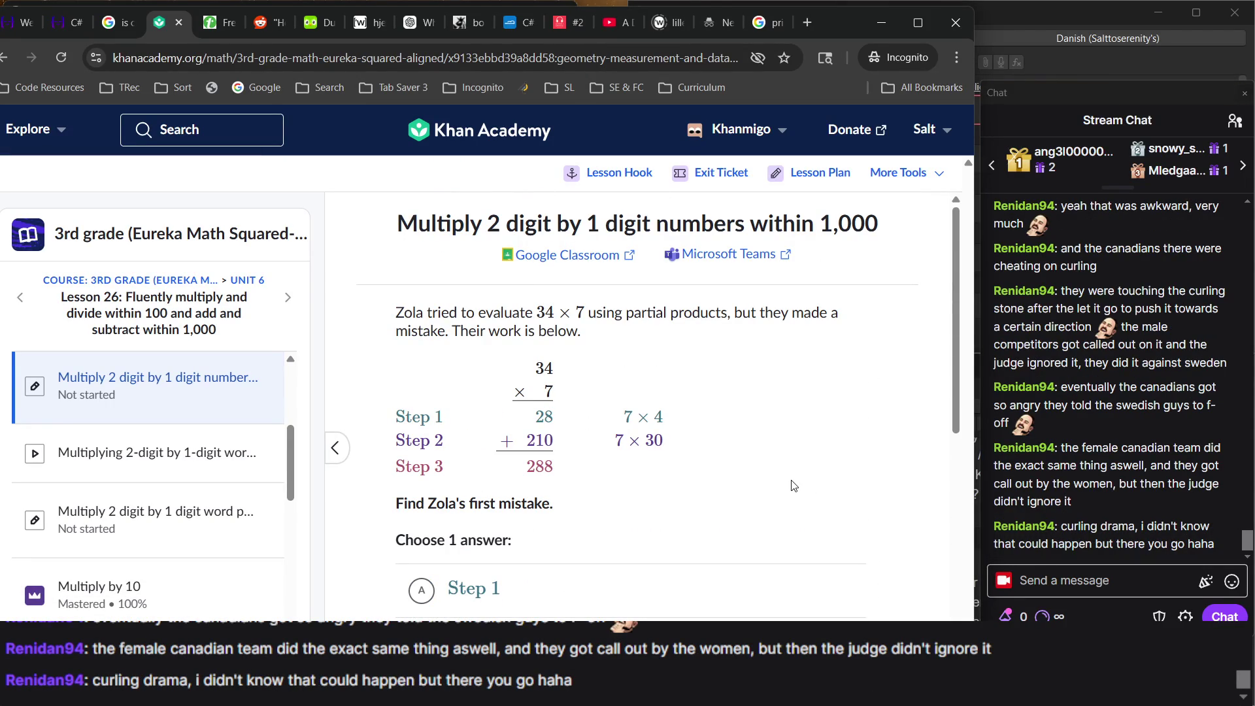
Highlight parts of Zola's 34 × 7 problem description while reading it.
triple_click(591, 316)
triple_click(480, 314)
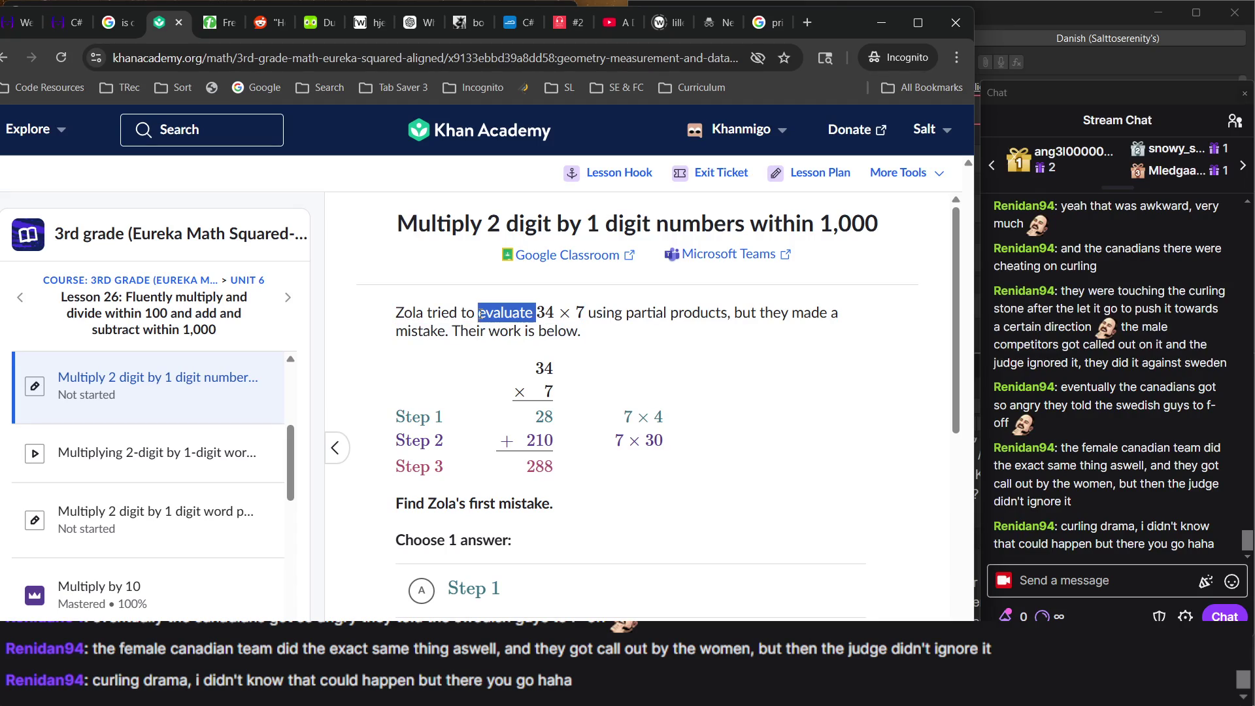
triple_click(543, 334)
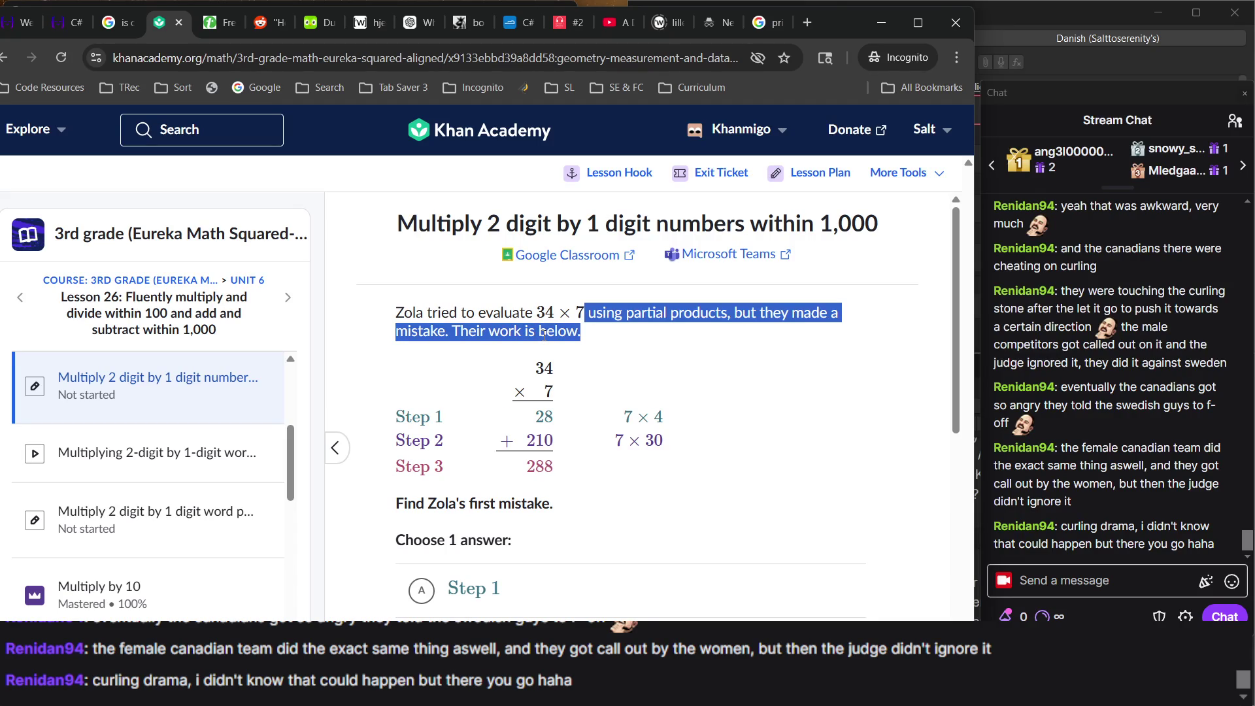
click(604, 330)
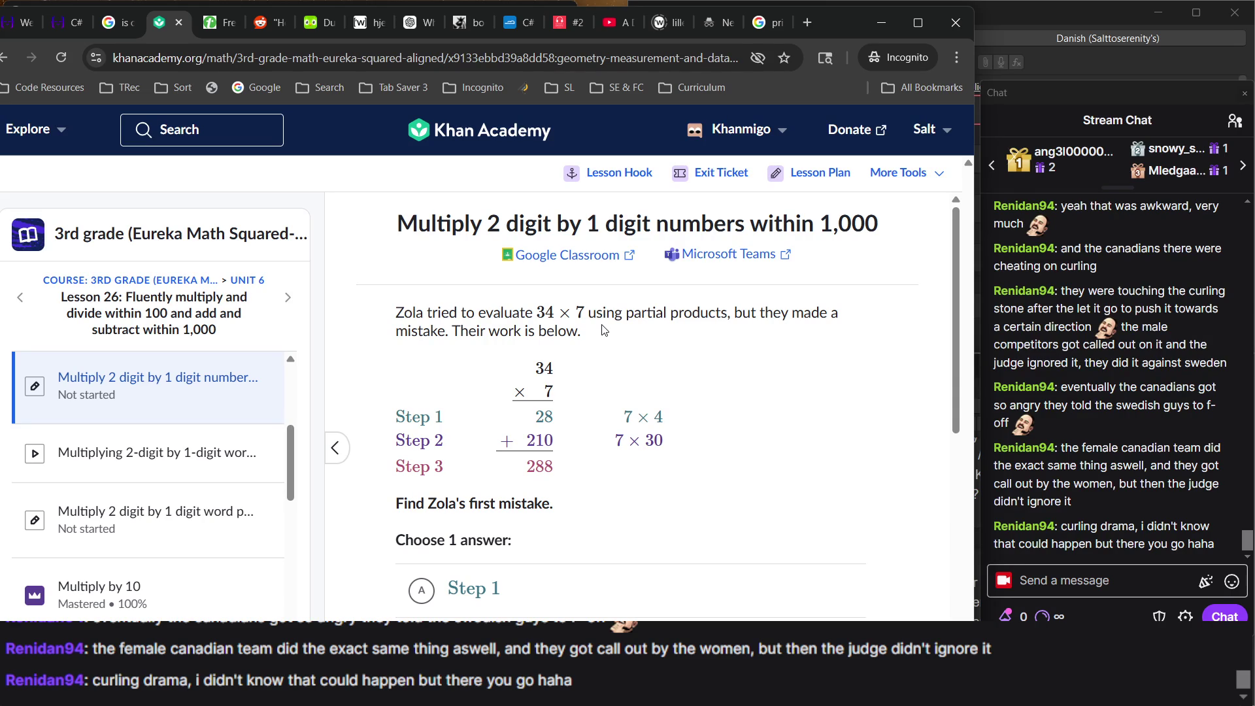
scroll(602, 330, down, 3)
scroll(566, 313, up, 3)
drag(522, 313, 396, 313)
mouse_move(604, 351)
mouse_down()
mouse_move(364, 323)
mouse_move(551, 350)
mouse_move(503, 424)
mouse_move(507, 543)
mouse_move(482, 507)
mouse_up()
click(359, 346)
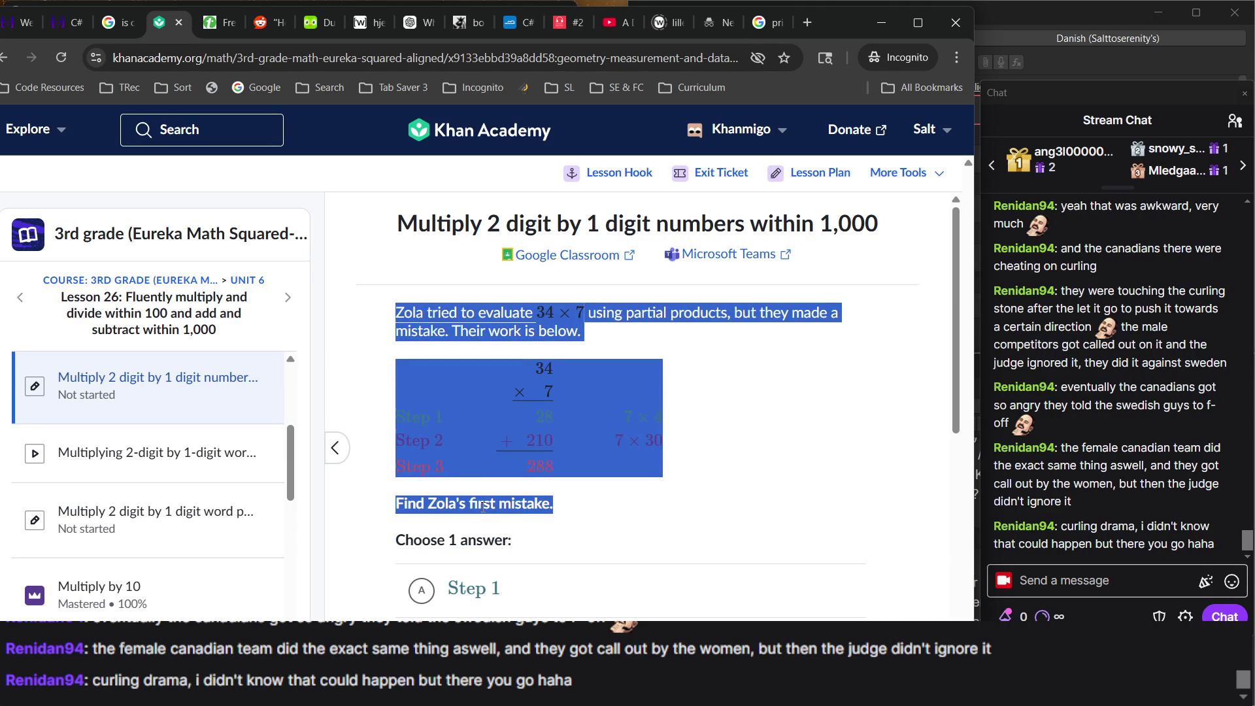
Re-highlight the partial-products sentence and scroll down to the answer choices.
scroll(484, 503, down, 5)
scroll(497, 418, up, 5)
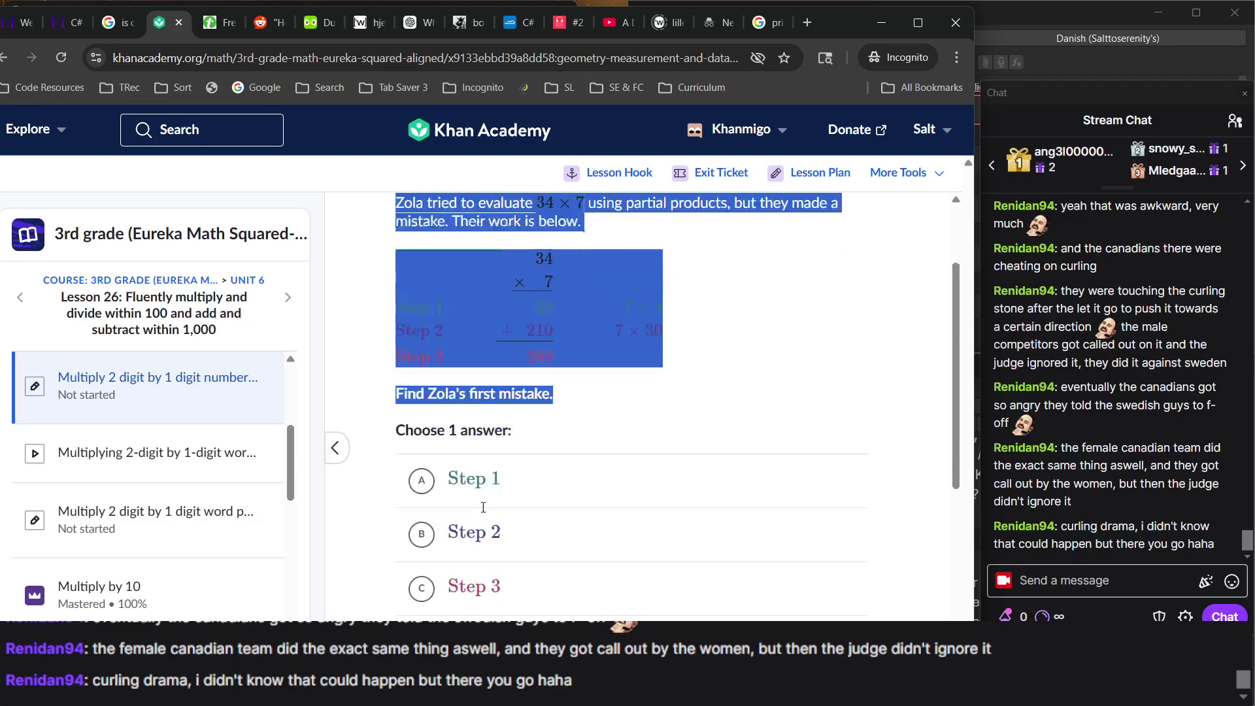
triple_click(506, 330)
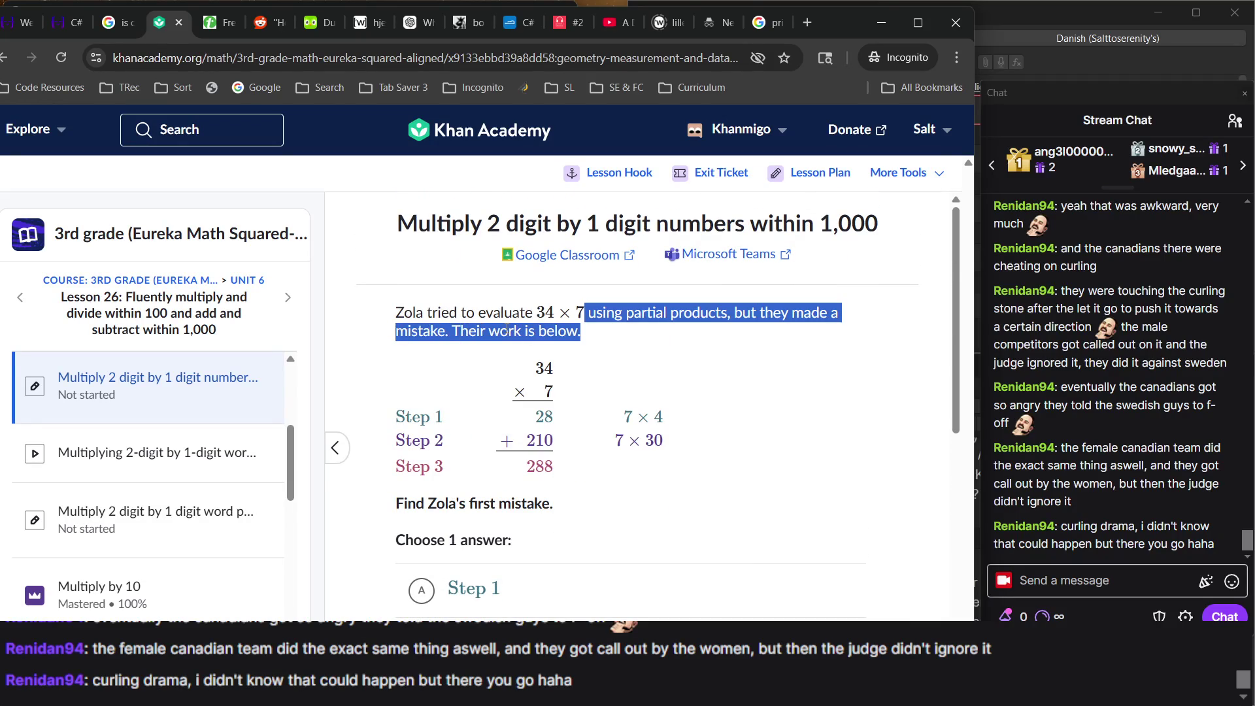
click(506, 330)
triple_click(507, 330)
click(507, 330)
scroll(507, 330, down, 1)
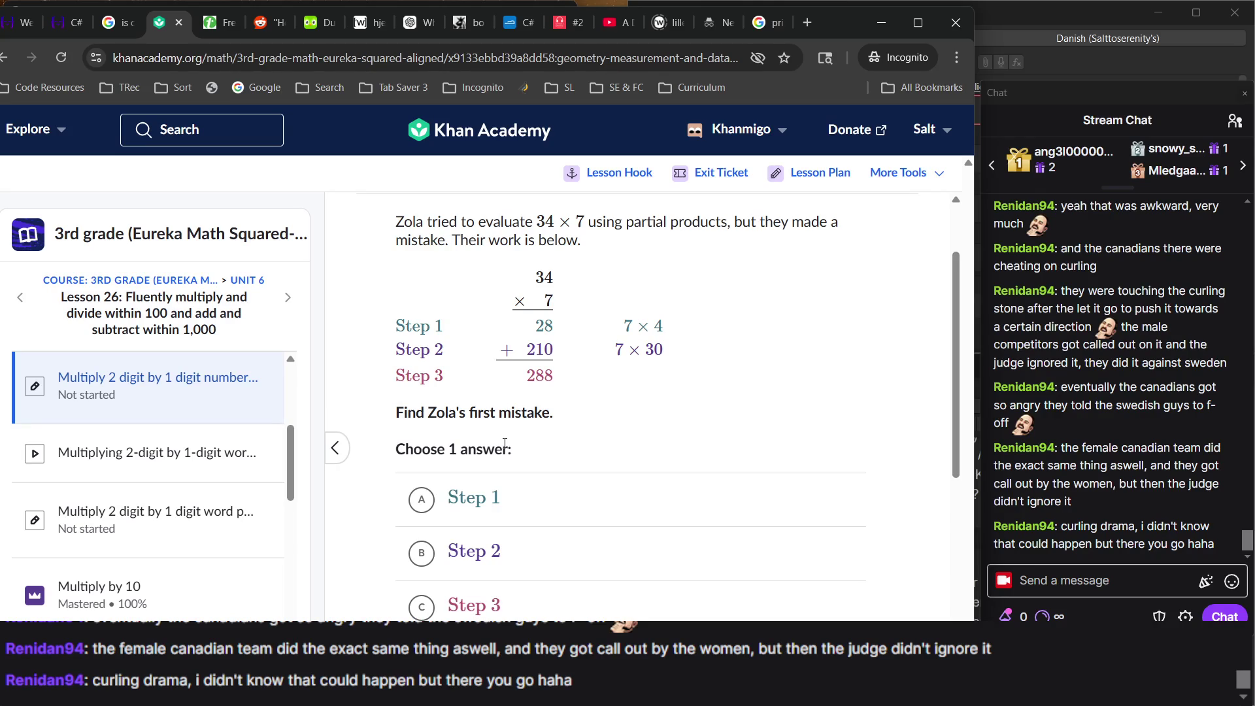
scroll(504, 448, down, 1)
scroll(504, 448, up, 1)
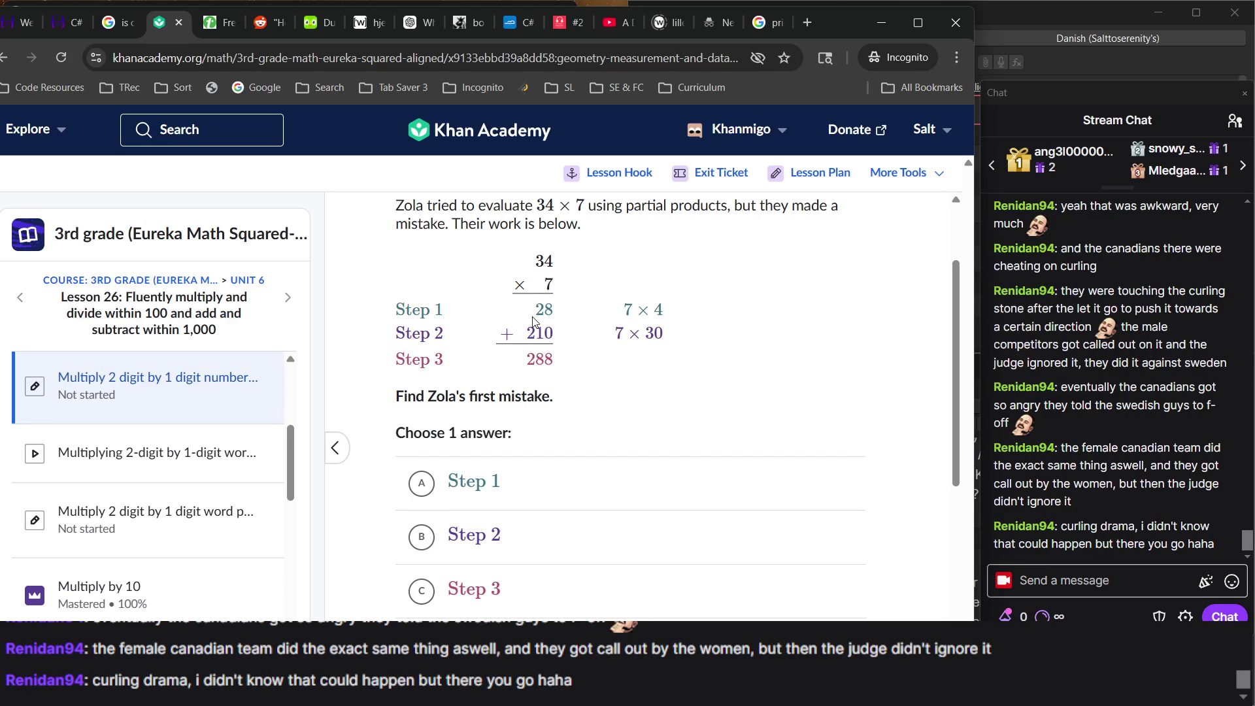
Answer Step 3 as Zola's first mistake, after trying Steps 1 and 2, and continue.
click(521, 494)
click(494, 535)
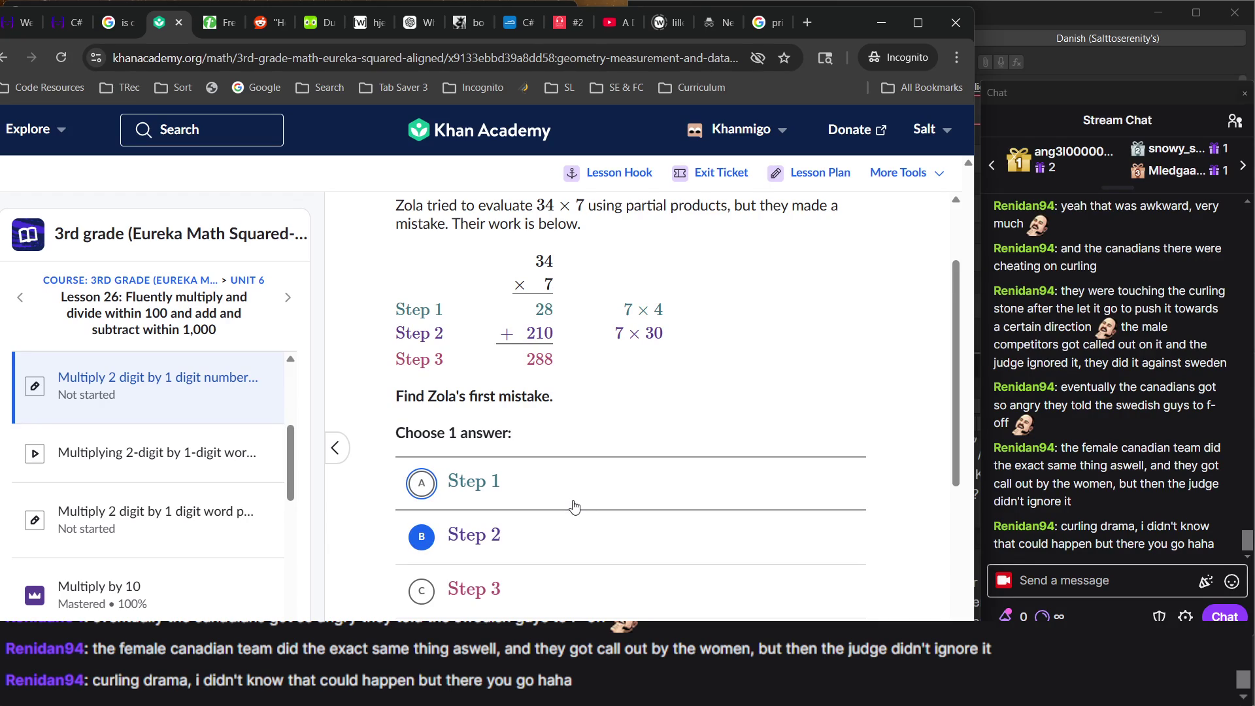
click(527, 590)
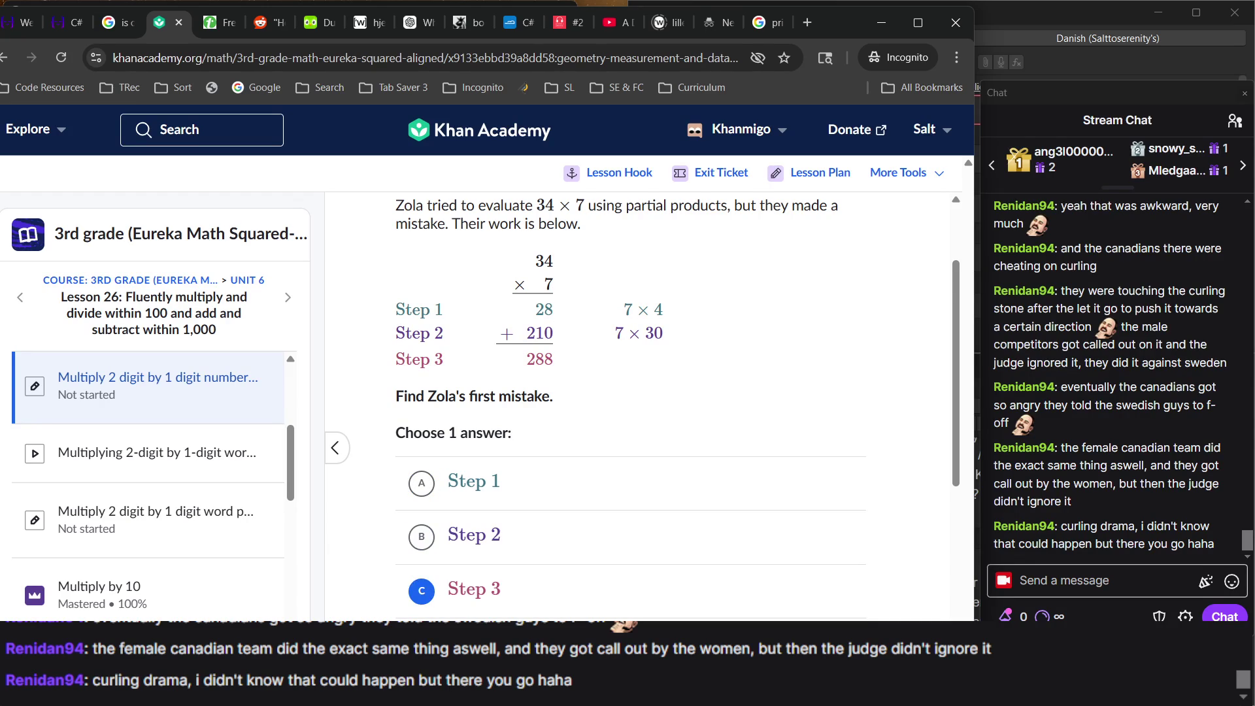
key(Return)
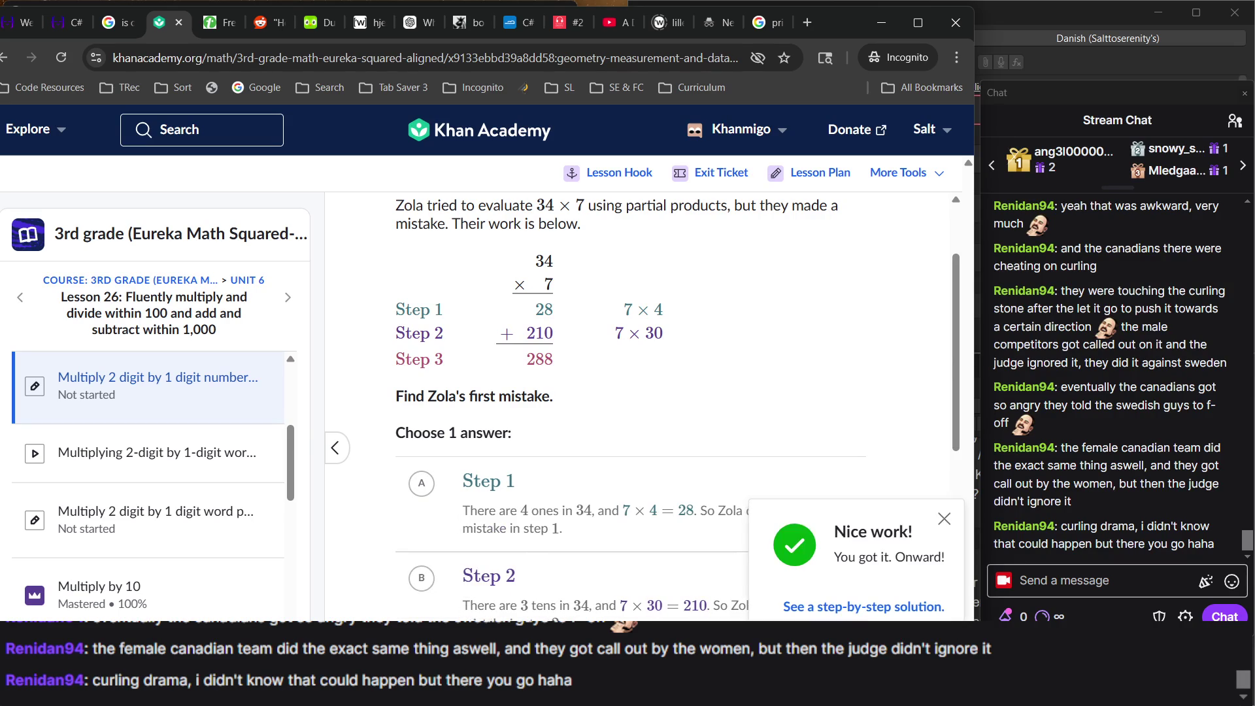
key(Return)
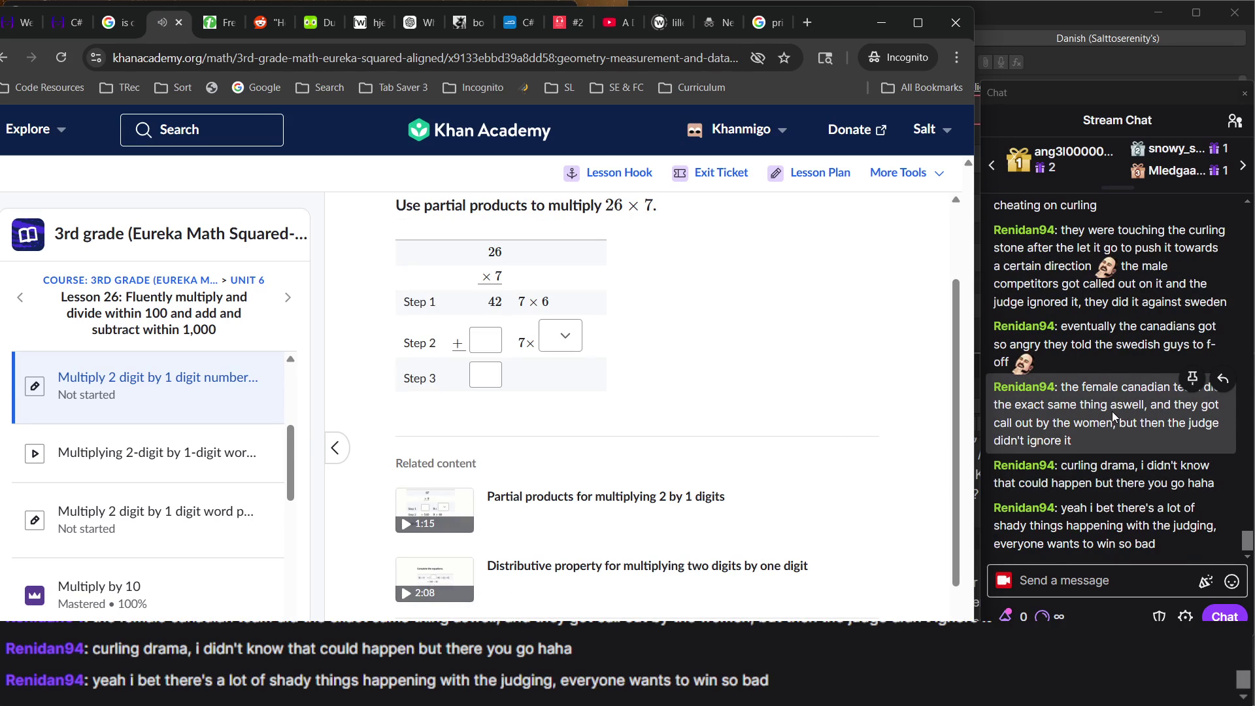
Set the Step 2 multiplier of the 26 × 7 question to 20.
scroll(889, 430, up, 1)
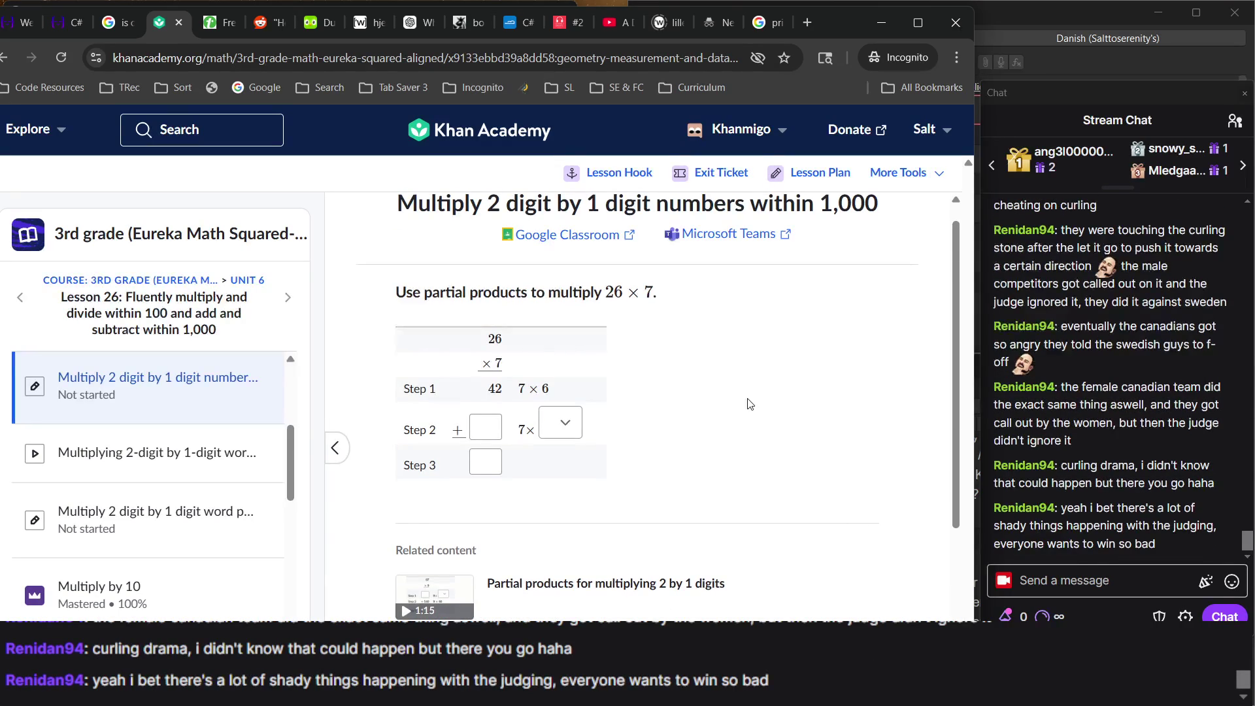
scroll(745, 401, down, 1)
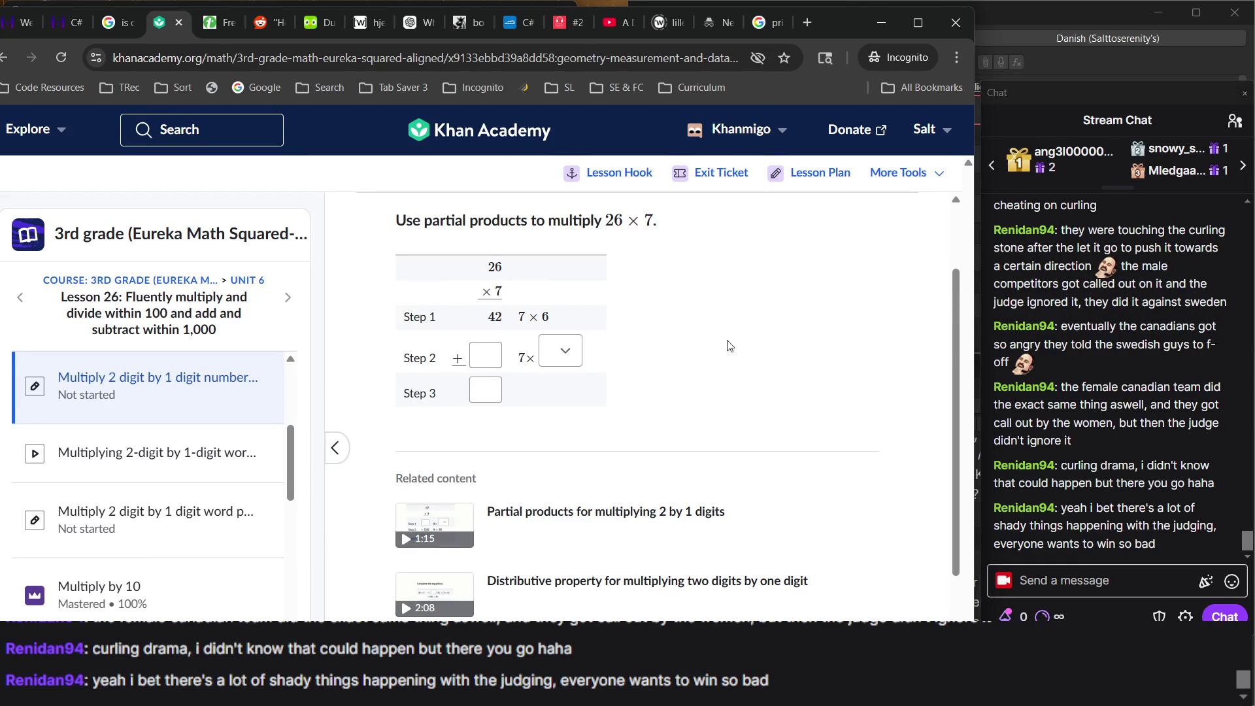
scroll(735, 364, down, 1)
scroll(735, 364, up, 1)
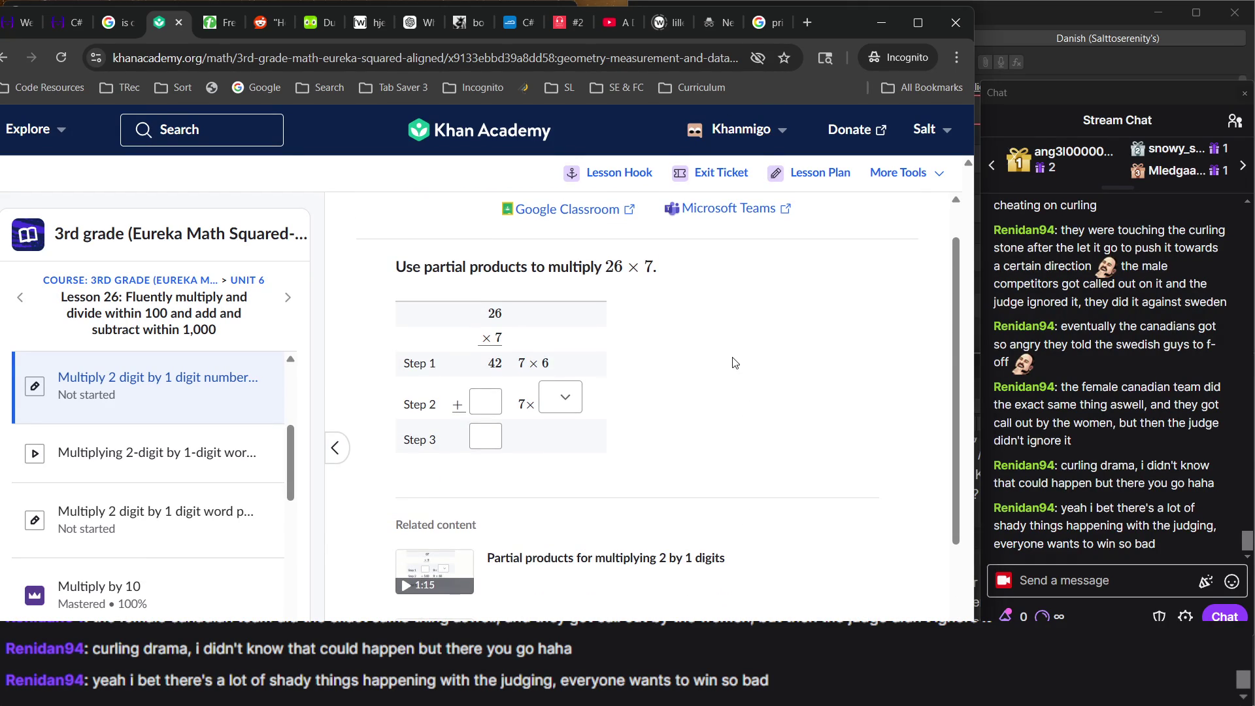
scroll(734, 364, down, 4)
scroll(734, 361, up, 5)
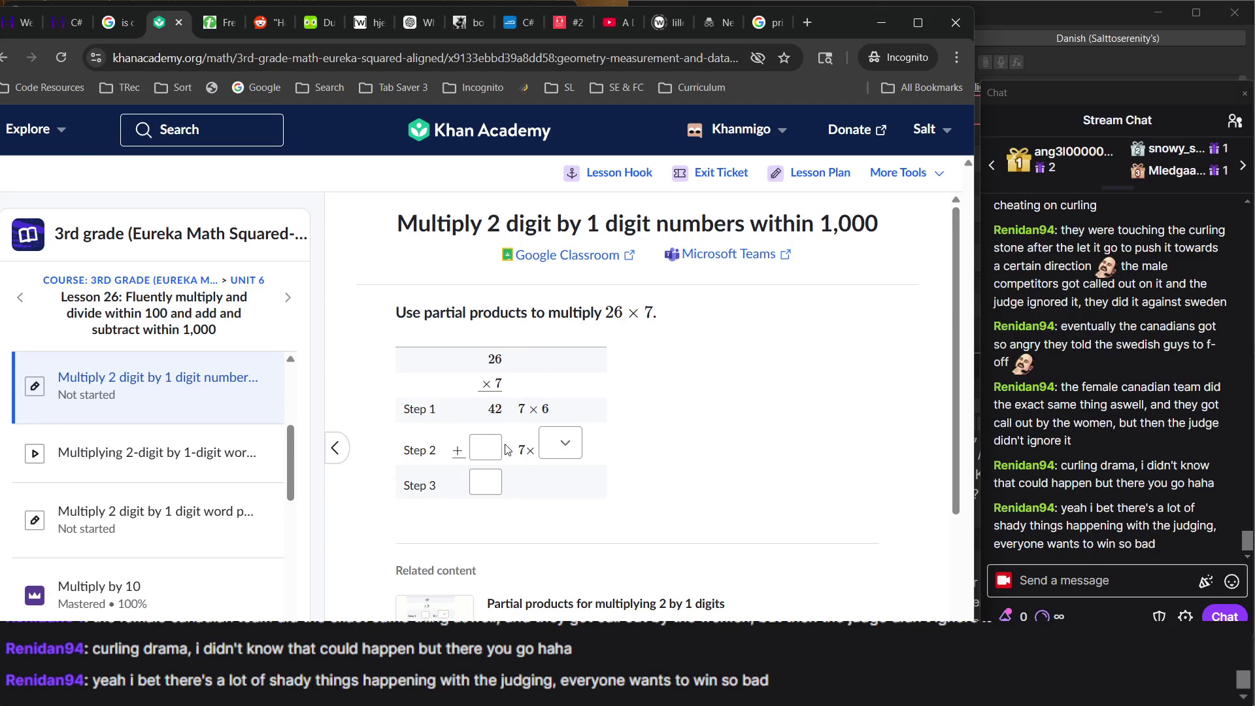
click(560, 445)
click(586, 559)
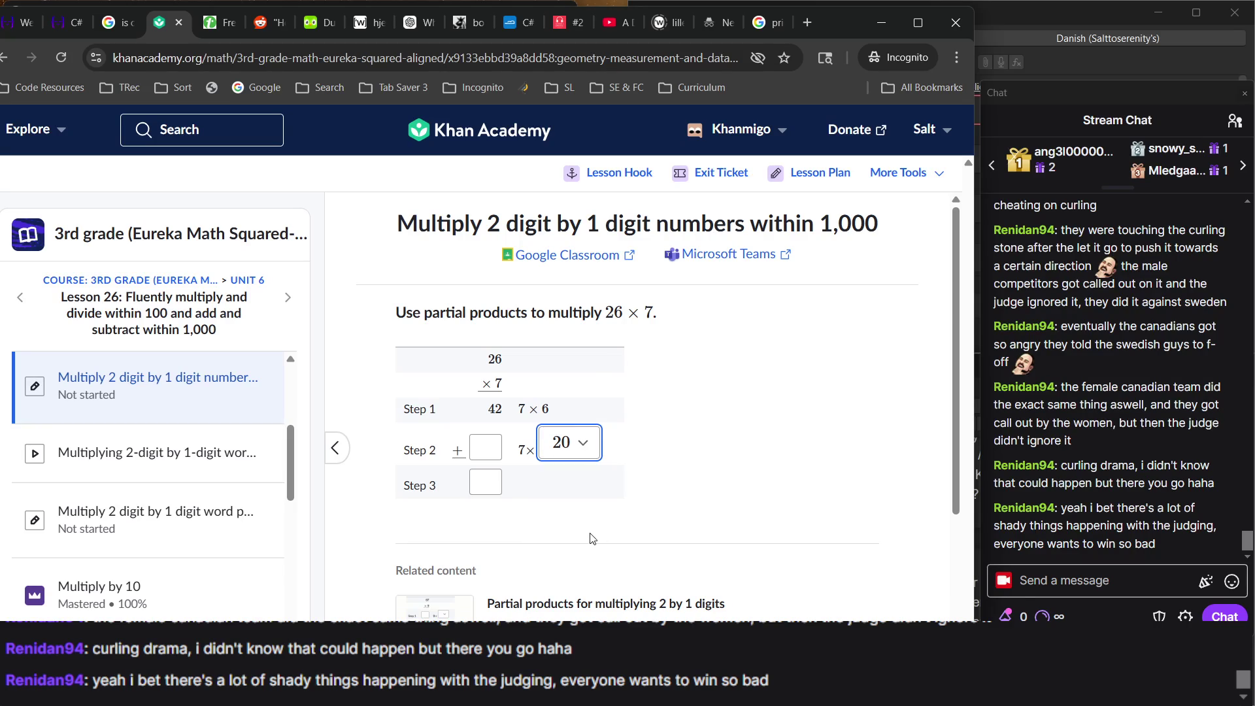
Fill in 140 and the total 182 for 26 × 7 and submit.
click(483, 437)
text(140)
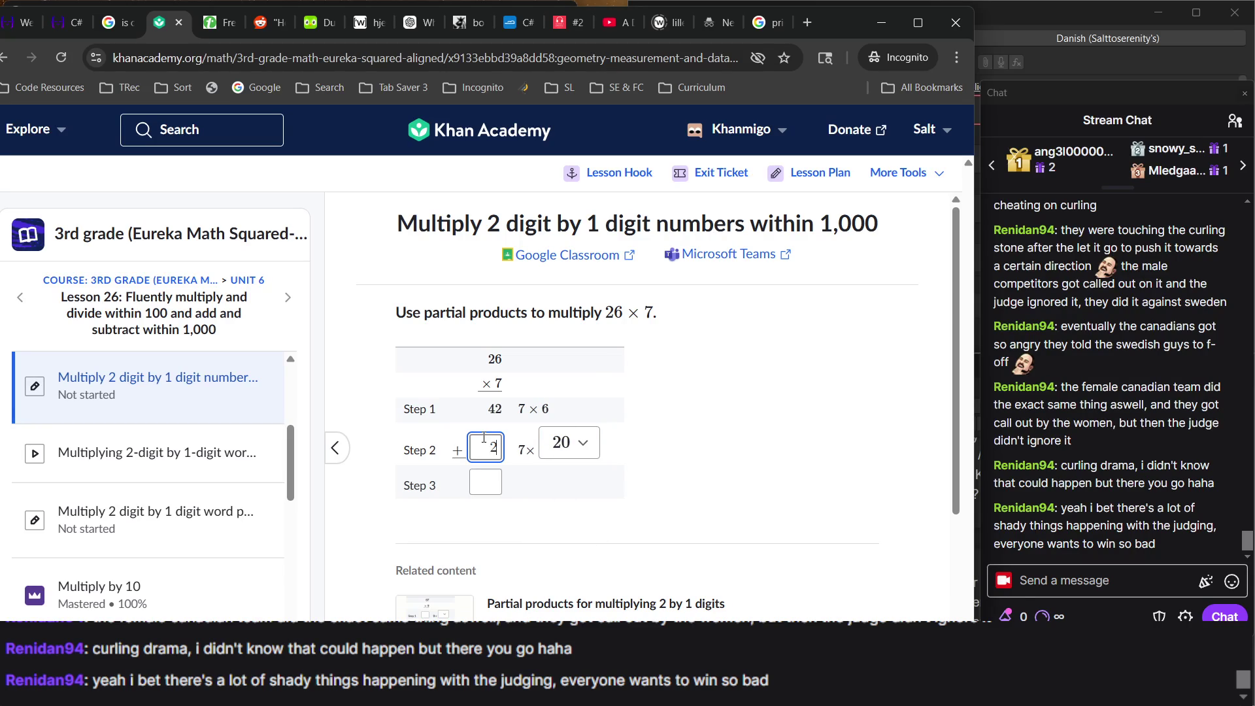
key(BackSpace)
key(BackSpace)
key(BackSpace)
text(2)
key(BackSpace)
text(140)
click(482, 490)
text(18)
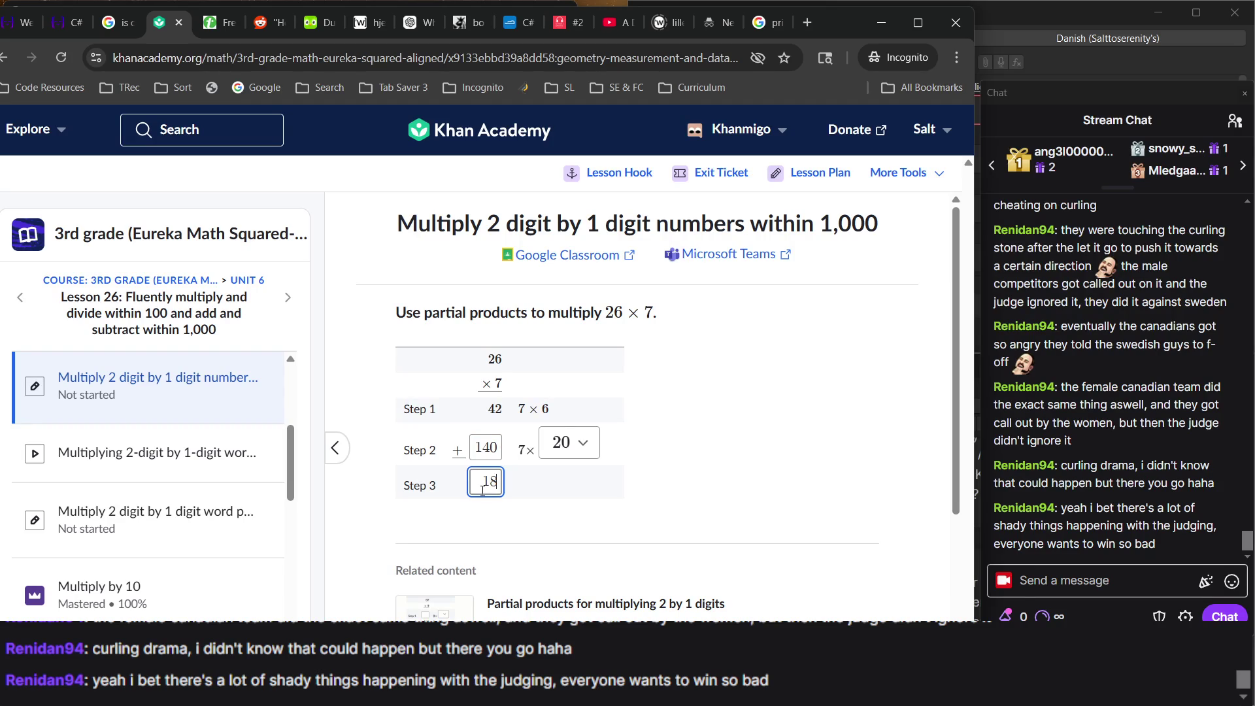
text(2)
key(Return)
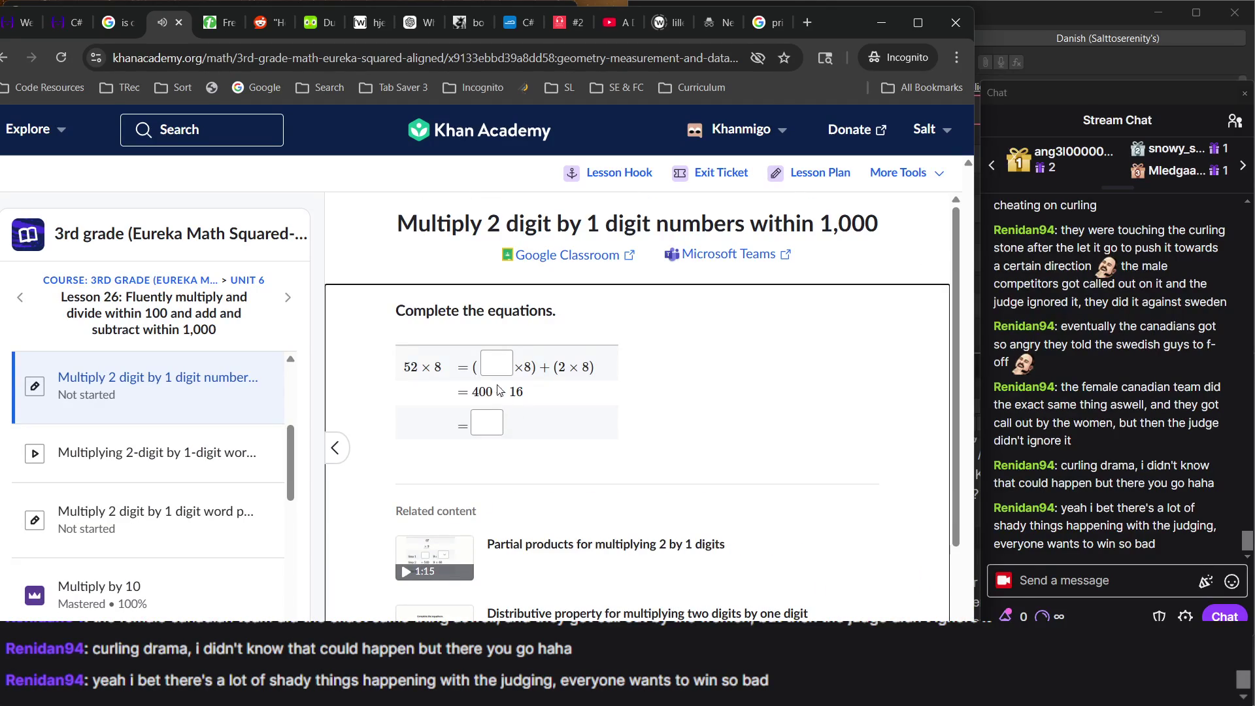
Answer 52 × 8 with 50 and 416, then continue past the success message.
click(499, 374)
text(50)
click(490, 423)
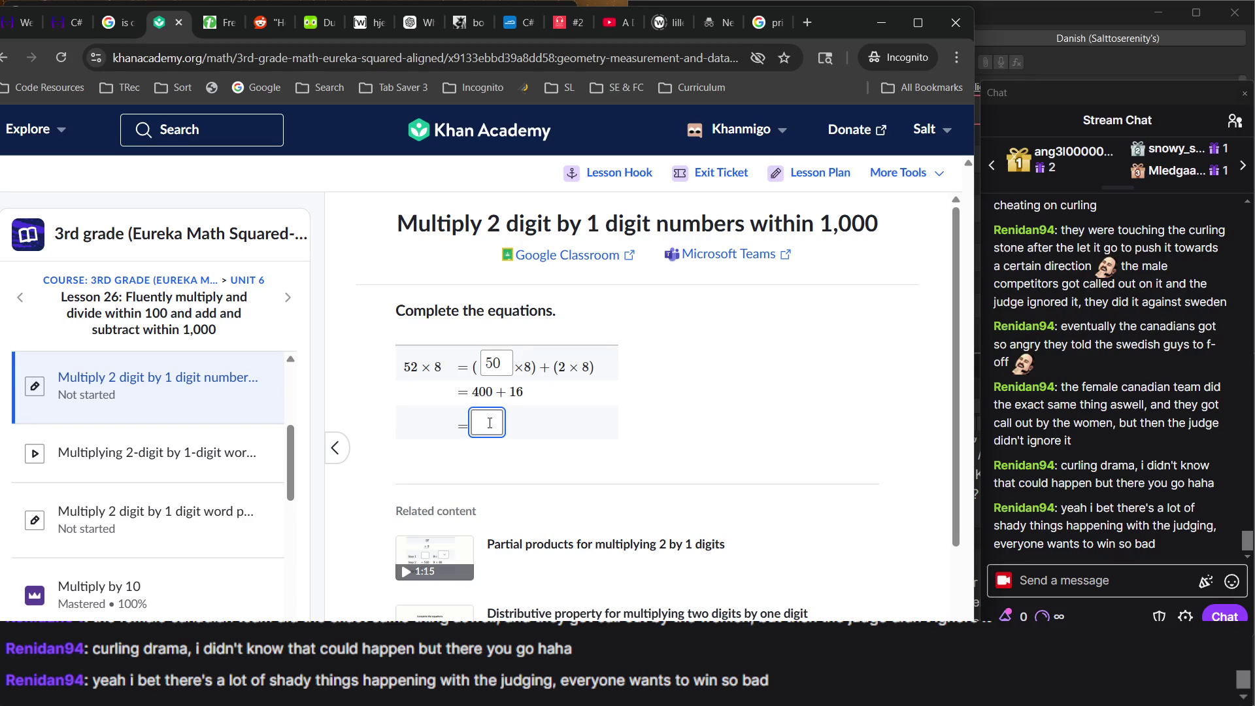
text(416)
key(Return)
key(Return)
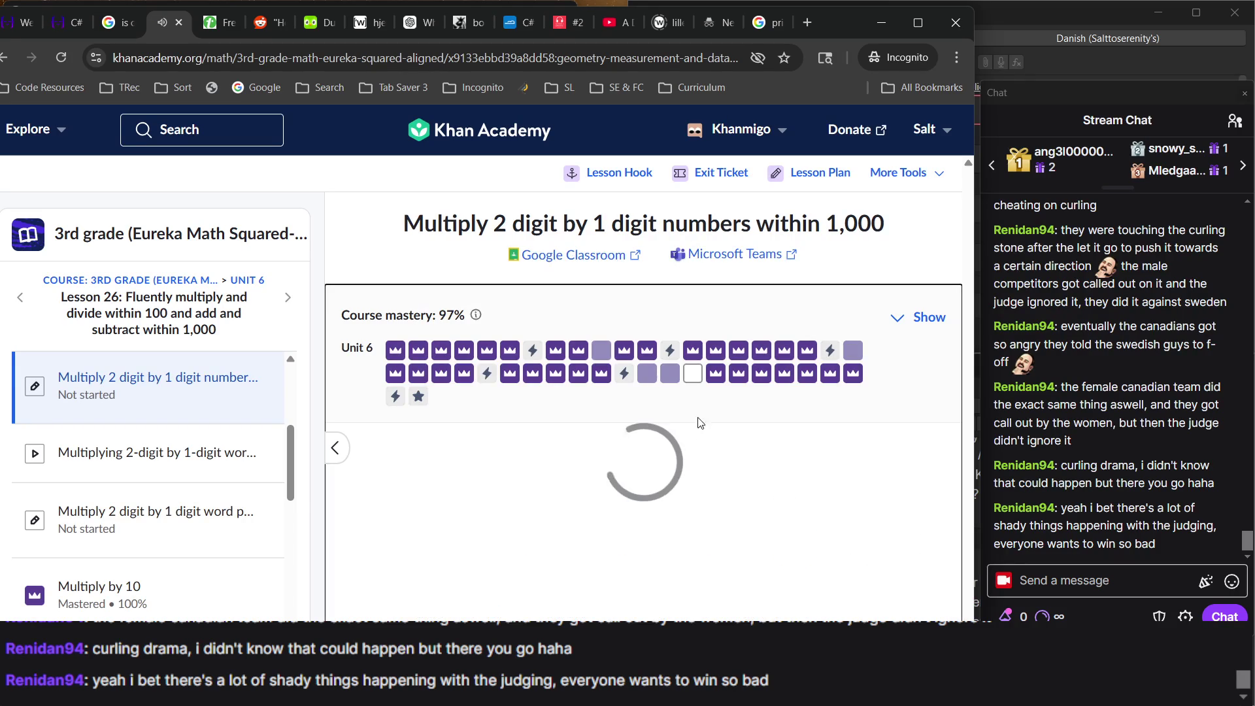
key(Return)
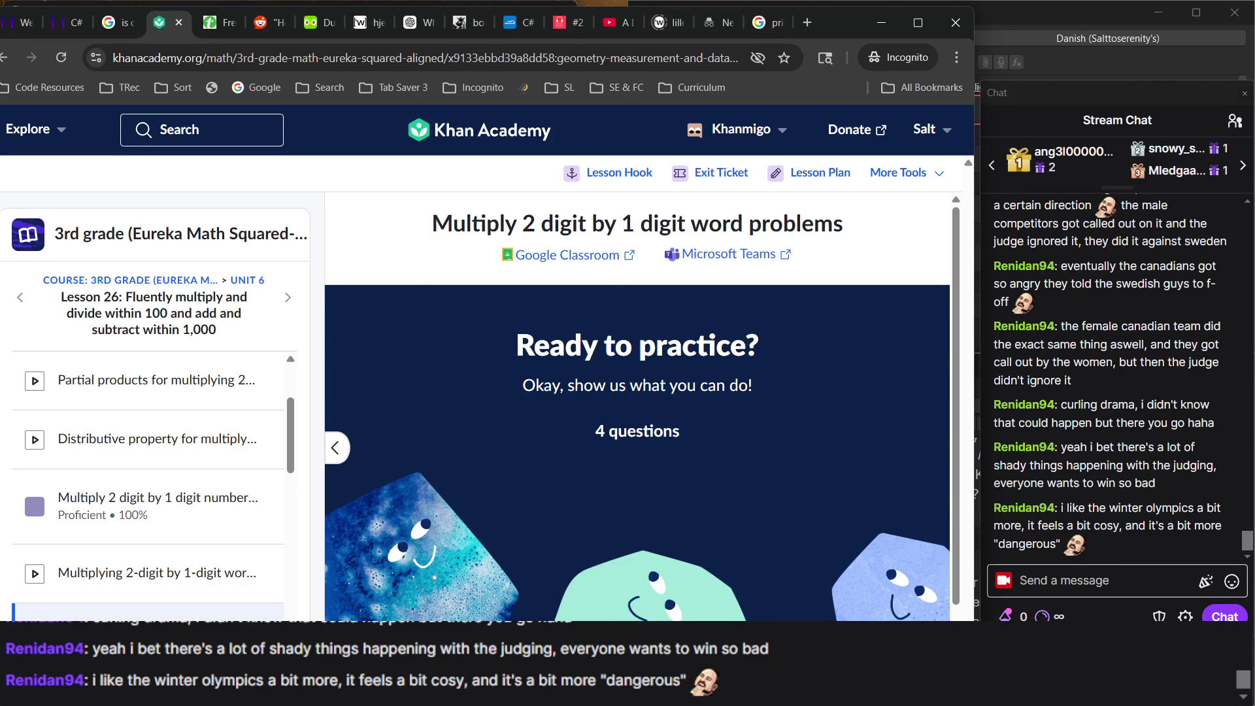
Answer the field-trip word problem with 81.
click(447, 393)
text(4)
key(BackSpace)
text(3)
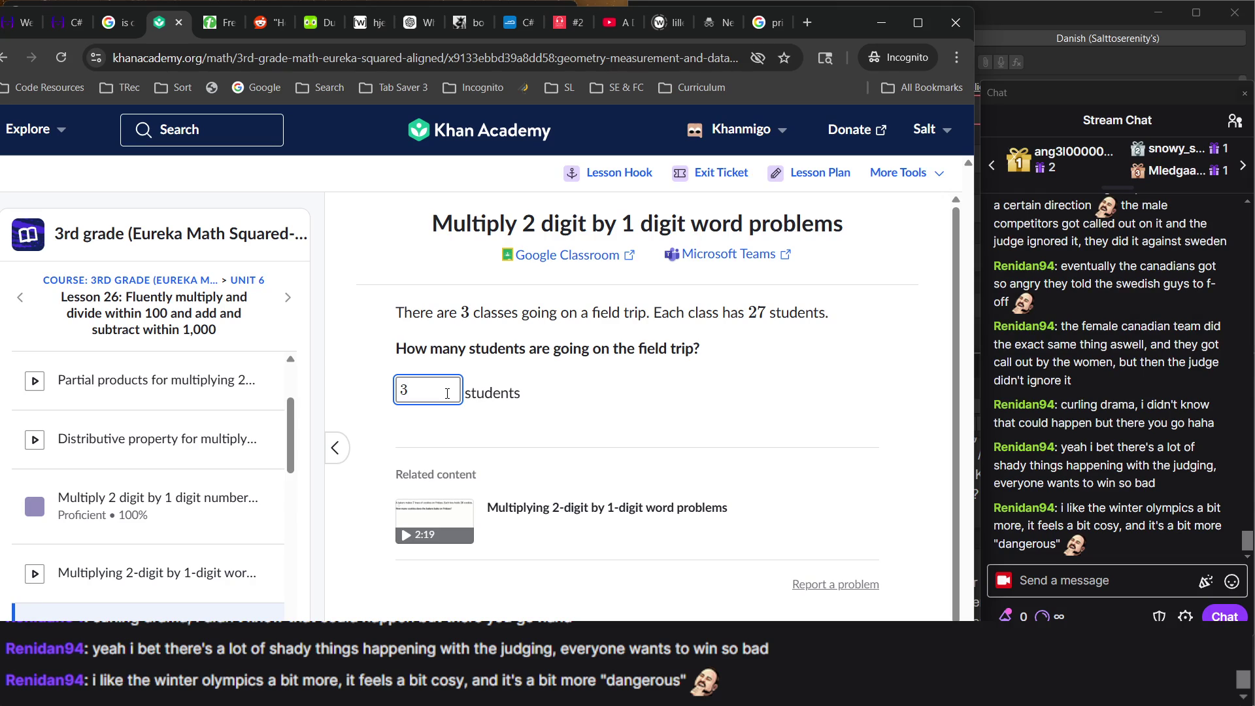
key(BackSpace)
text(81)
key(Return)
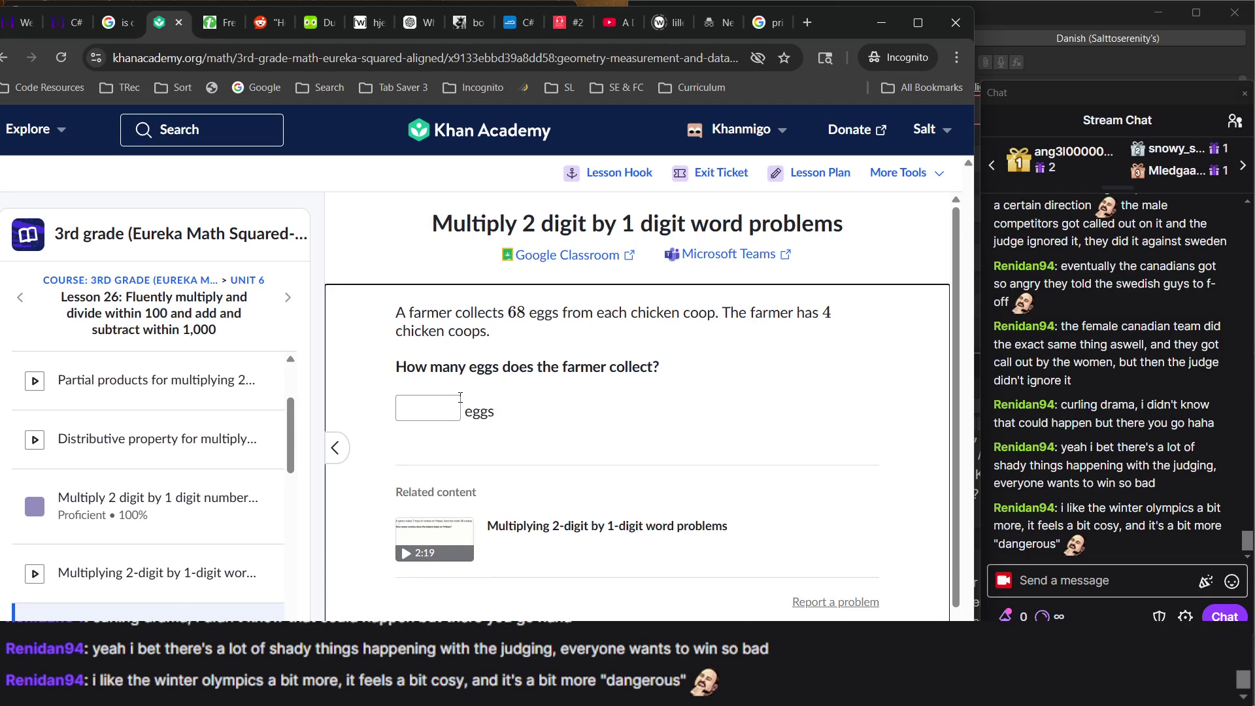
Answer the eggs question with 272 and the puzzles question with 405.
click(446, 404)
text(272)
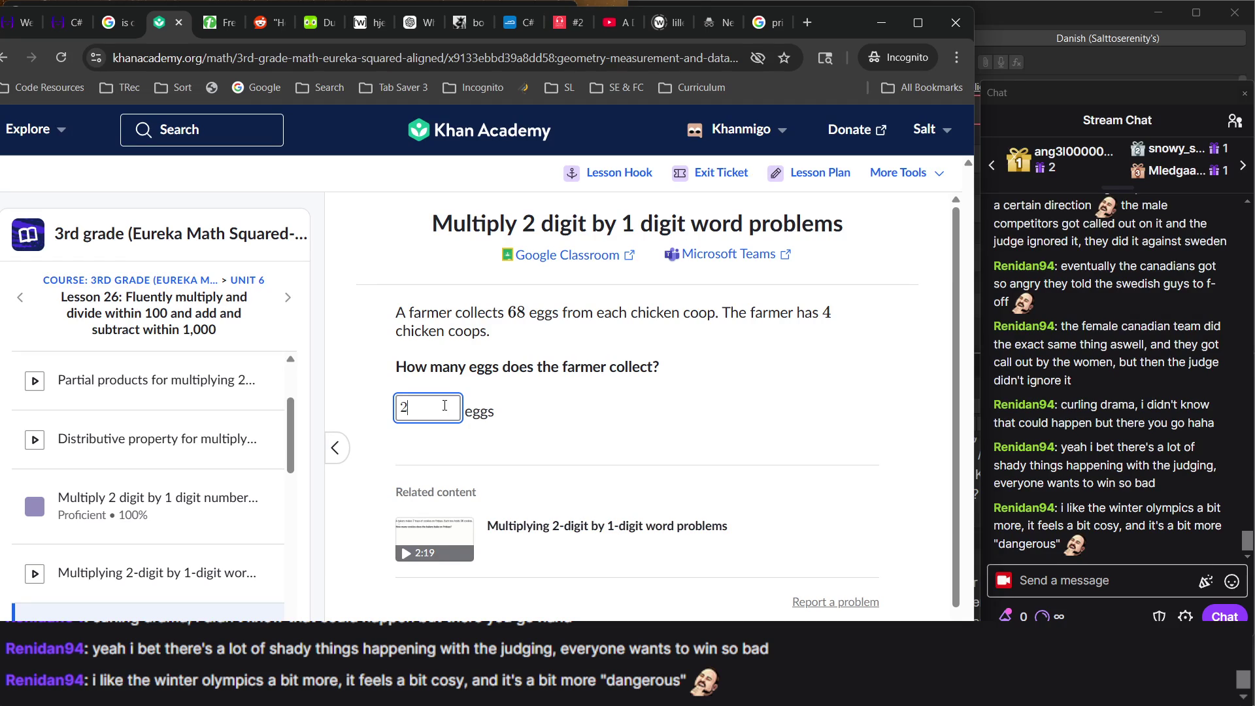
key(Return)
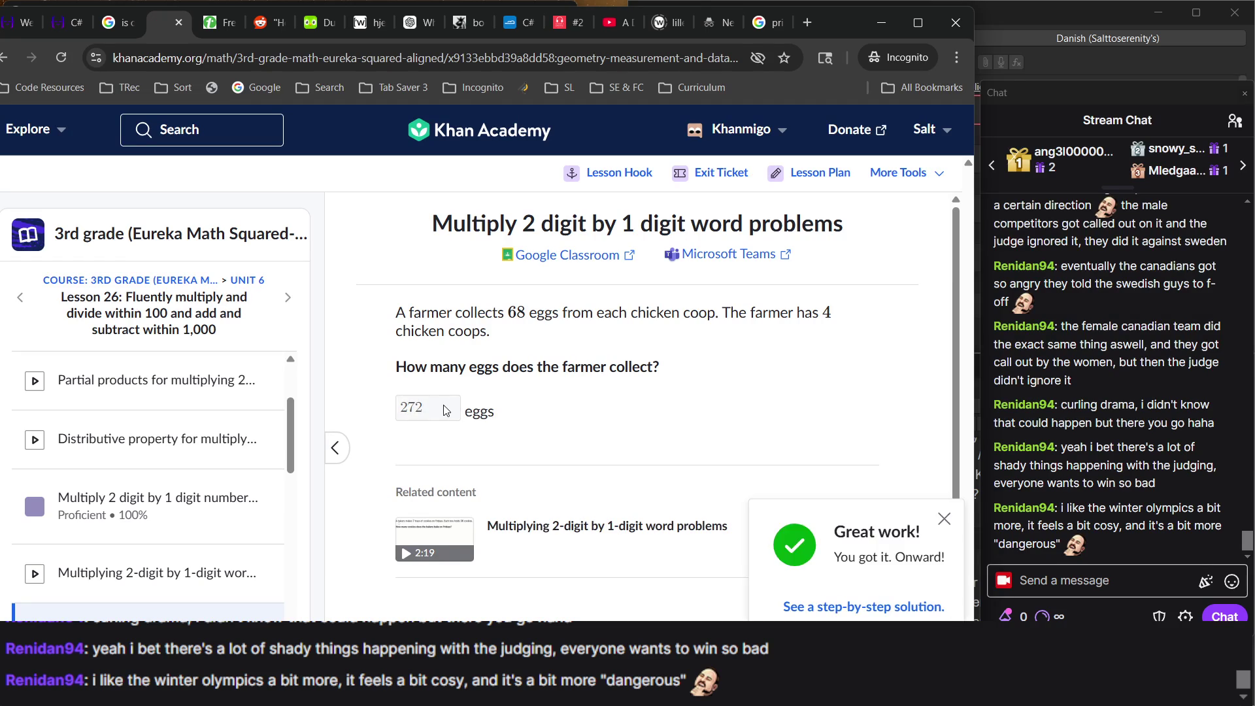
key(Return)
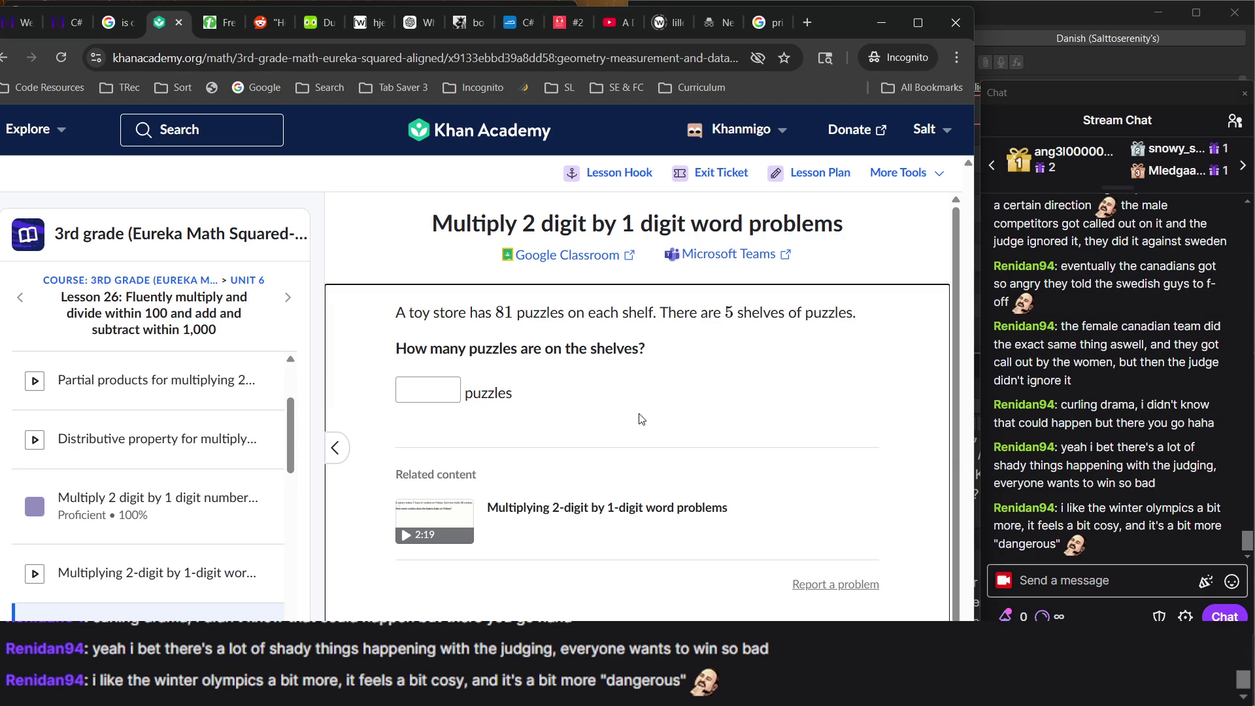
click(447, 383)
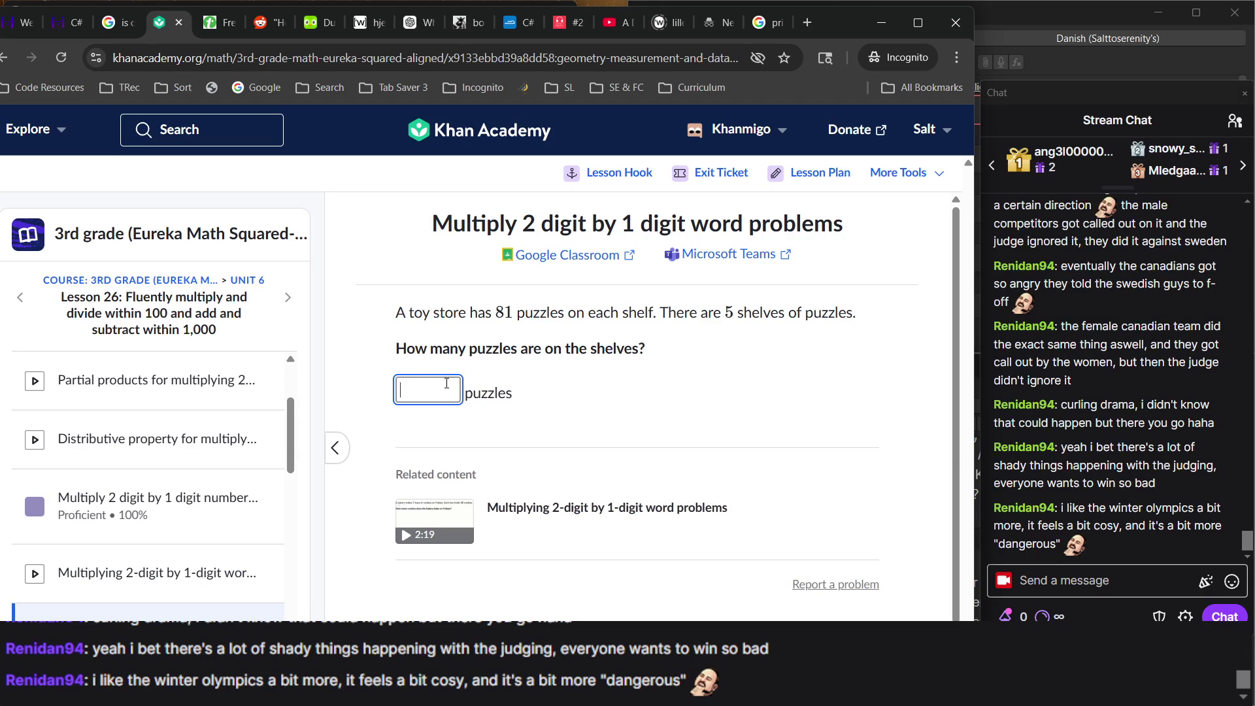
text(4)
text(5)
key(BackSpace)
text(05)
key(Return)
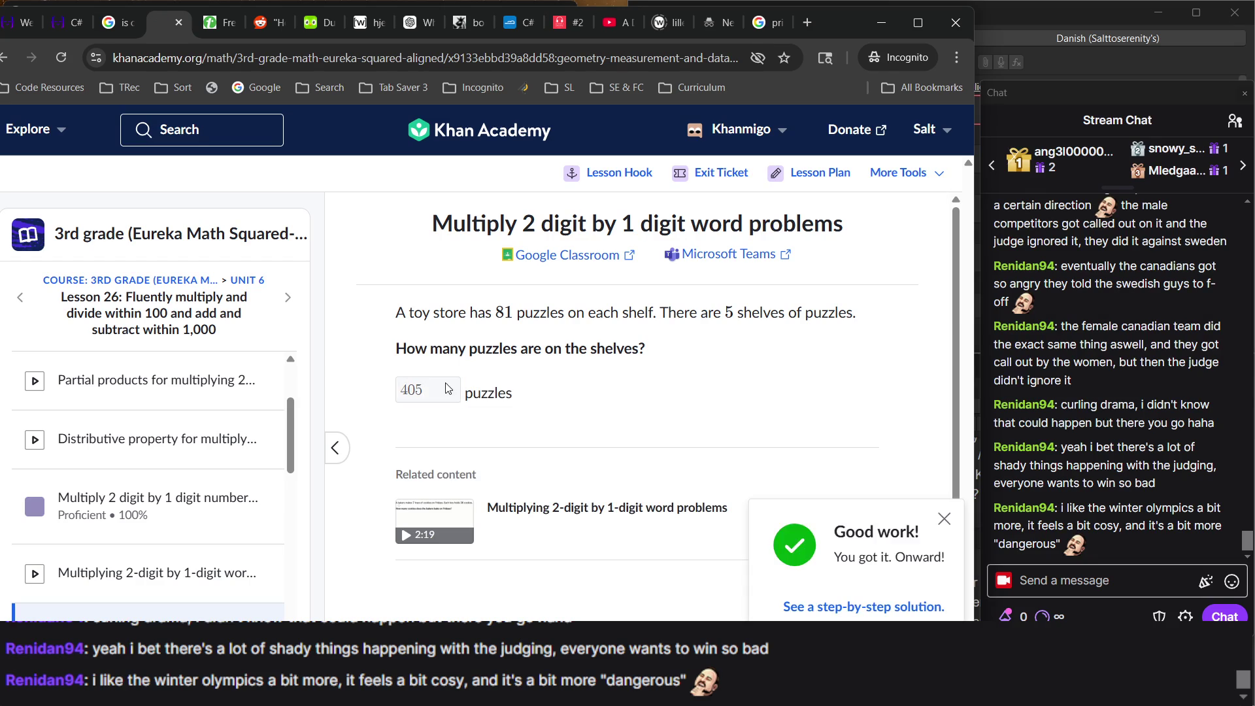
key(Return)
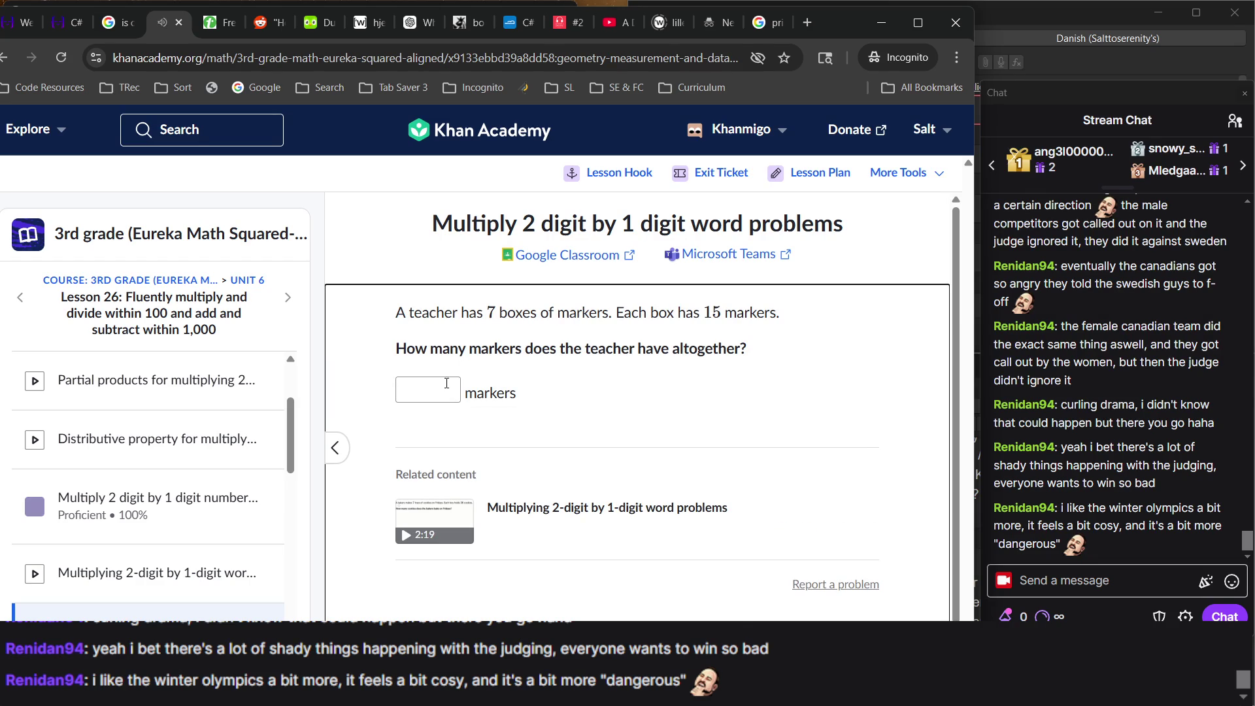
Answer the markers question with 105 to finish at 4/4, then return to Duolingo.
click(447, 383)
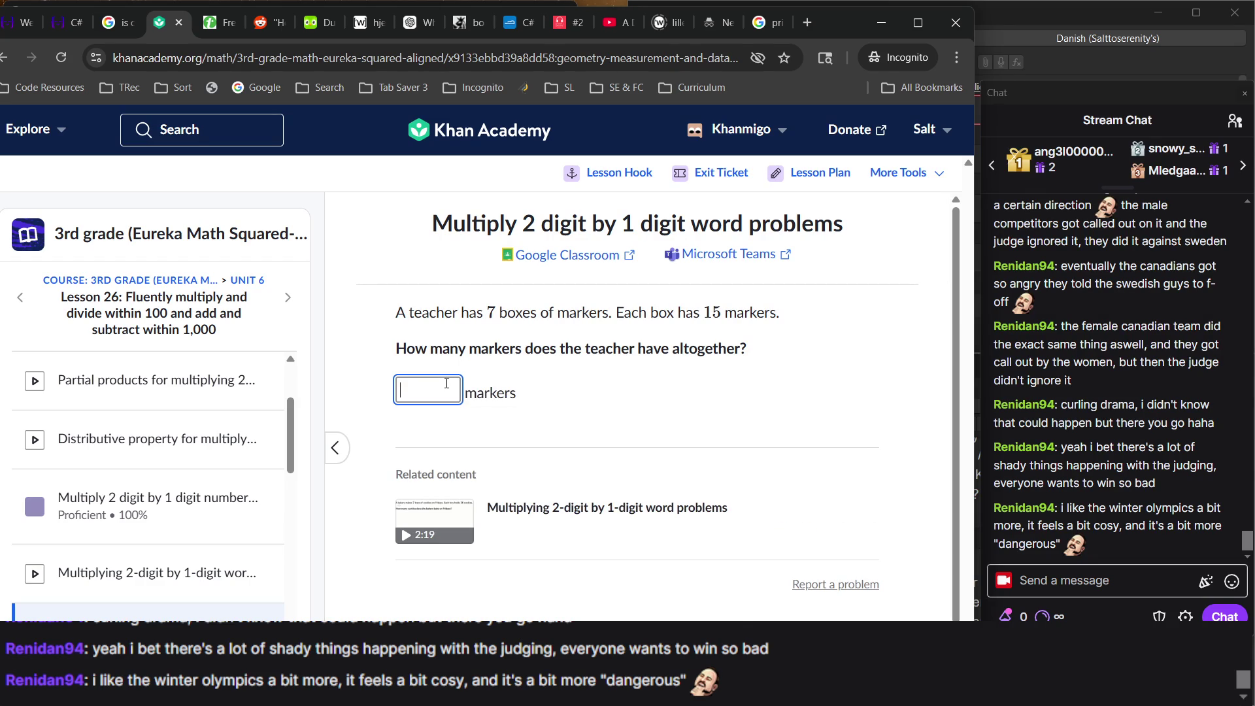
text(105)
key(Return)
key(Return)
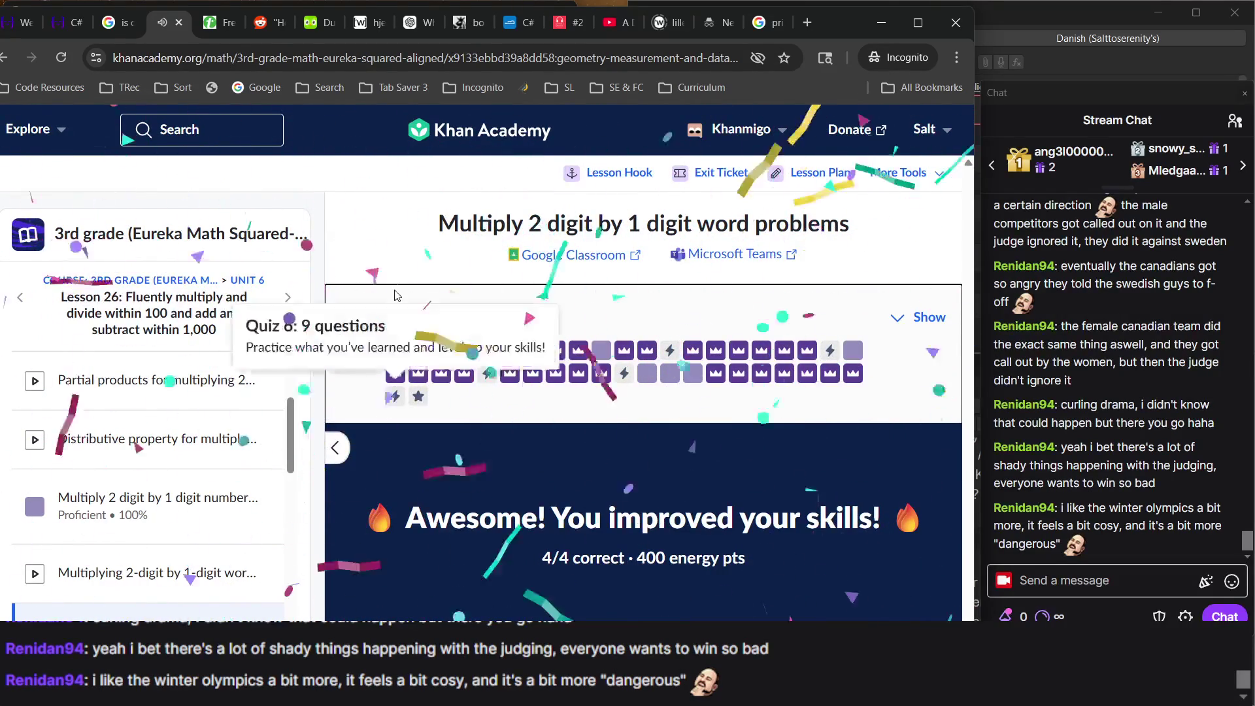
scroll(163, 524, down, 5)
scroll(144, 424, up, 8)
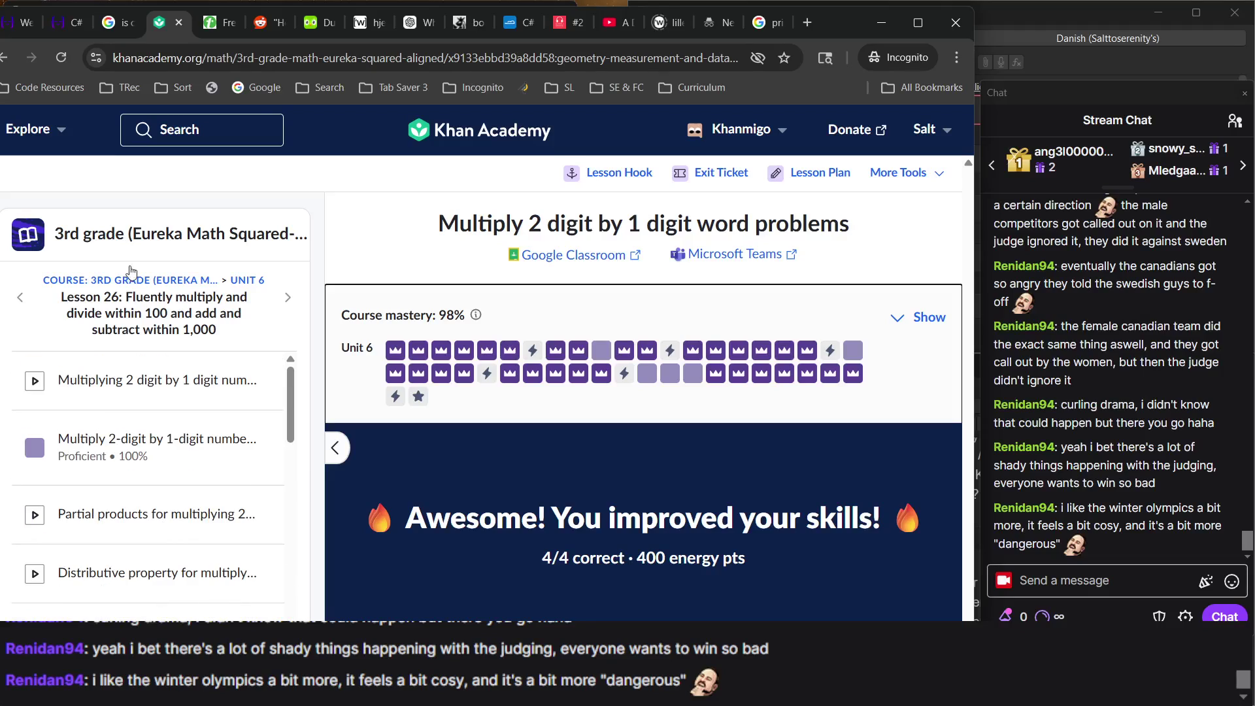
click(312, 26)
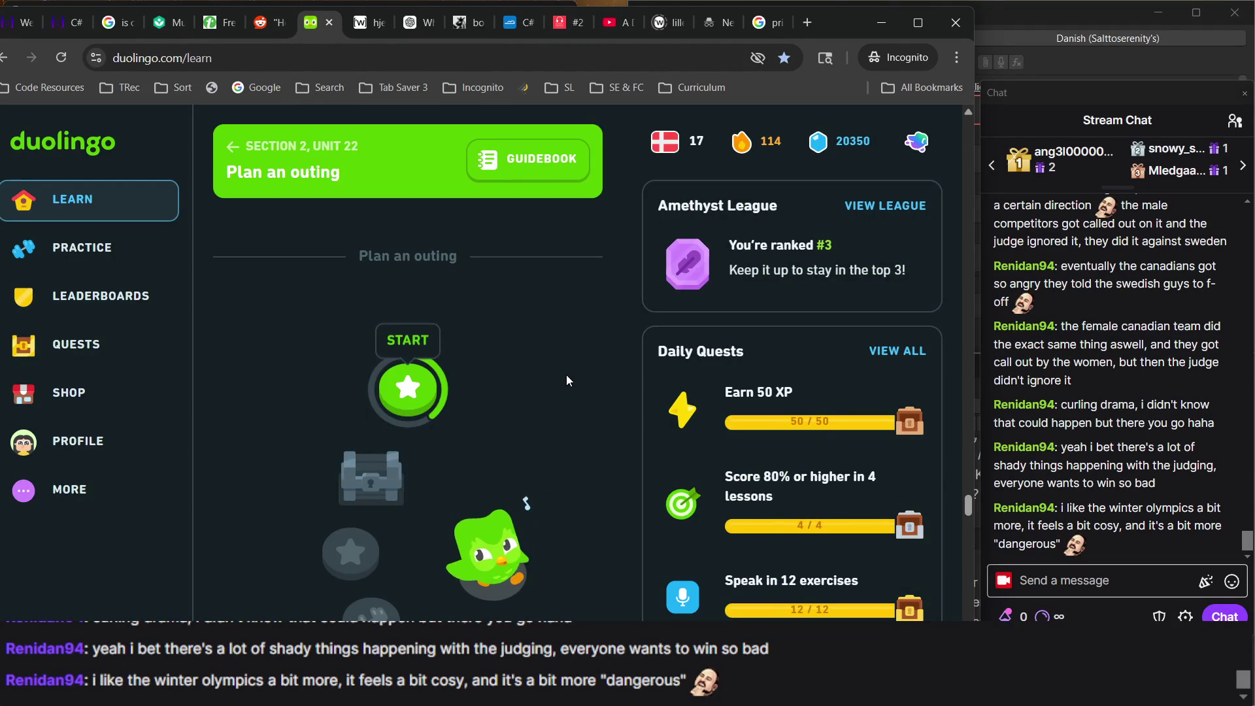
Leave the Weighing Machine exercise for the C# track overview and open its concepts map.
click(20, 22)
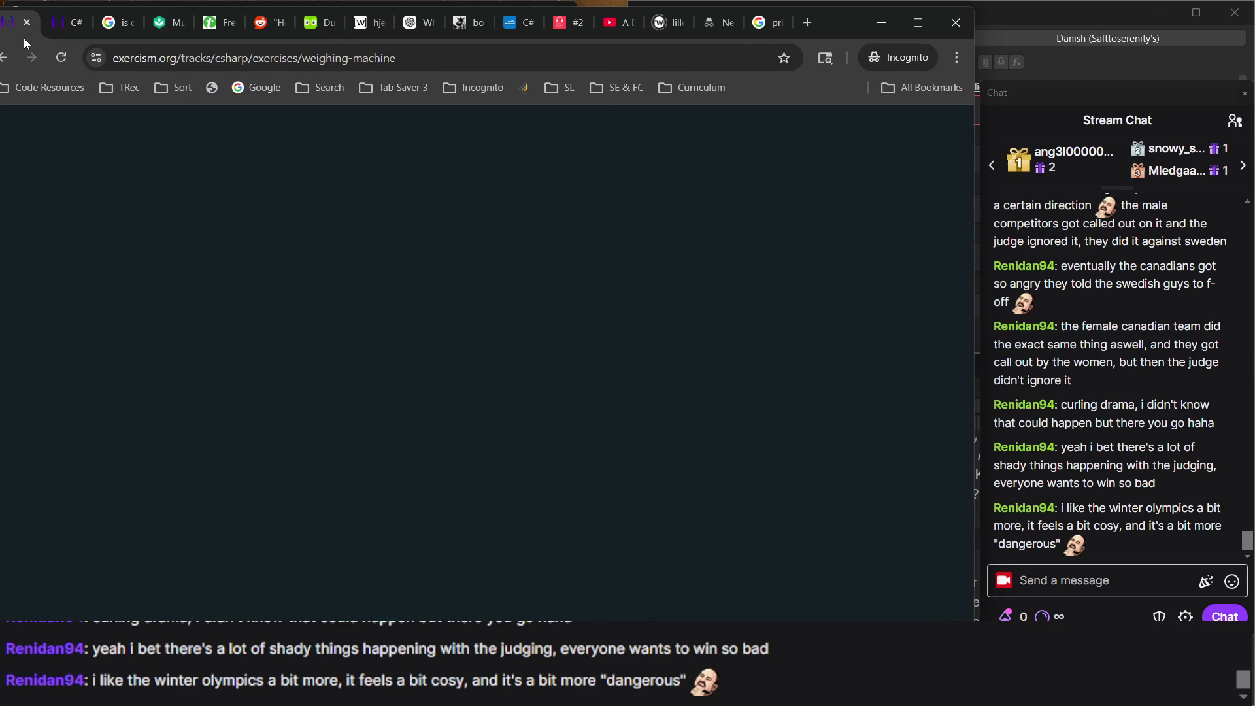
mouse_move(114, 233)
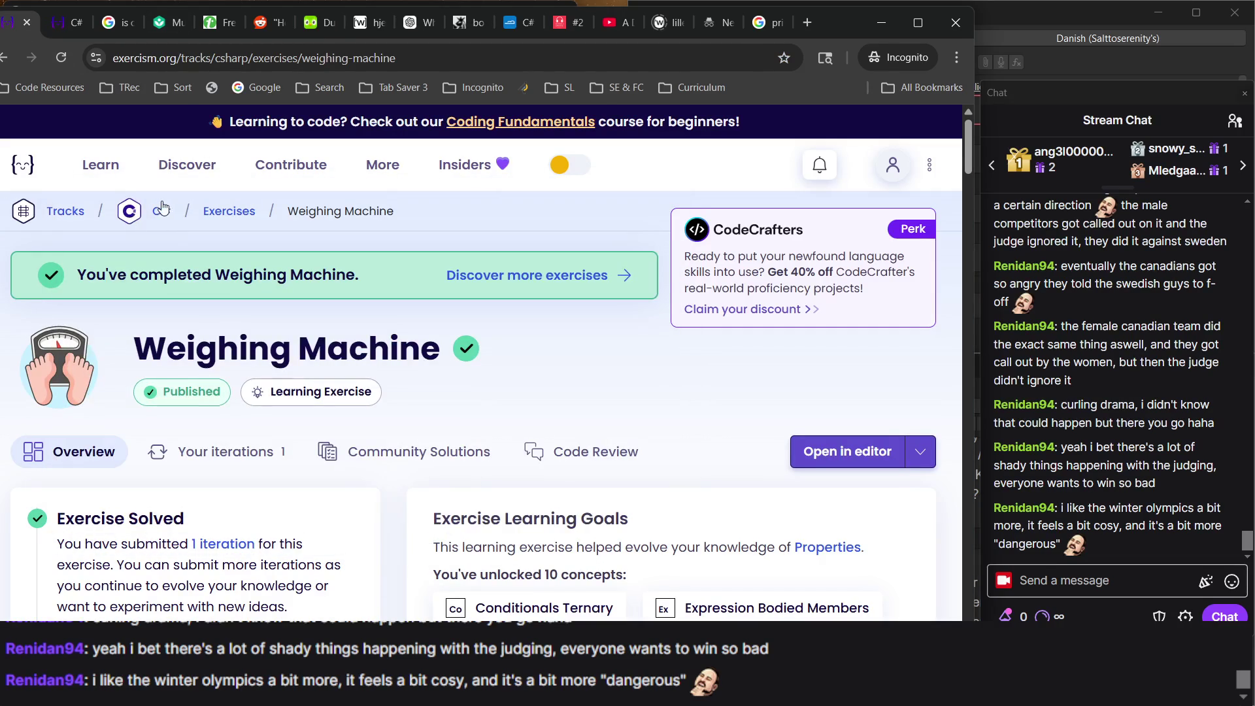
key(alt+Left)
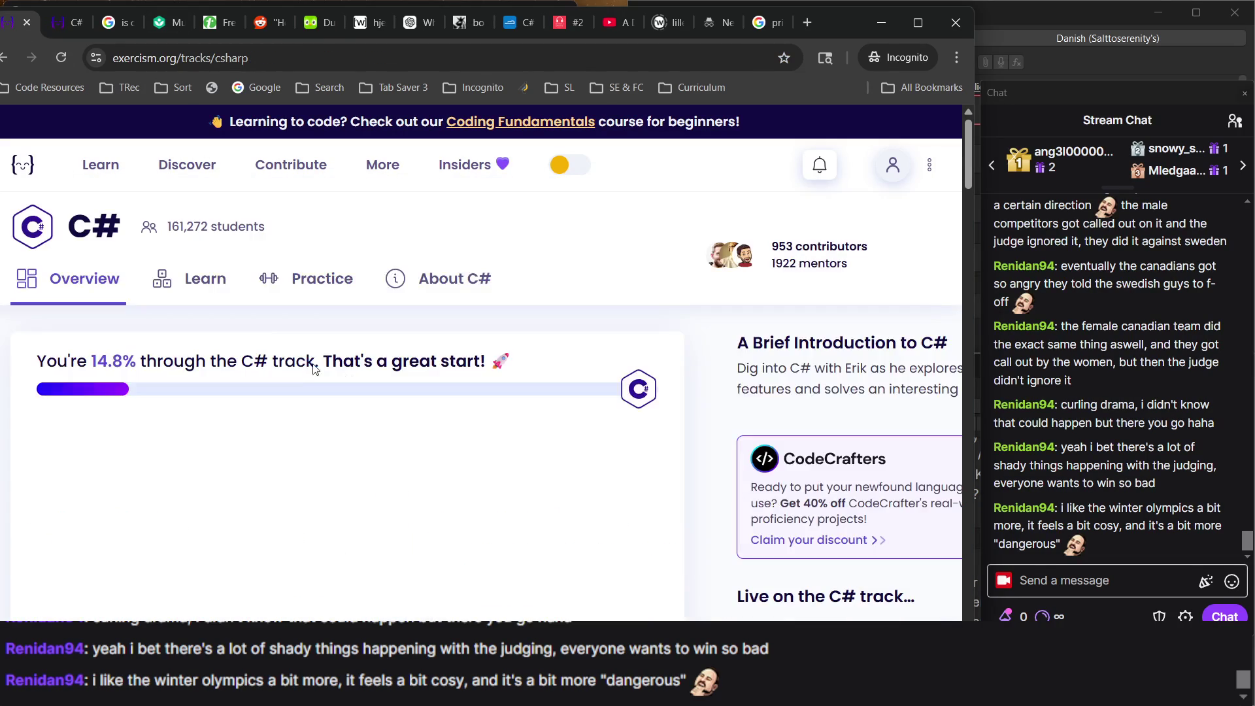
scroll(235, 262, down, 1)
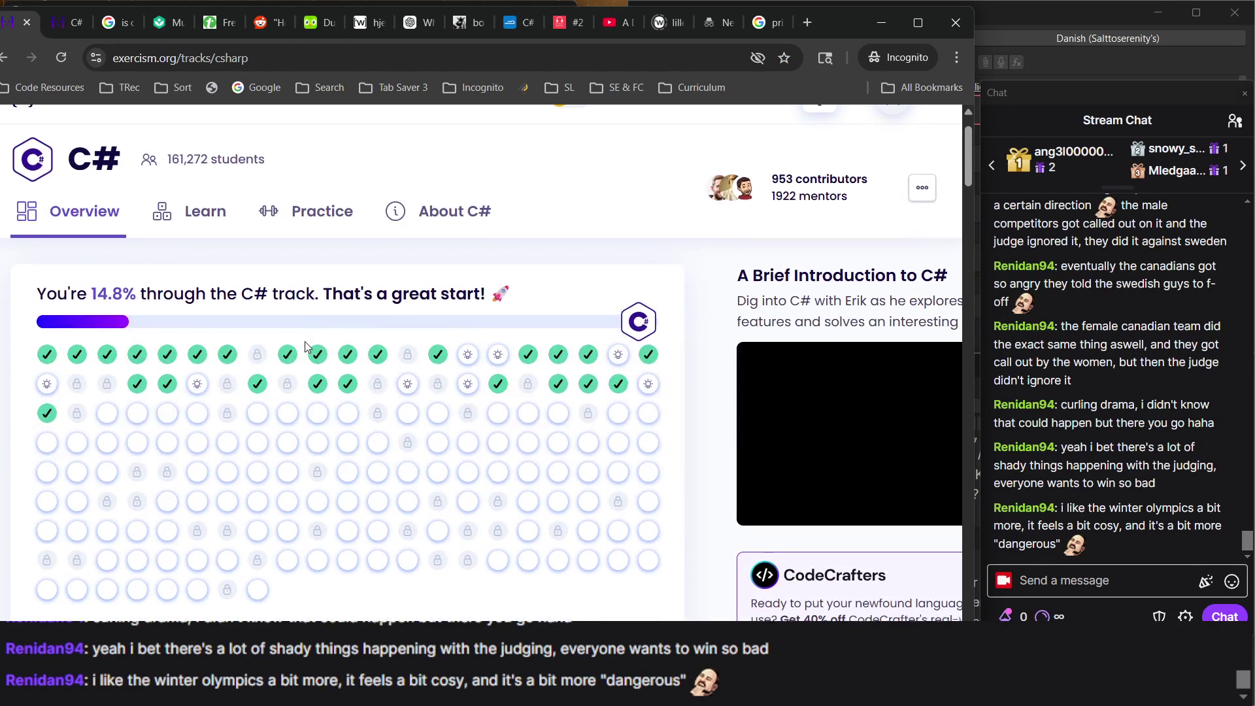
click(202, 225)
Scroll down the C# concepts map and open the Attack of the Trolls exercise.
scroll(352, 390, down, 8)
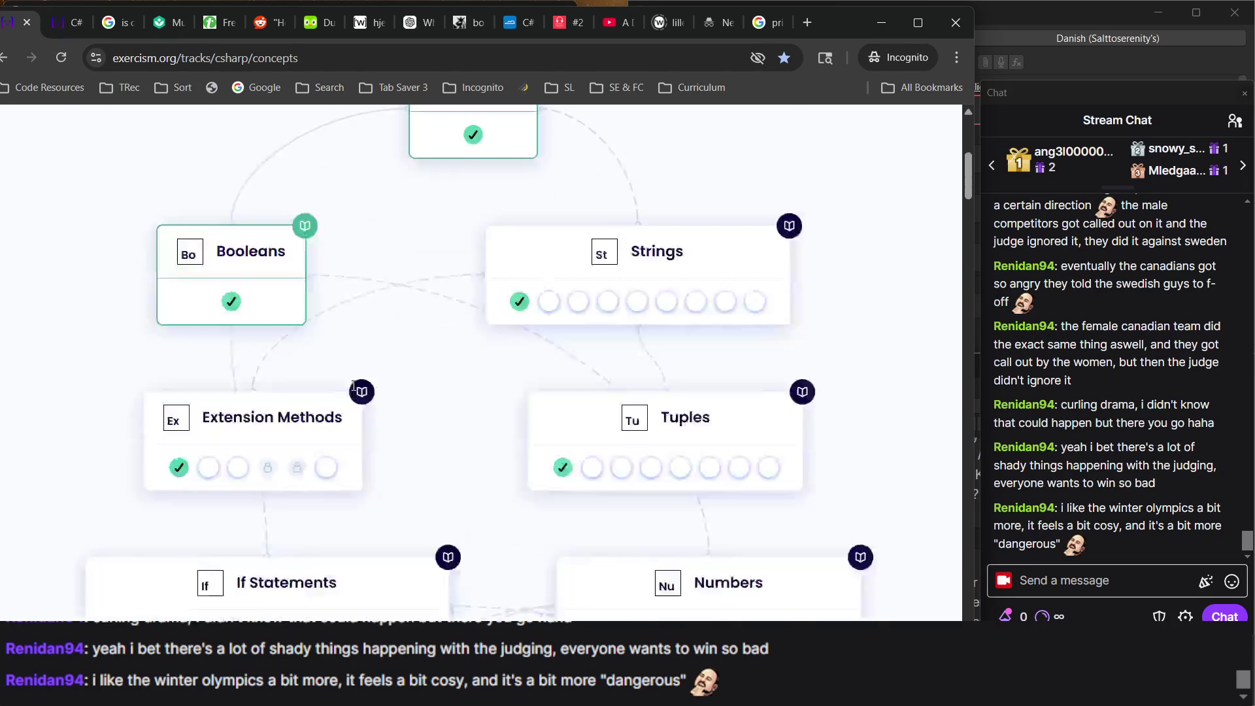
scroll(352, 391, down, 8)
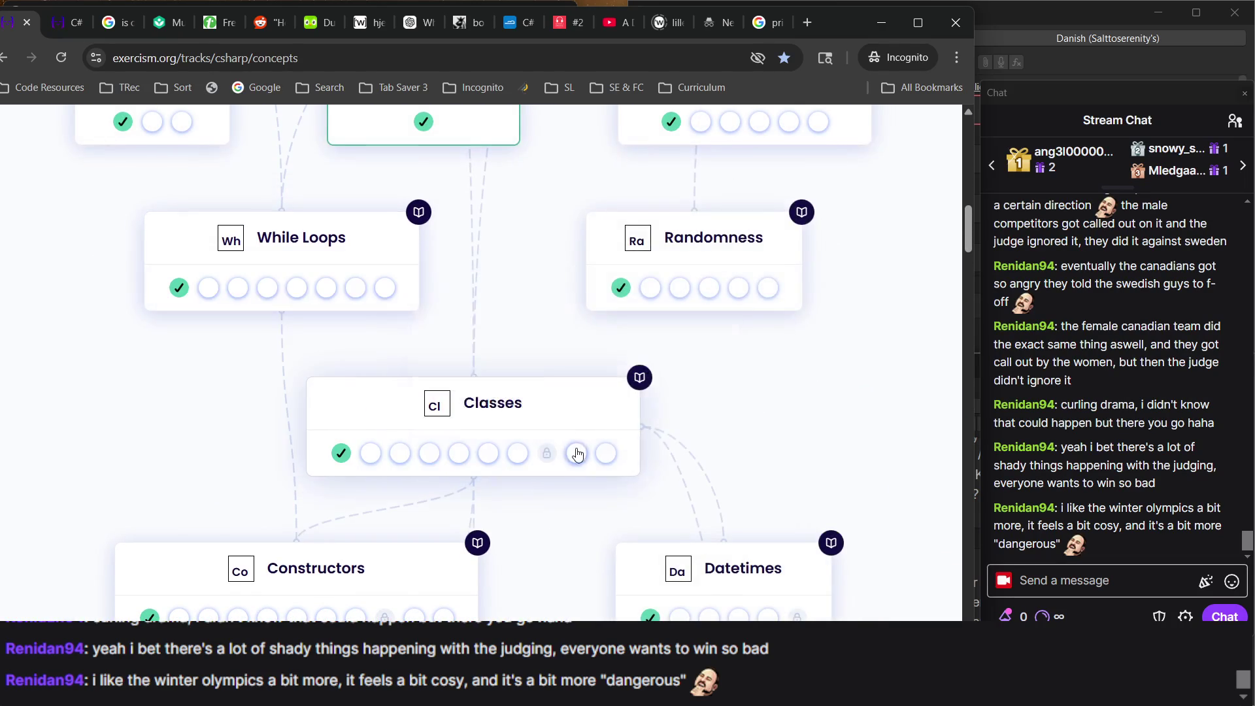
scroll(694, 522, down, 16)
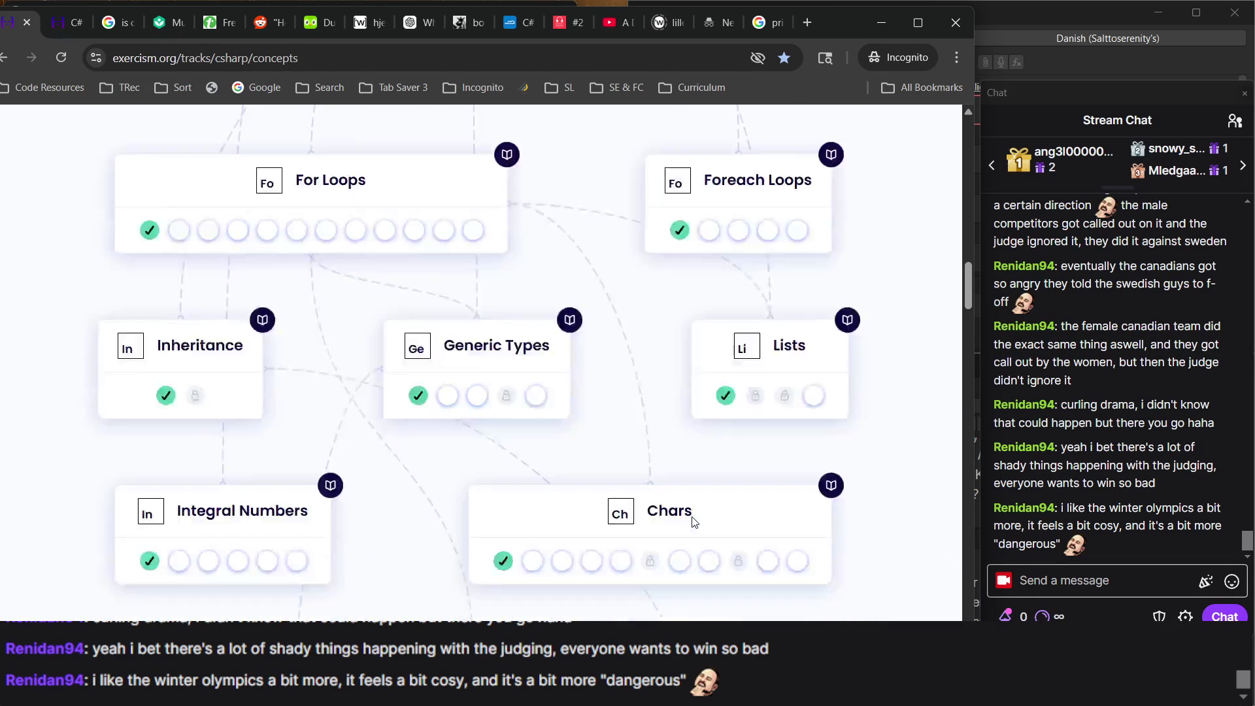
scroll(694, 522, down, 13)
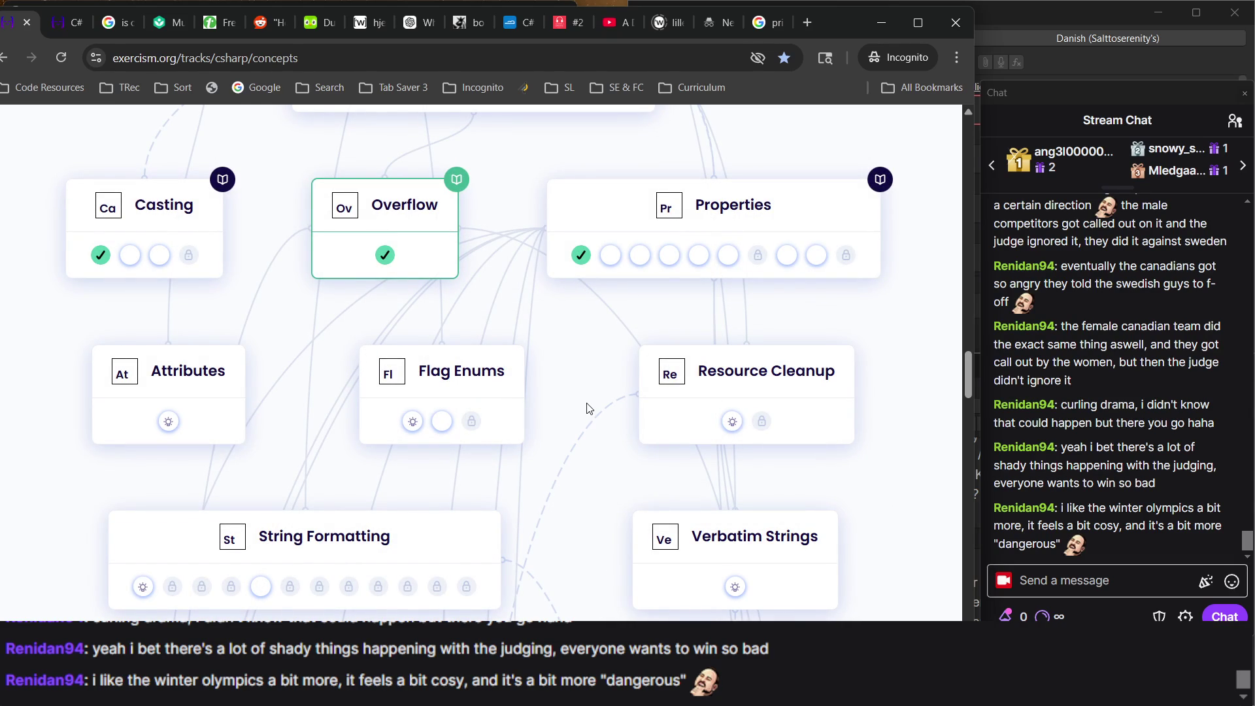
scroll(588, 408, down, 1)
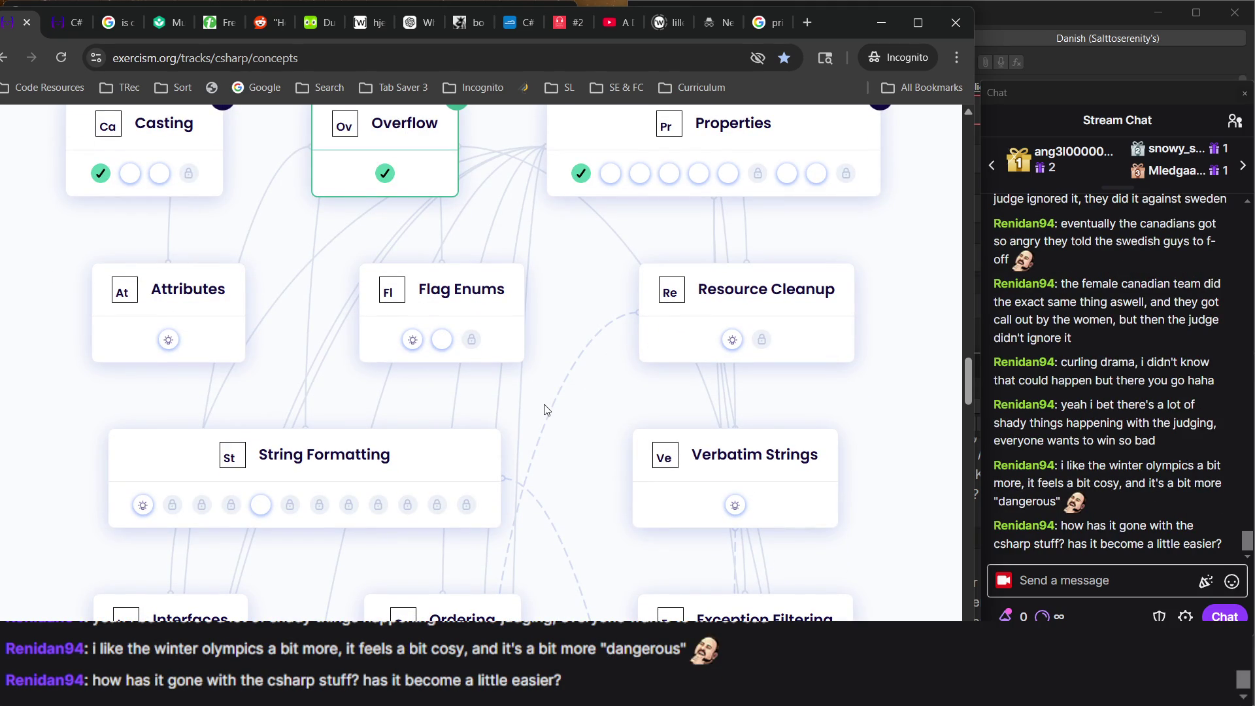
mouse_move(418, 320)
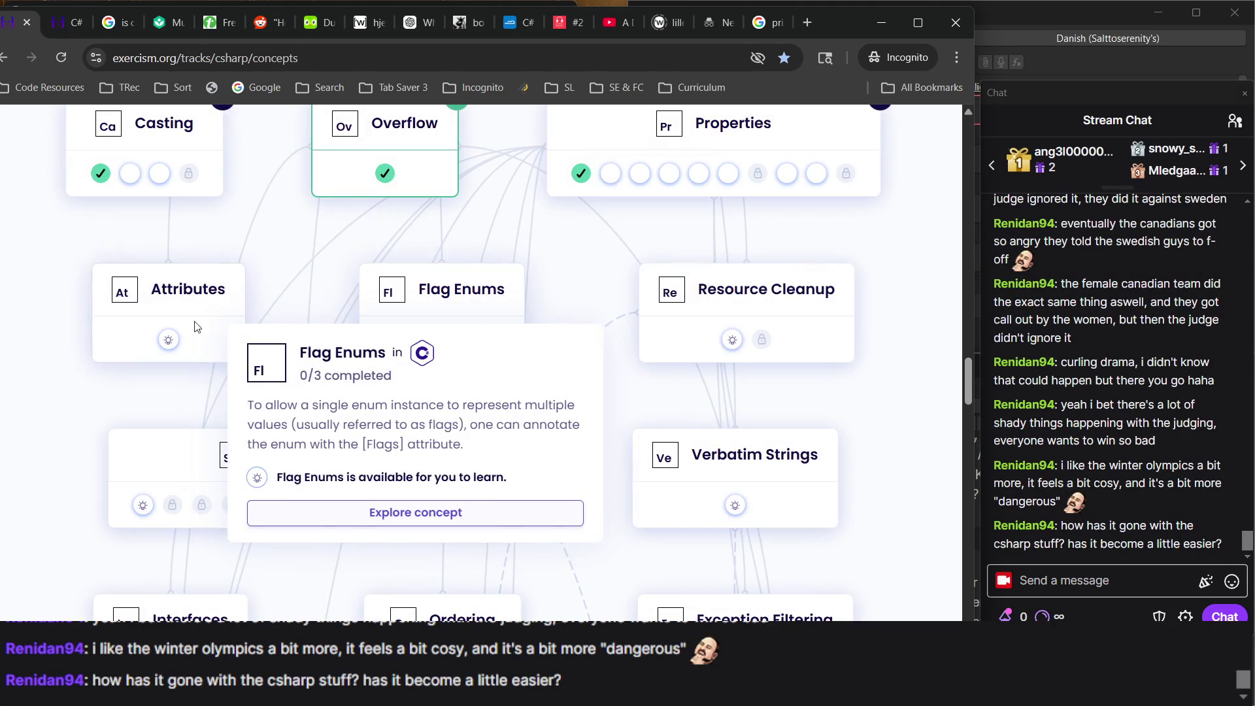
mouse_move(172, 351)
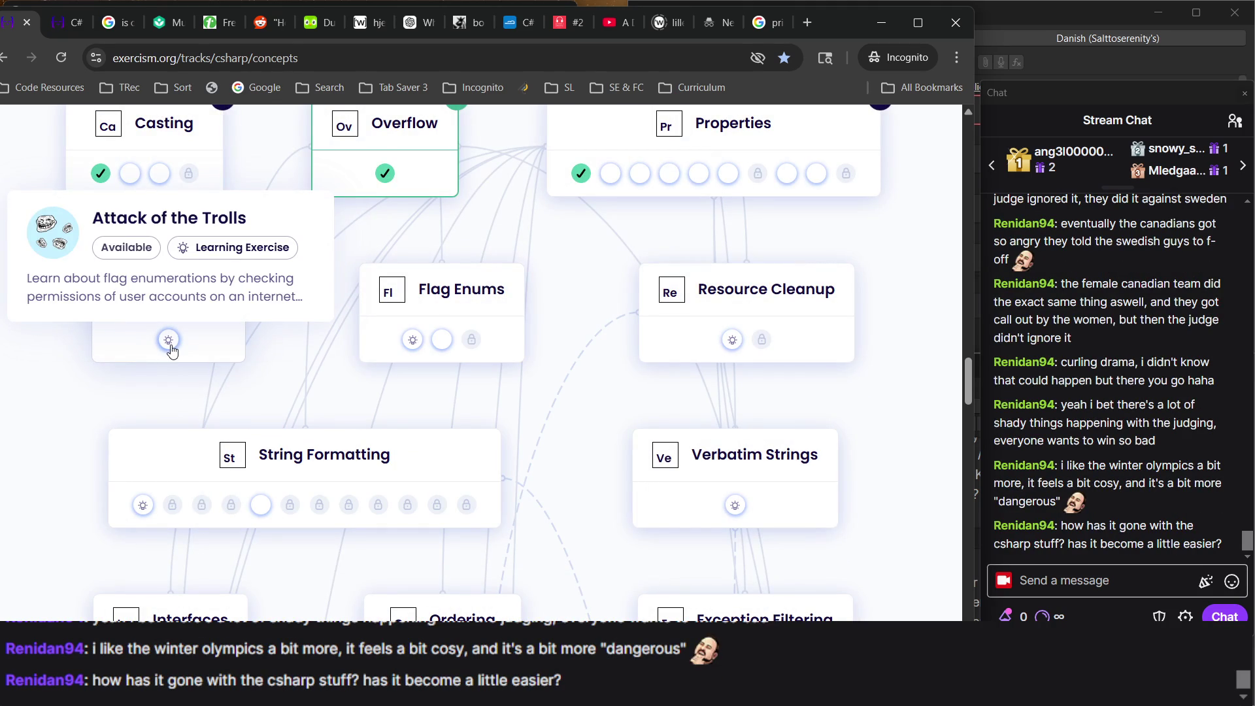
click(169, 342)
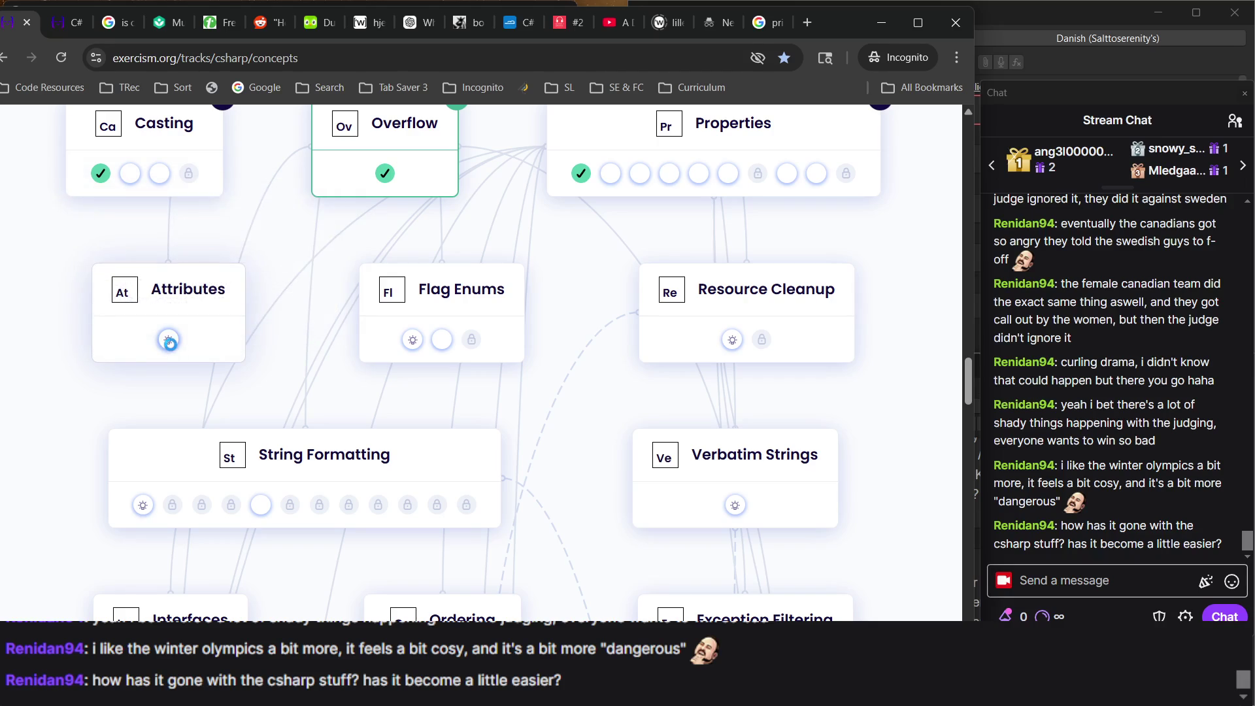
Browse the concepts and show the details for the Chars concept.
scroll(406, 278, down, 10)
scroll(406, 278, up, 10)
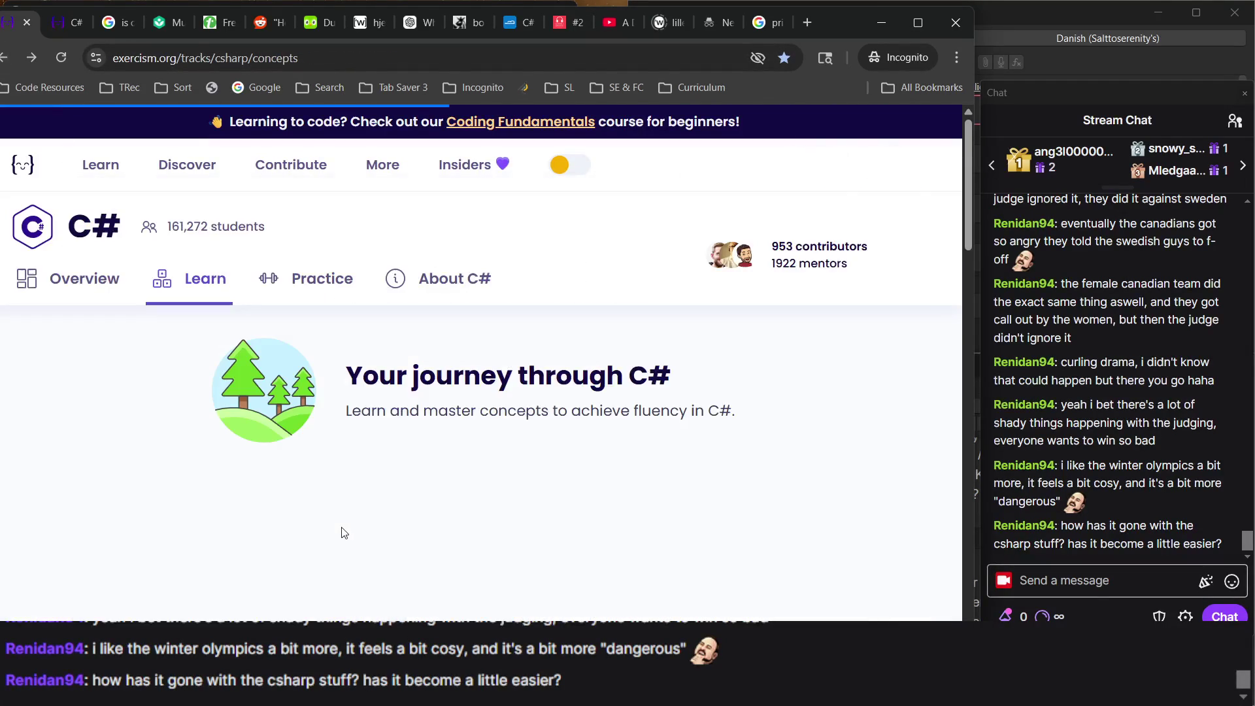
scroll(392, 437, down, 10)
scroll(392, 438, down, 15)
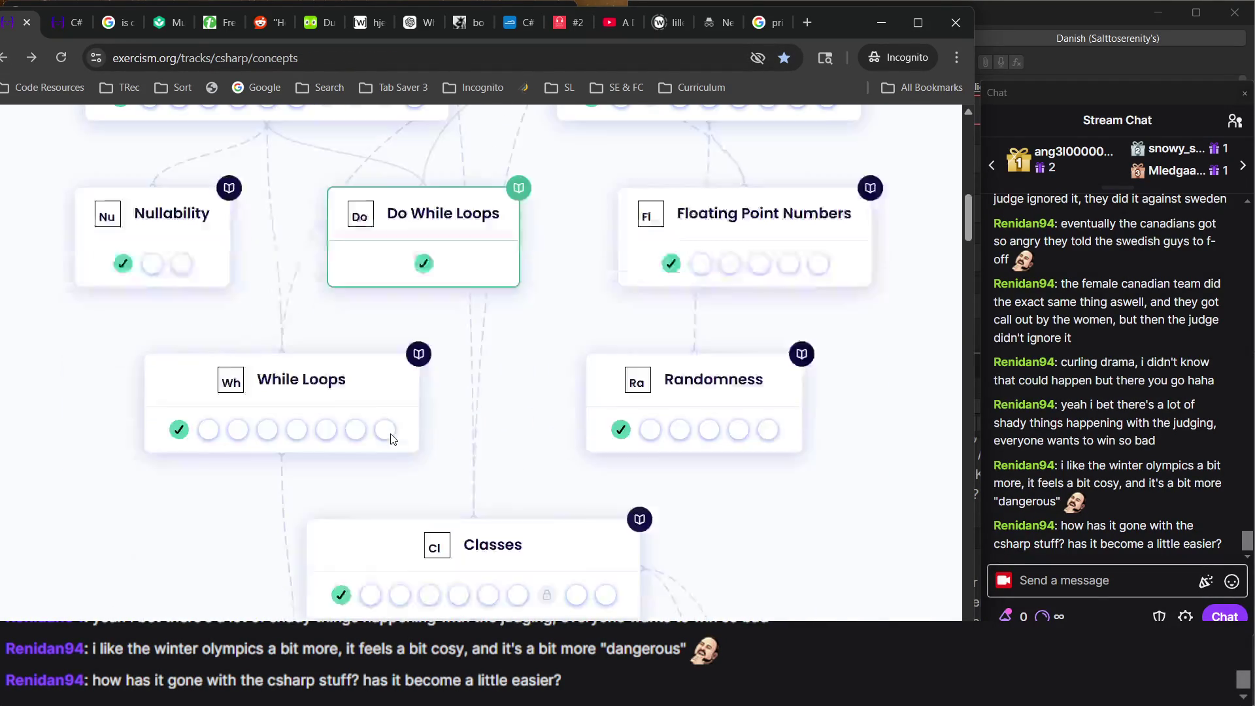
scroll(392, 439, down, 5)
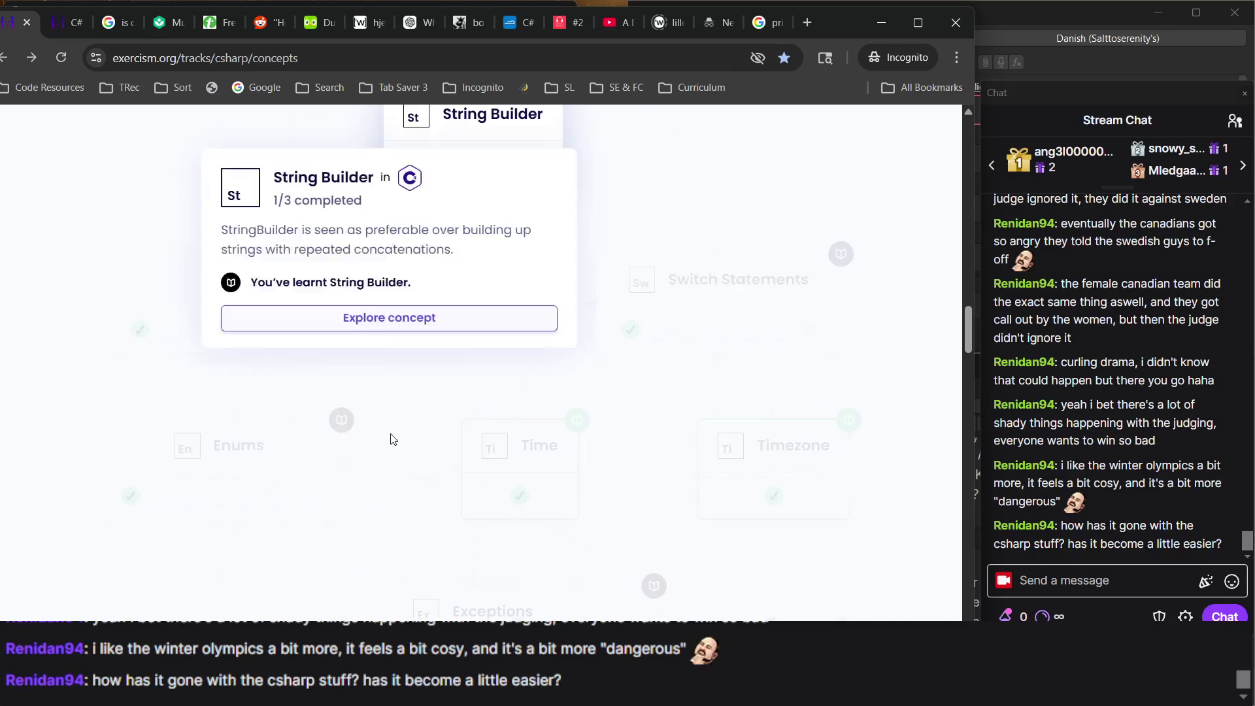
scroll(583, 442, down, 5)
scroll(584, 443, down, 8)
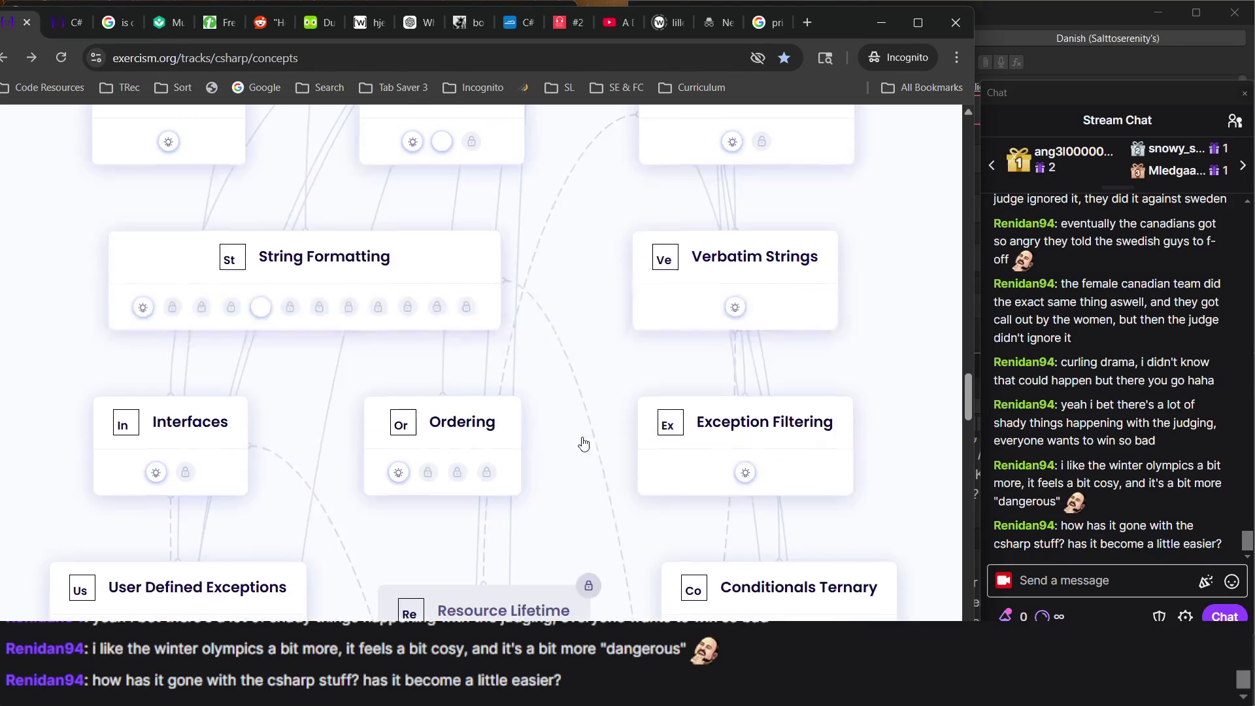
scroll(534, 527, up, 5)
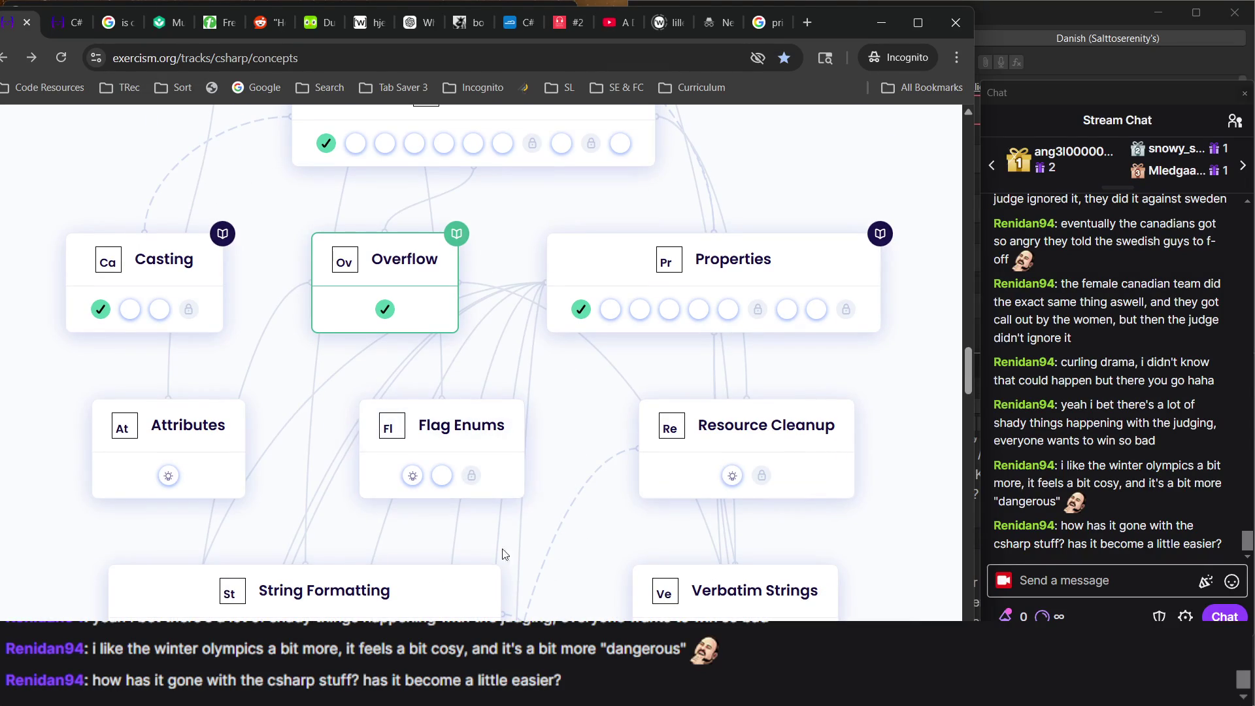
scroll(500, 592, up, 3)
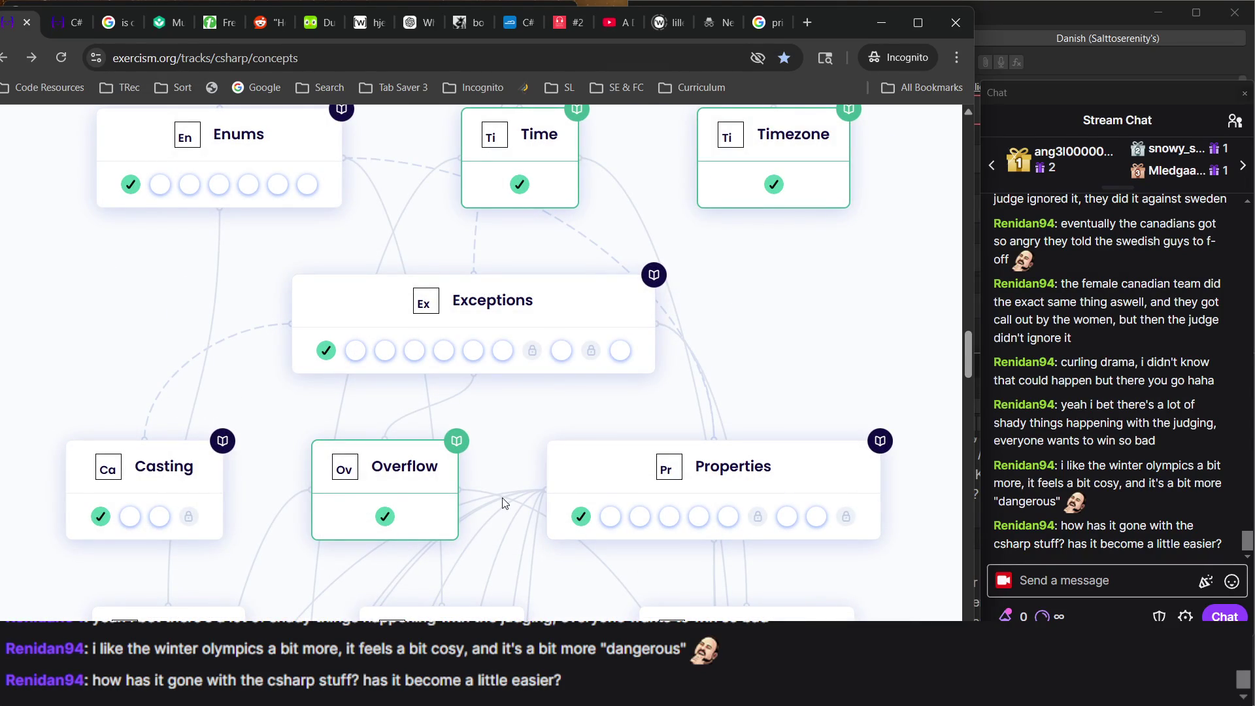
scroll(504, 503, up, 9)
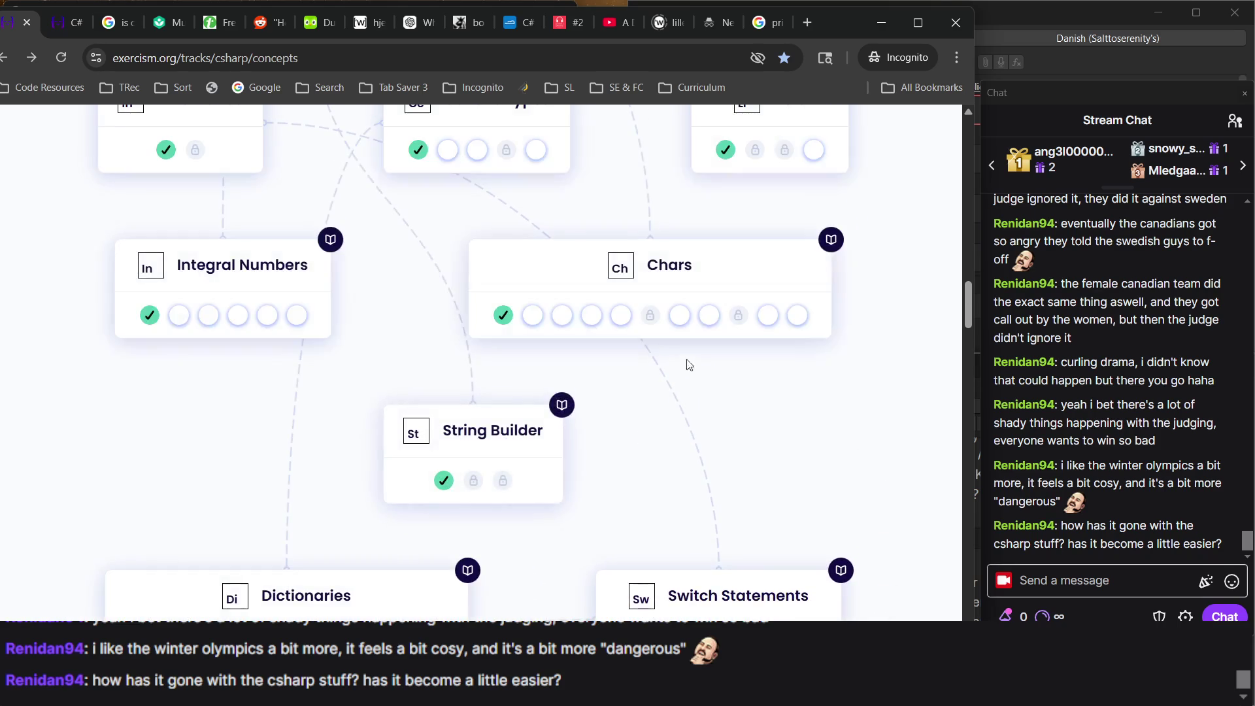
scroll(673, 406, down, 17)
scroll(655, 458, up, 2)
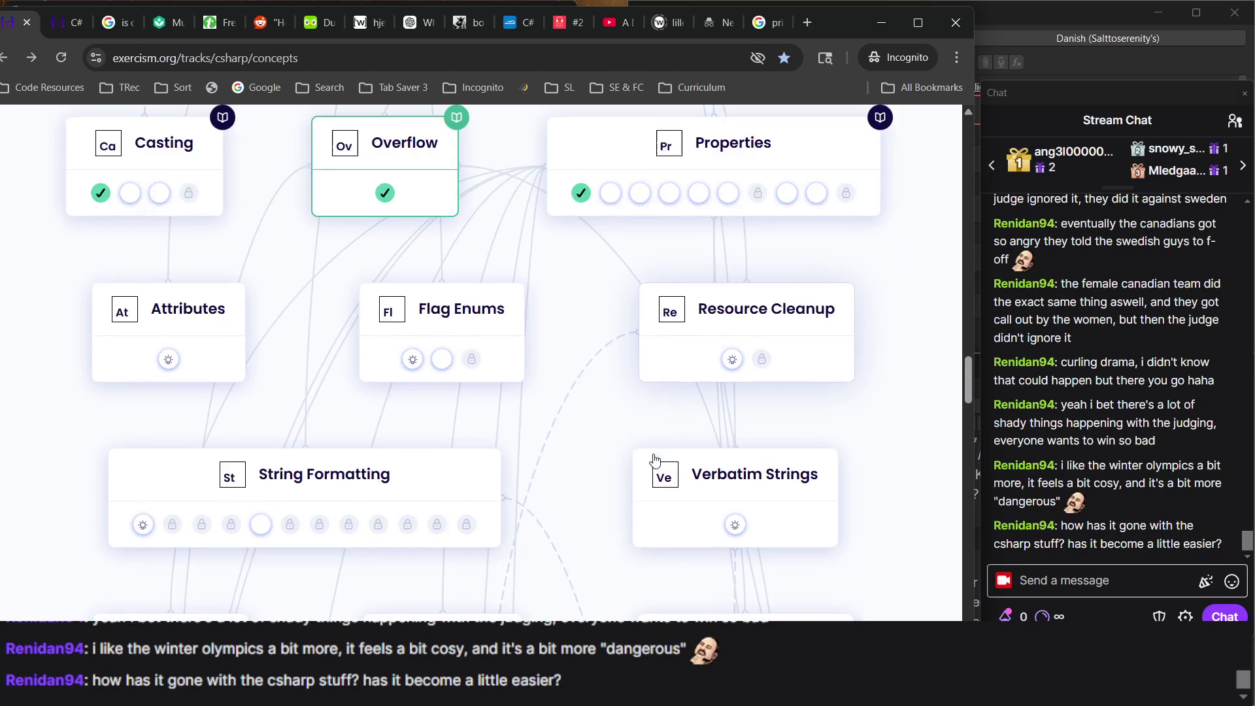
scroll(655, 457, up, 4)
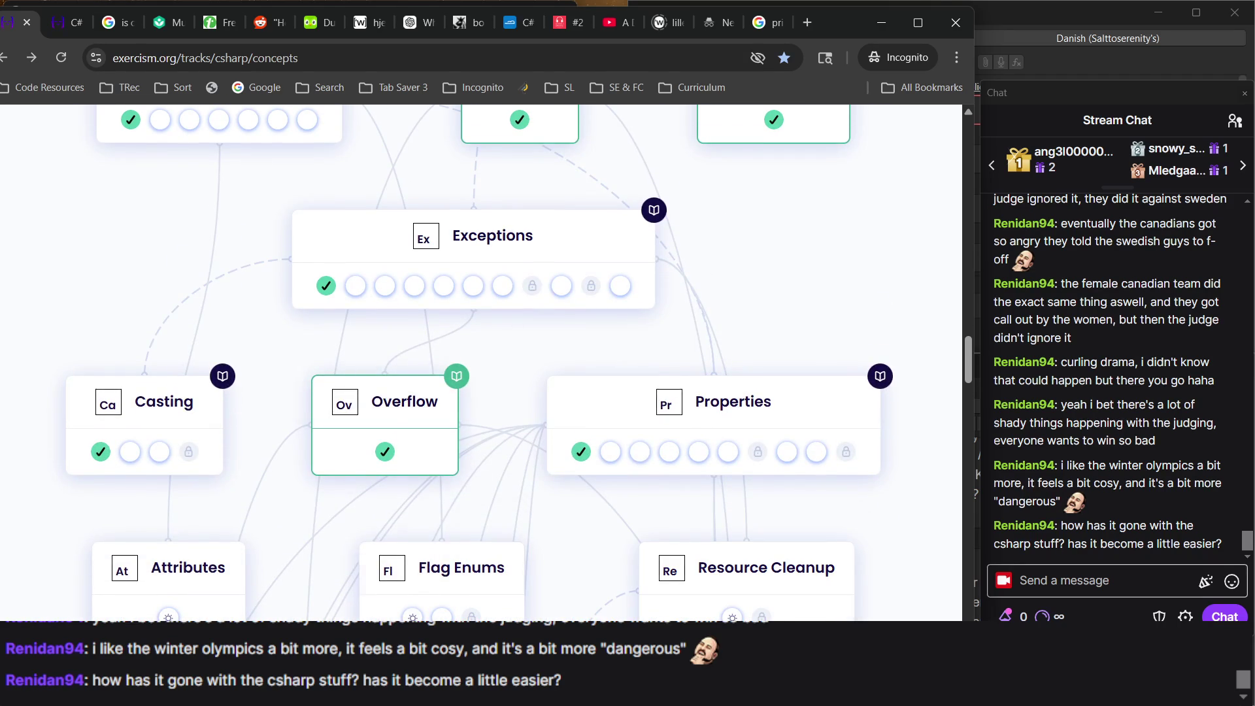
scroll(465, 433, up, 7)
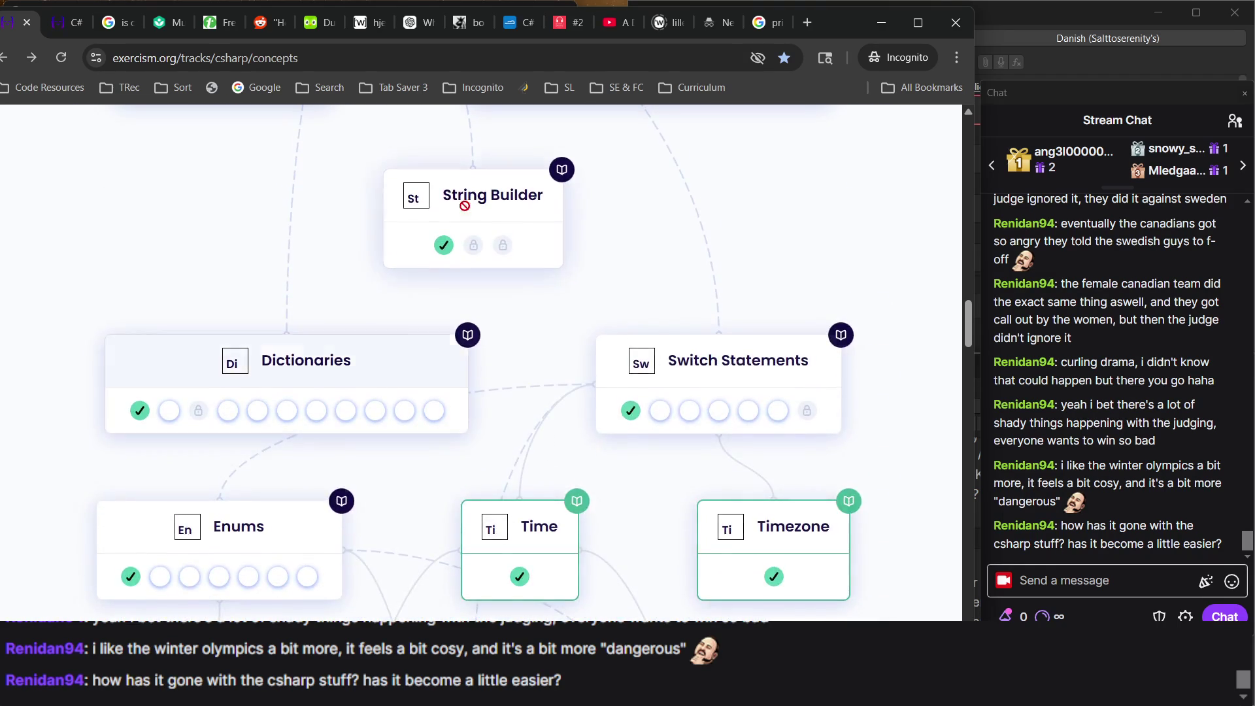
scroll(460, 272, up, 13)
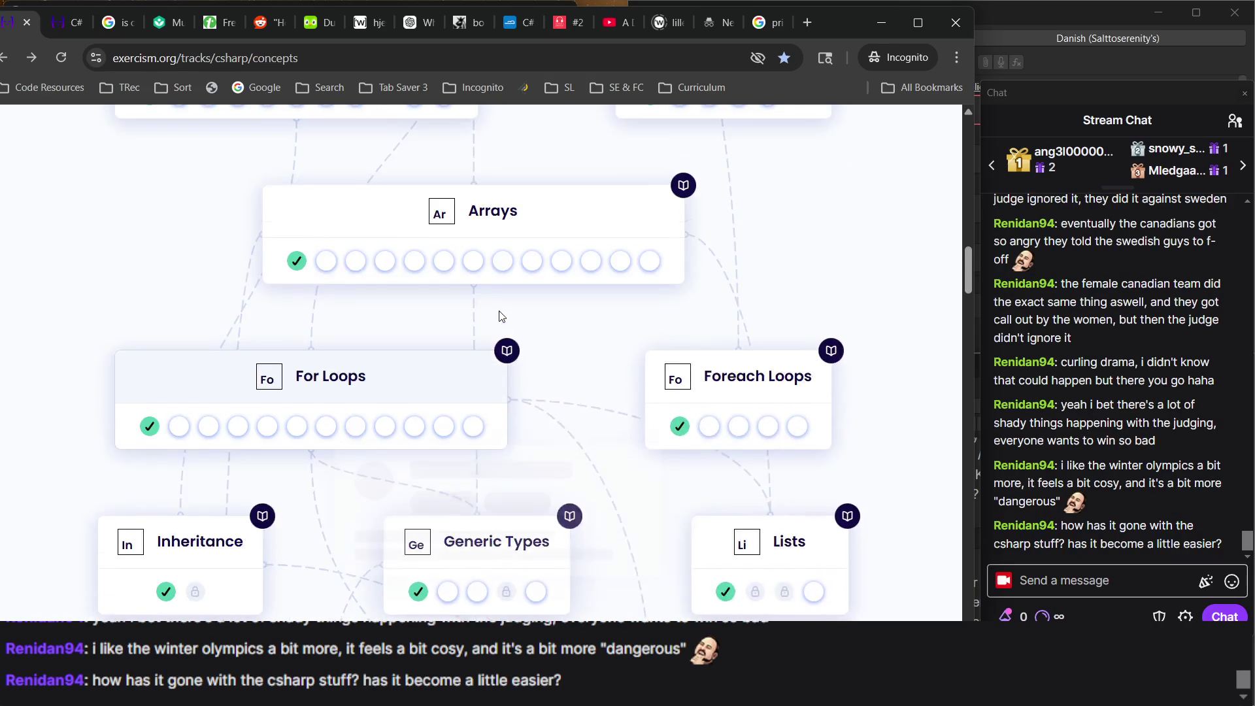
scroll(653, 380, up, 10)
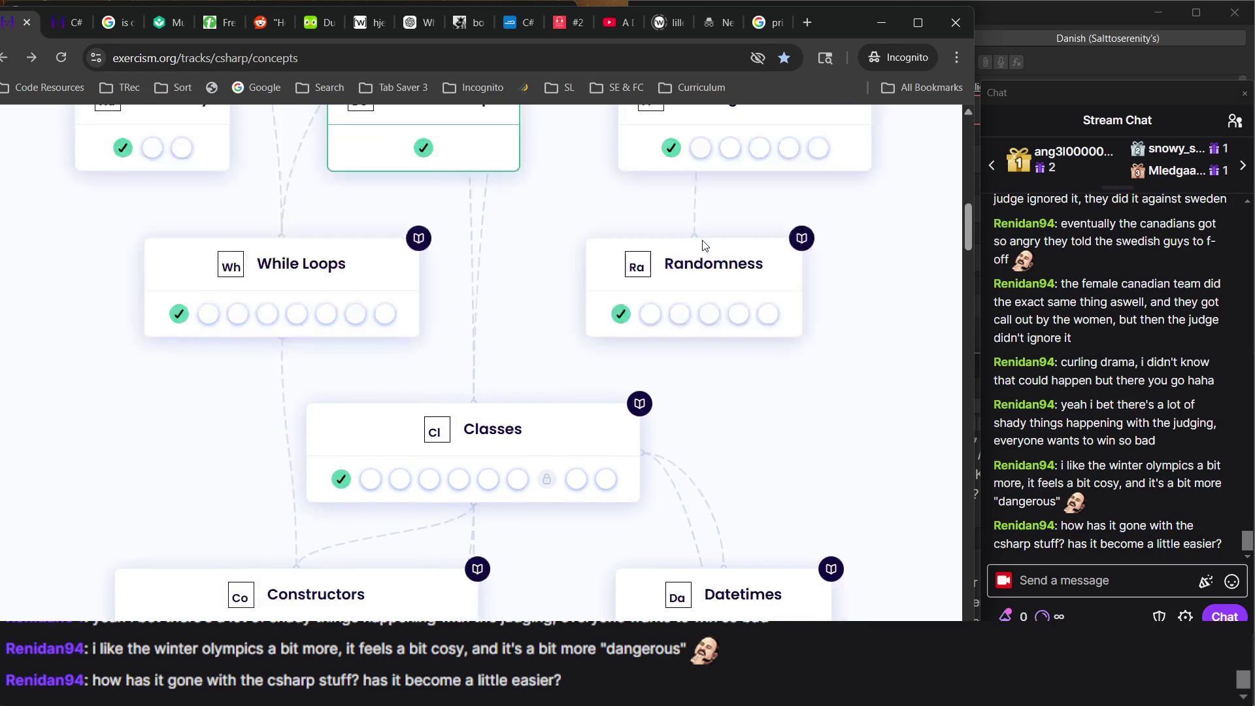
scroll(509, 400, up, 8)
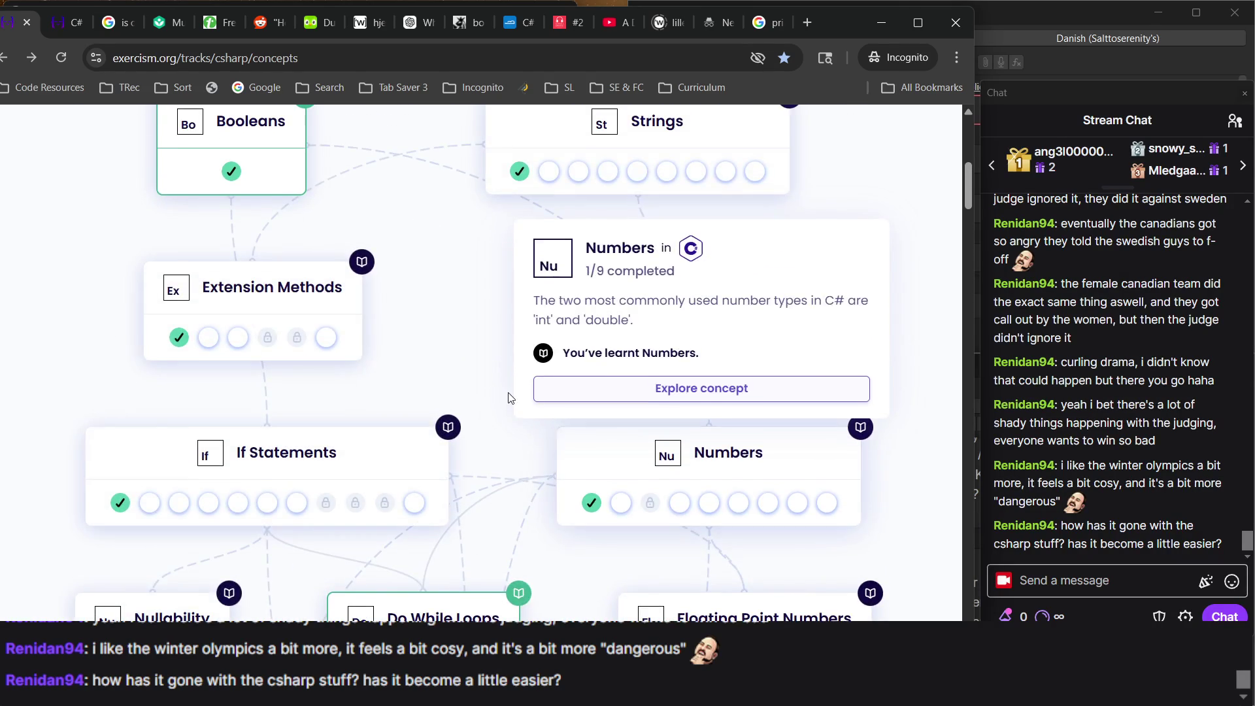
scroll(510, 400, down, 18)
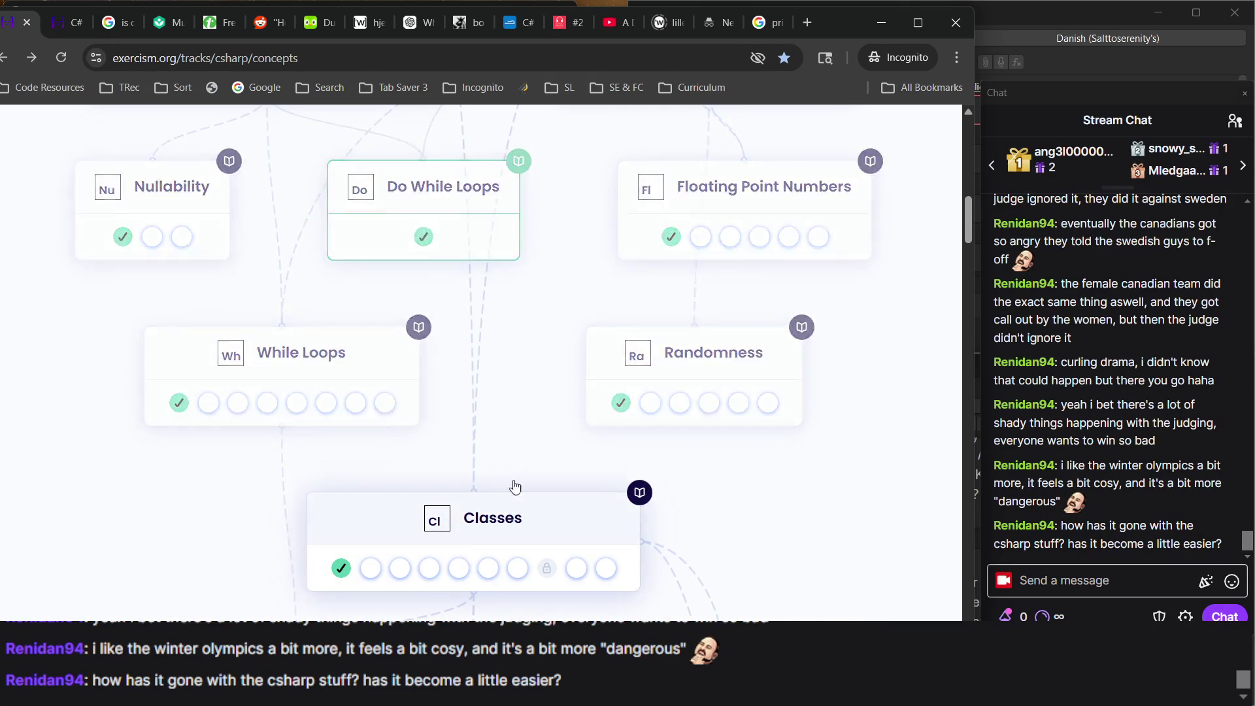
scroll(504, 393, down, 5)
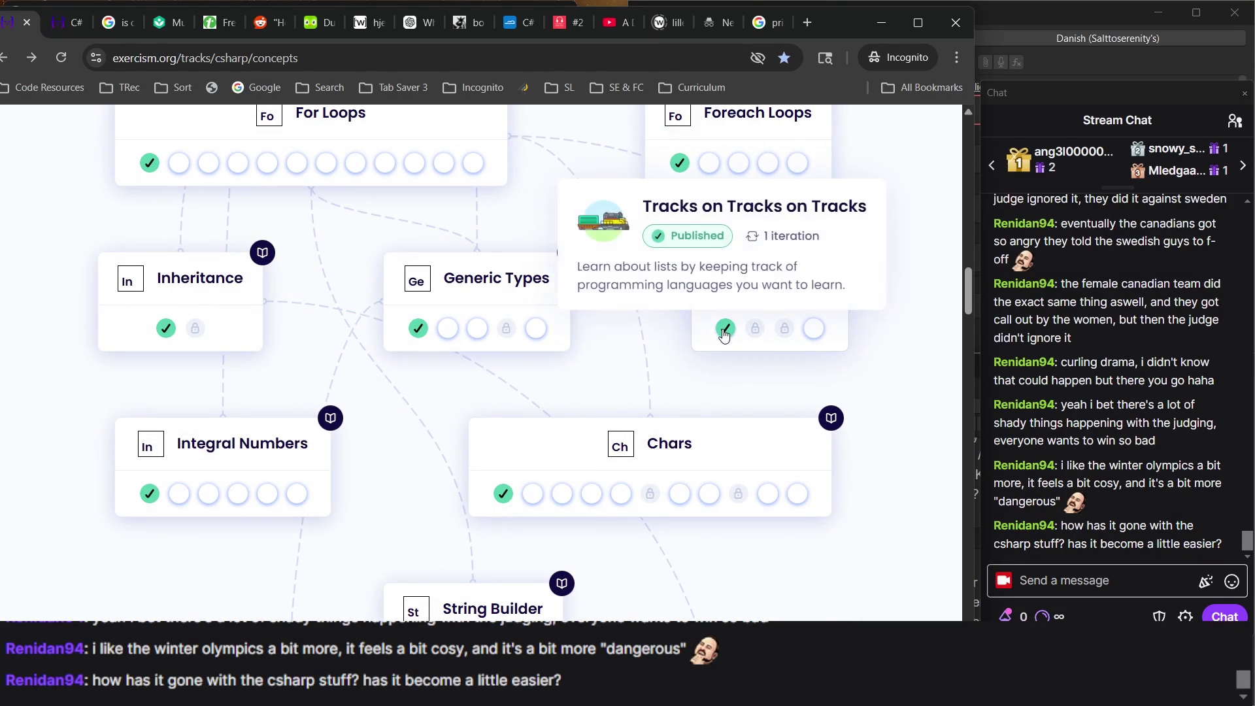
click(518, 457)
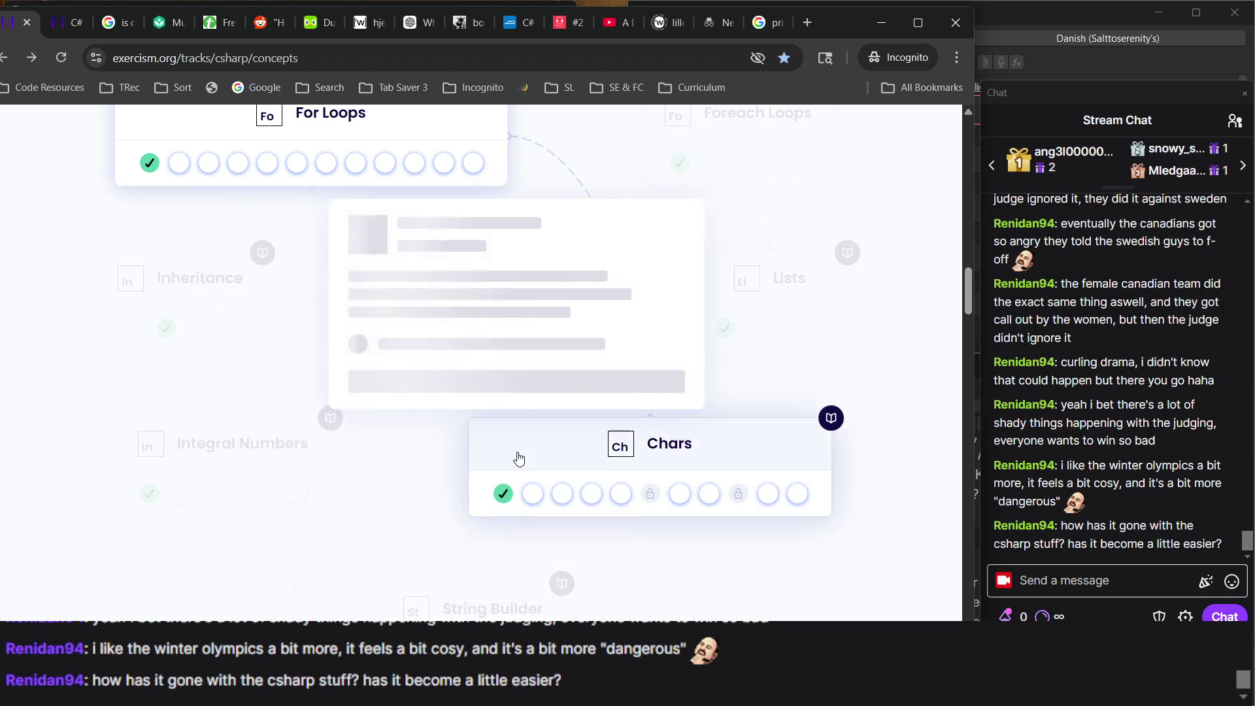
Find Generic Types on the map and open its completed Tracks on Tracks on Tracks exercise.
scroll(549, 198, up, 2)
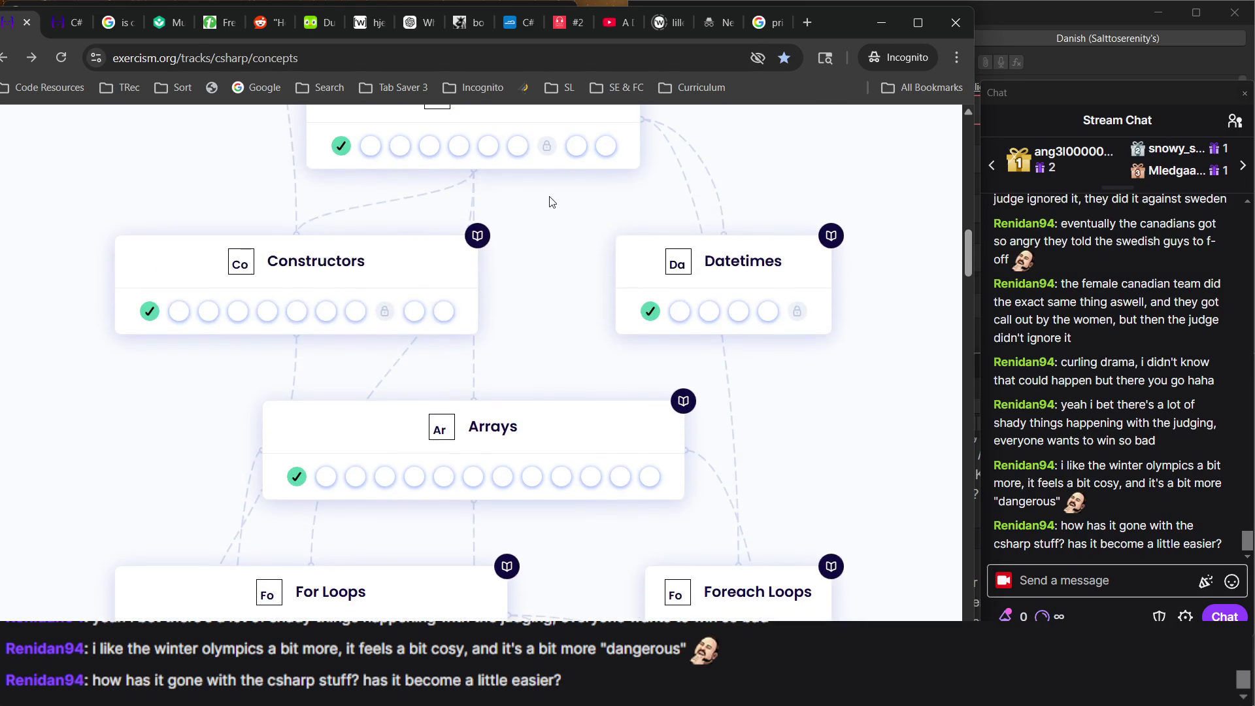
scroll(684, 454, up, 4)
scroll(584, 328, up, 10)
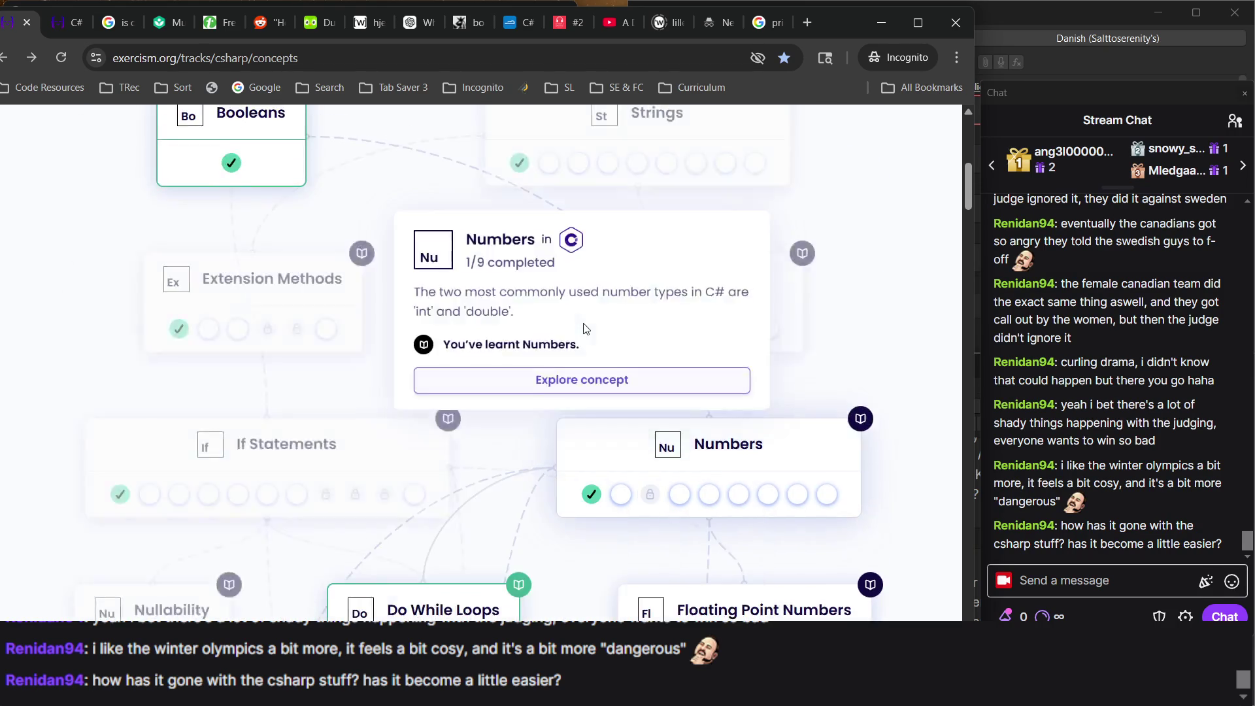
scroll(507, 477, down, 12)
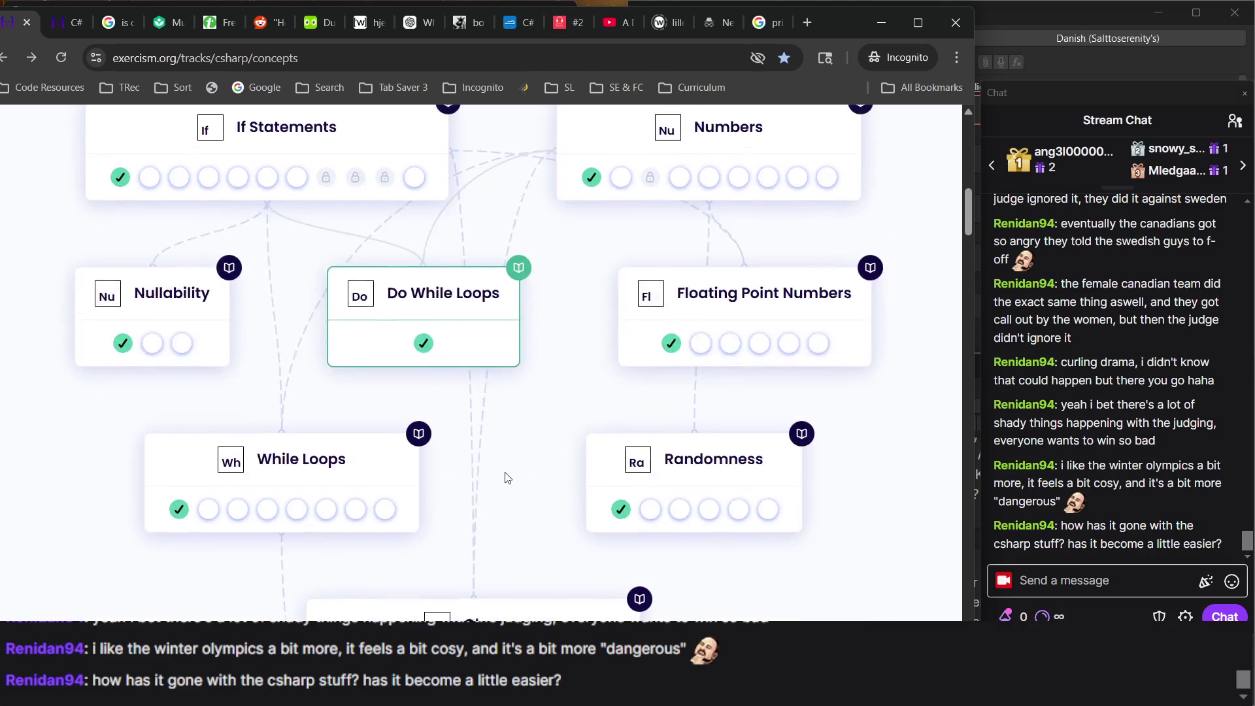
scroll(507, 477, up, 15)
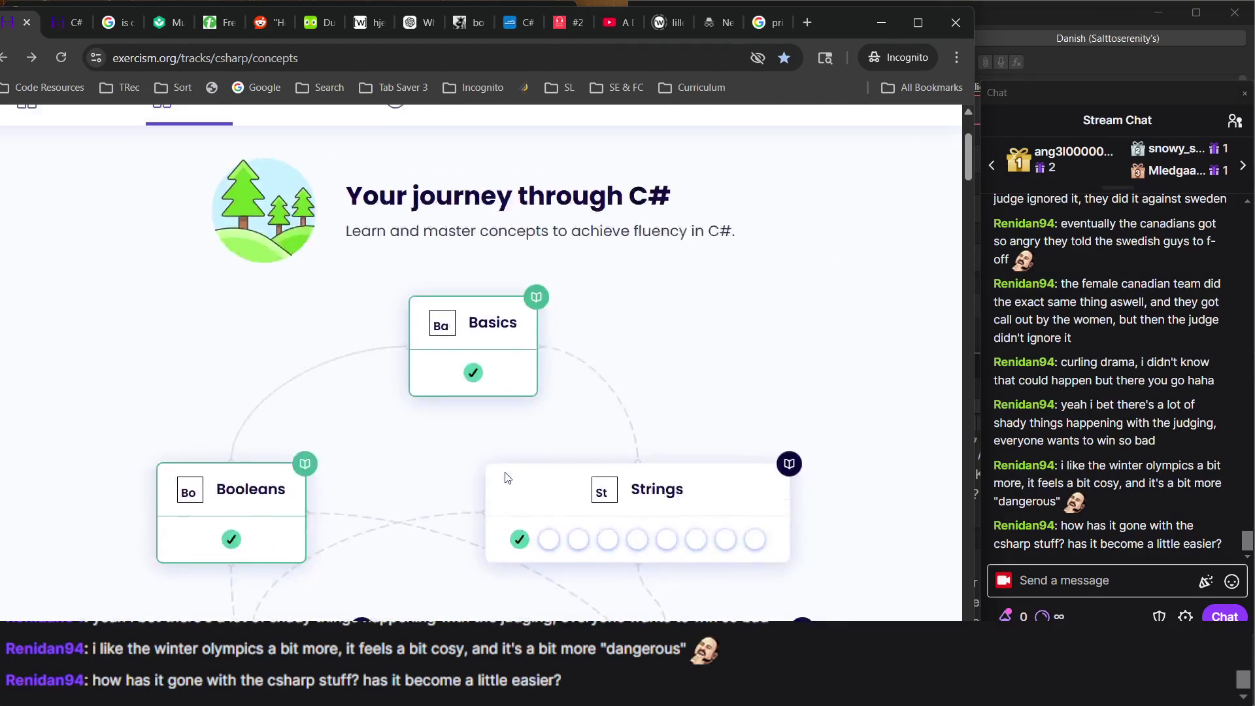
scroll(508, 476, down, 12)
scroll(507, 476, up, 8)
scroll(507, 477, up, 8)
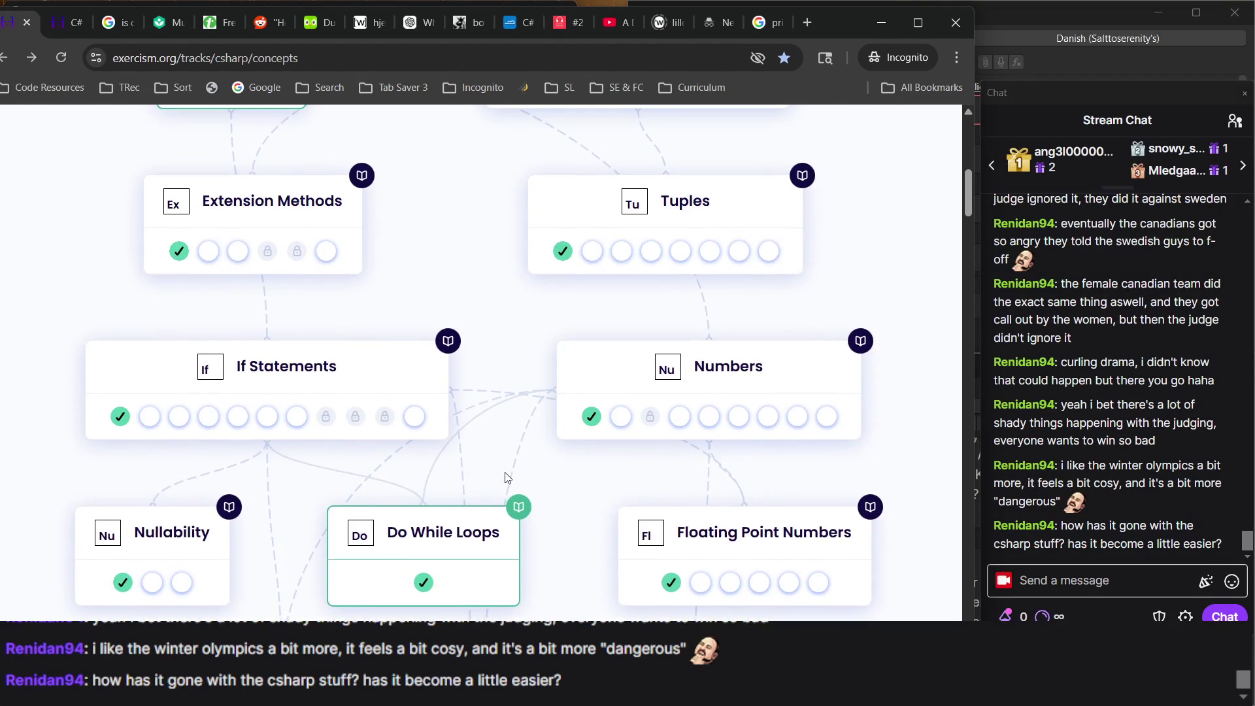
scroll(507, 477, up, 4)
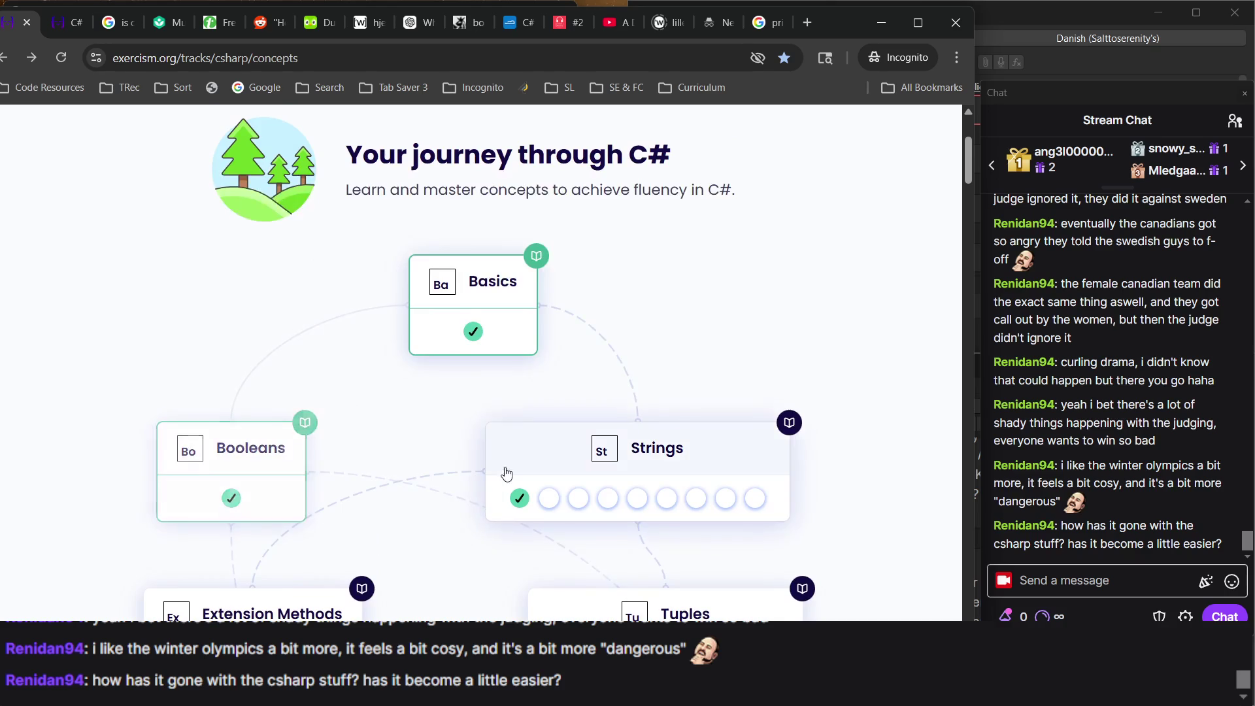
scroll(507, 477, down, 9)
scroll(546, 393, down, 8)
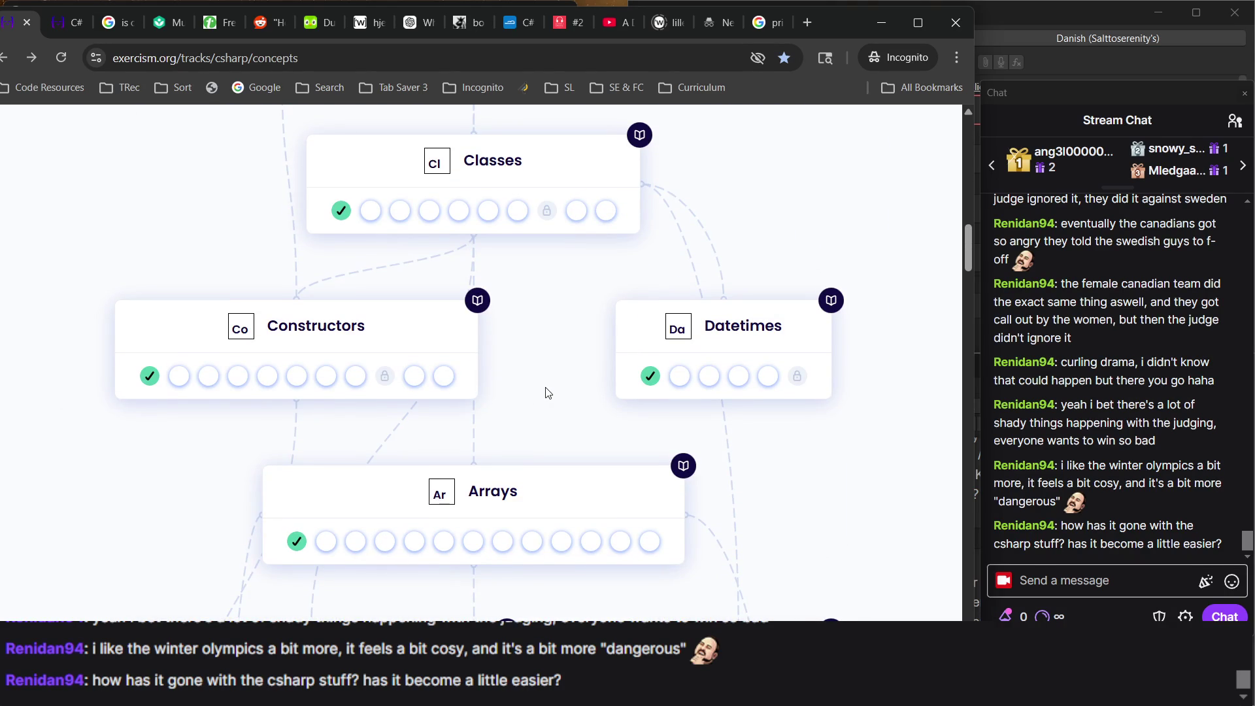
scroll(547, 393, down, 17)
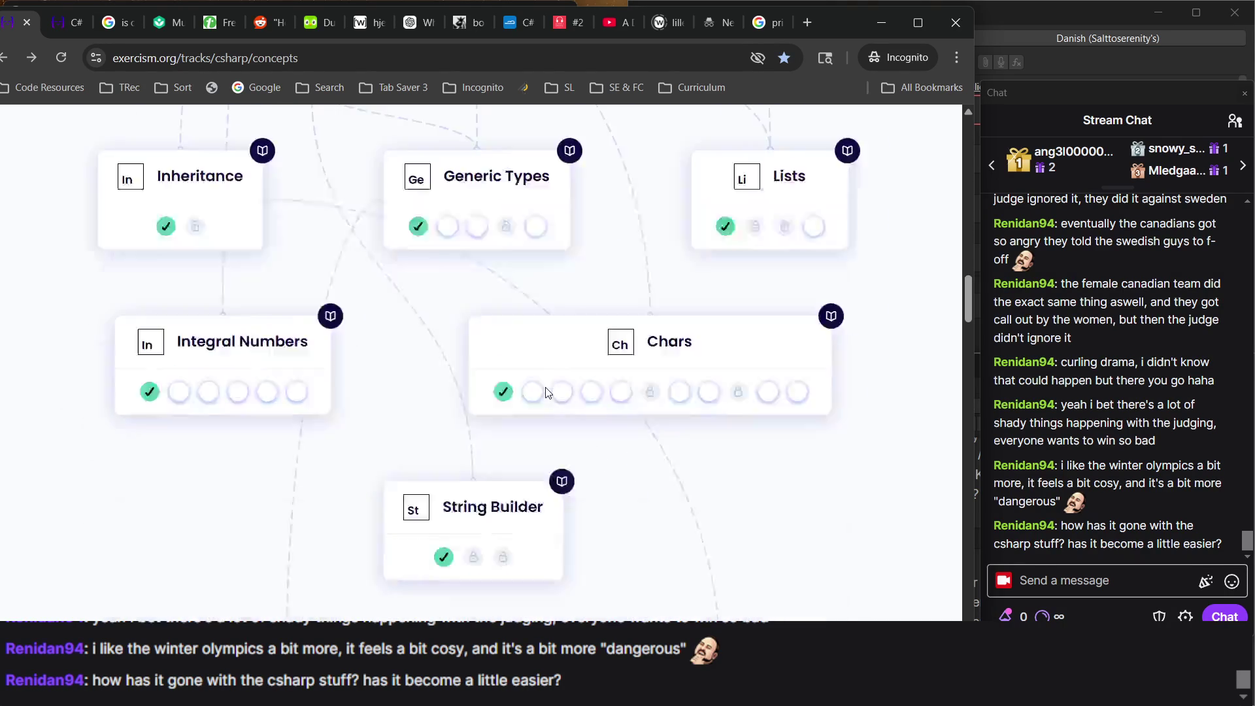
scroll(547, 392, down, 8)
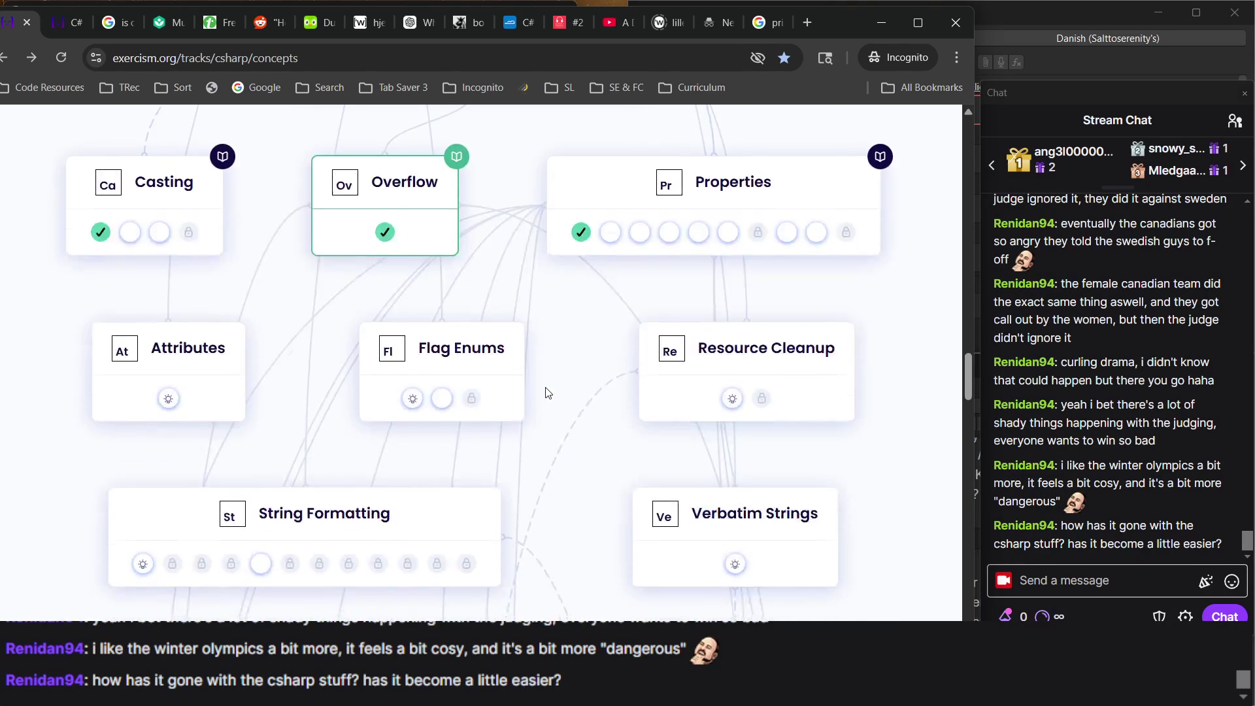
scroll(548, 392, up, 4)
scroll(547, 394, up, 1)
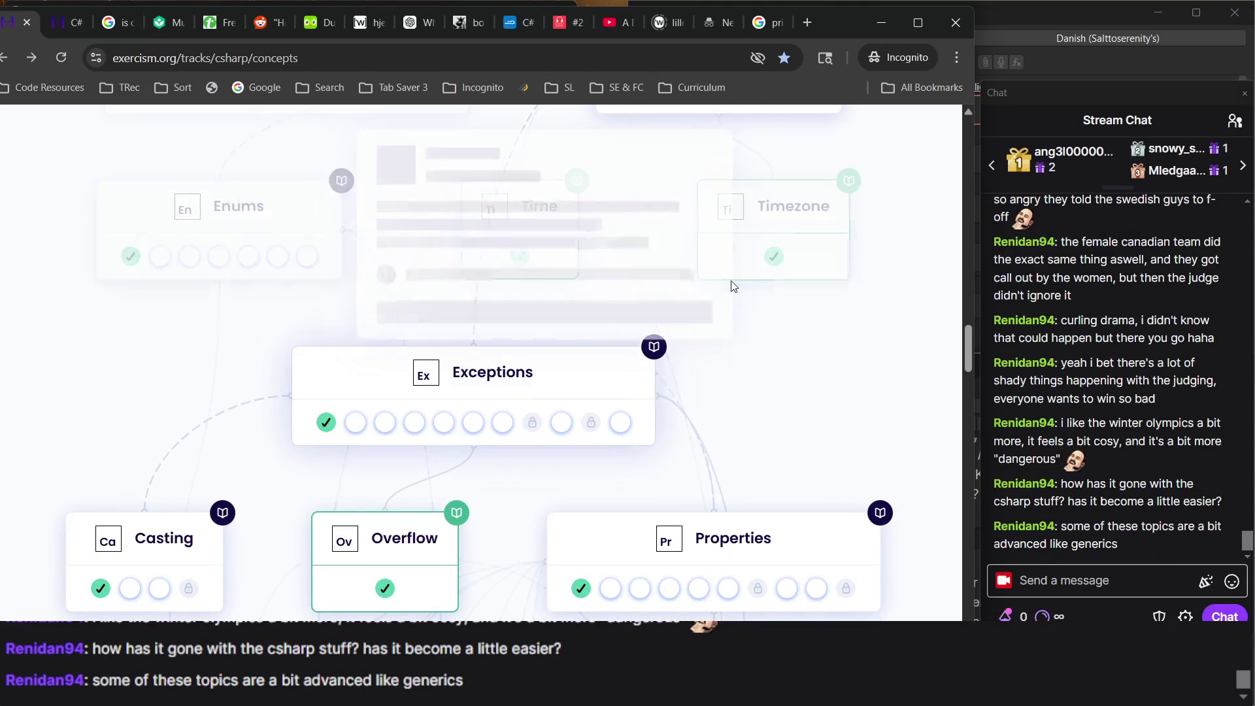
scroll(481, 497, down, 6)
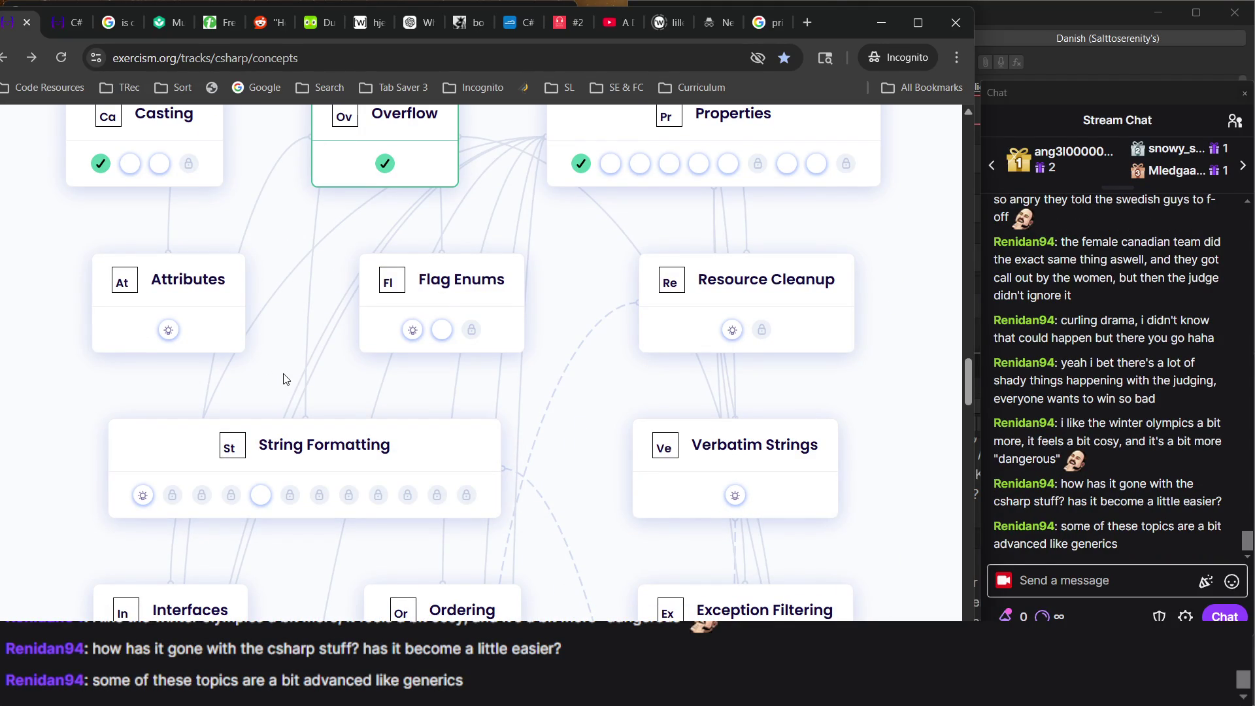
scroll(283, 378, up, 8)
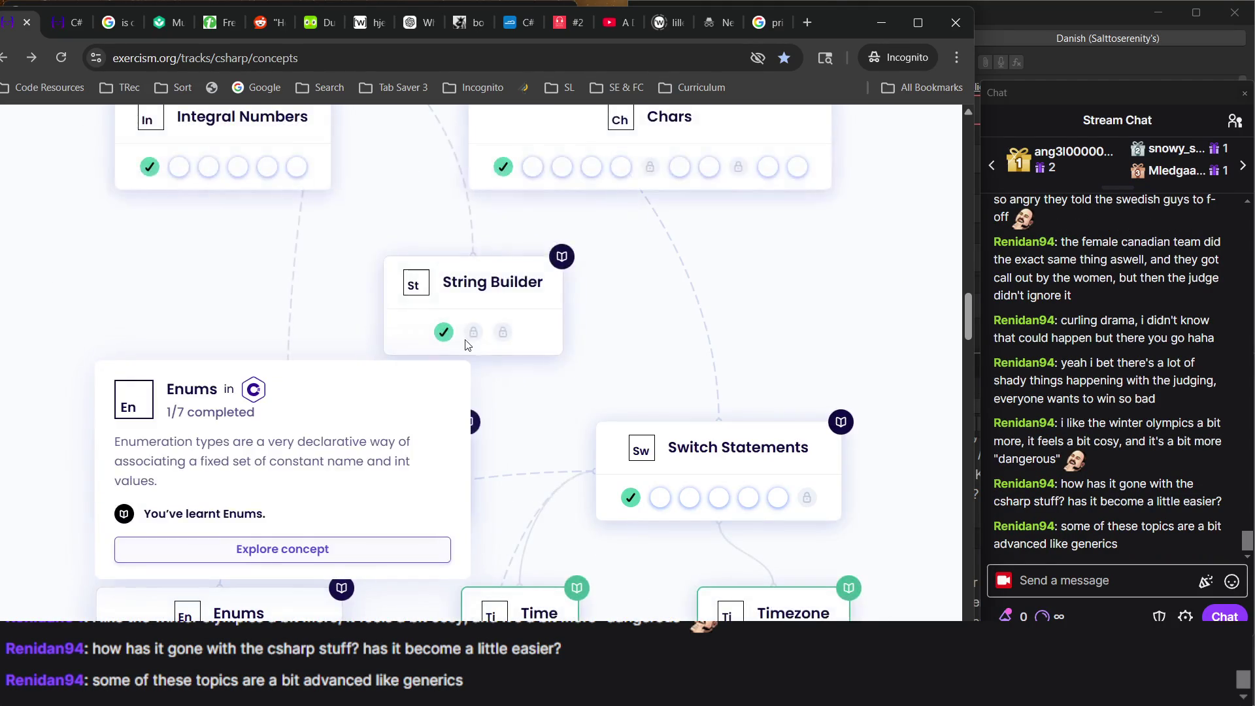
scroll(468, 344, up, 5)
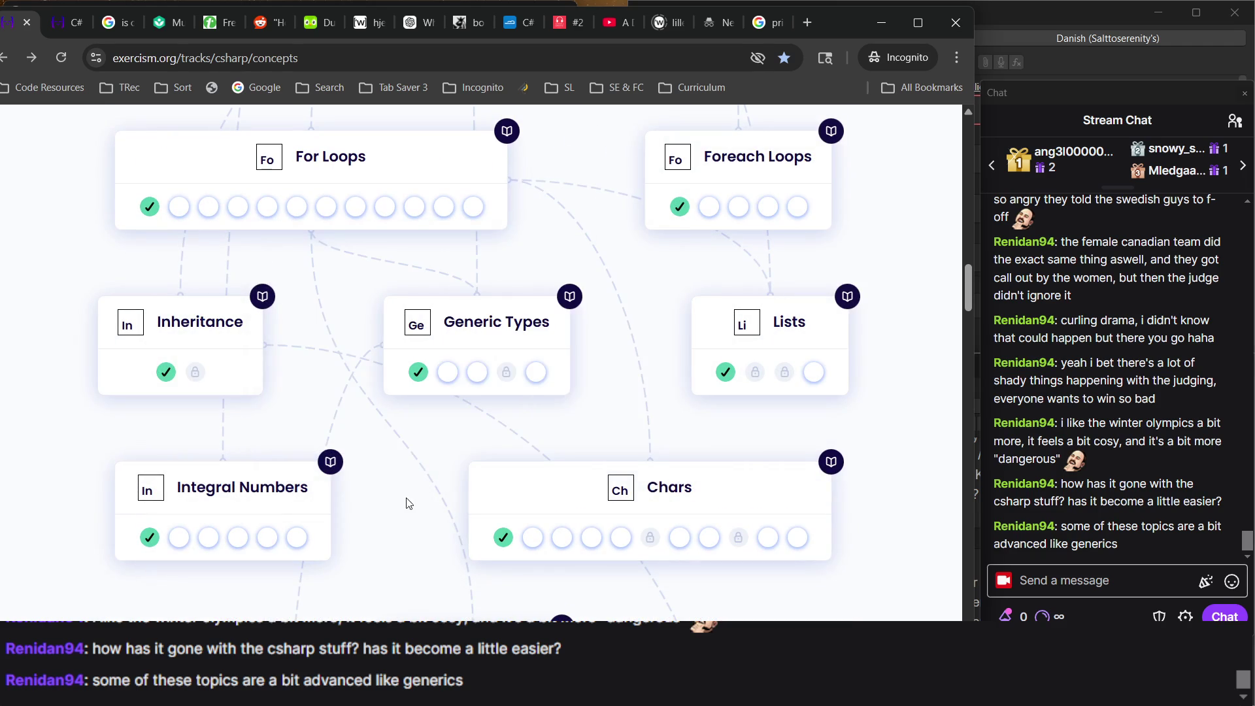
mouse_move(421, 381)
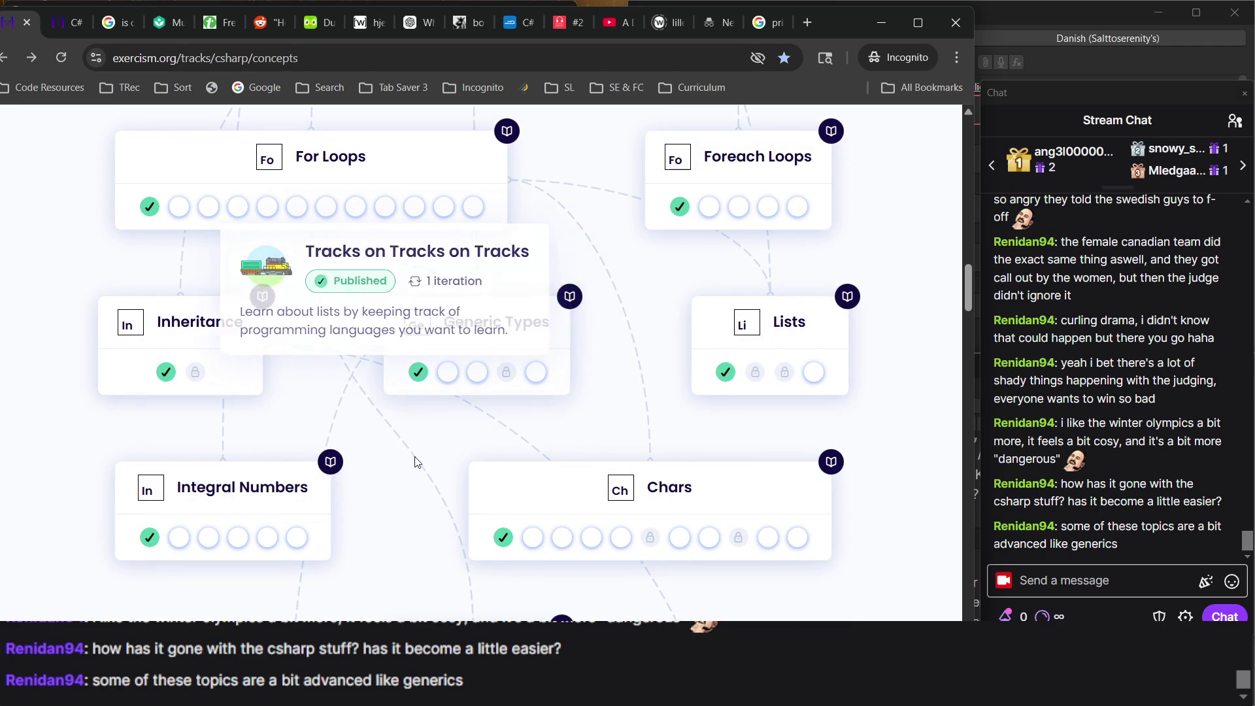
click(419, 387)
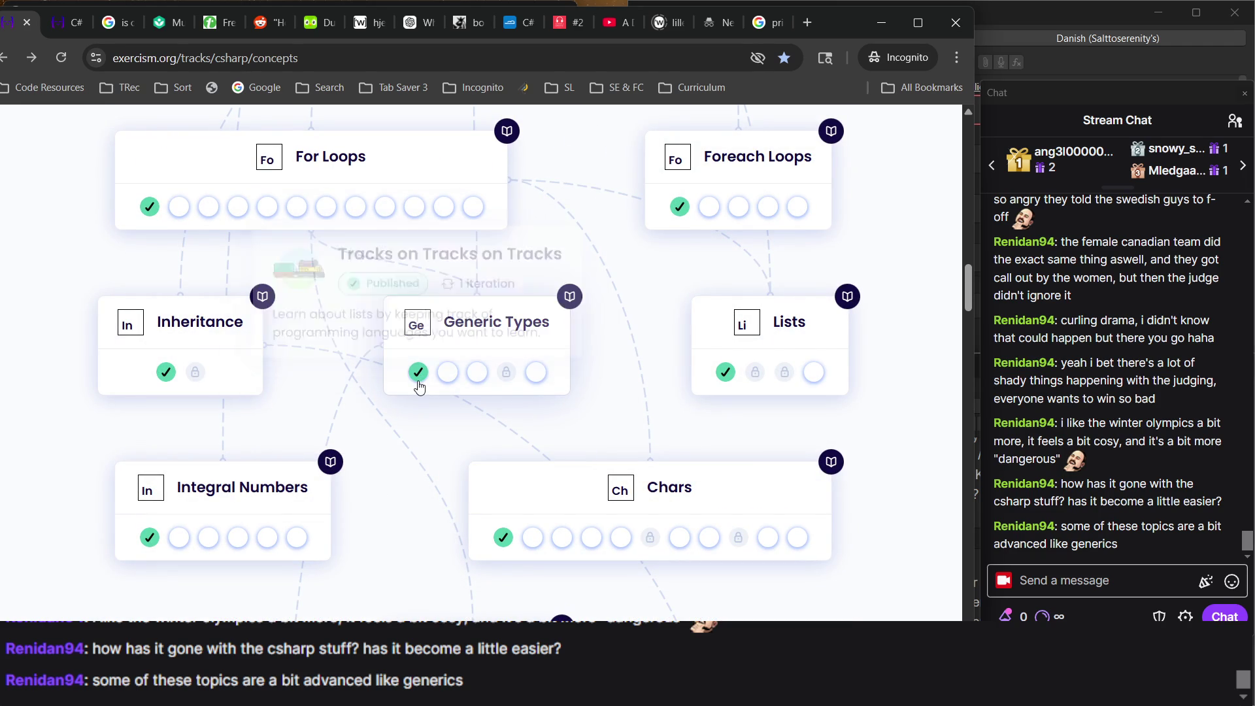
scroll(821, 368, down, 20)
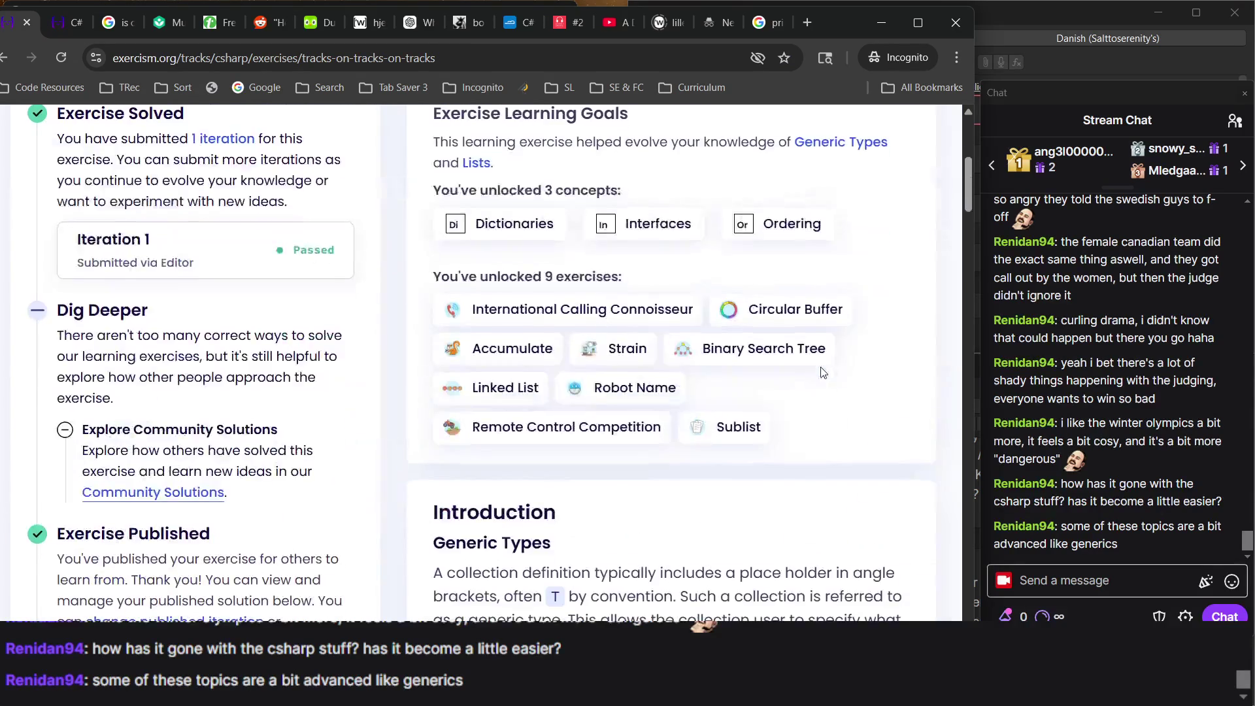
scroll(697, 456, down, 5)
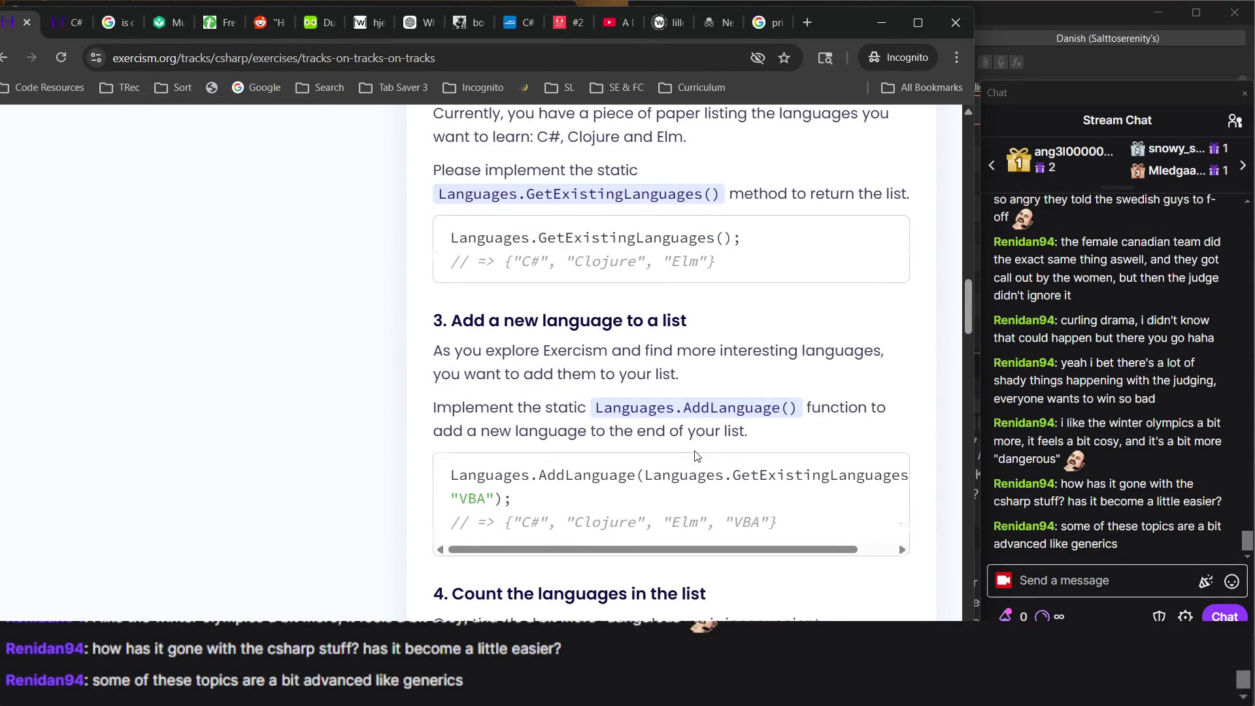
scroll(697, 456, down, 7)
scroll(698, 425, up, 20)
scroll(700, 387, down, 1)
scroll(699, 388, down, 10)
drag(579, 292, 855, 284)
scroll(648, 525, down, 9)
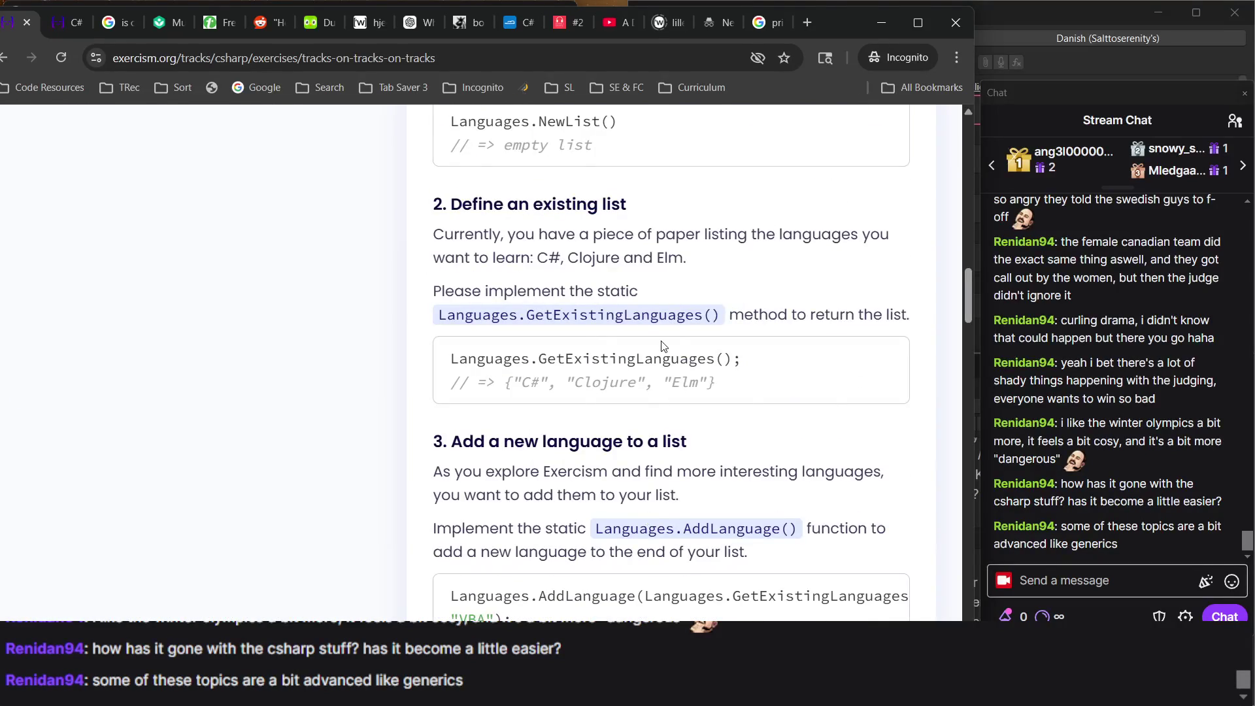
scroll(577, 412, up, 1)
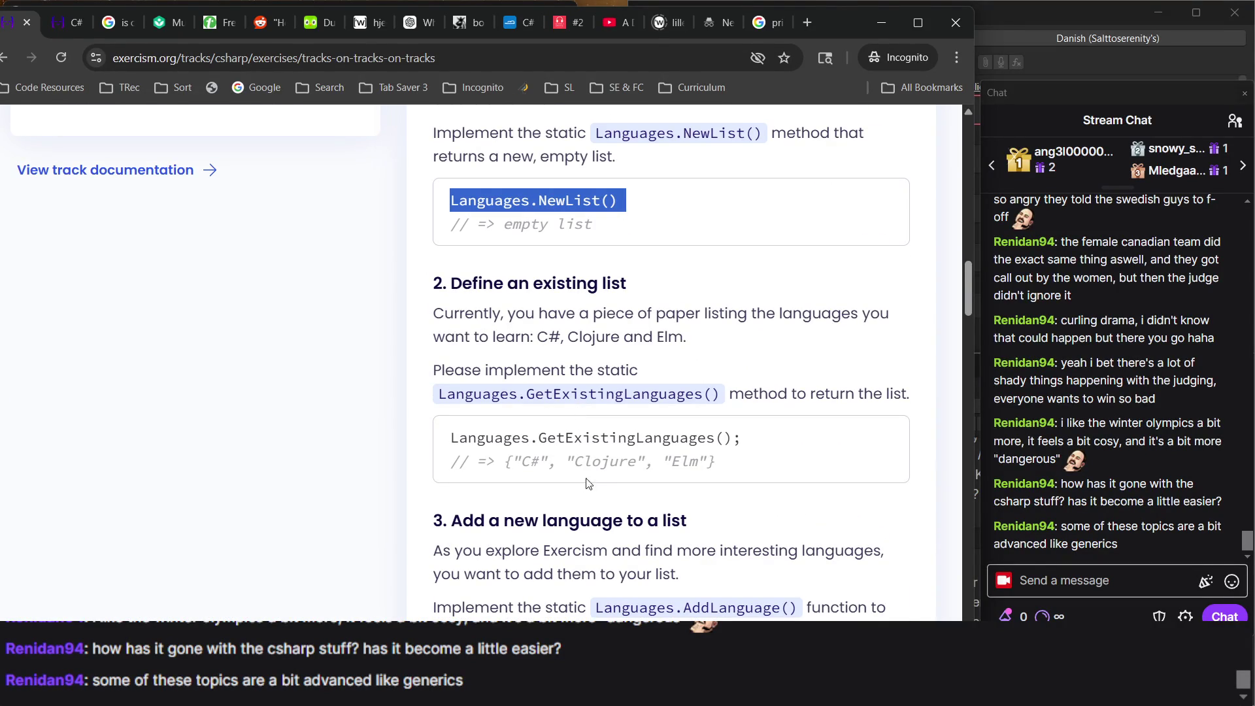
scroll(621, 458, down, 4)
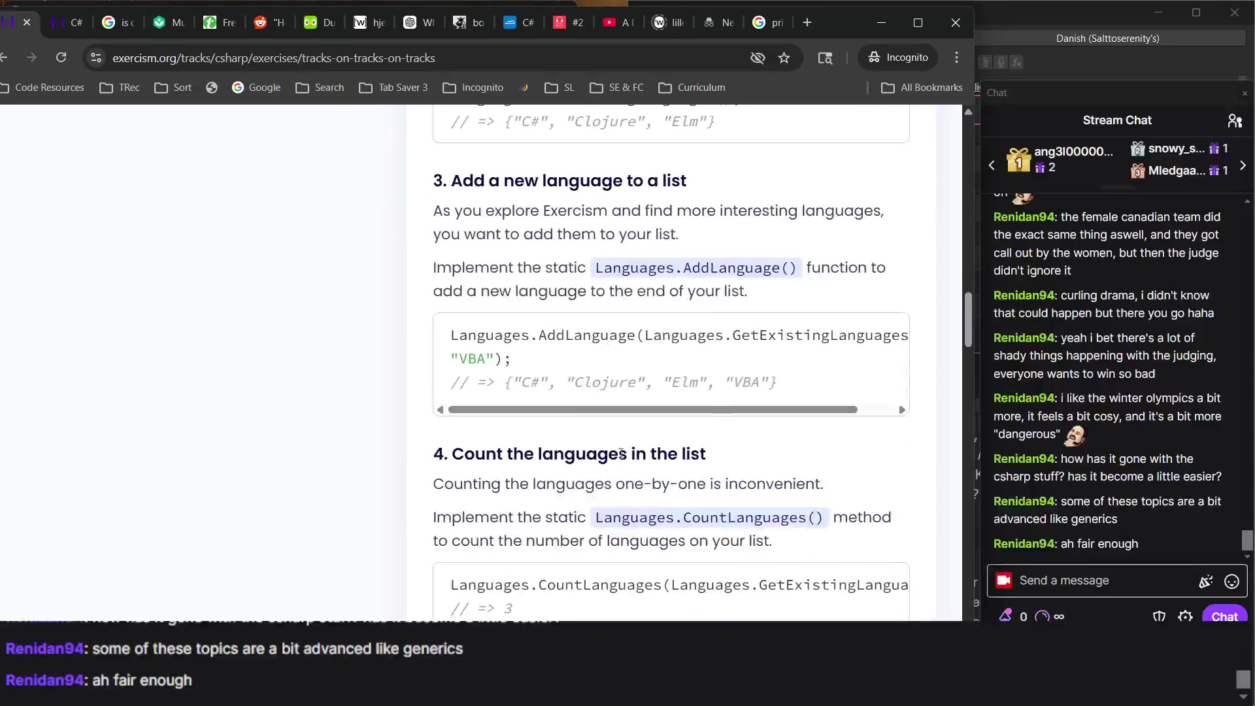
scroll(576, 398, right, 1)
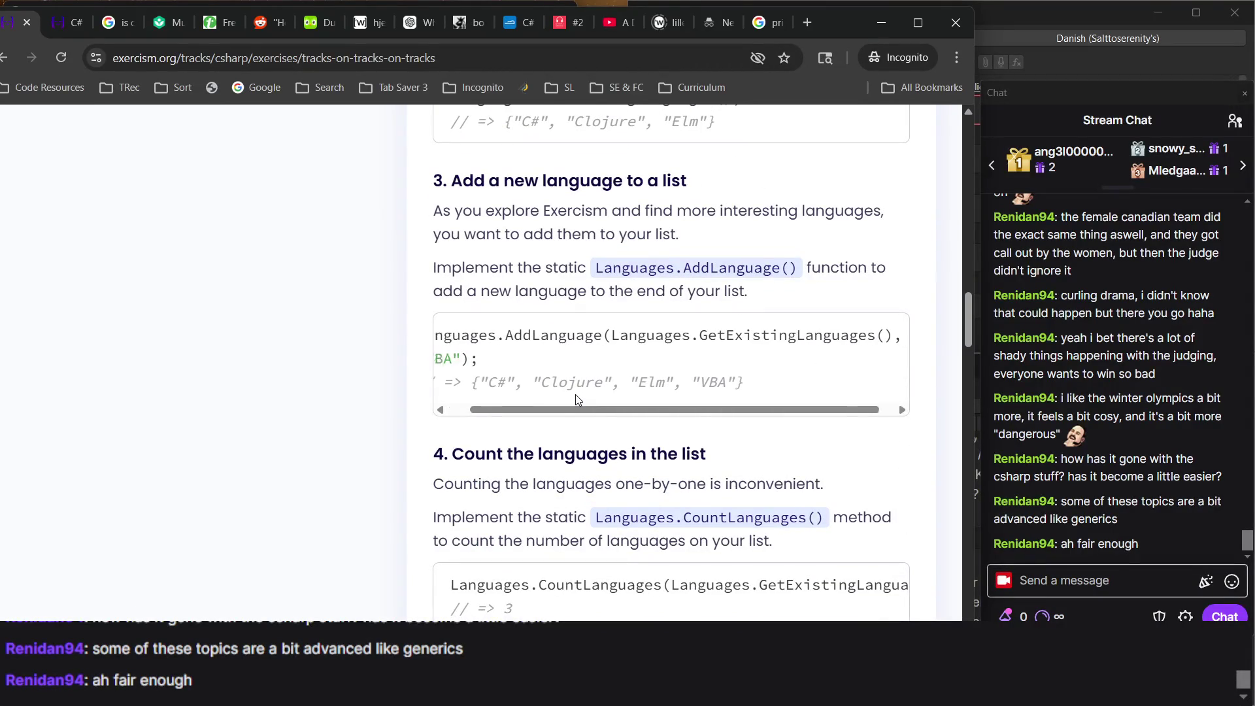
scroll(576, 399, left, 1)
scroll(576, 398, down, 3)
scroll(577, 399, down, 7)
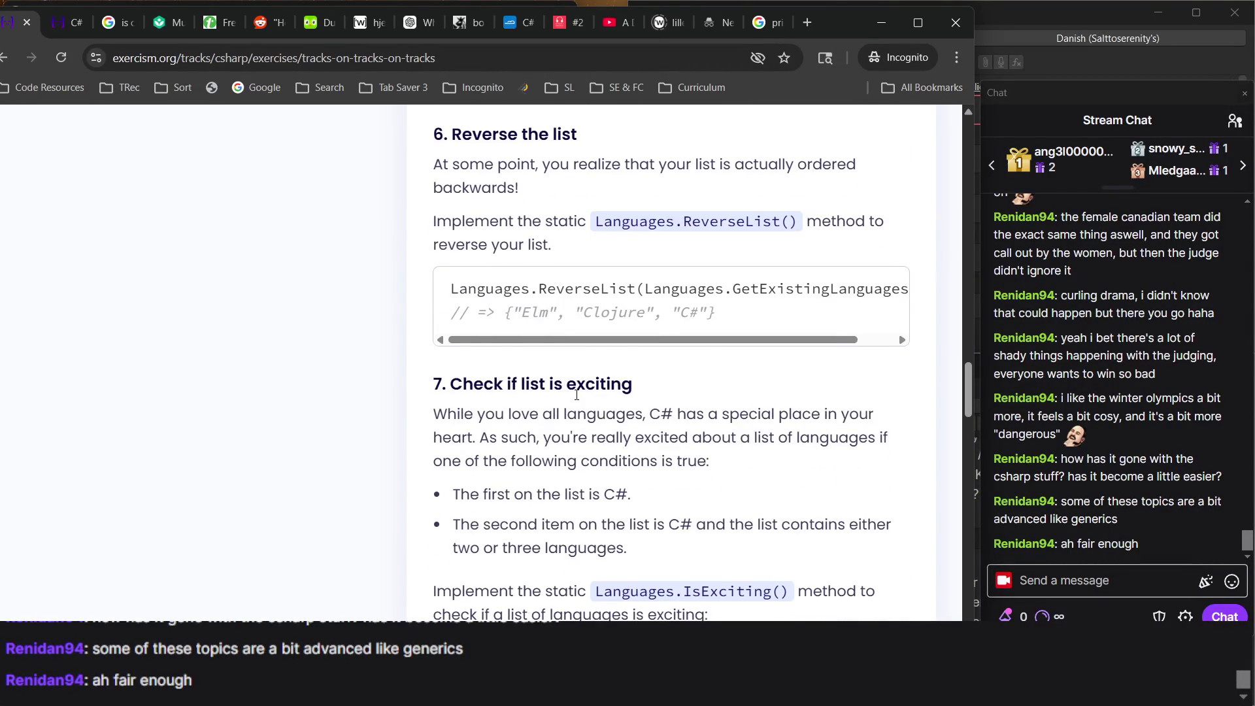
scroll(576, 395, down, 5)
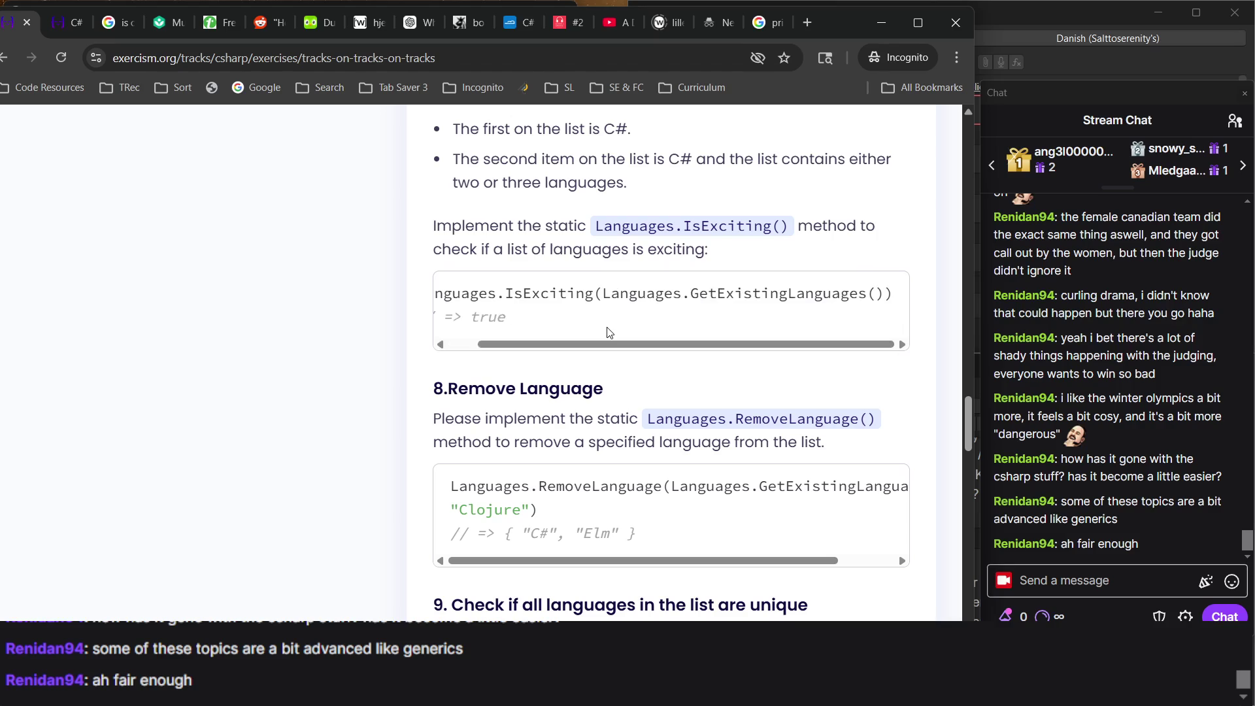
scroll(608, 332, down, 1)
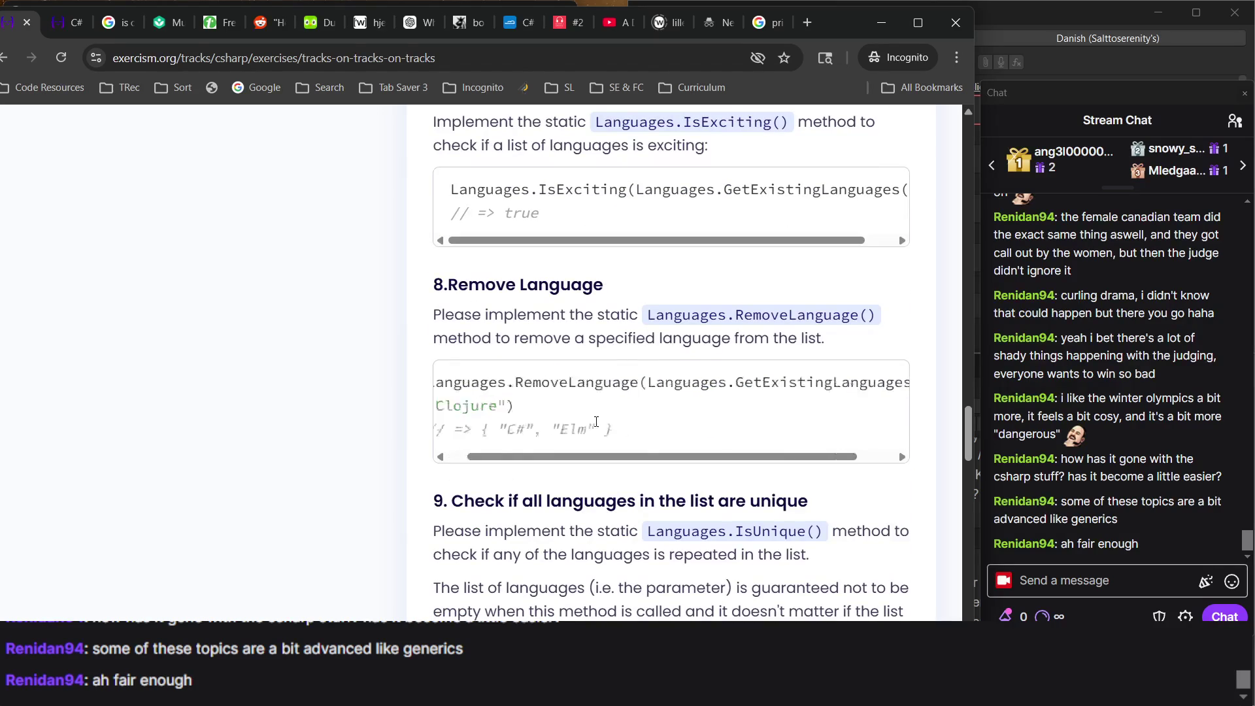
scroll(596, 421, down, 4)
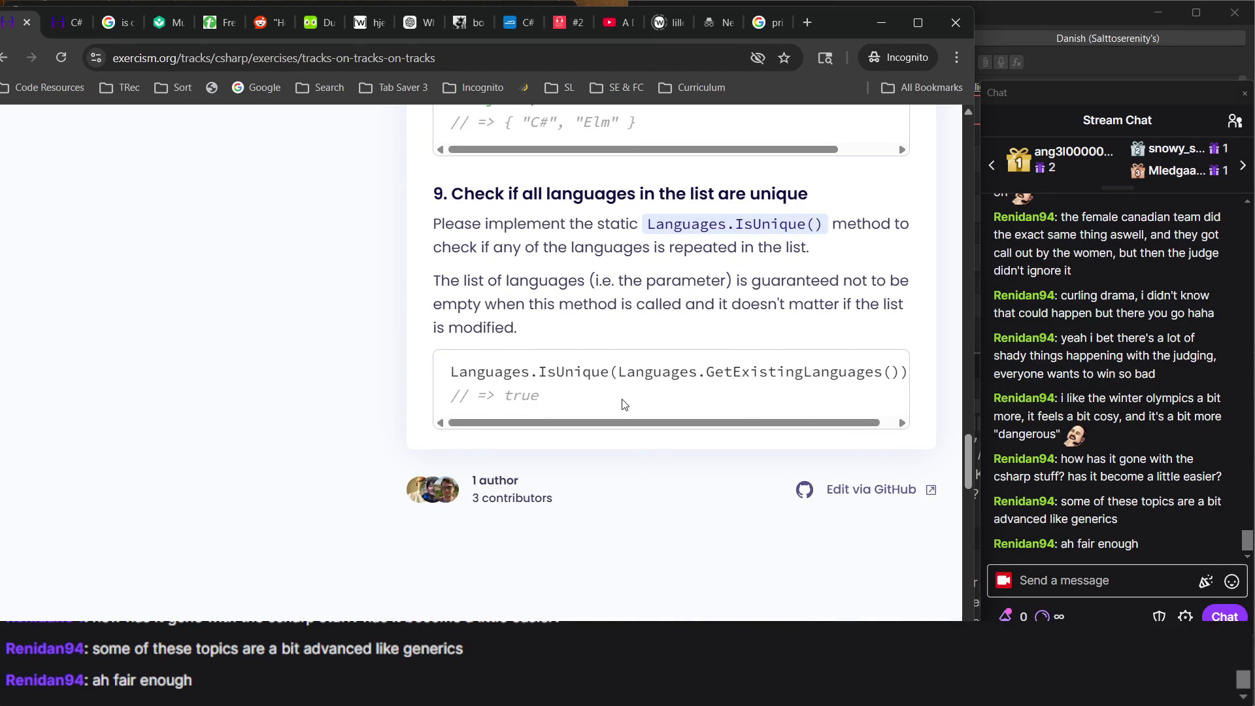
scroll(624, 404, up, 20)
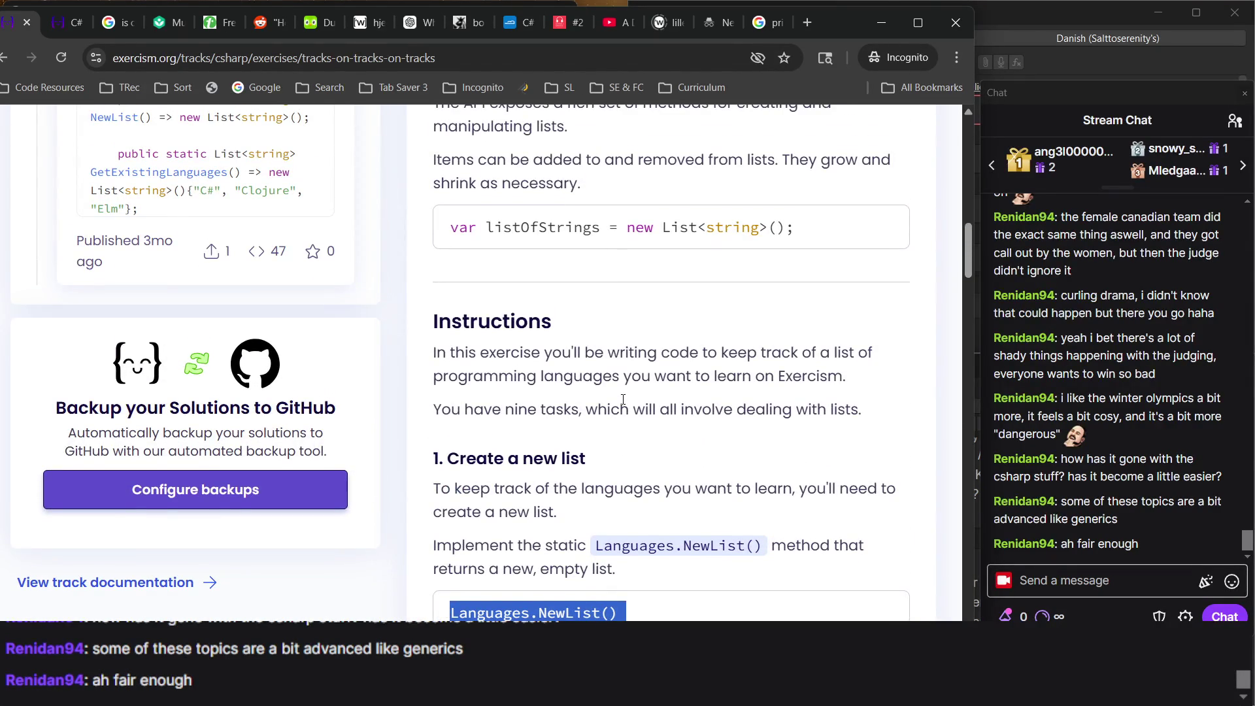
scroll(623, 398, up, 5)
scroll(623, 402, up, 4)
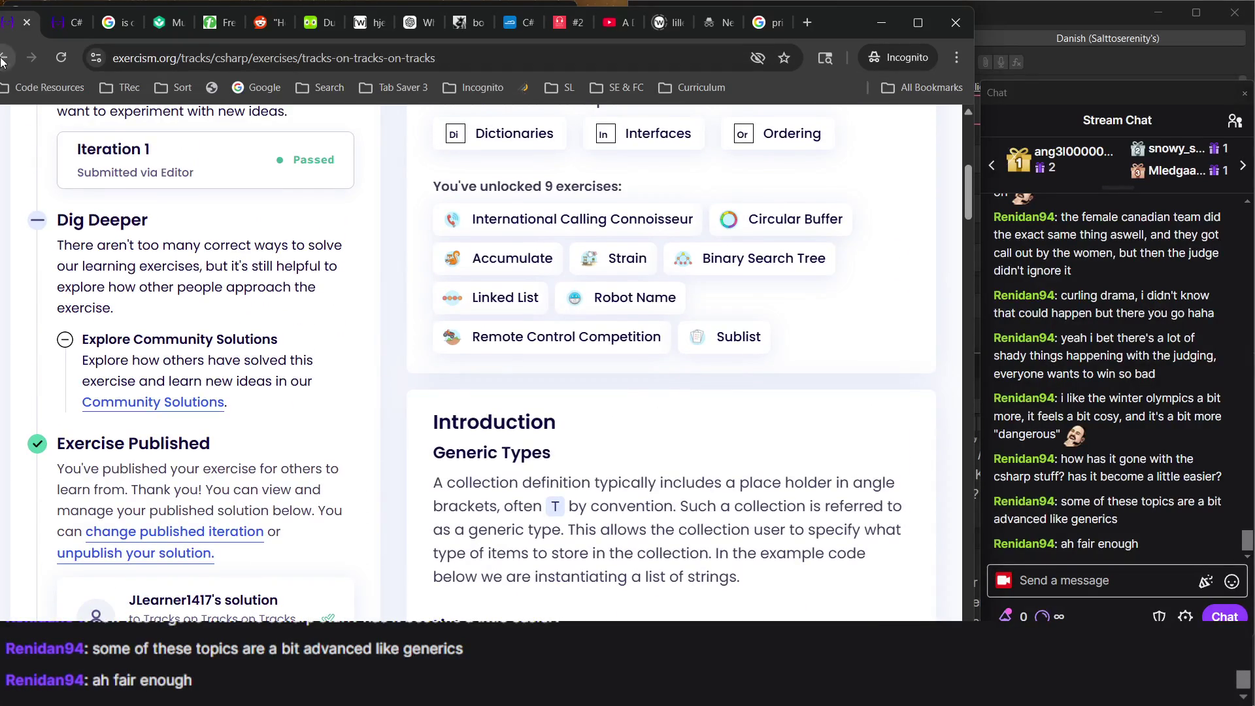
click(2, 61)
Scroll the concept tree to the Attributes card and open its Attack of the Trolls exercise.
scroll(410, 429, down, 10)
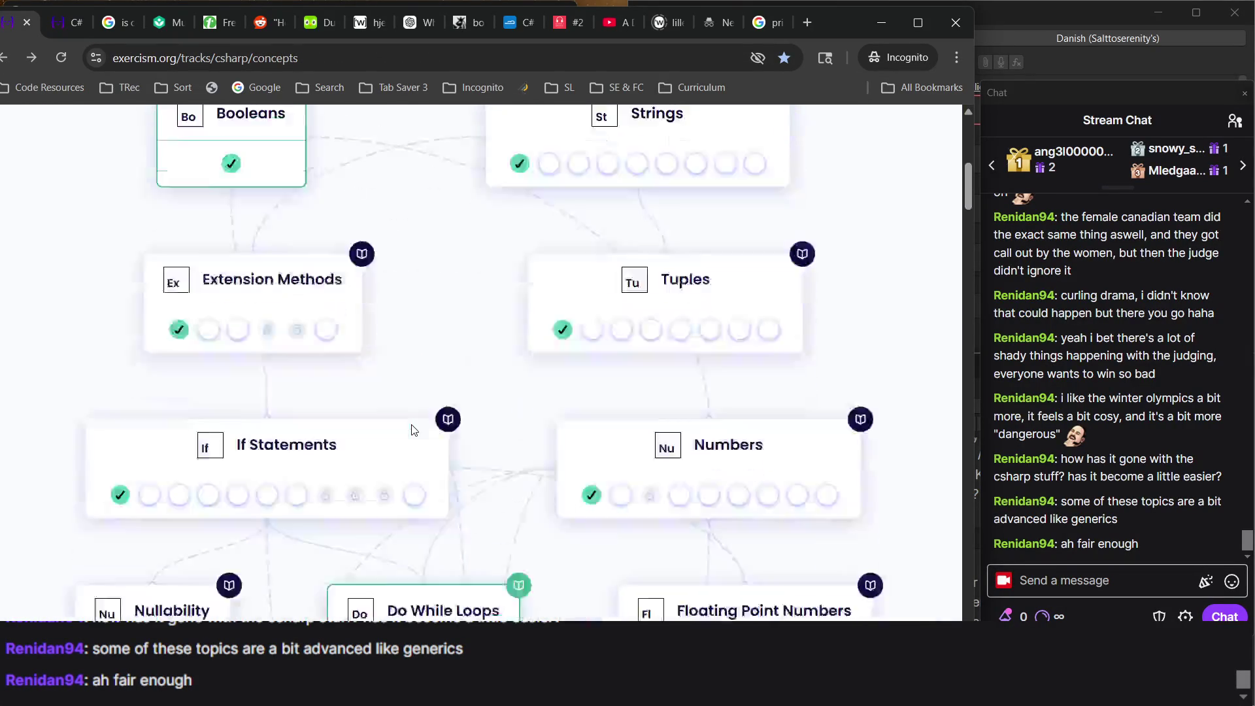
scroll(411, 430, down, 15)
scroll(412, 429, up, 8)
scroll(411, 430, up, 7)
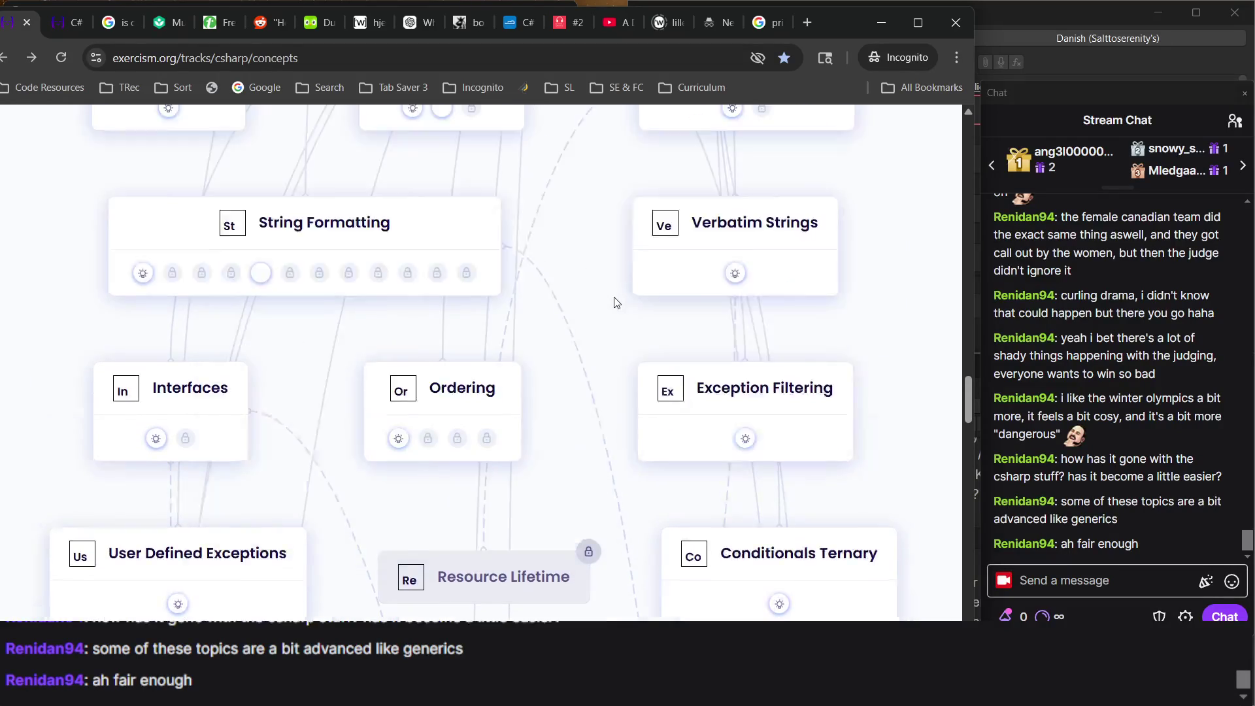
scroll(476, 335, up, 2)
mouse_move(143, 382)
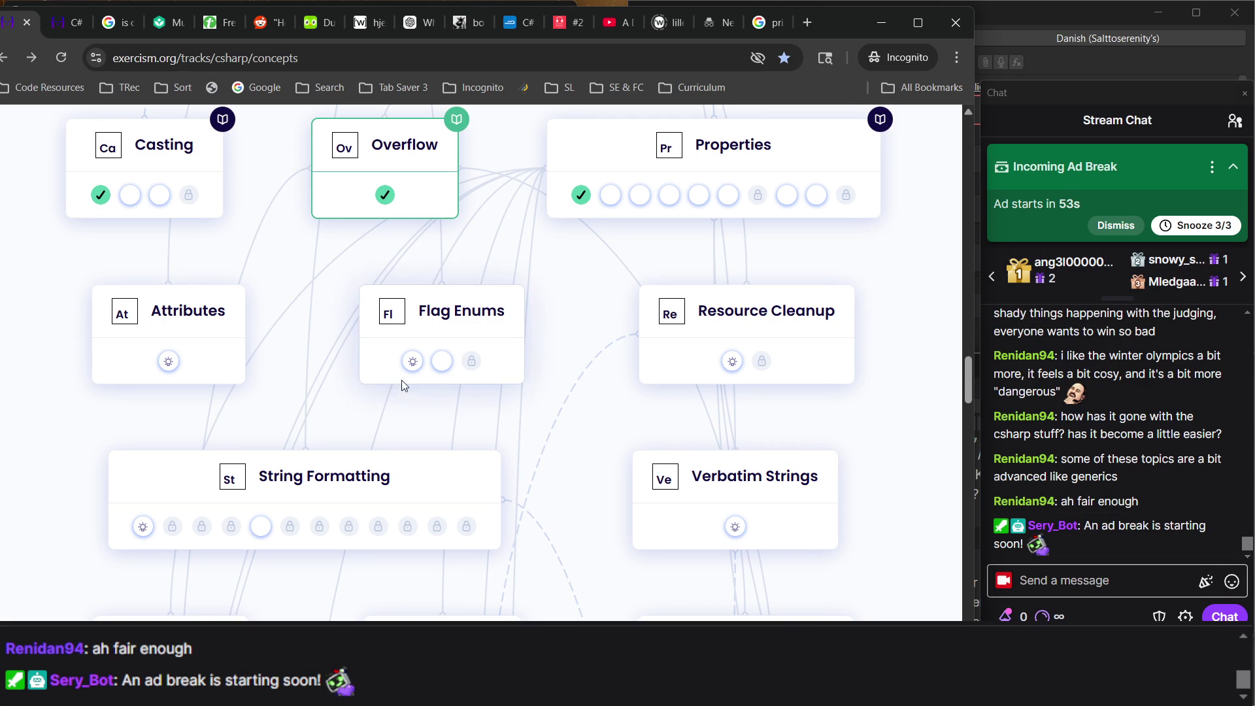
mouse_move(172, 363)
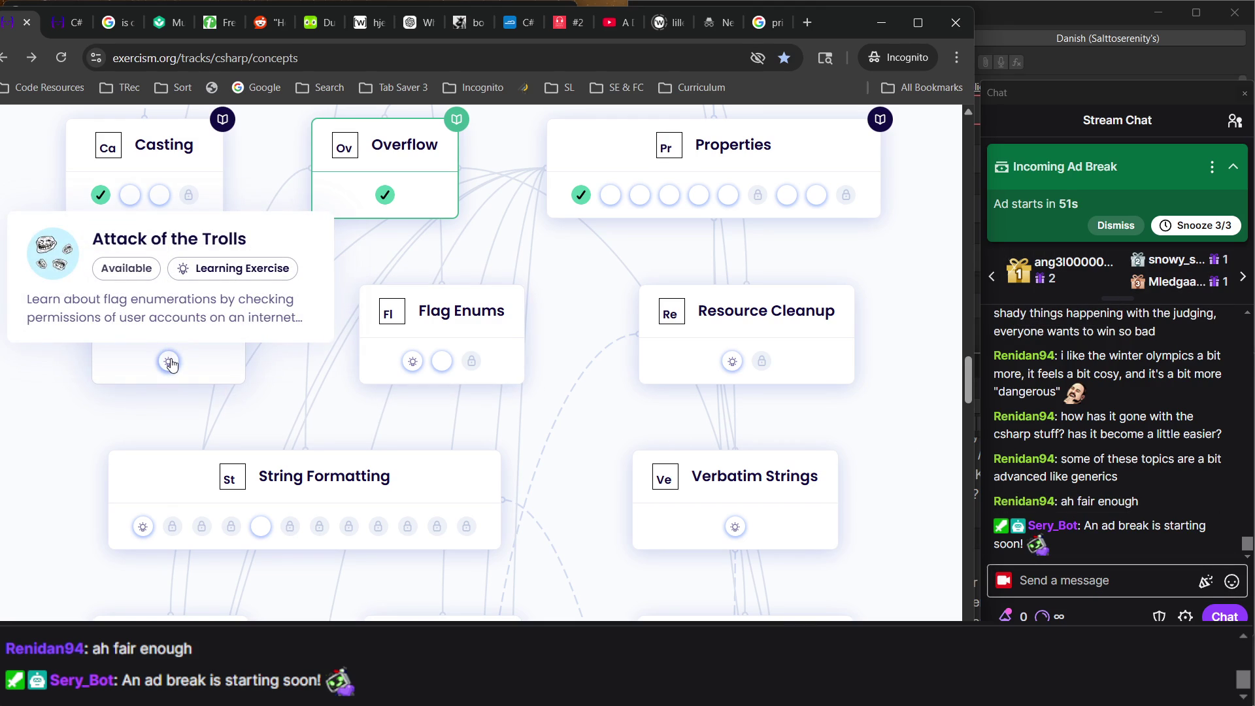
click(170, 362)
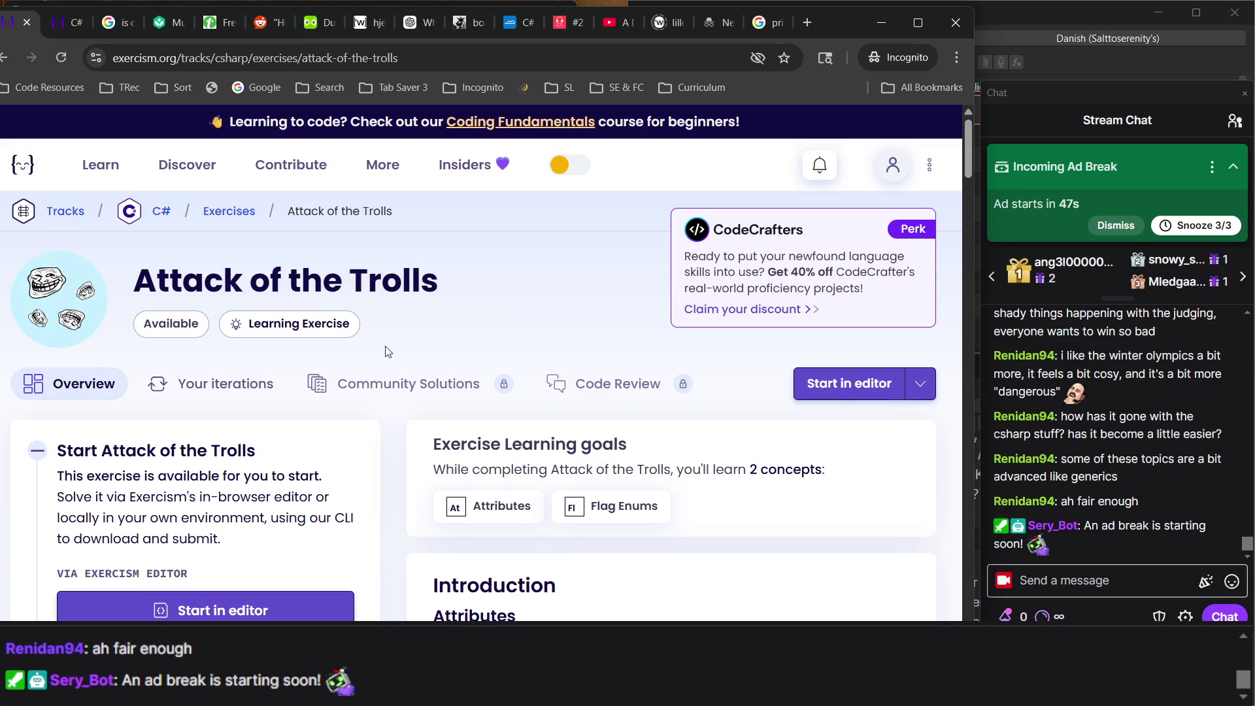
Select the Attack of the Trolls exercise title, then clear the selection.
scroll(151, 328, up, 5)
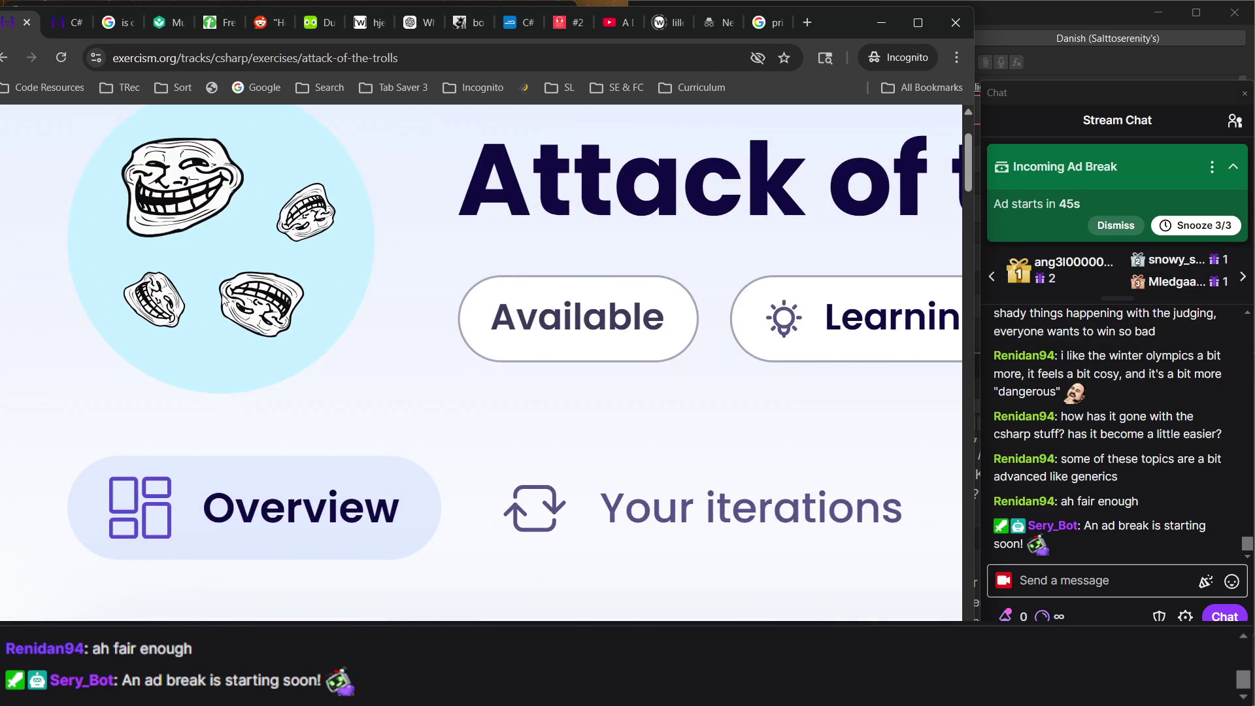
scroll(464, 272, up, 2)
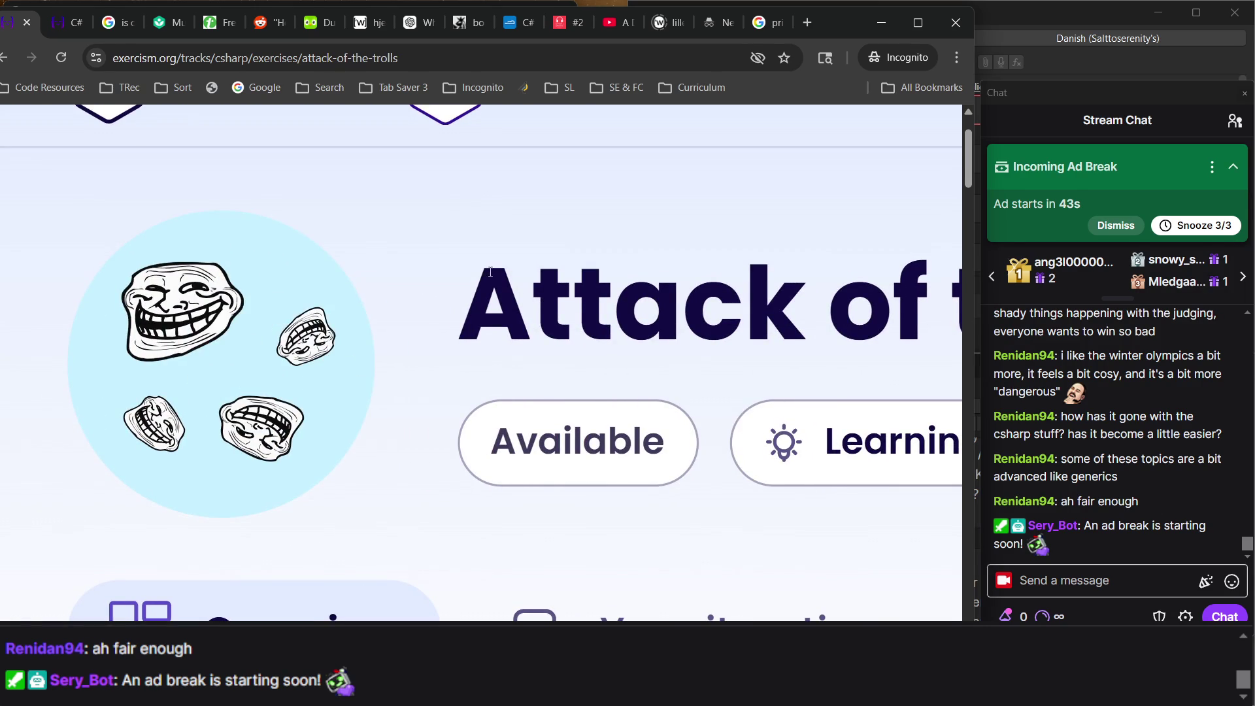
scroll(419, 285, down, 5)
triple_click(418, 286)
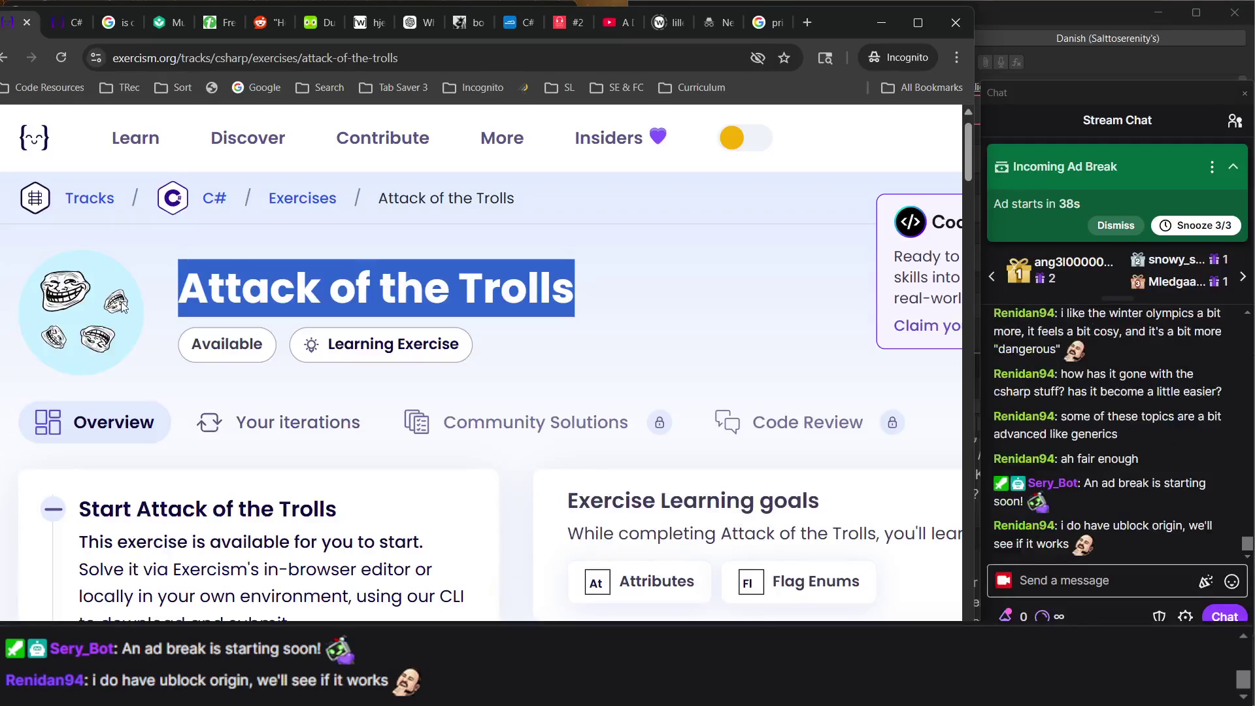
click(261, 259)
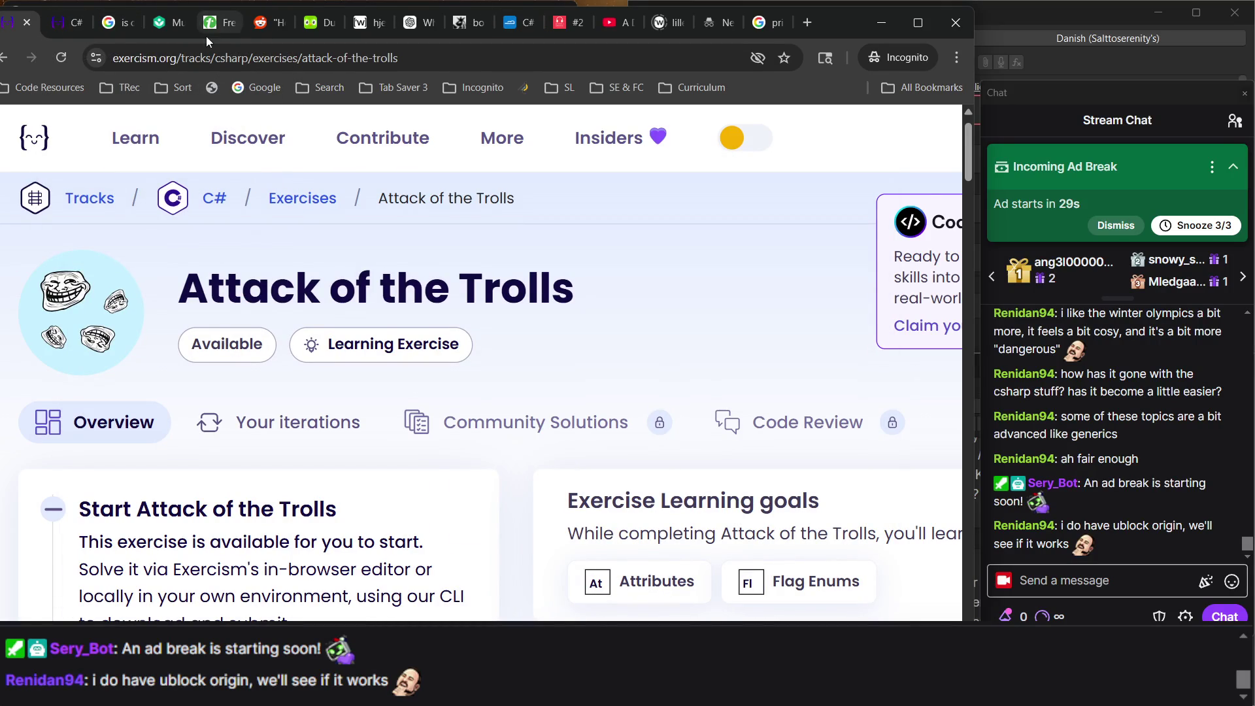
Go to the Duolingo learn page and open the next Plan an outing lesson.
mouse_move(108, 32)
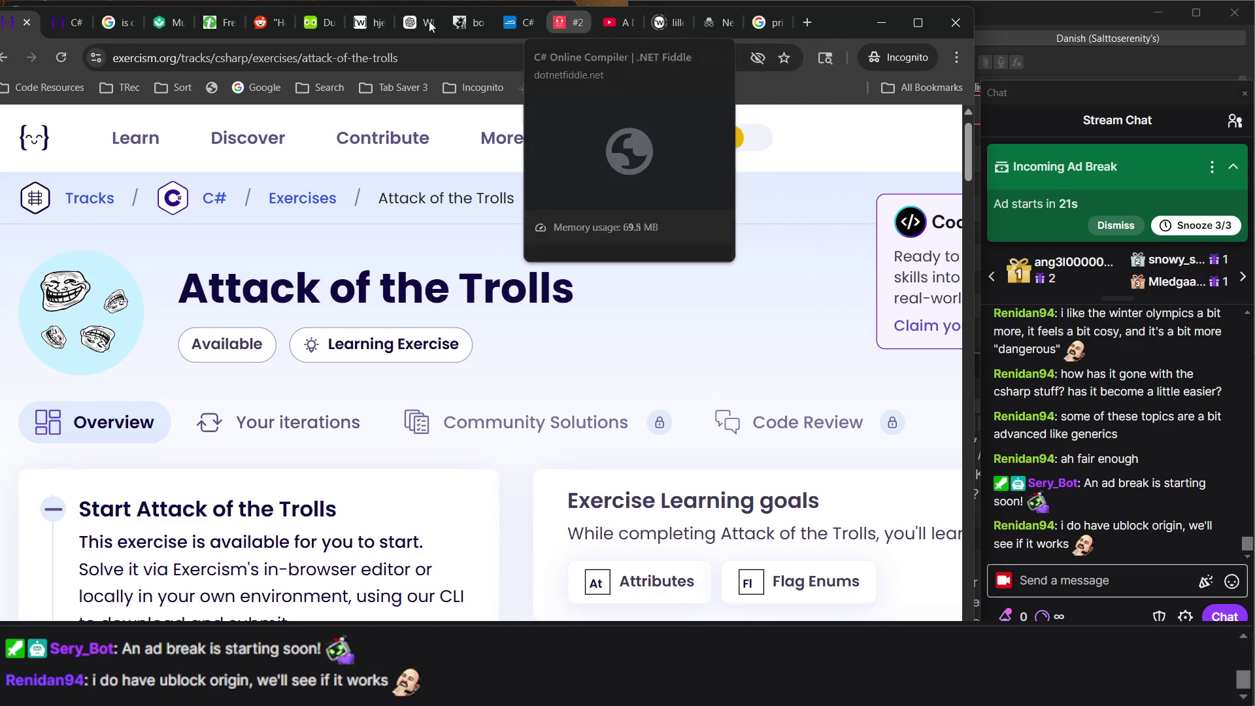
mouse_move(325, 26)
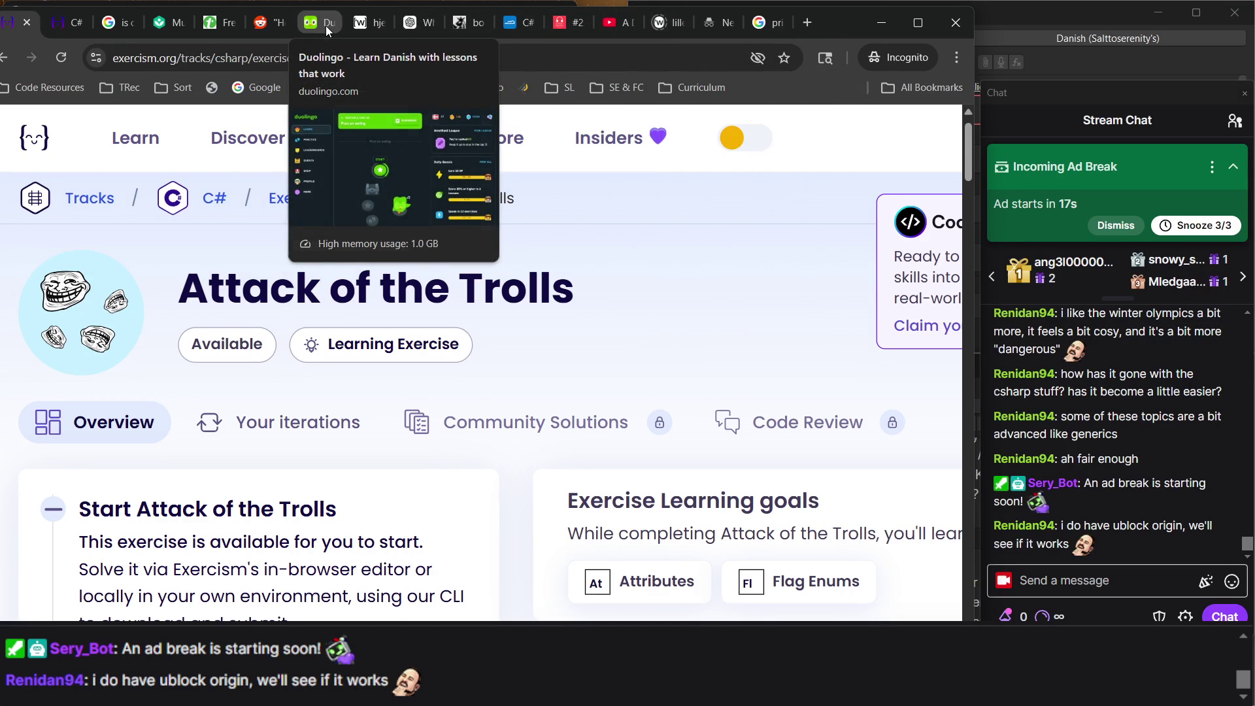
click(325, 25)
click(407, 387)
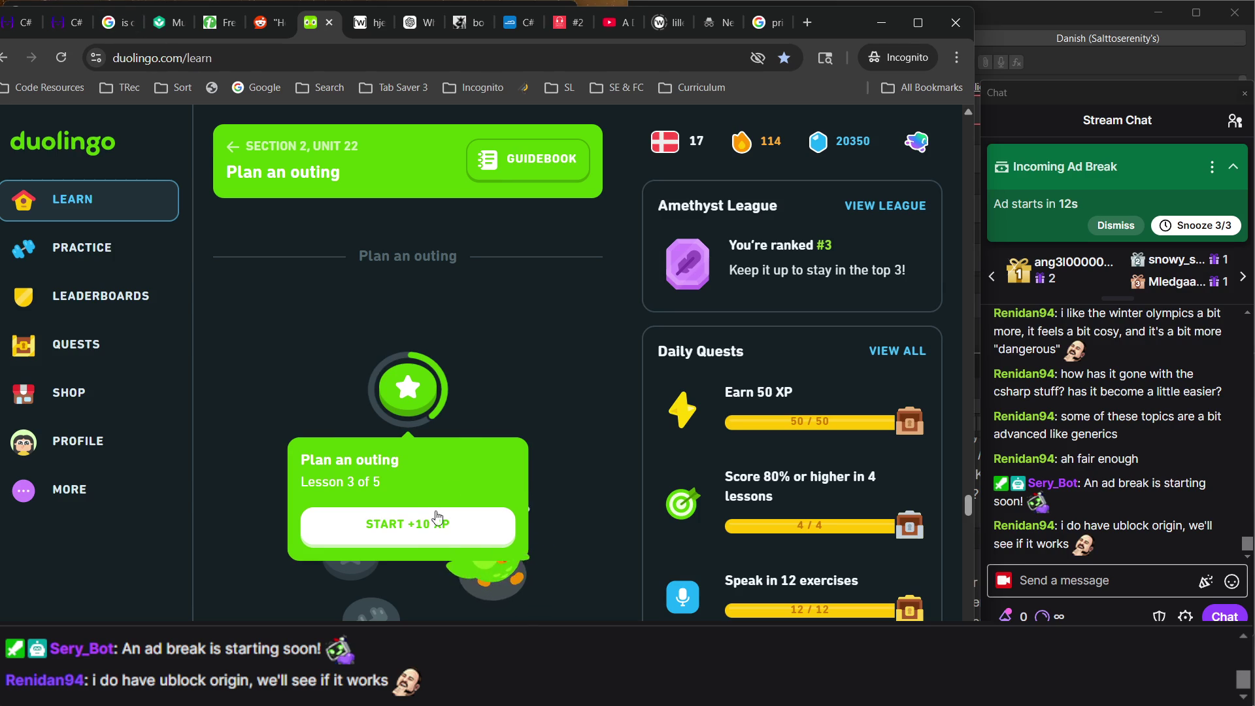
Begin Plan an outing lesson 3 and pick 'en plante' as the word for 'a plant'.
click(411, 524)
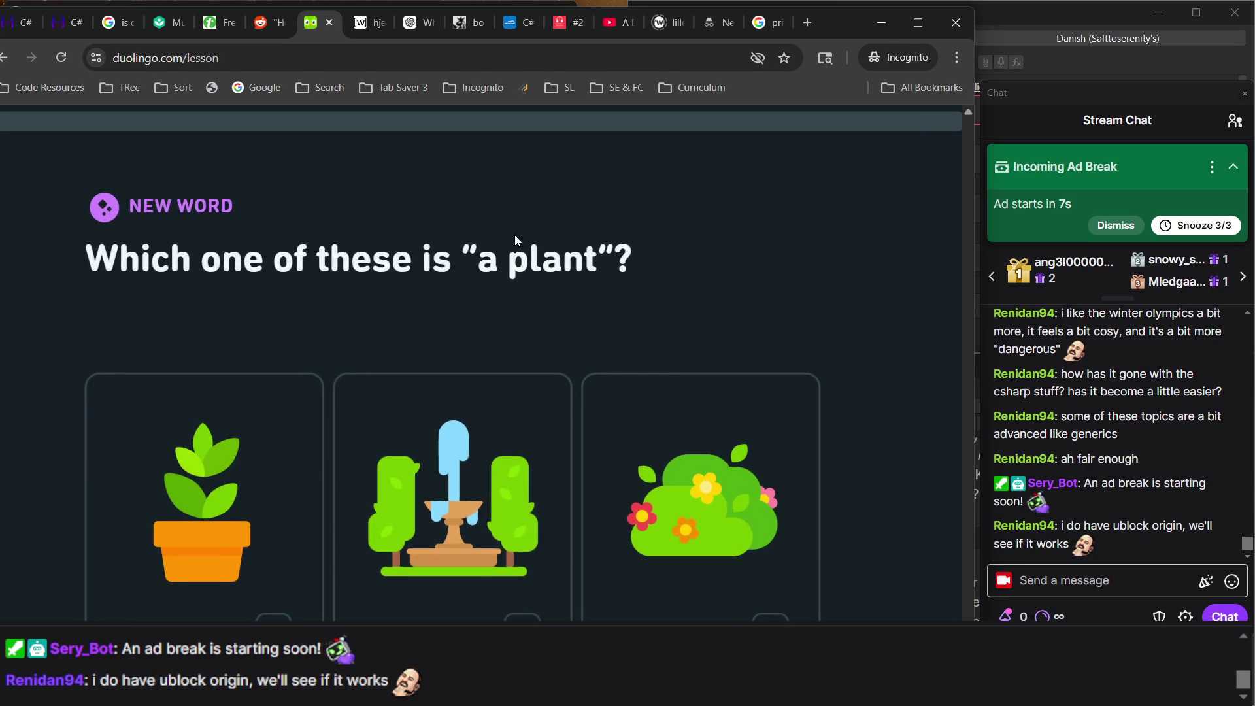
scroll(515, 241, down, 2)
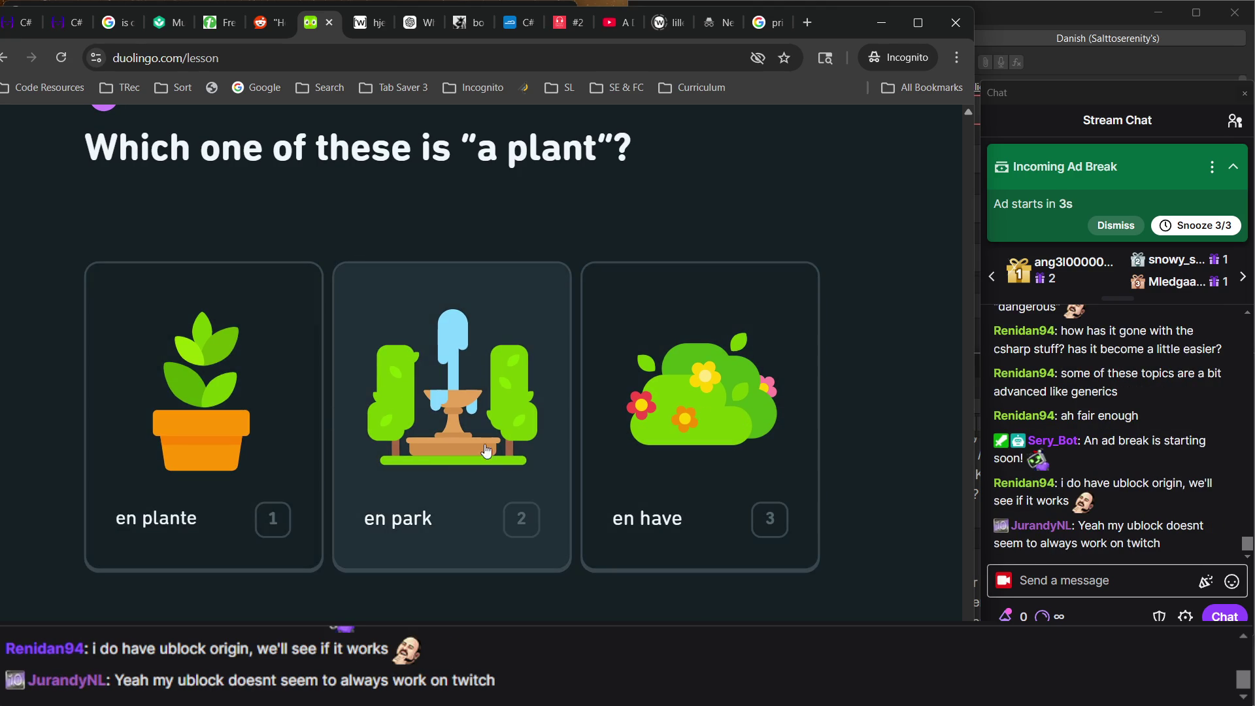
click(213, 483)
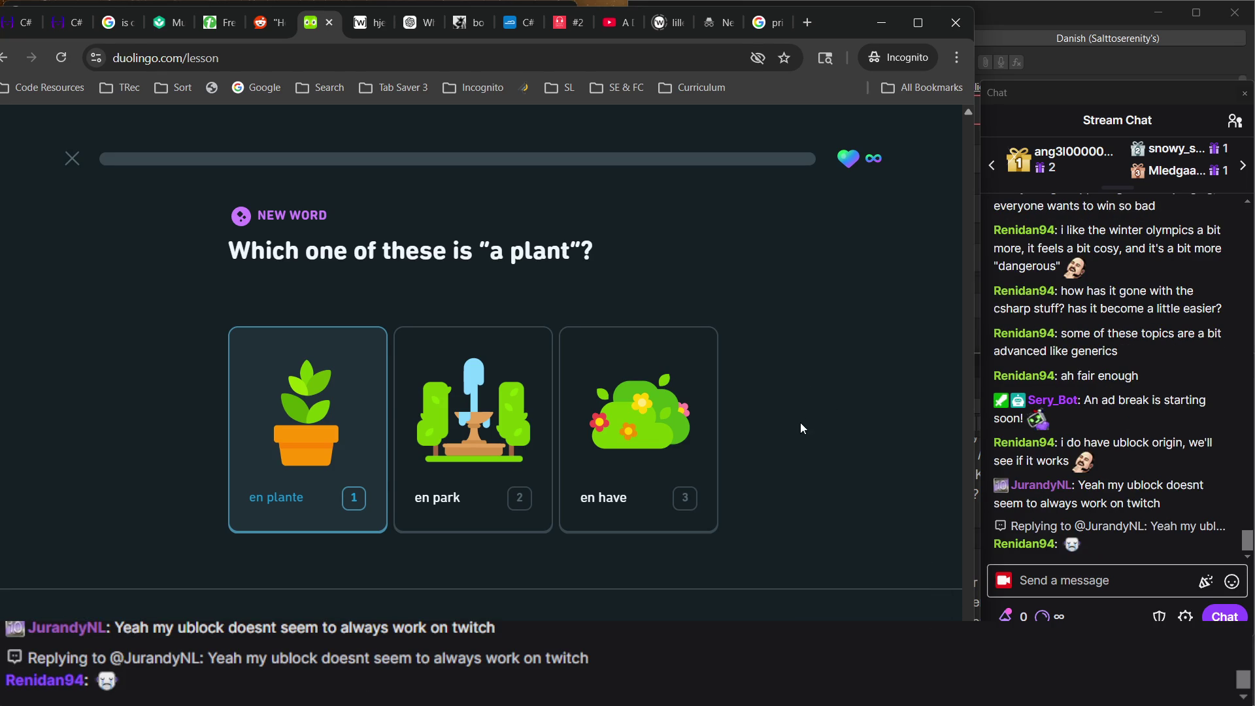
Search the Anki browser for 'kom her', widen the search to 'kom', and open the komme note.
mouse_move(827, 690)
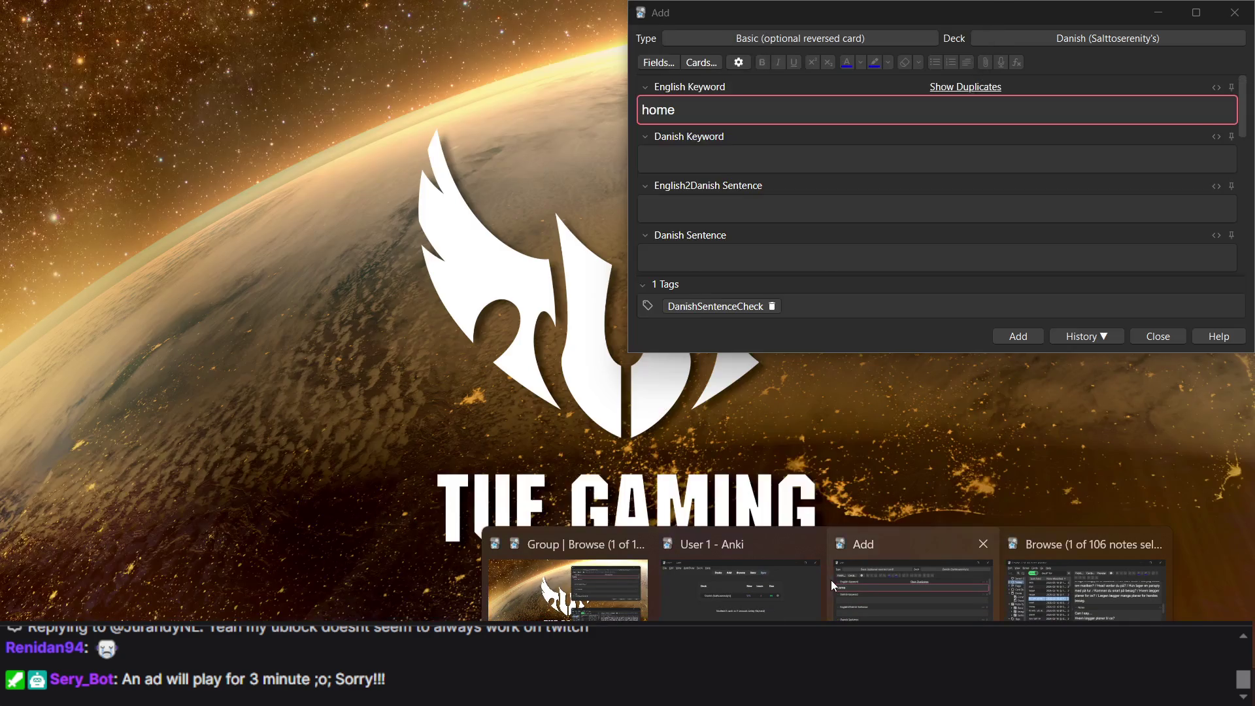
mouse_move(755, 602)
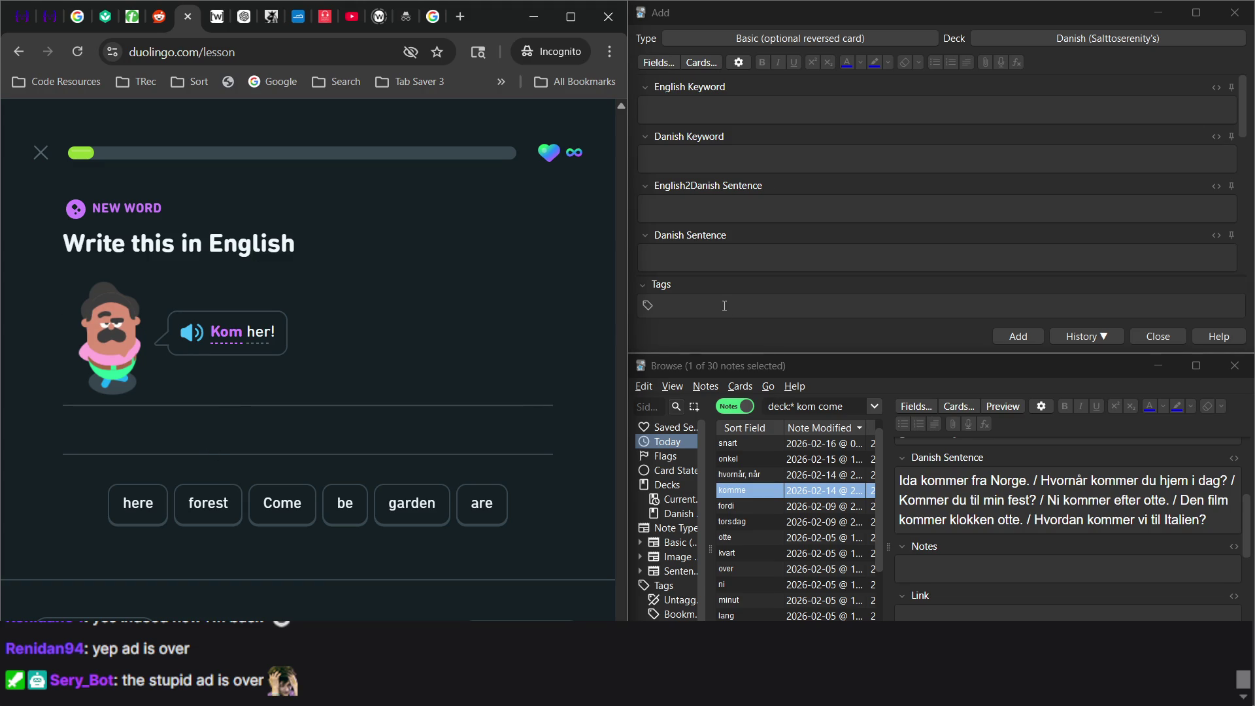
click(844, 405)
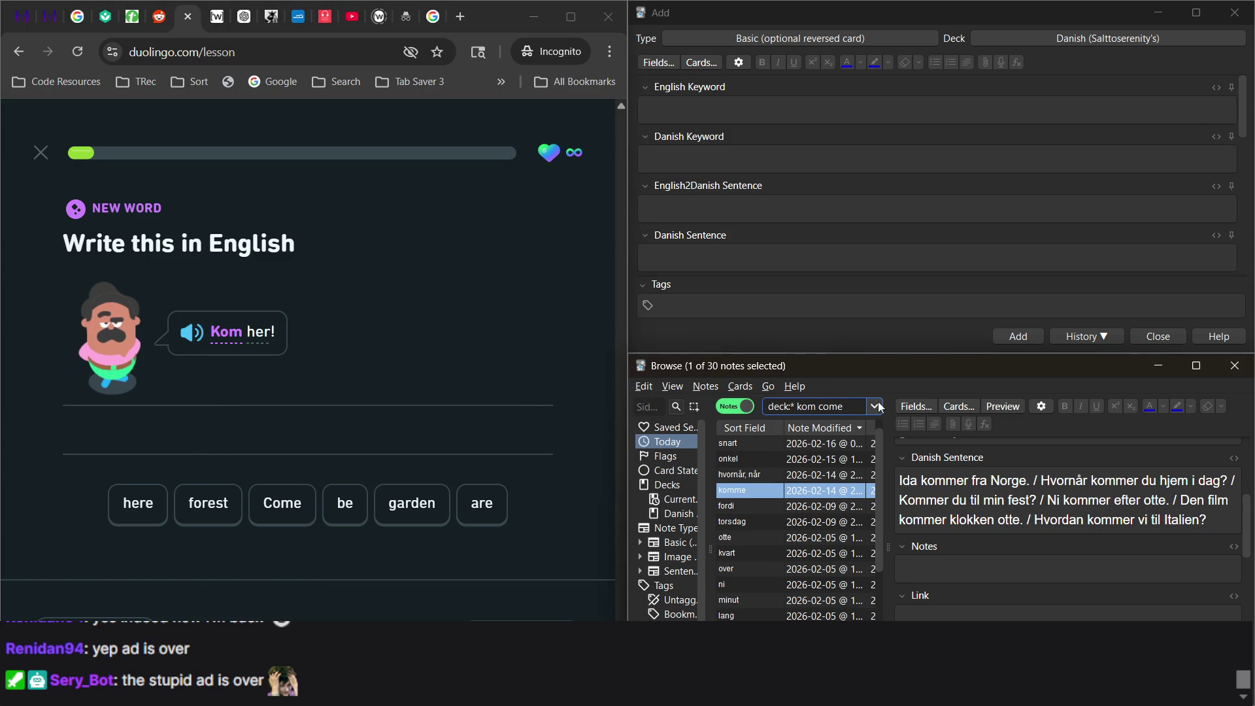
key(BackSpace)
key(BackSpace)
key(BackSpace)
click(776, 238)
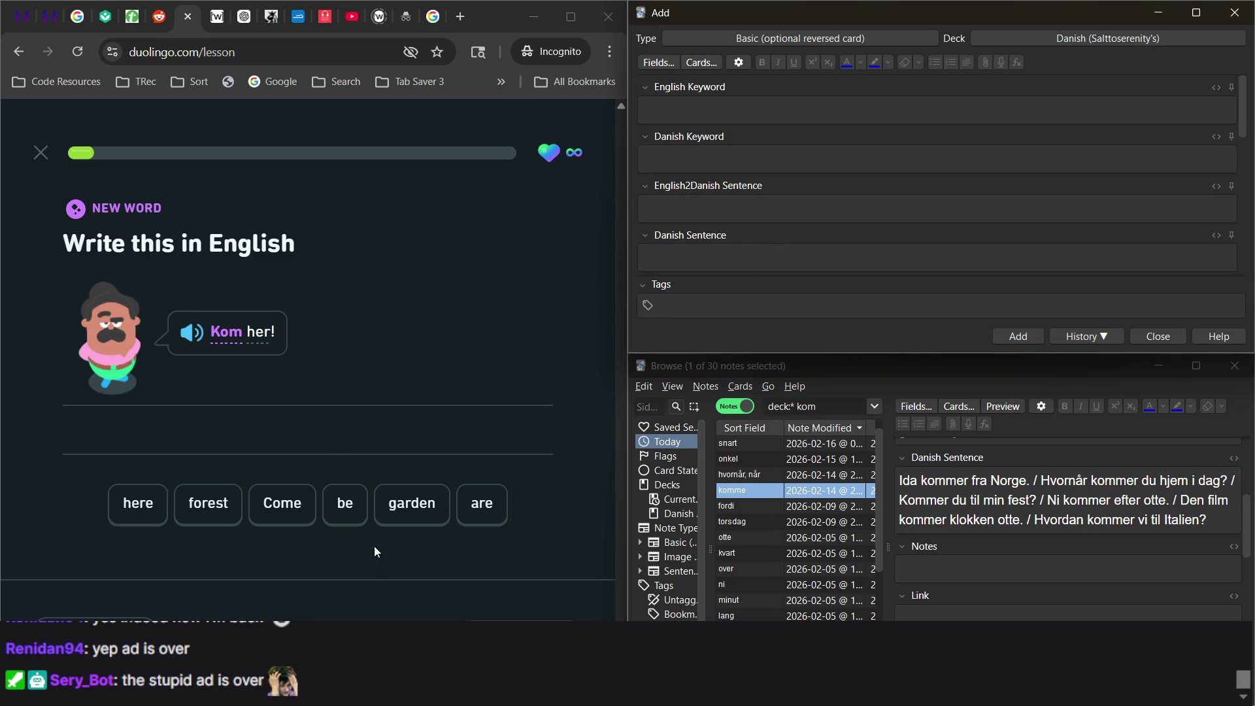
click(476, 336)
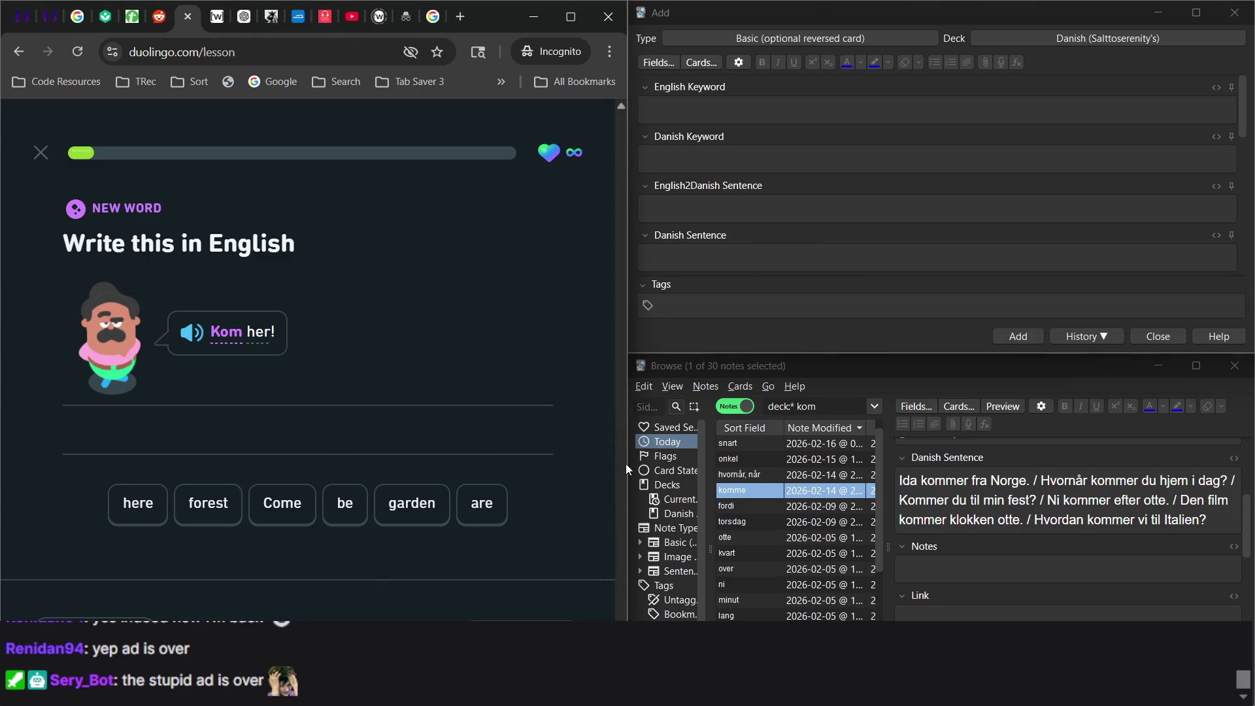
click(852, 409)
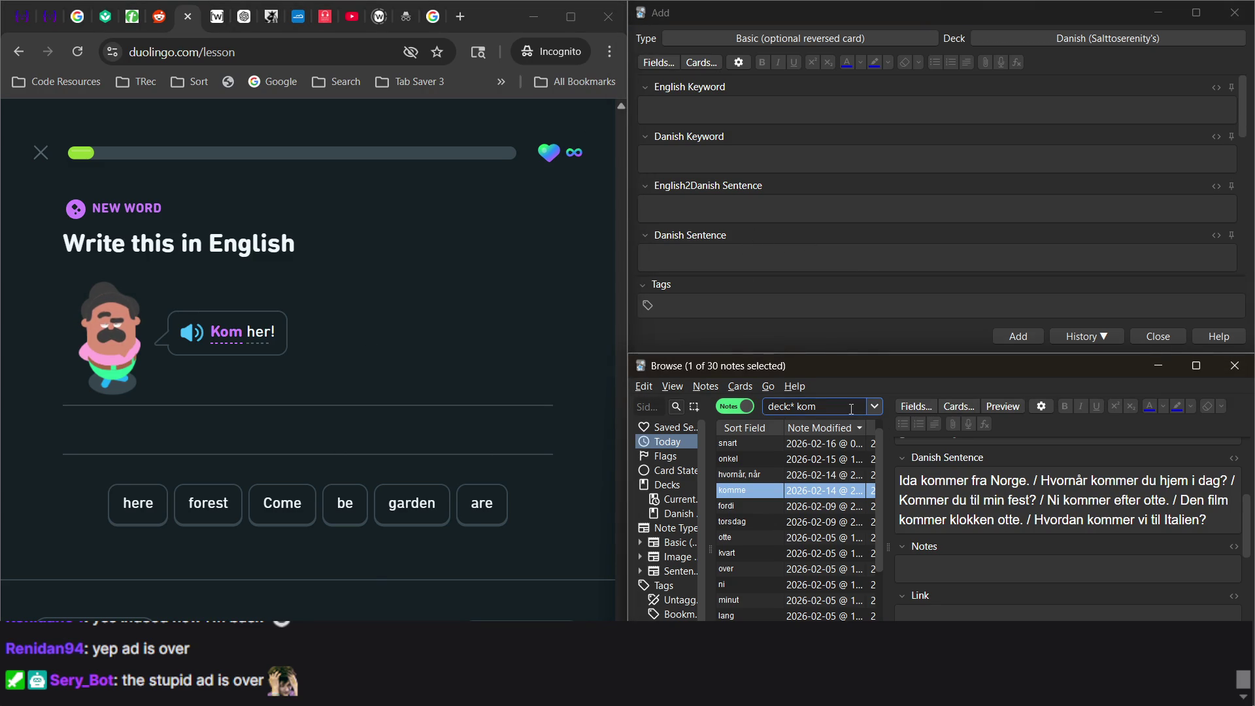
text( her)
key(Return)
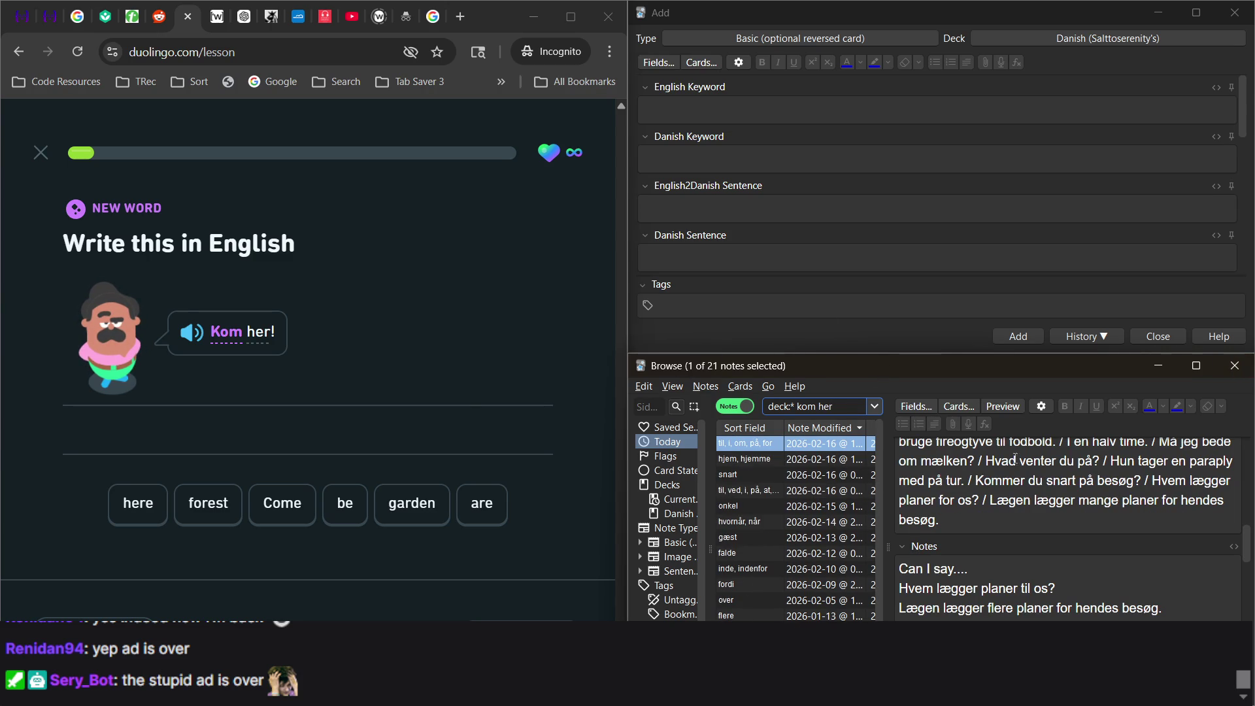
key(BackSpace)
key(BackSpace)
key(BackSpace)
key(Return)
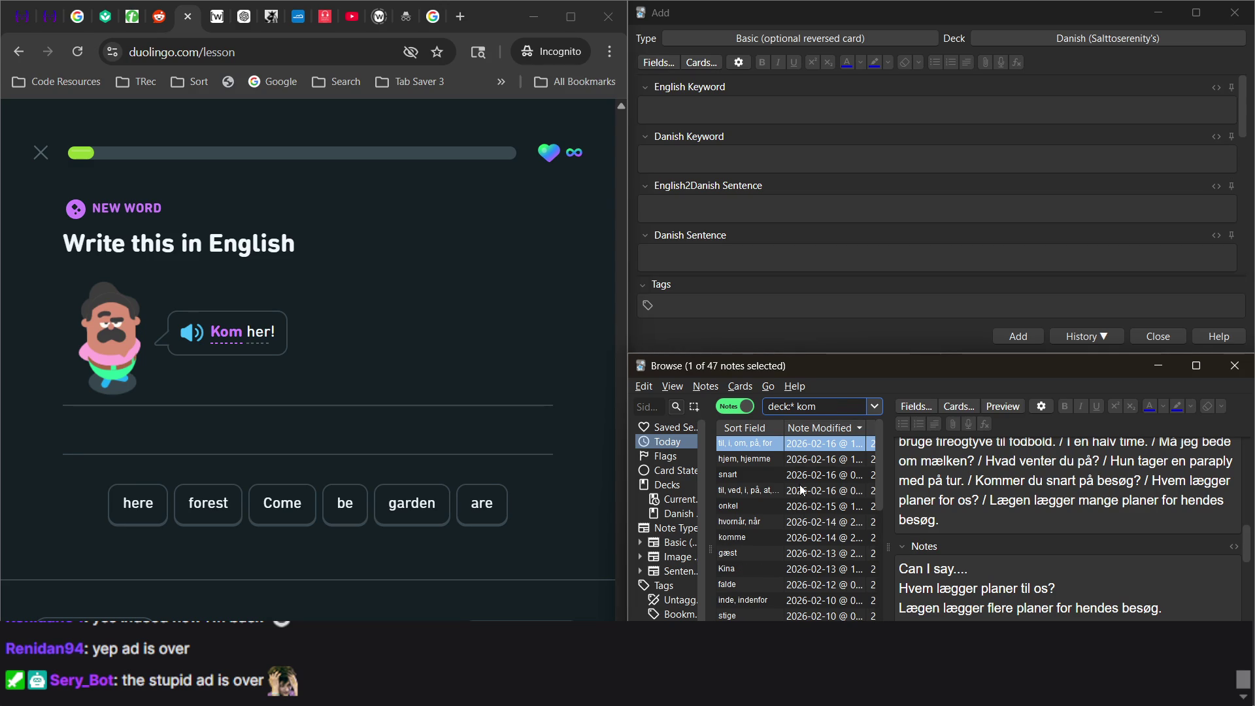
click(771, 537)
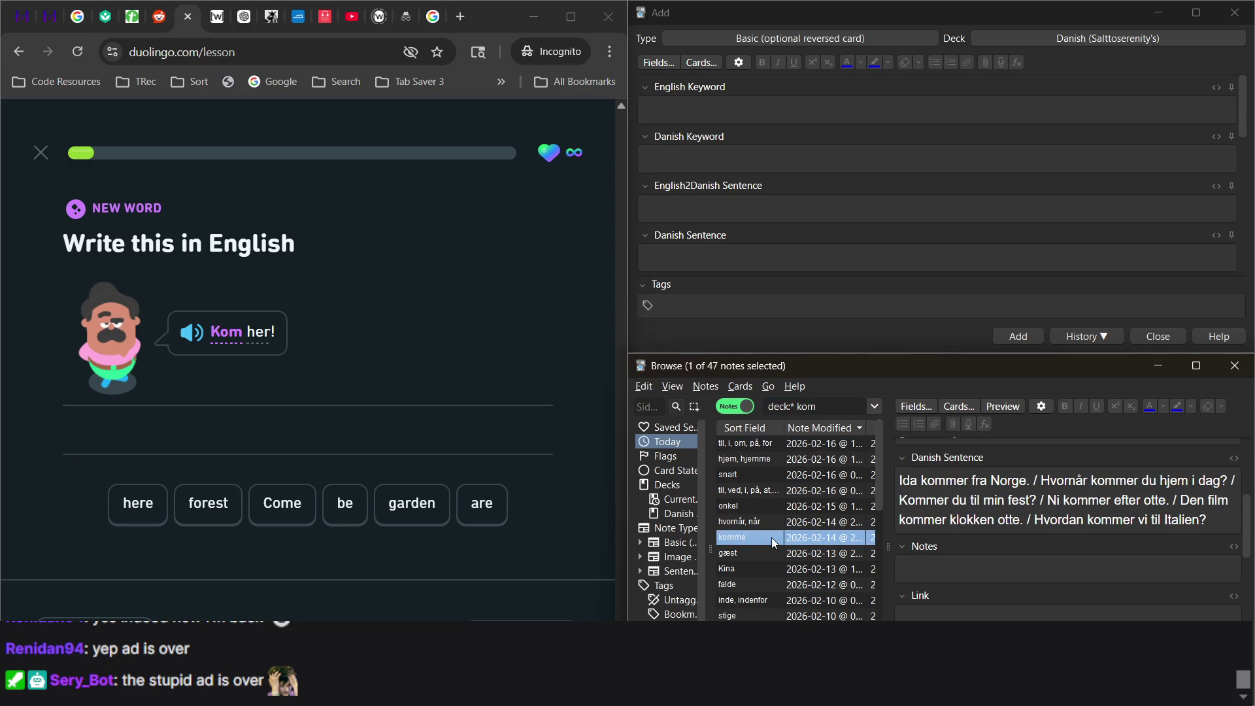
Append '/ Come here!' to the komme note's English sentences and switch the keyboard layout.
scroll(1069, 548, up, 1)
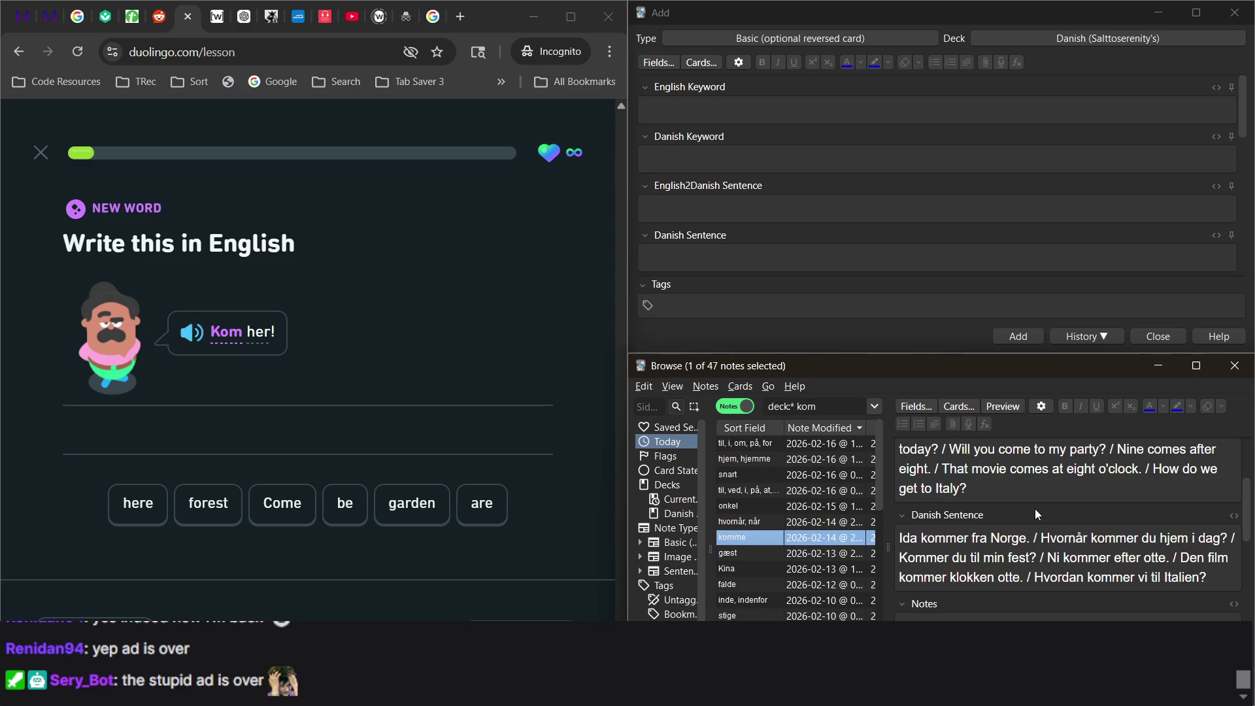
click(1010, 489)
text(&)
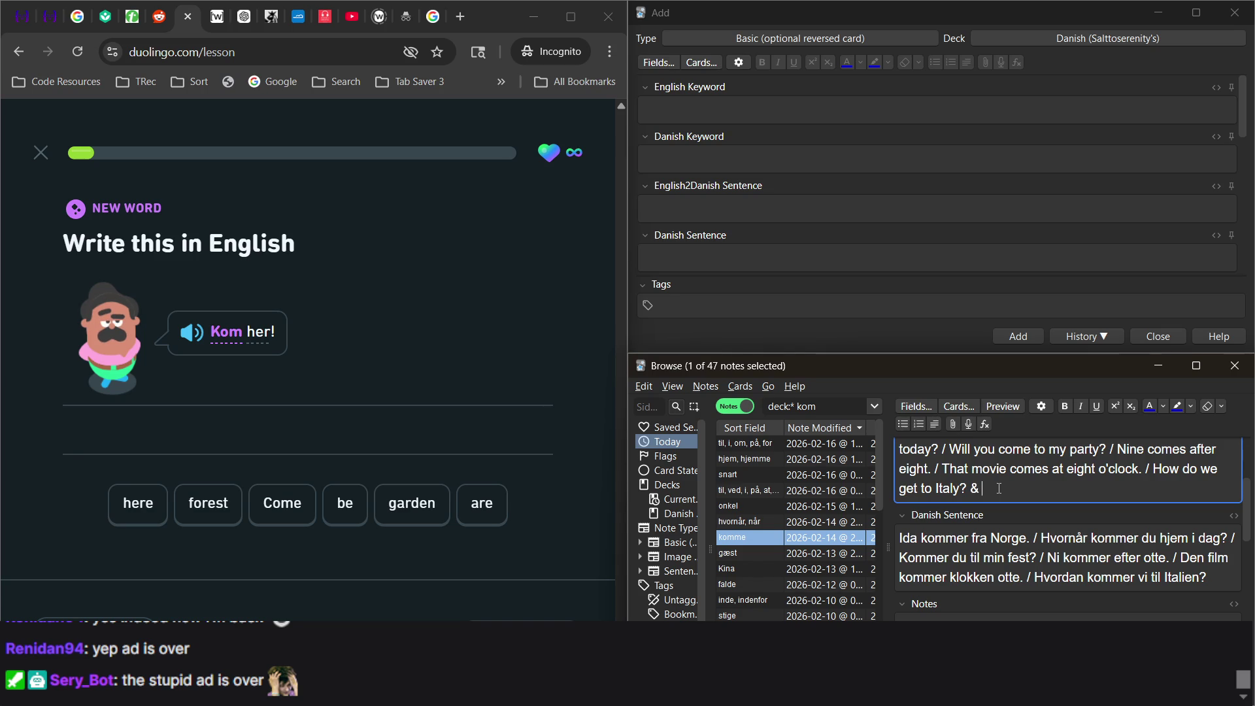
key(BackSpace)
key(BackSpace)
text(/ Come )
text(here!)
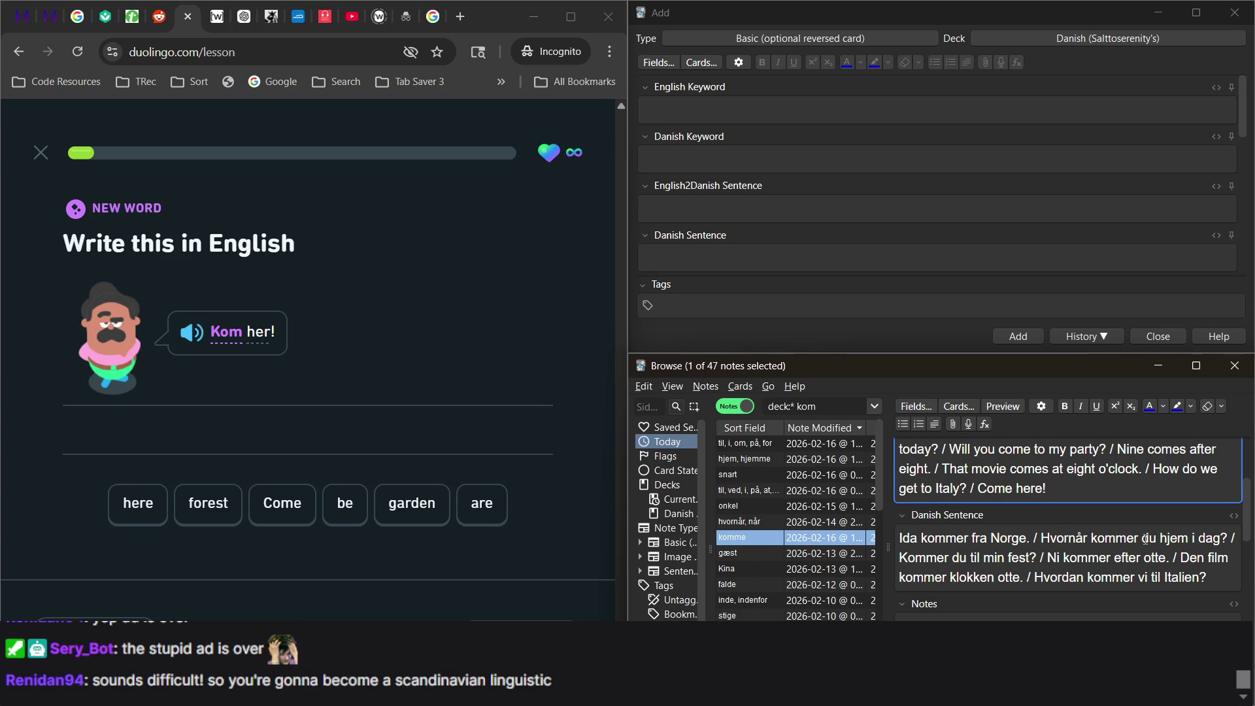
key(super+space)
key(super+space)
key(alt+Tab)
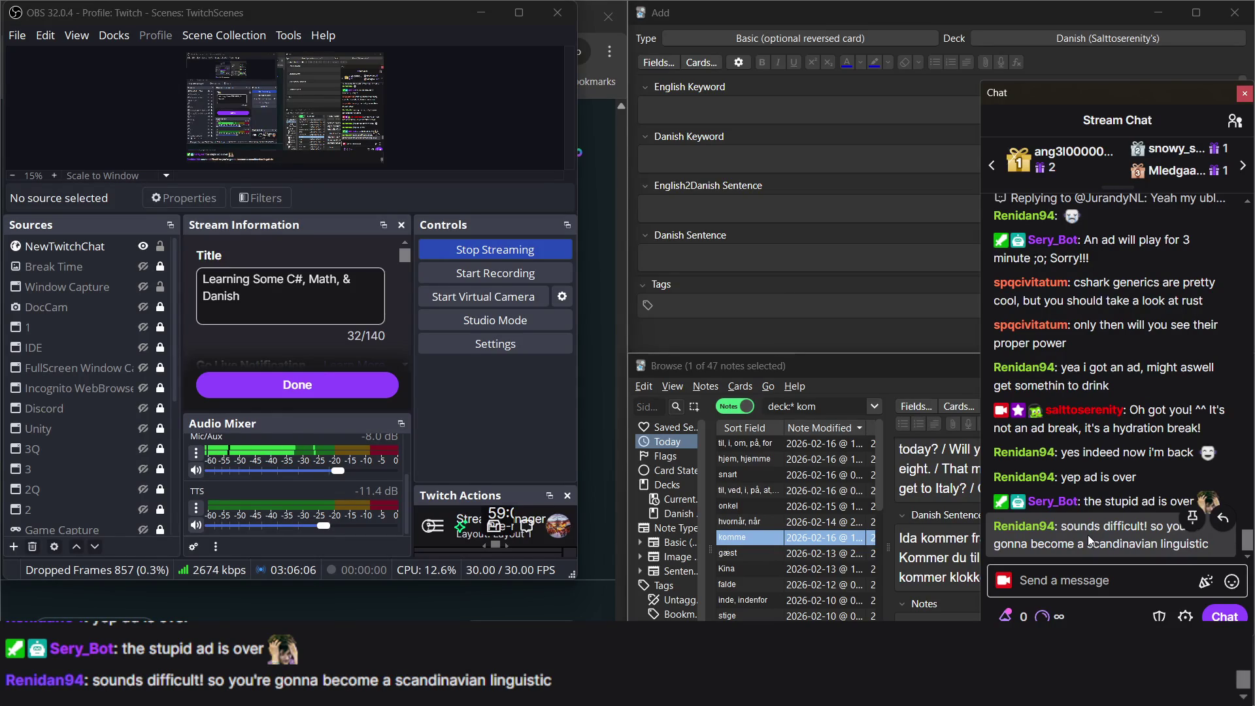
Paste a sentence into the Danish sentences field, then undo it so the text is unchanged.
click(963, 562)
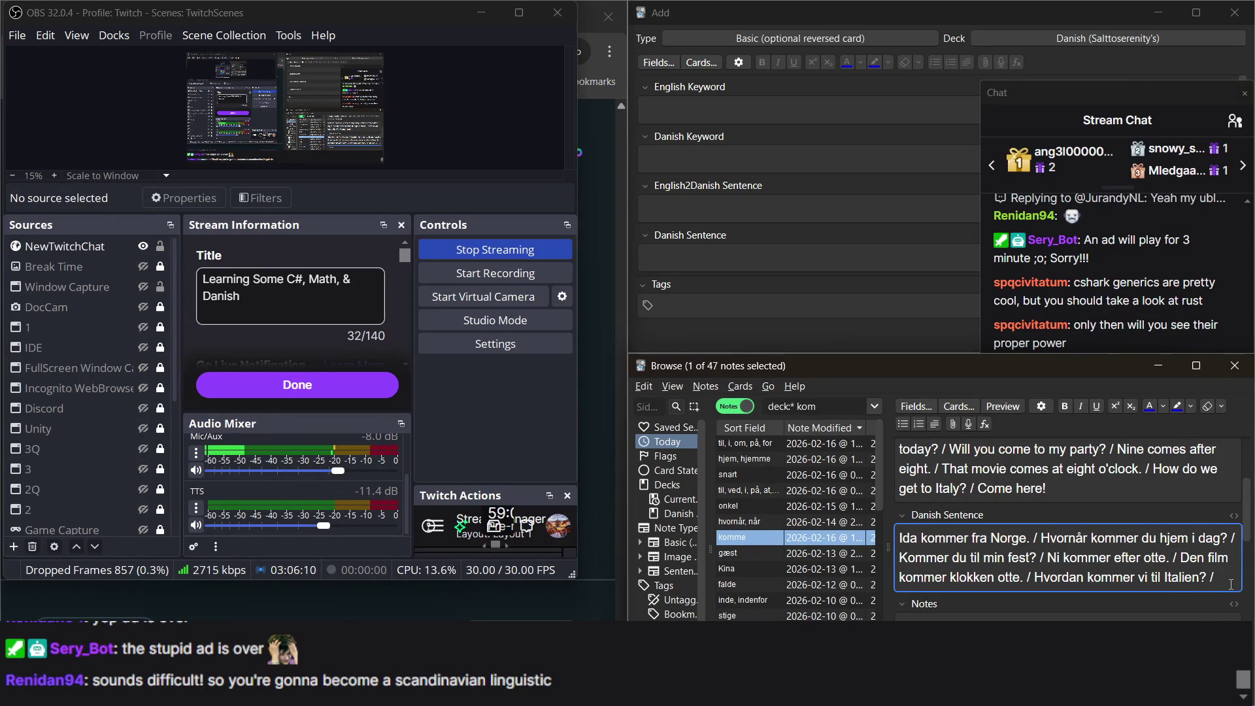
text(Det bliver hjemme hos dem.)
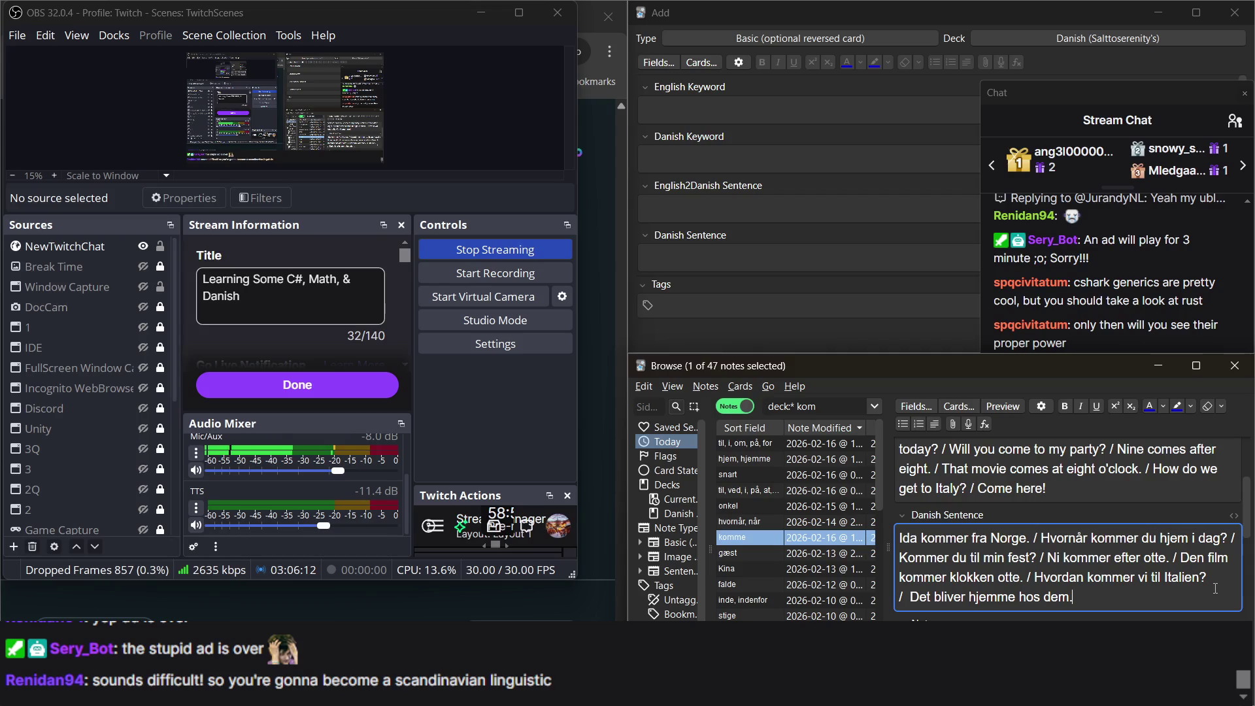
key(ctrl+z)
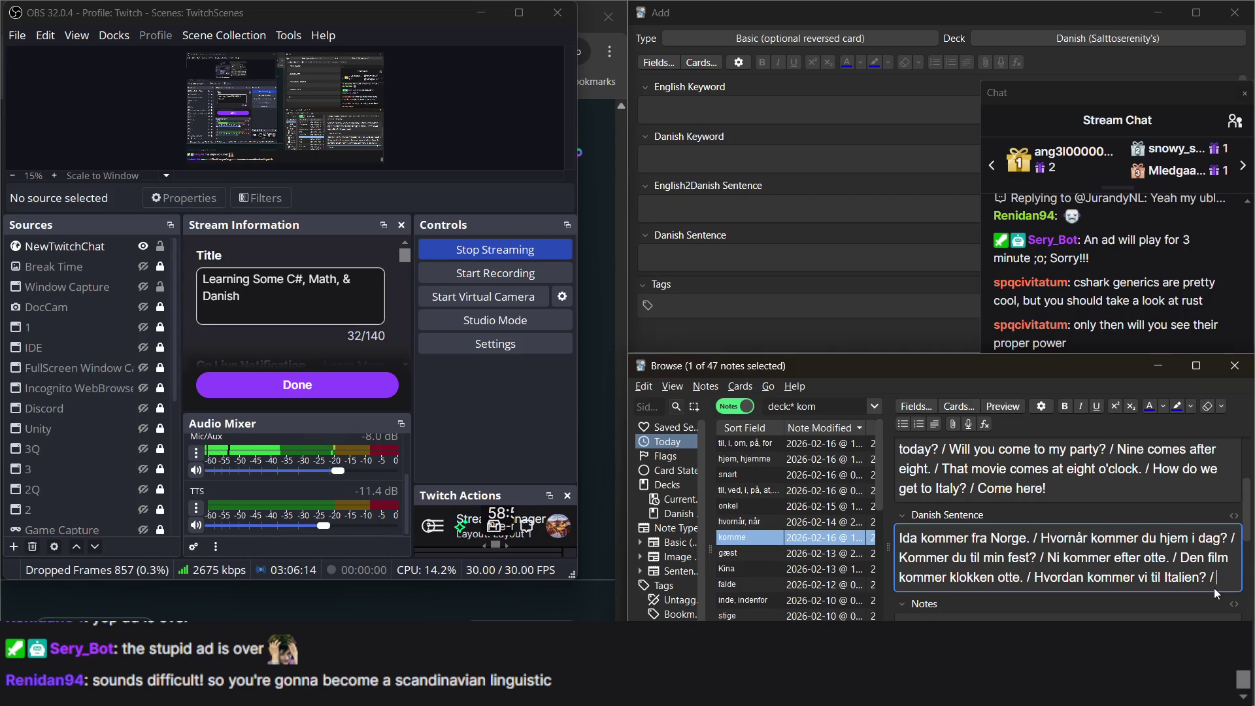
click(544, 421)
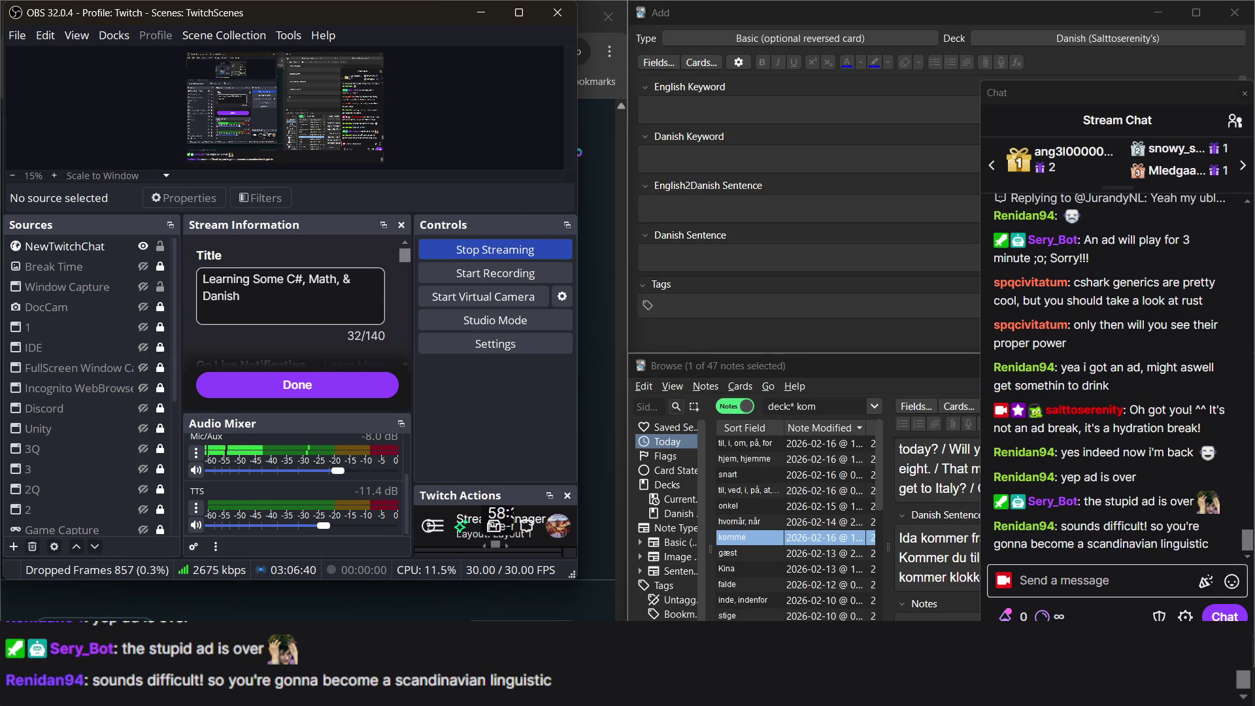
click(935, 577)
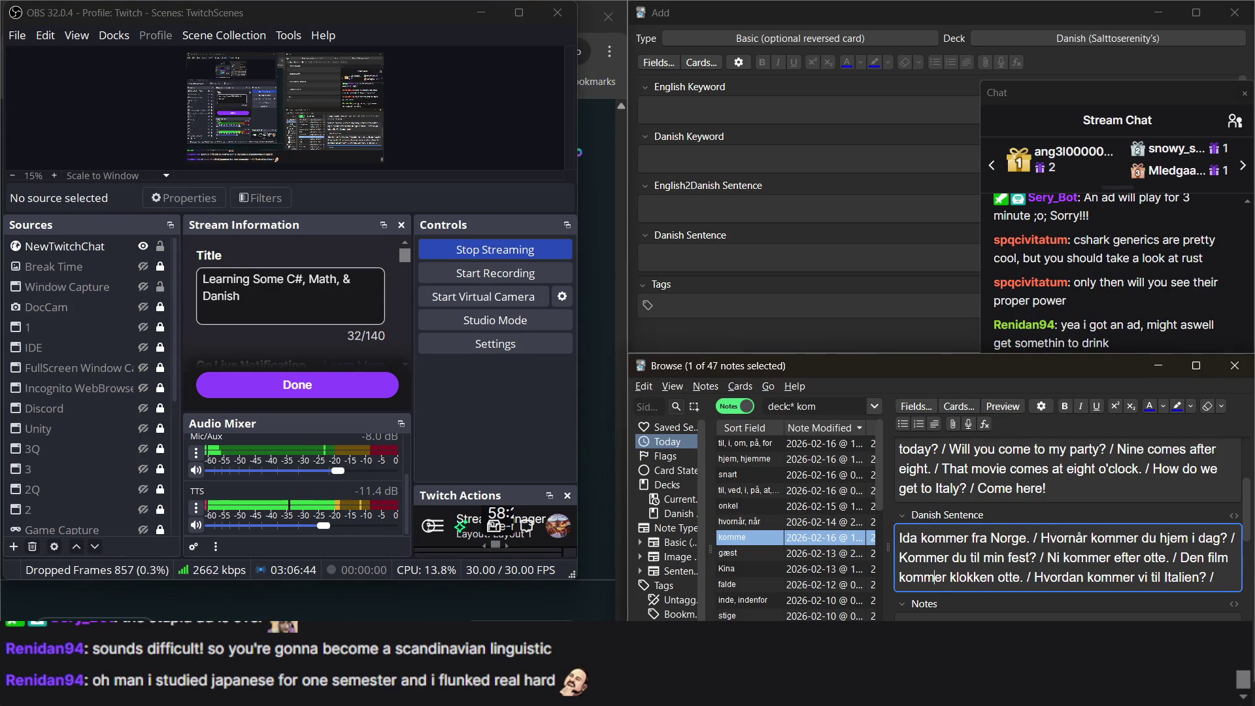
mouse_move(900, 703)
click(897, 598)
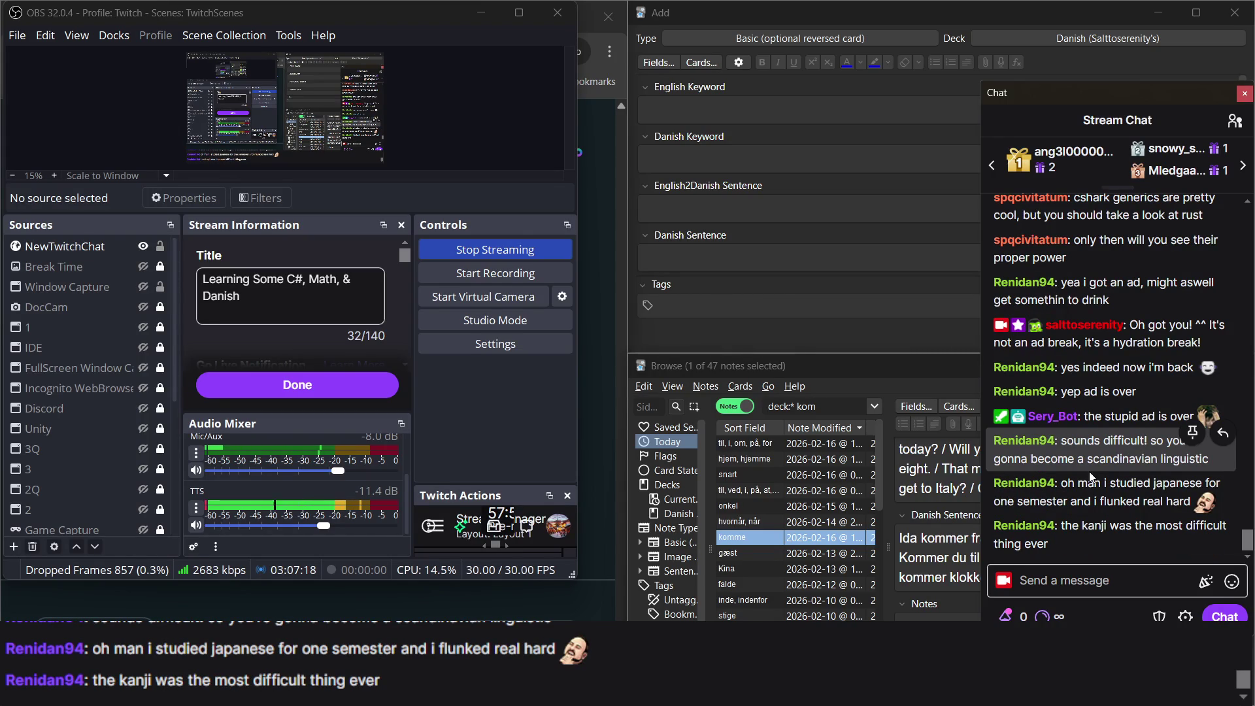
Read the stream chat while moving between it and the Anki note, then return to the Duolingo lesson.
click(924, 577)
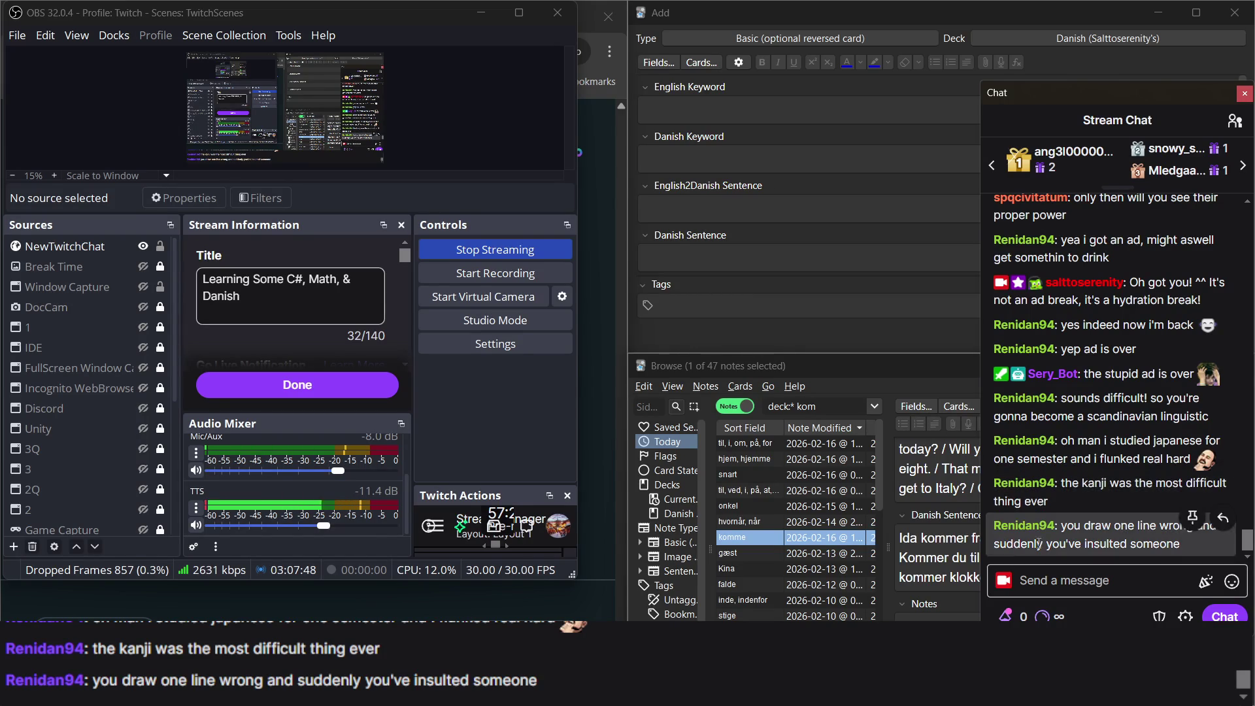
click(962, 573)
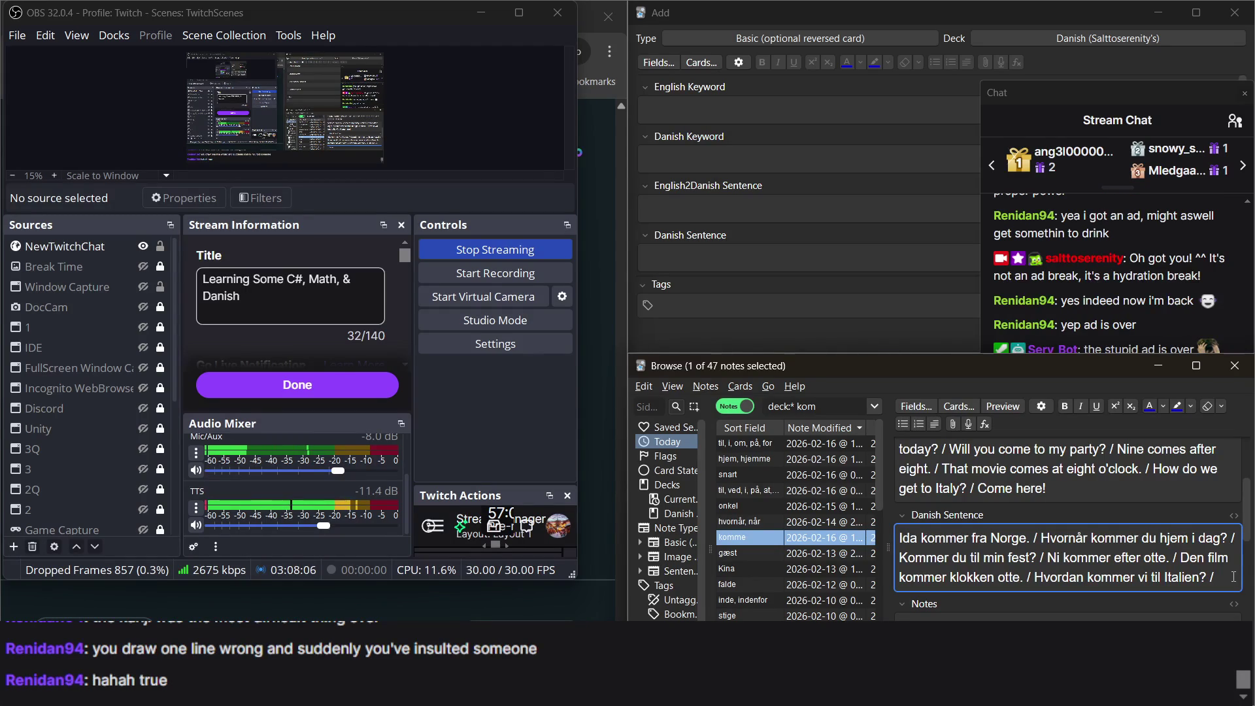
click(1137, 343)
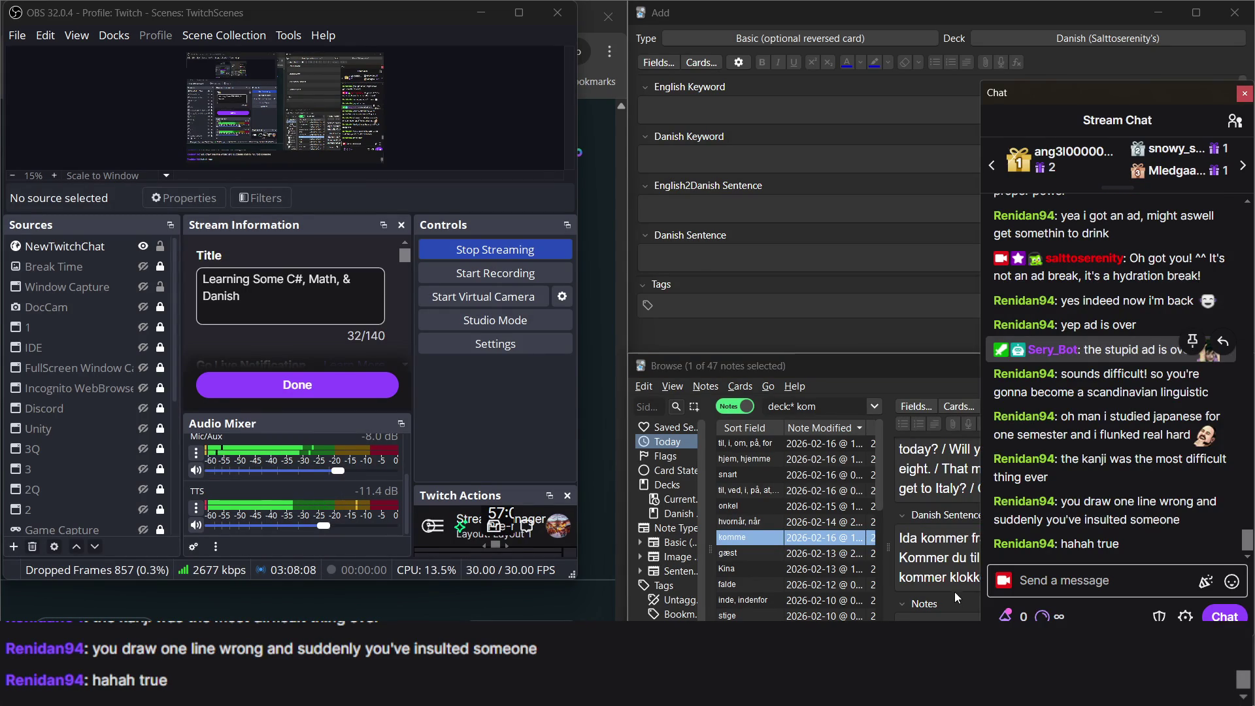
click(950, 577)
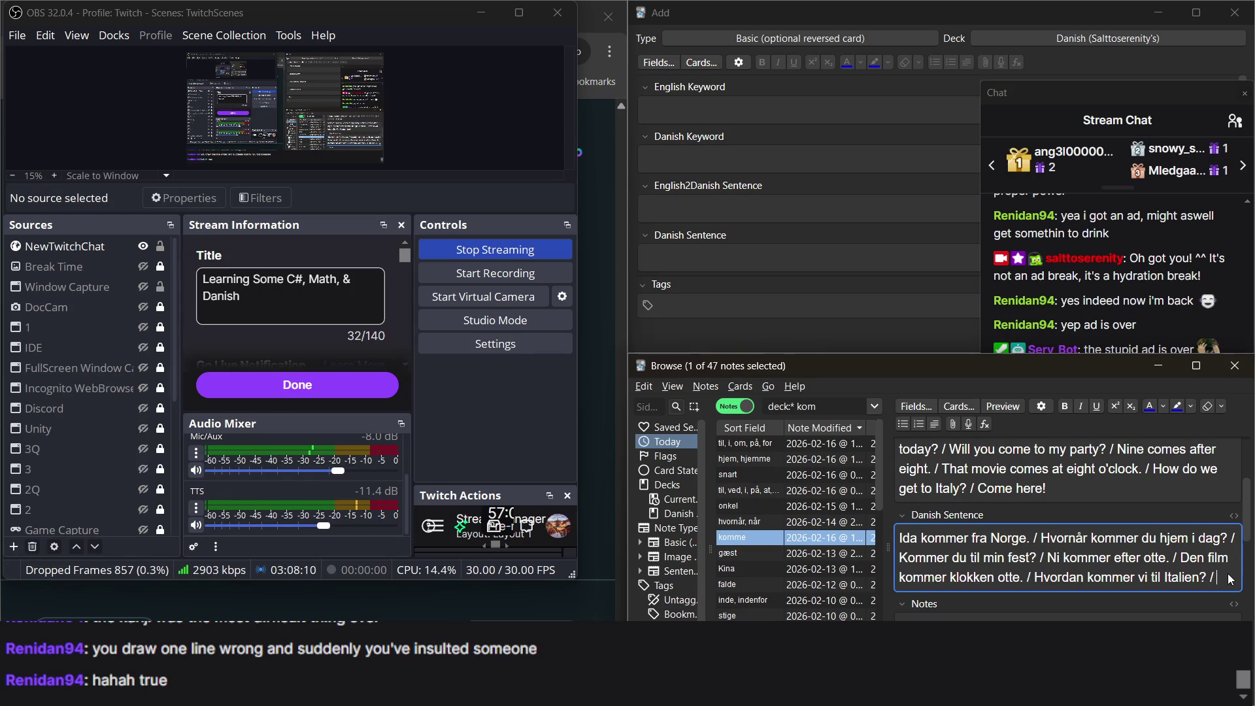
drag(1111, 258, 1135, 281)
click(1135, 285)
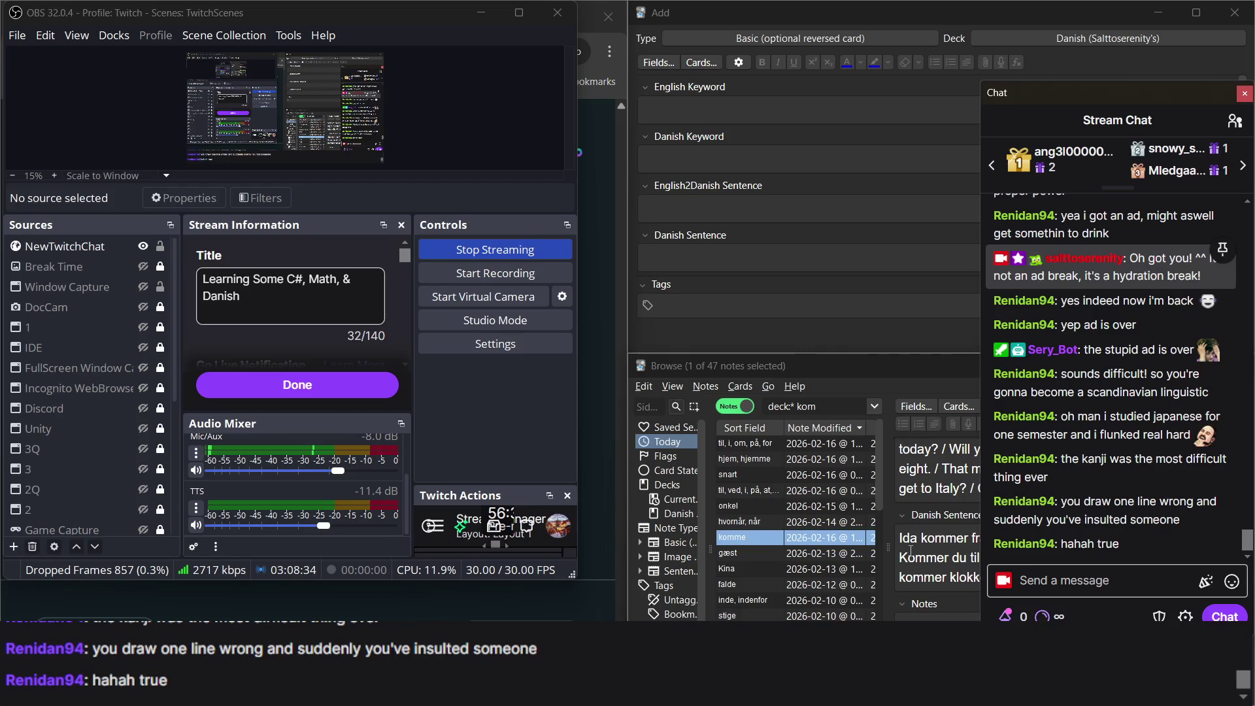
click(900, 558)
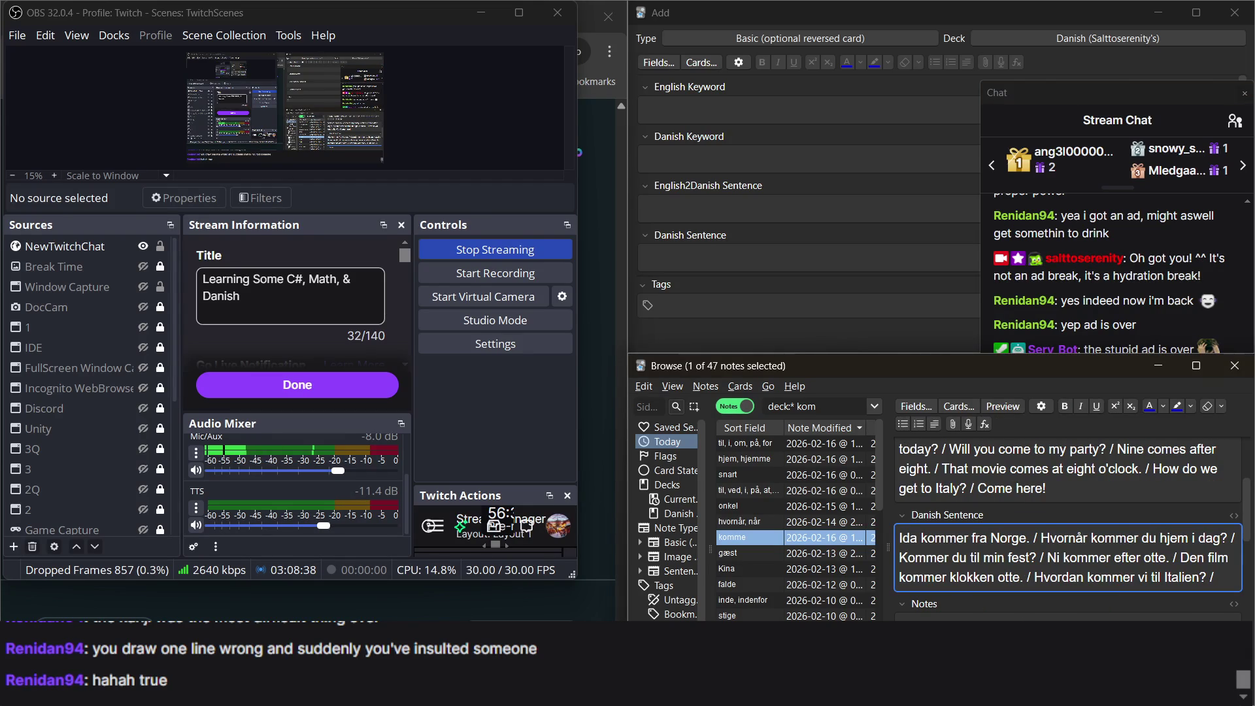
click(609, 497)
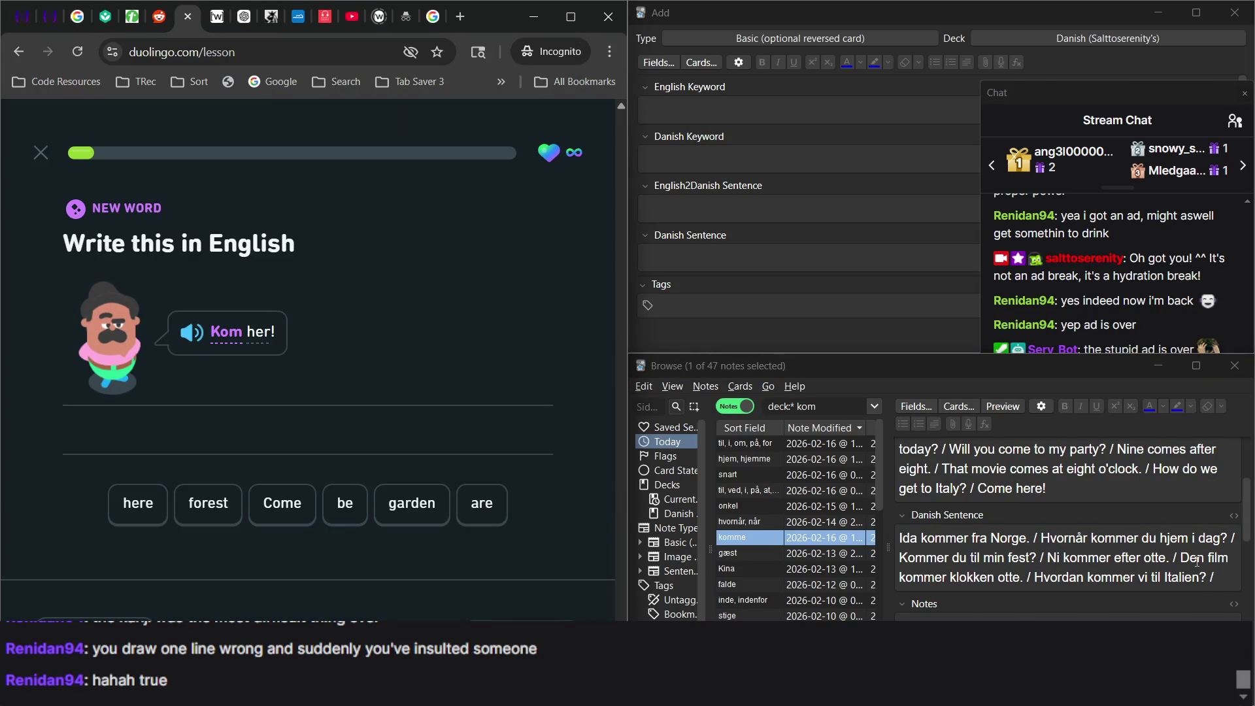
Add 'Kom her!' after the last Danish sentence of the komme note.
click(1221, 579)
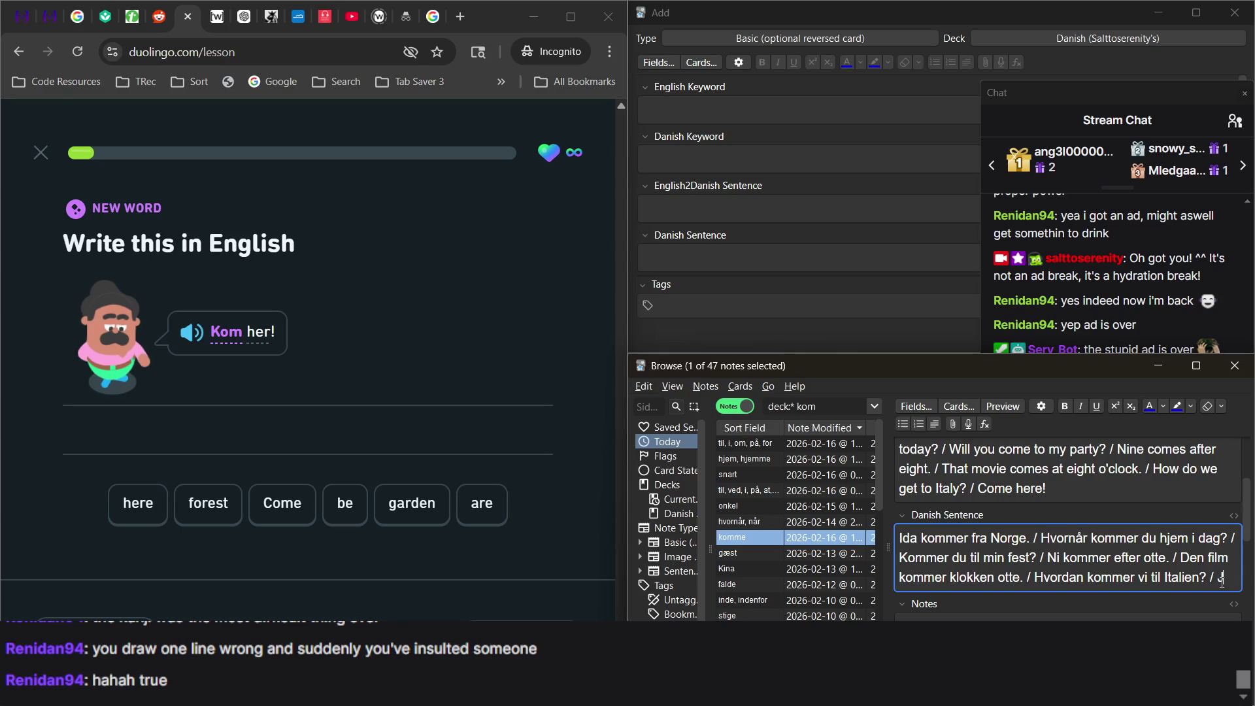
text(Kom )
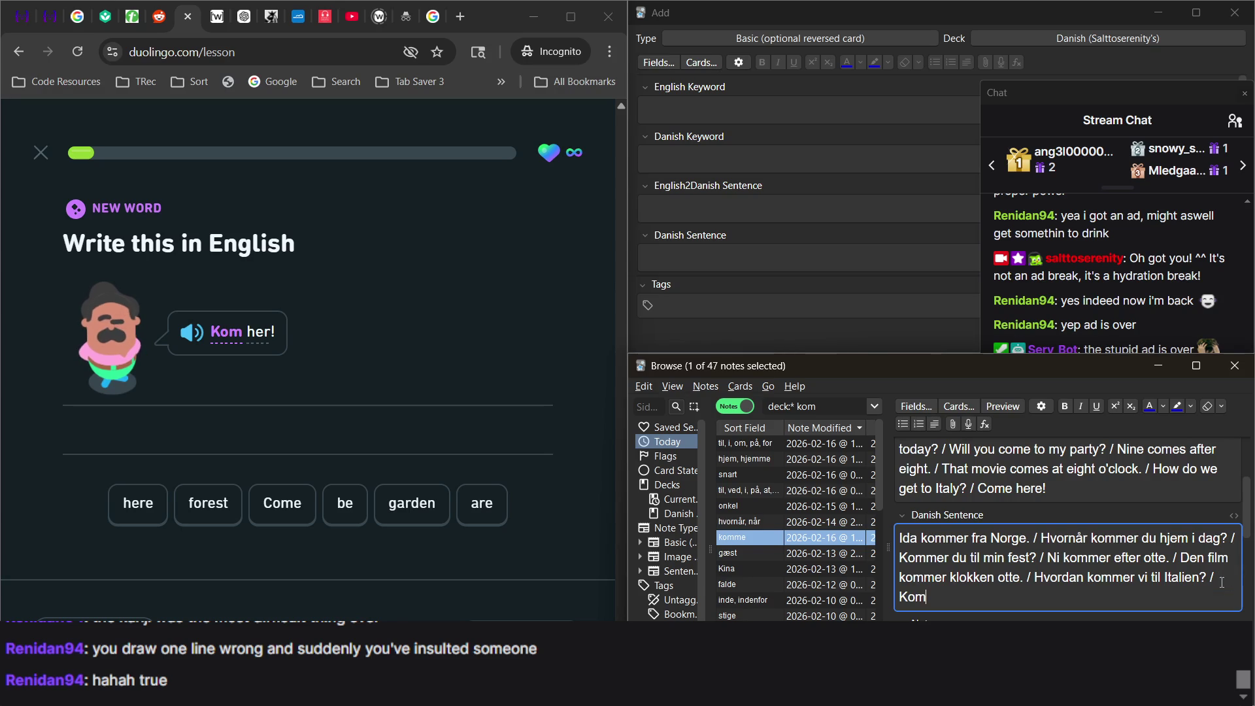
text(her!)
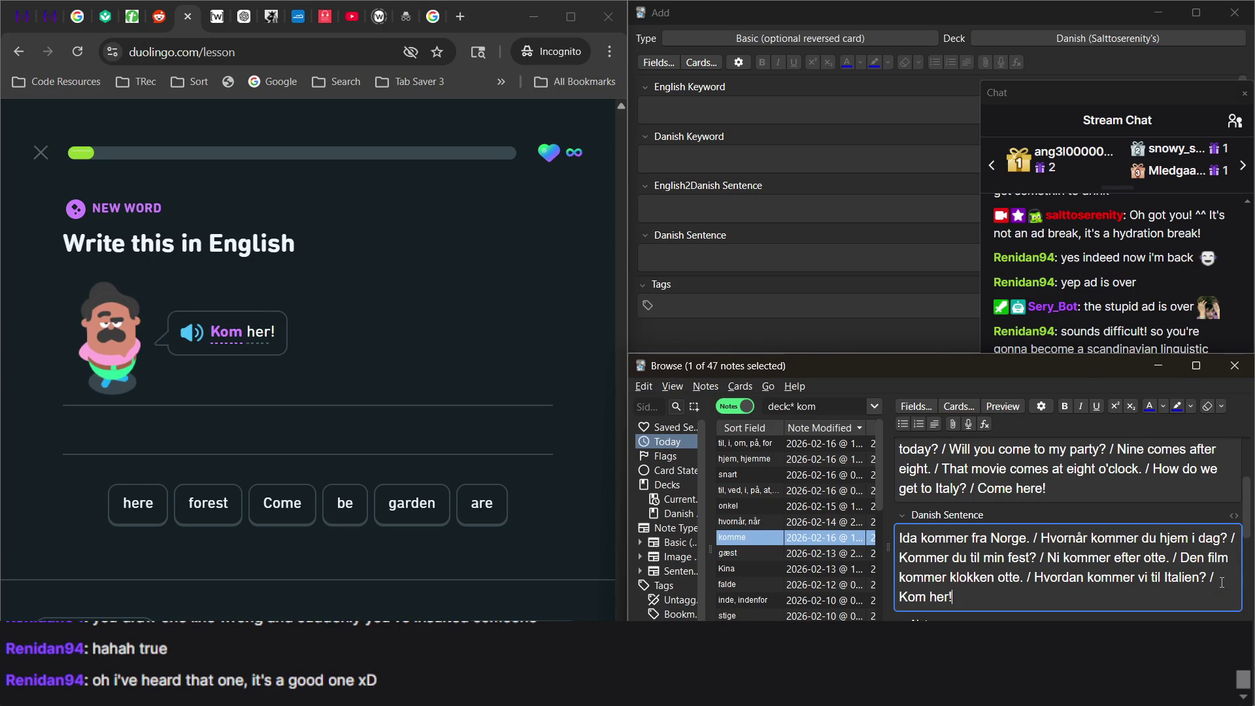
key(alt+Tab)
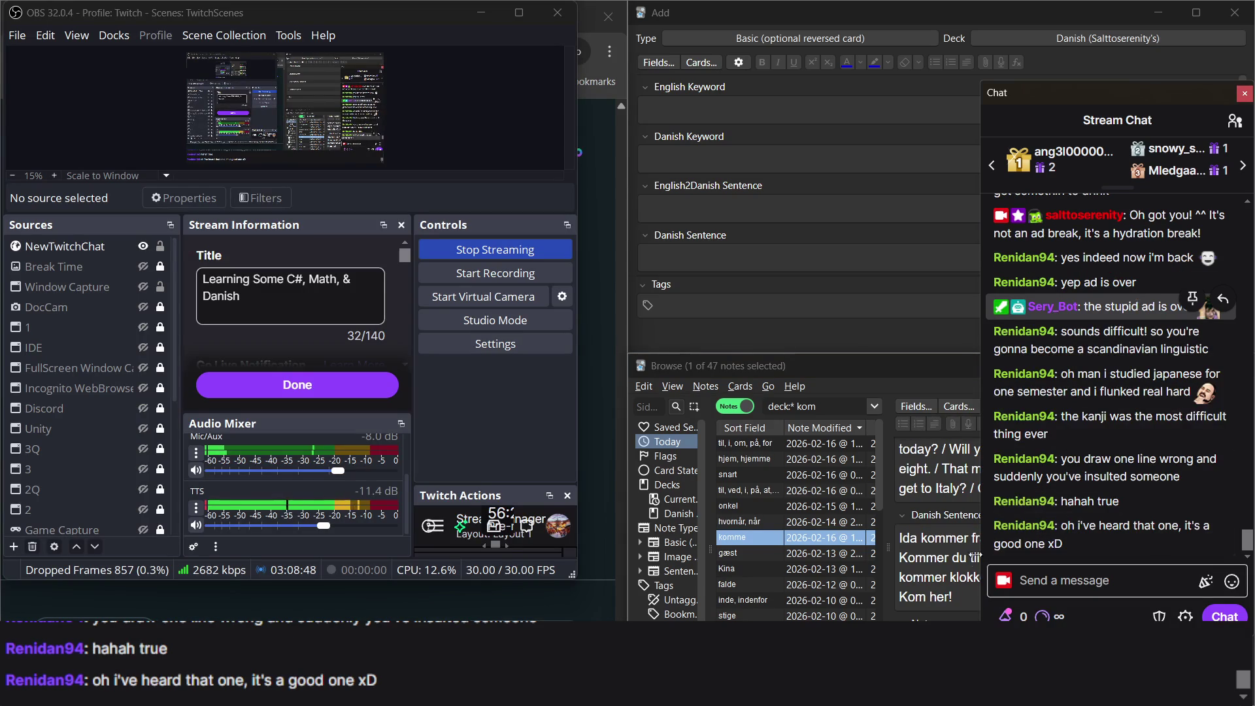
key(alt+Tab)
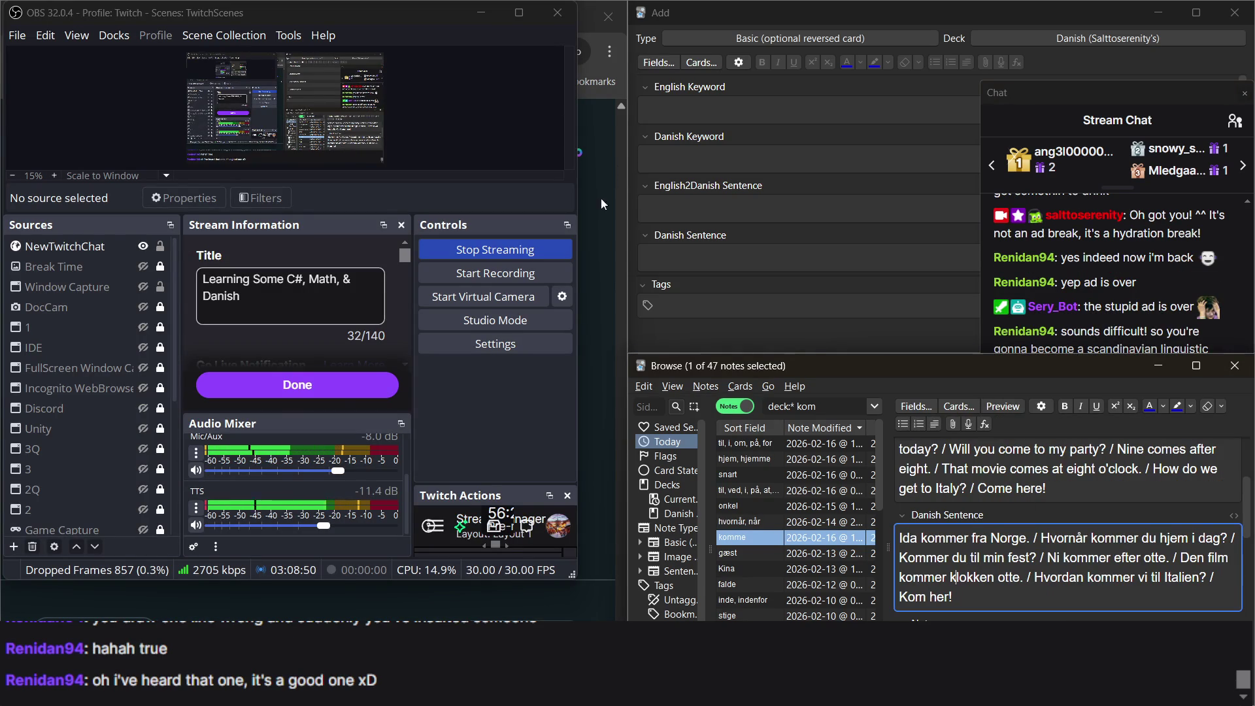
click(610, 234)
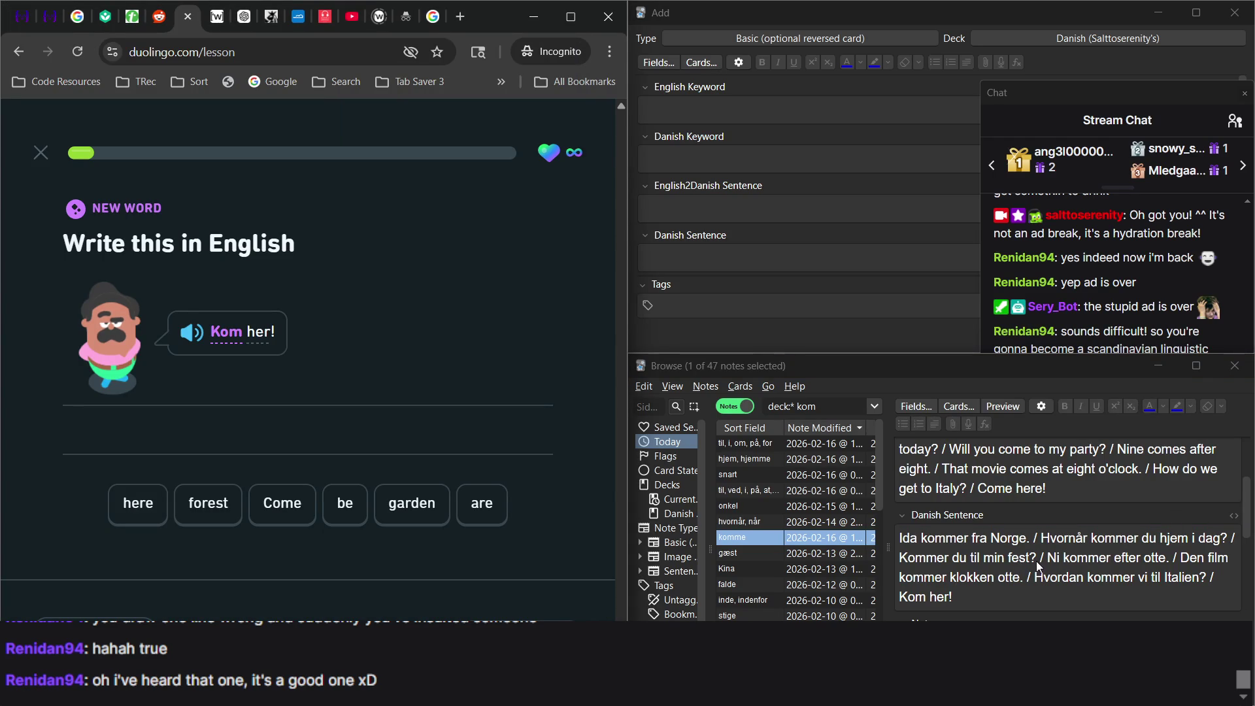
Answer 'Kom her!' by building 'Come here' from the word tiles.
click(291, 518)
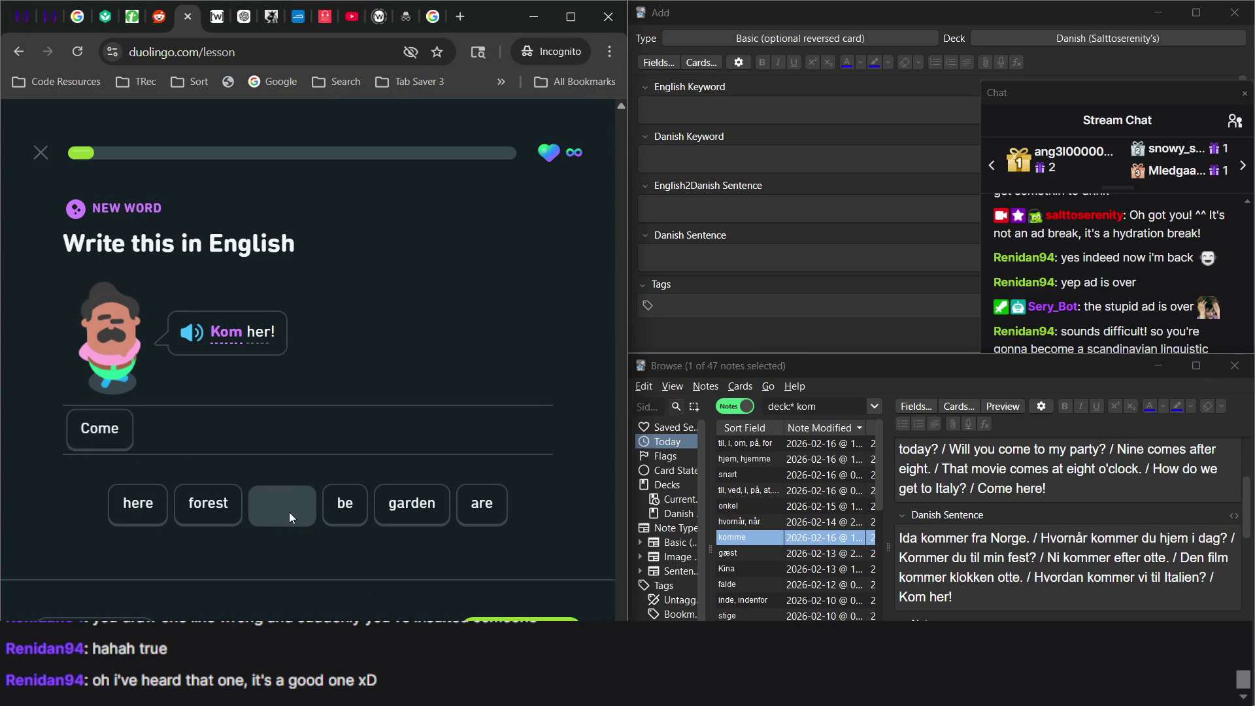
click(130, 510)
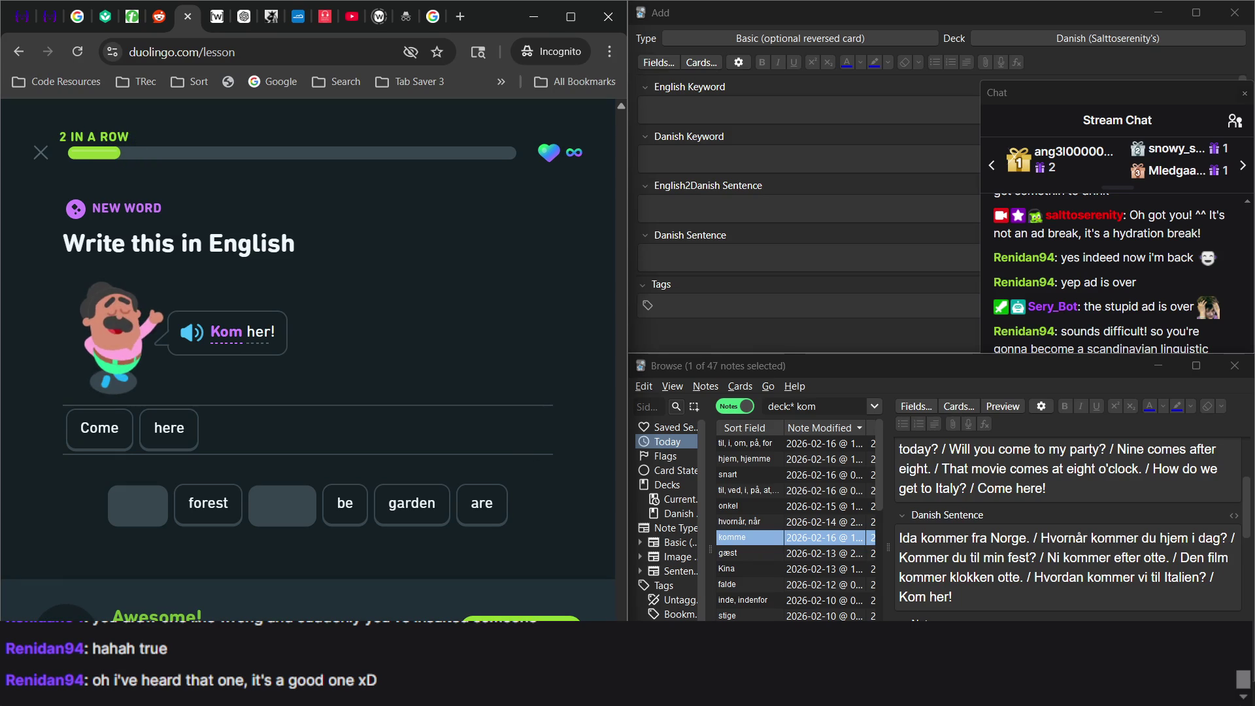
mouse_move(899, 692)
click(898, 588)
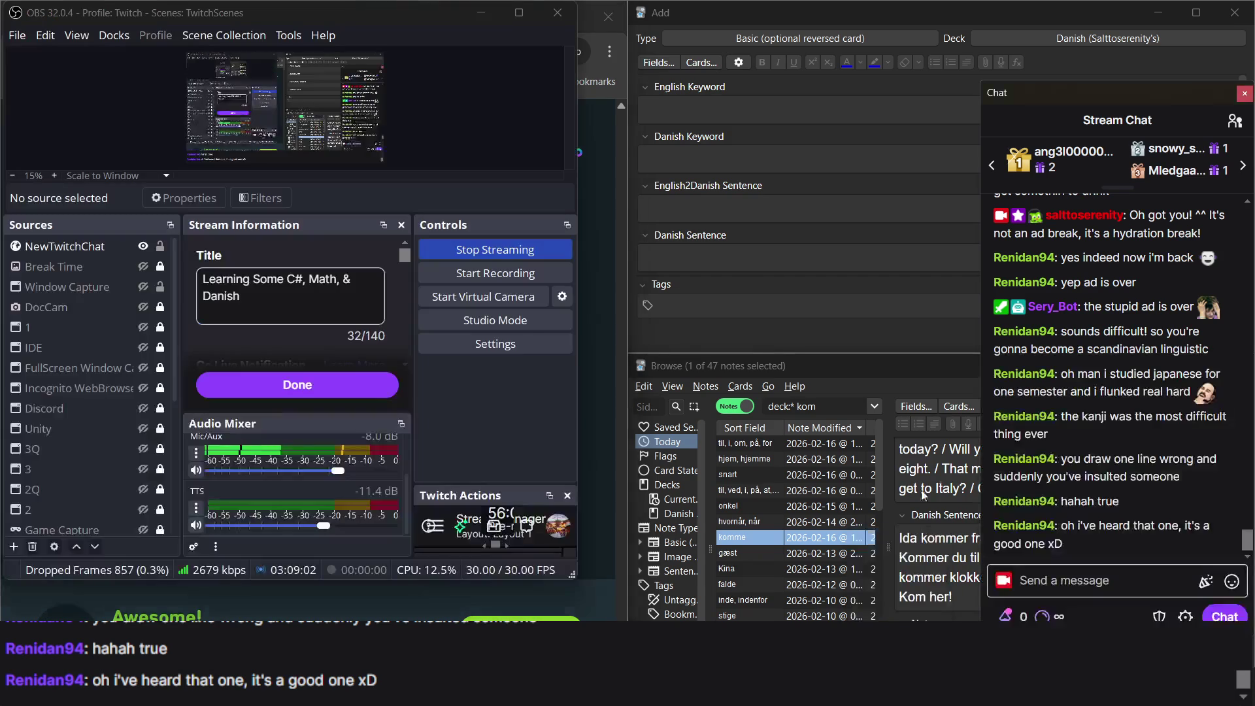
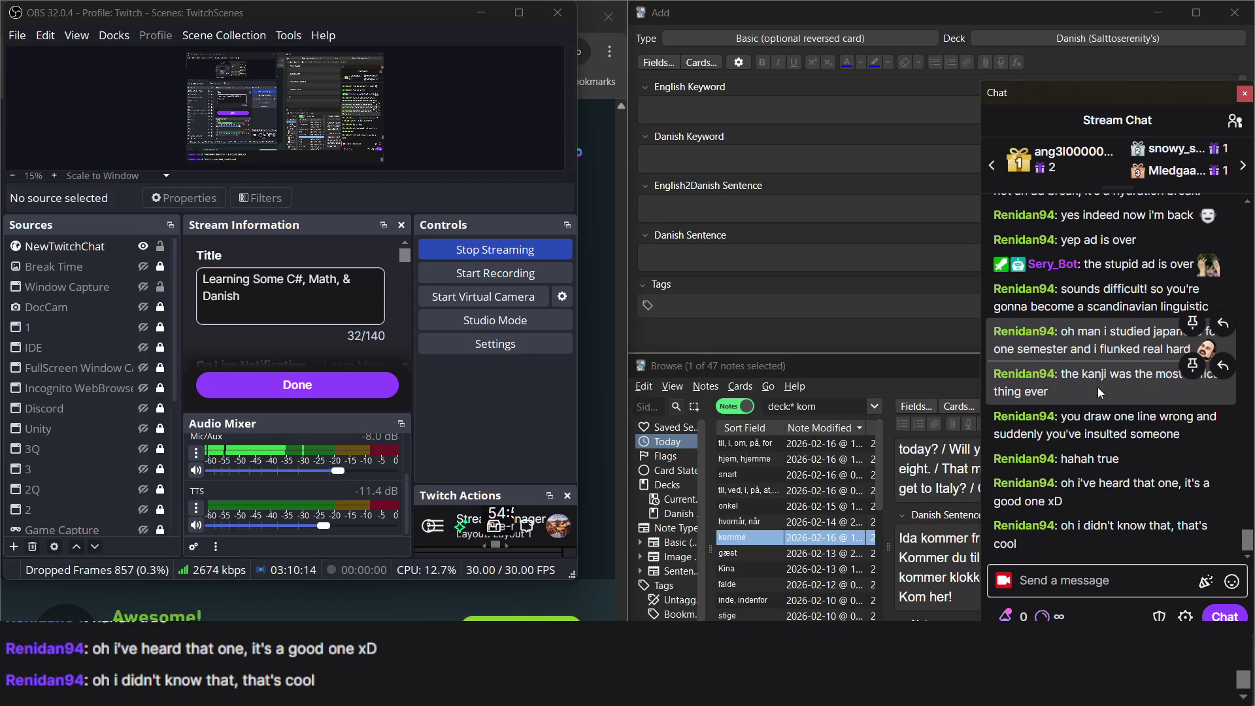
Bring the Duolingo lesson and Anki's new-note form back to the front.
click(594, 166)
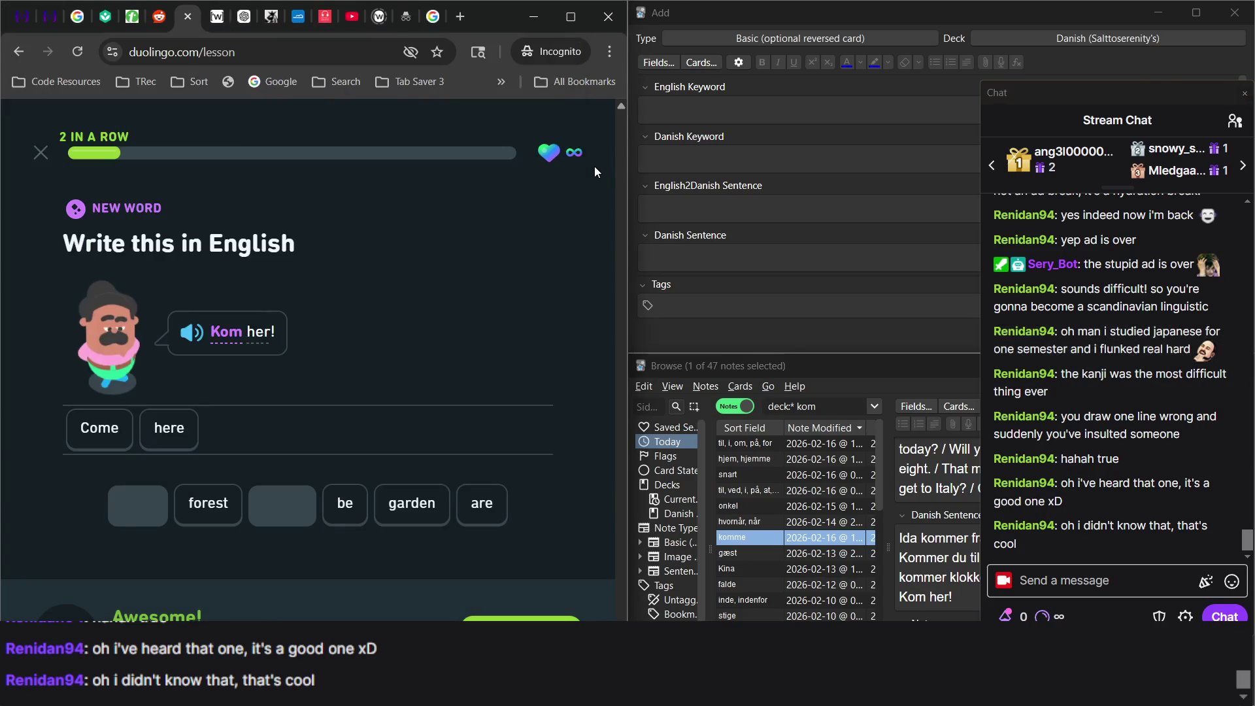
click(695, 119)
click(696, 120)
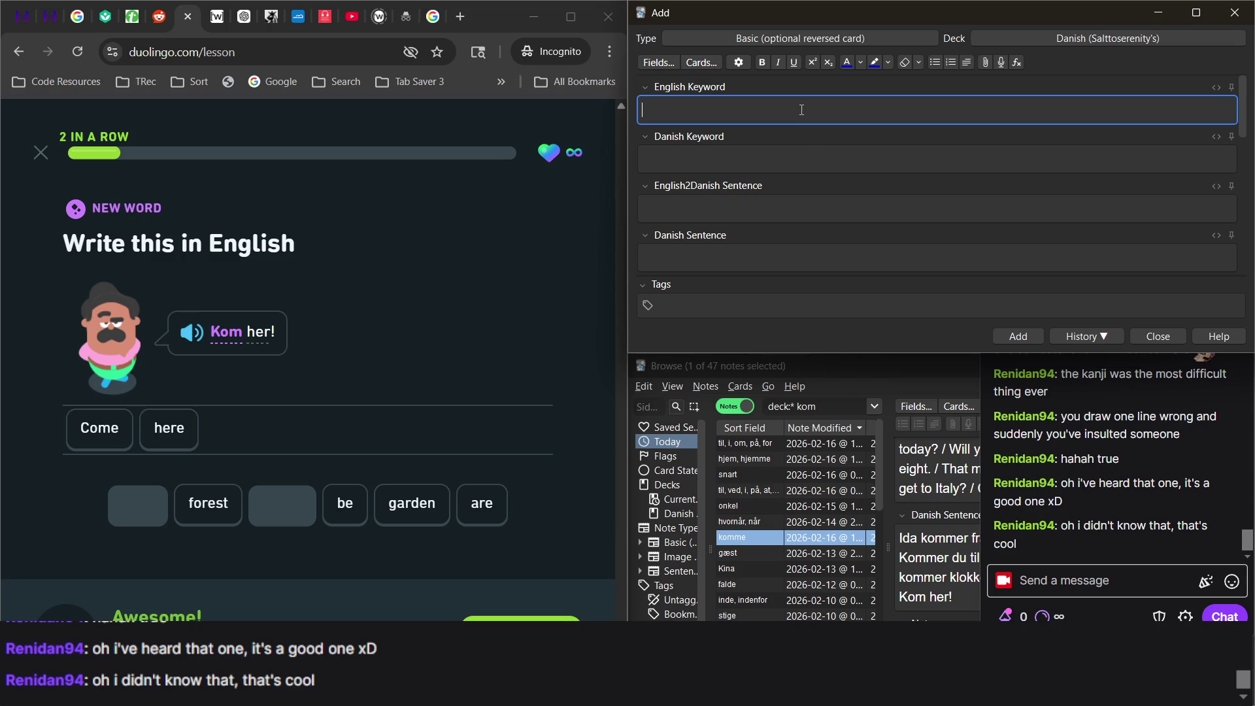
scroll(816, 272, down, 3)
scroll(815, 272, up, 3)
Remove 'kom' from the browser search so deck:* lists all 562 notes.
click(667, 444)
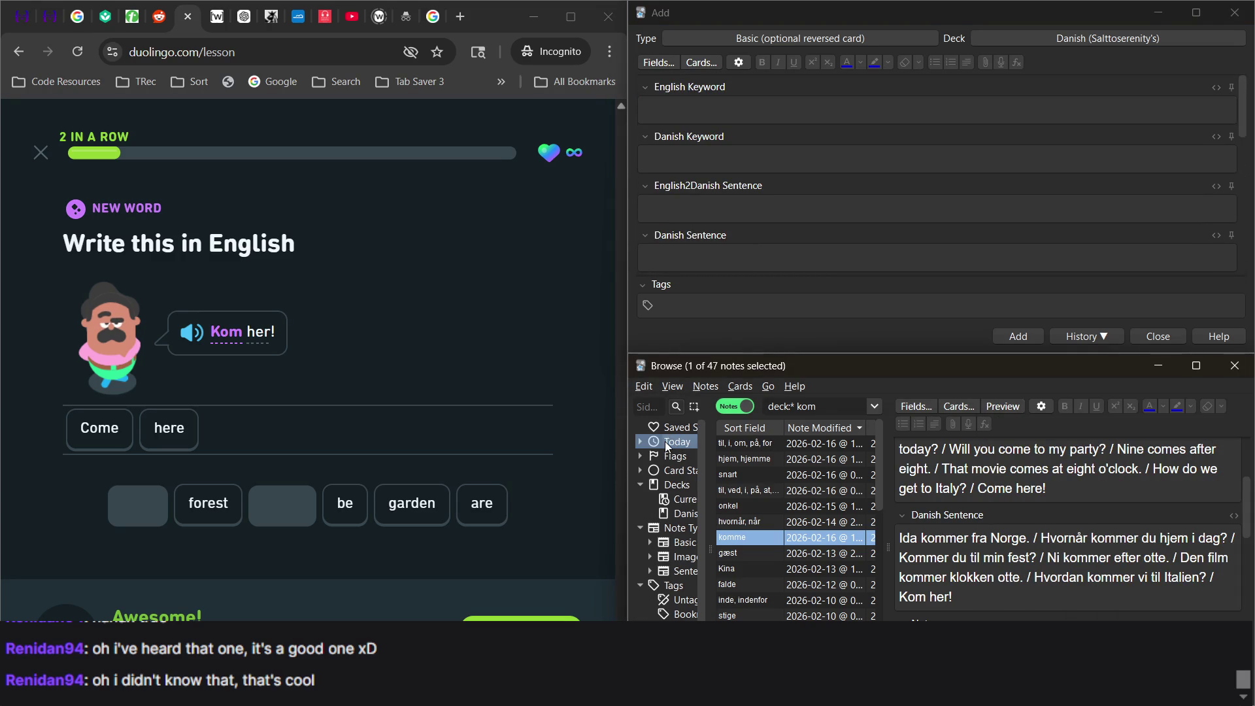
click(835, 407)
key(End)
key(BackSpace)
key(BackSpace)
key(BackSpace)
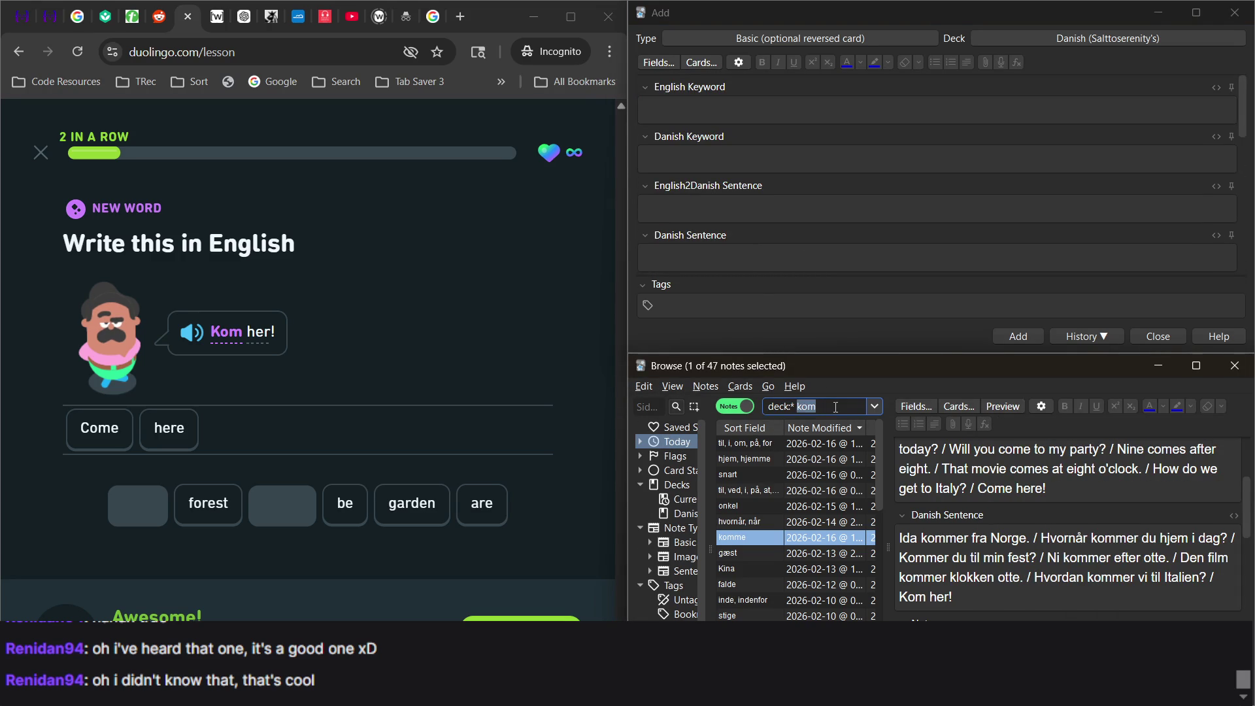
key(Return)
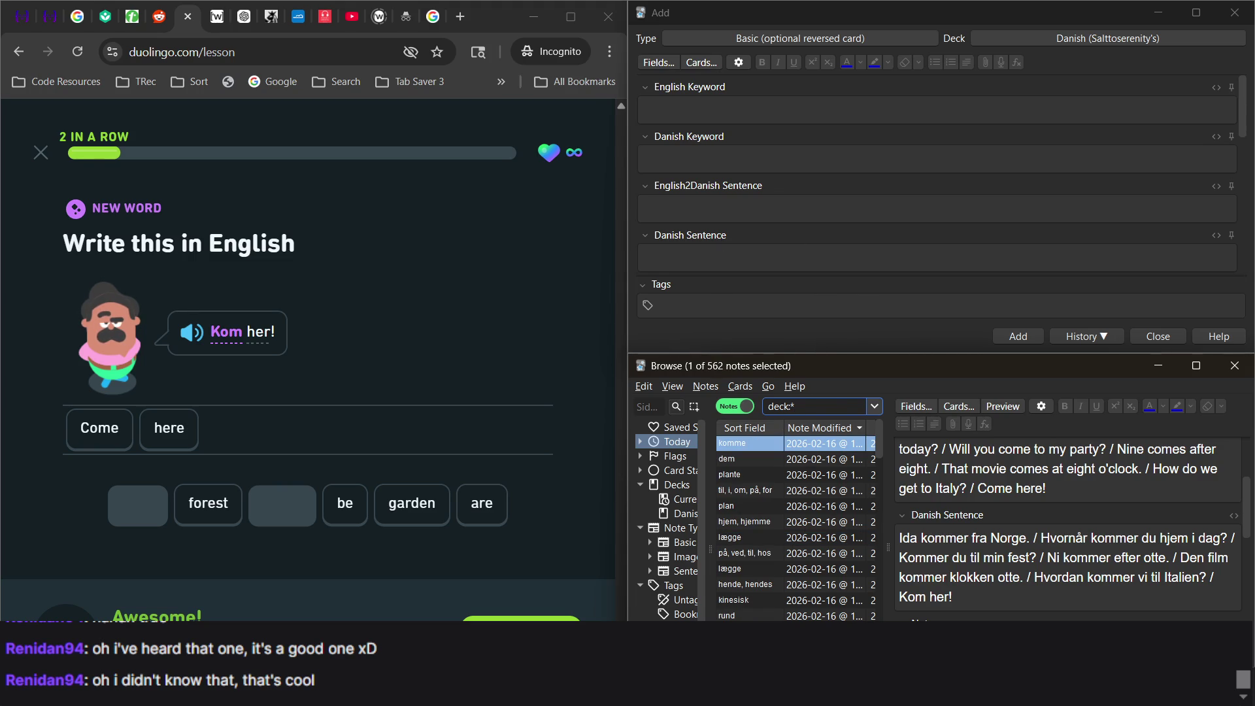
key(alt+Tab)
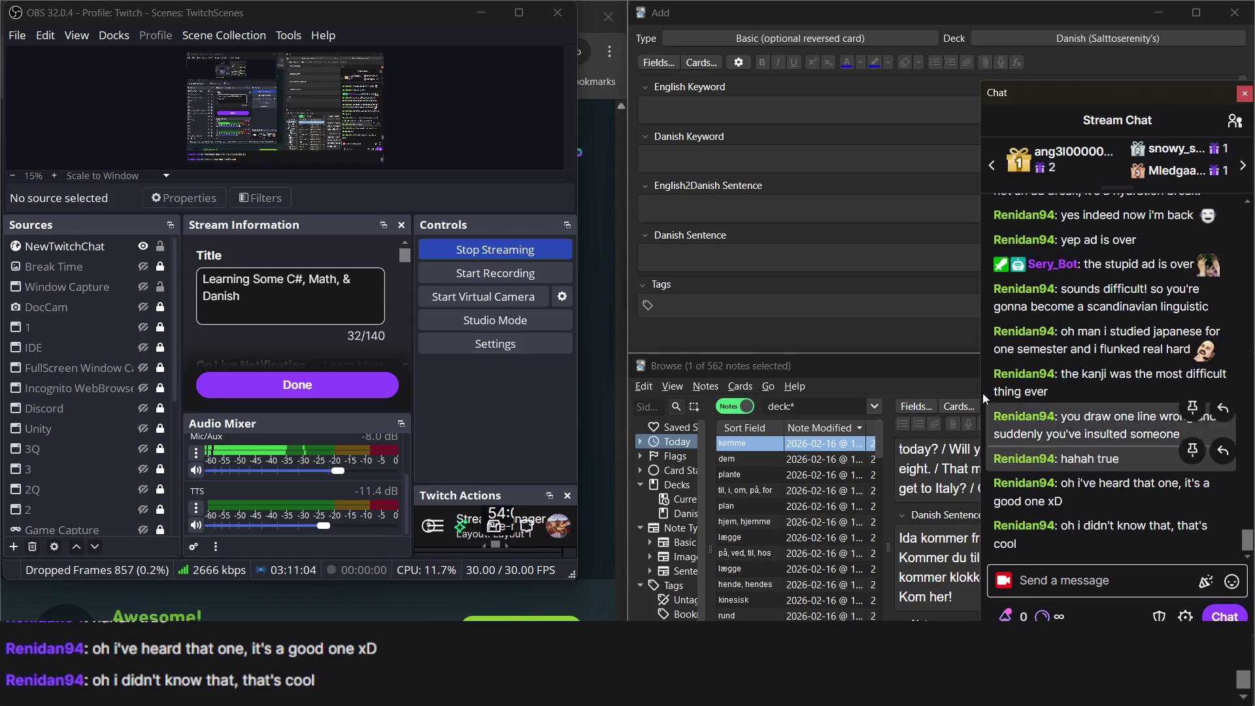
Glance at Anki's new-note form, then continue to the next Duolingo exercise.
click(606, 305)
click(804, 208)
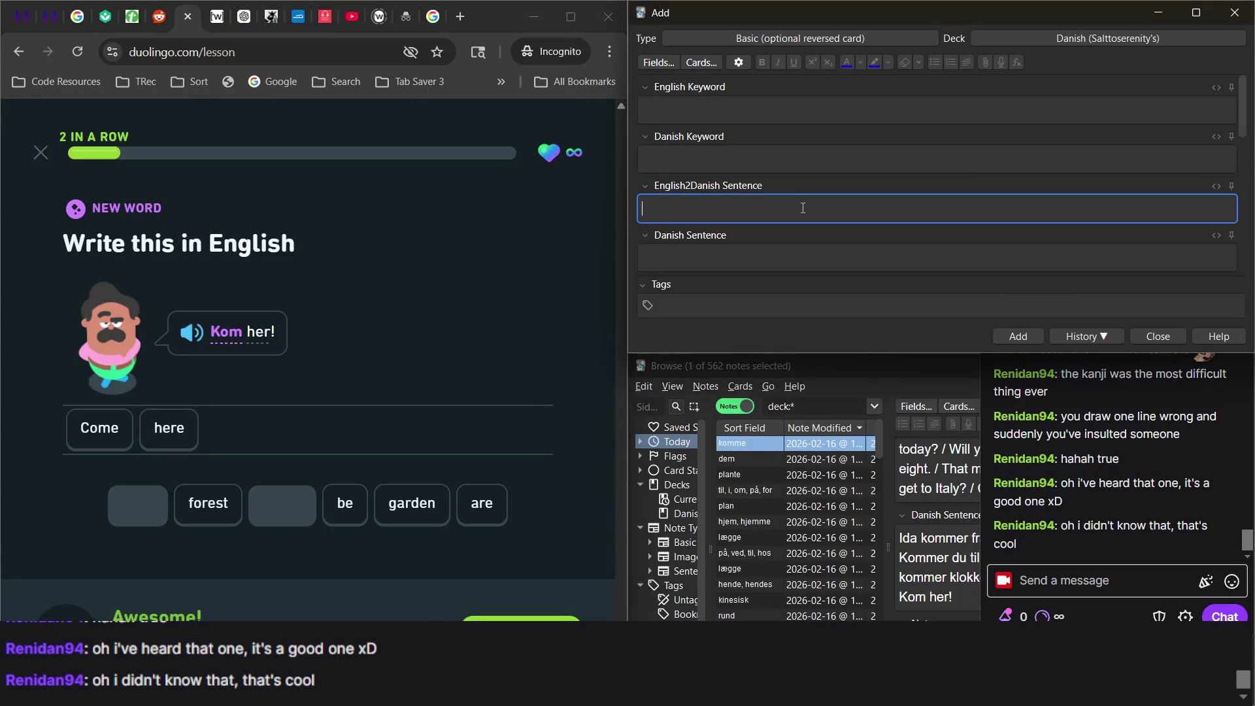
click(734, 109)
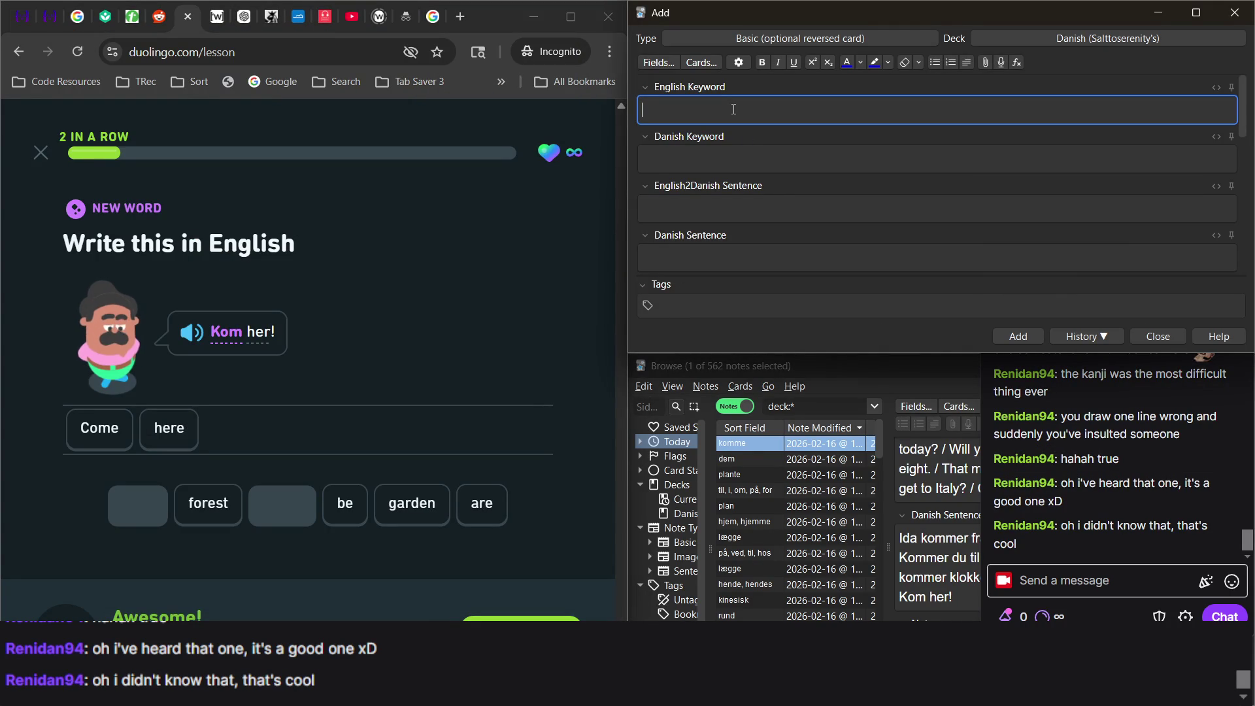
click(522, 620)
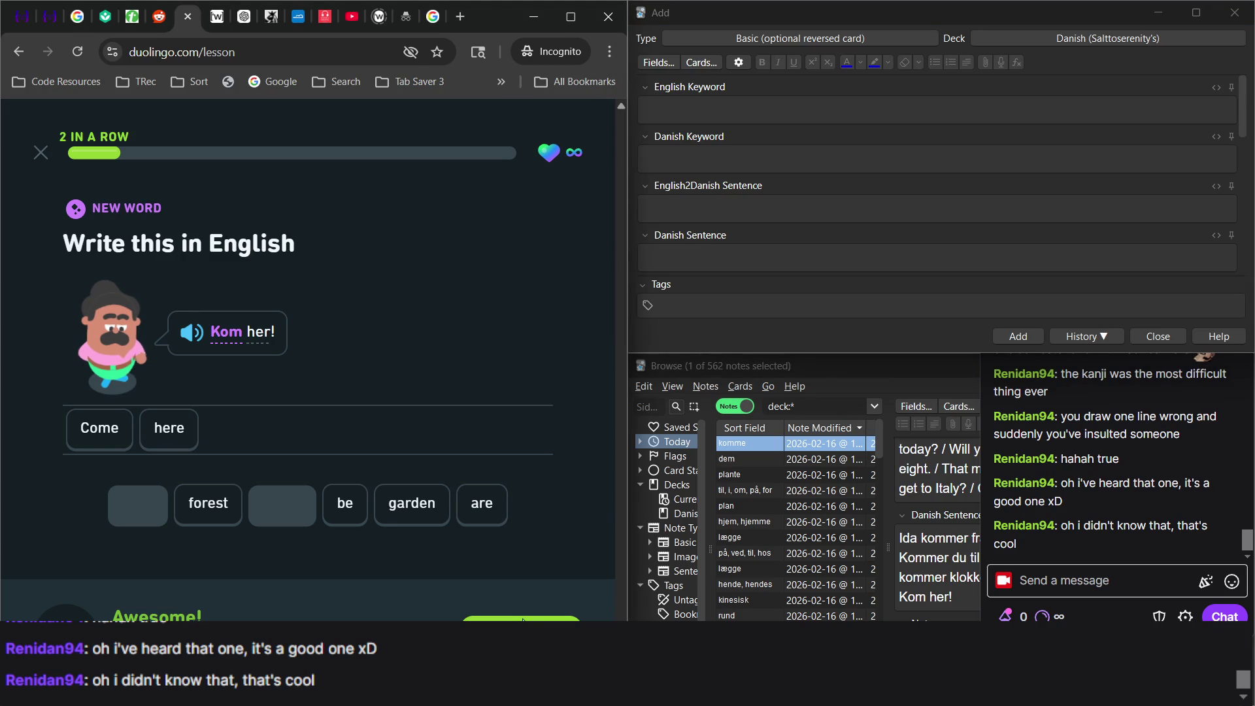
click(523, 619)
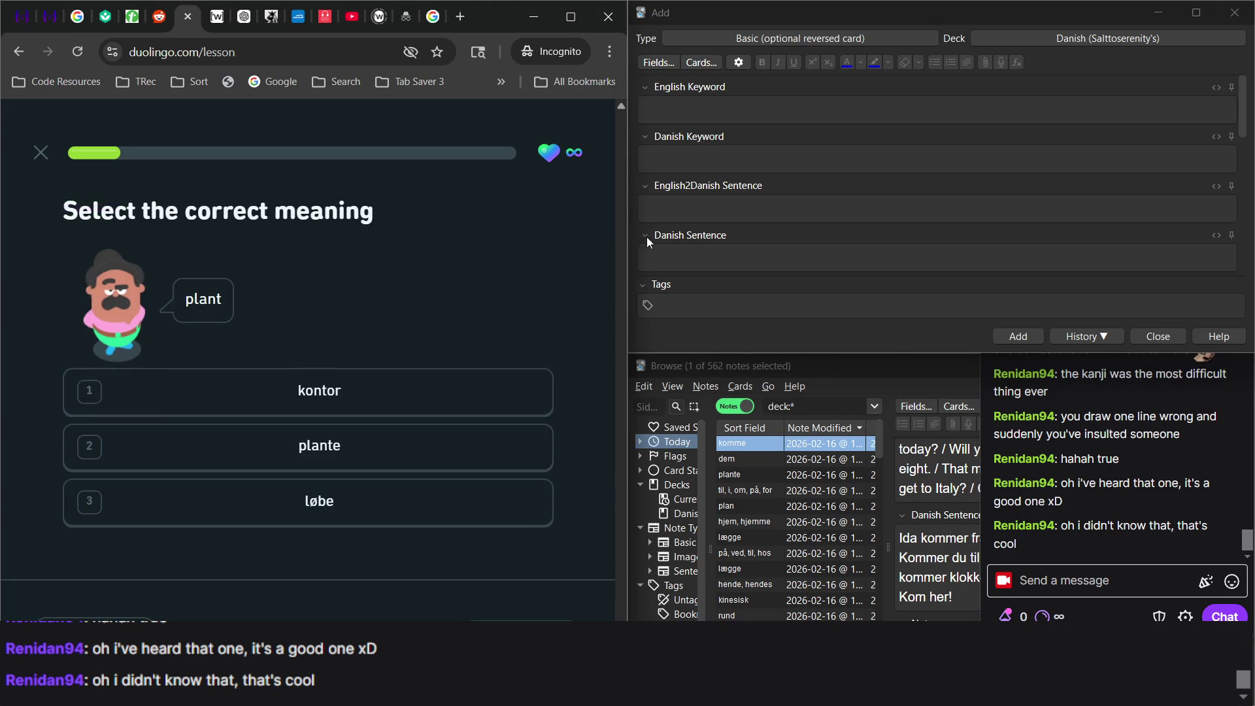
Answer the 'plant' exercise with plante and check it.
click(444, 470)
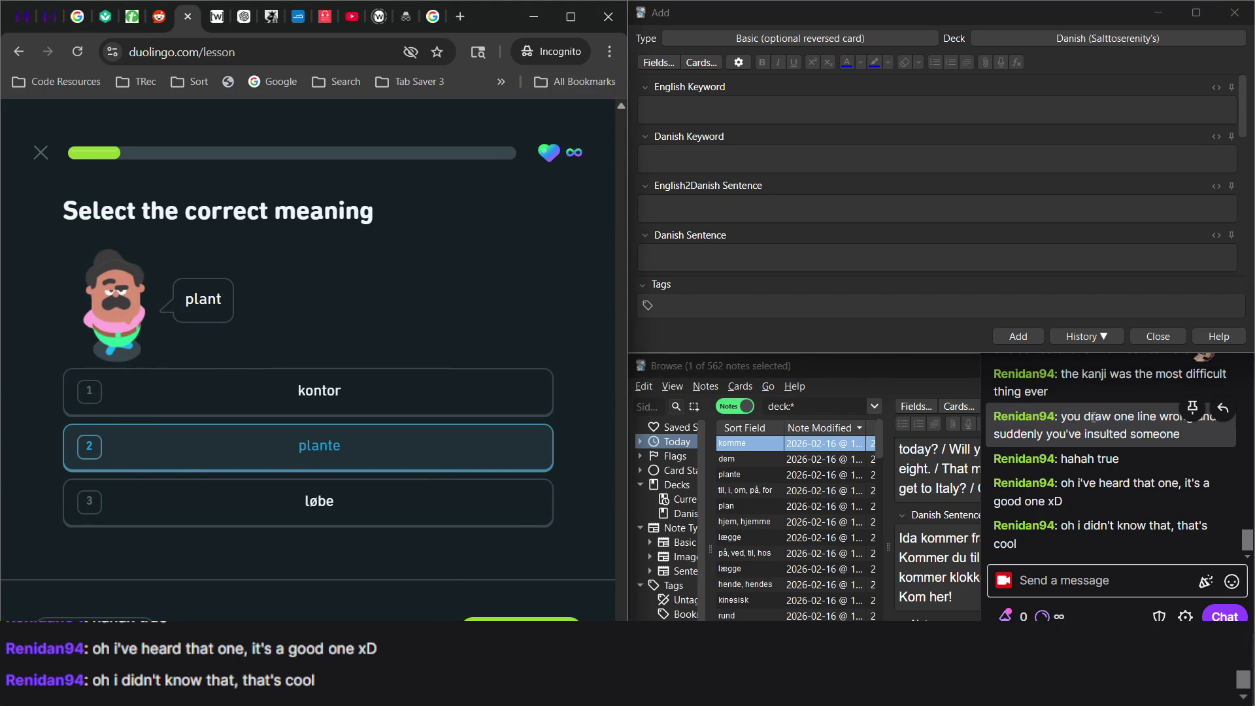
key(alt+Tab)
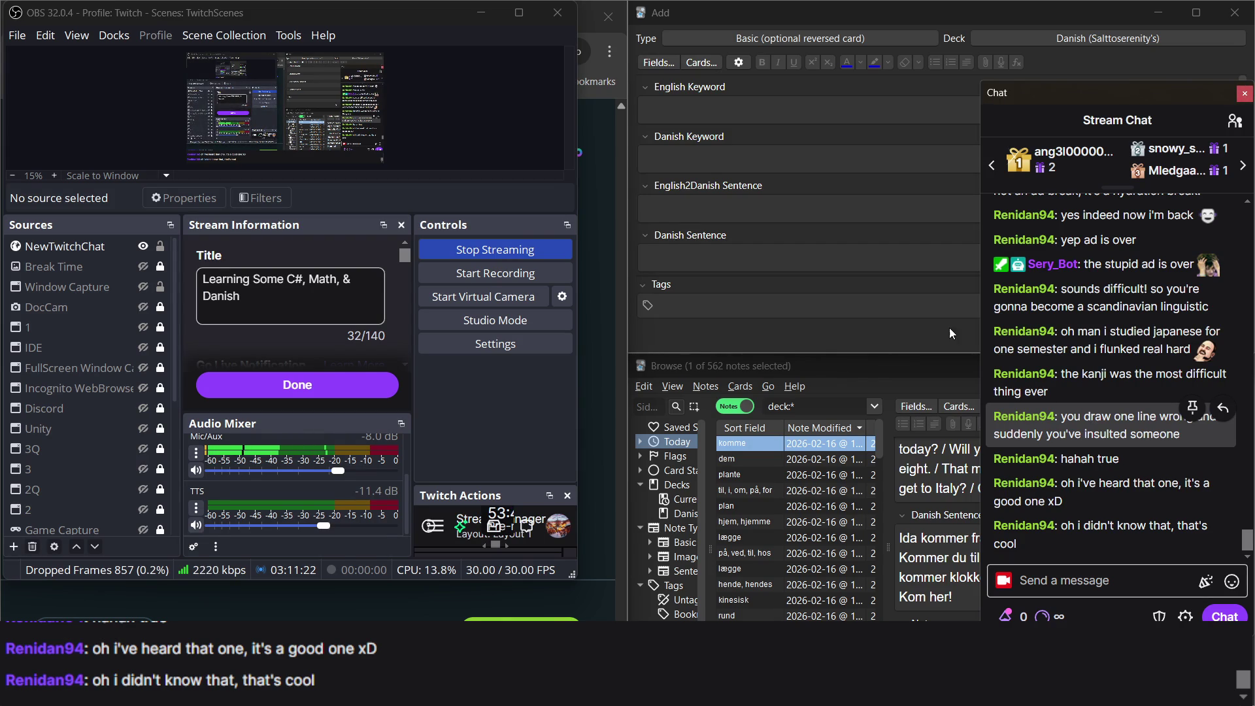
click(700, 170)
click(597, 223)
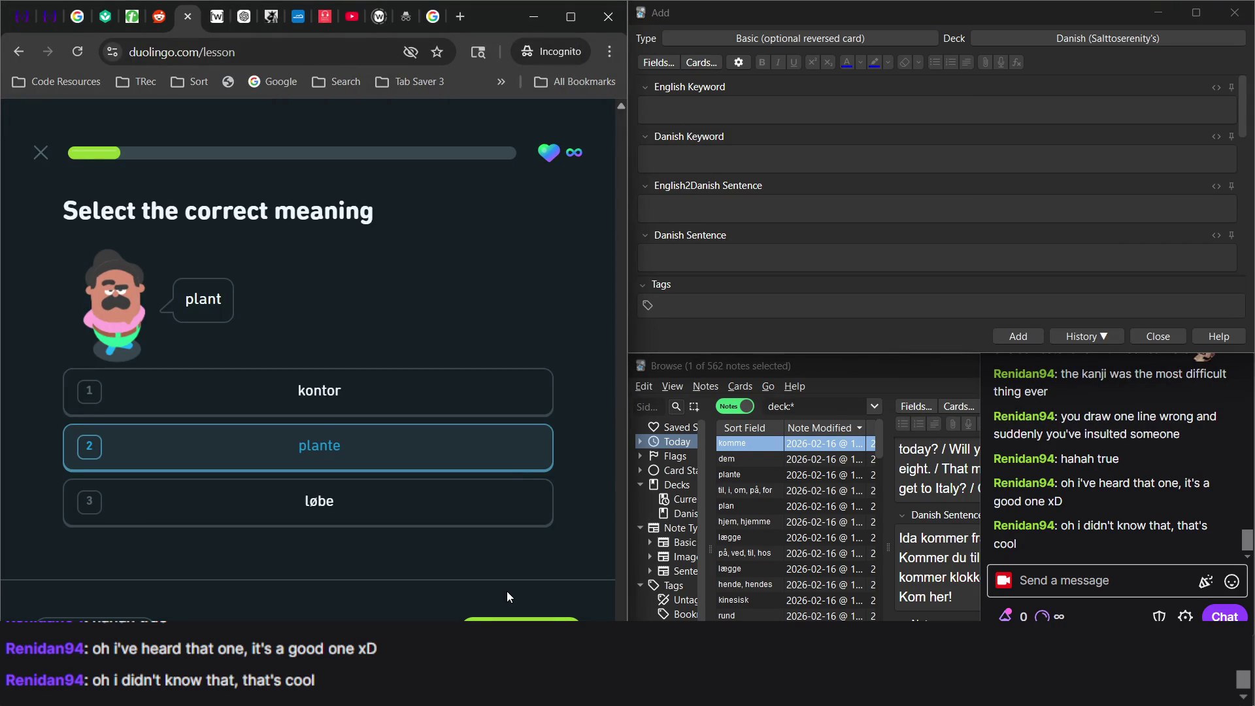
key(Return)
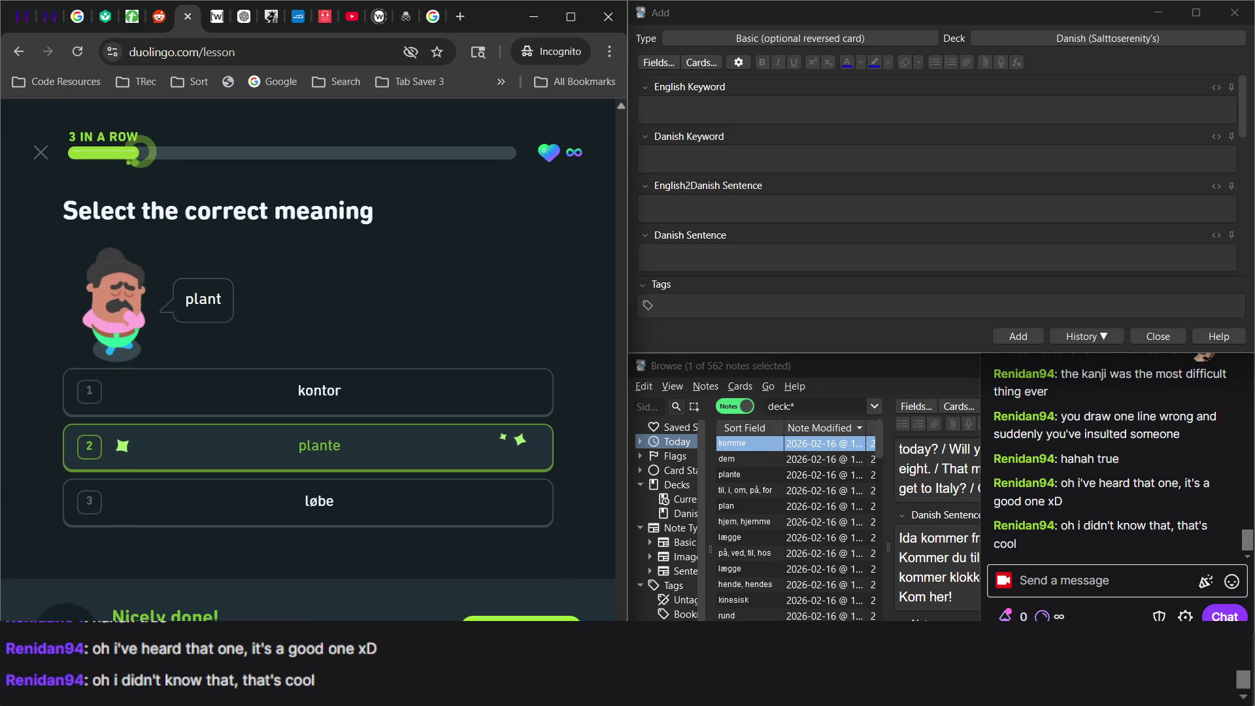
key(Return)
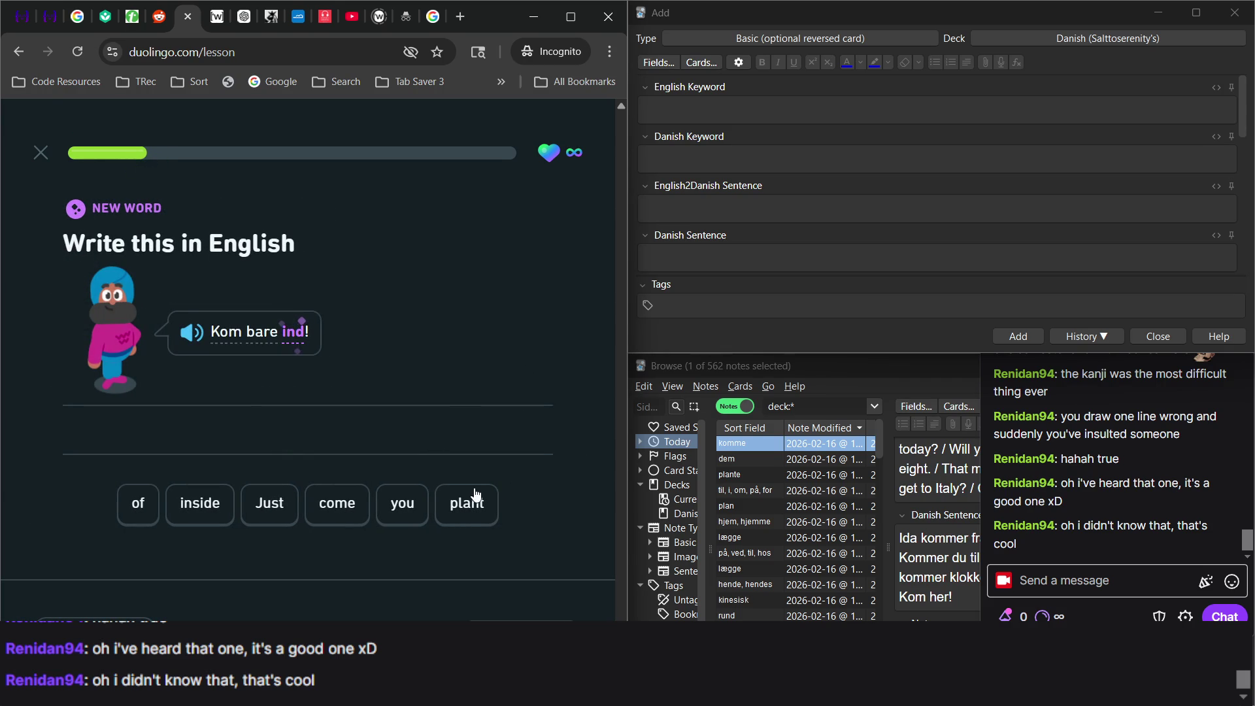
Translate 'Kom bare ind!' as 'Just come inside' and check the answer.
mouse_move(293, 342)
click(281, 511)
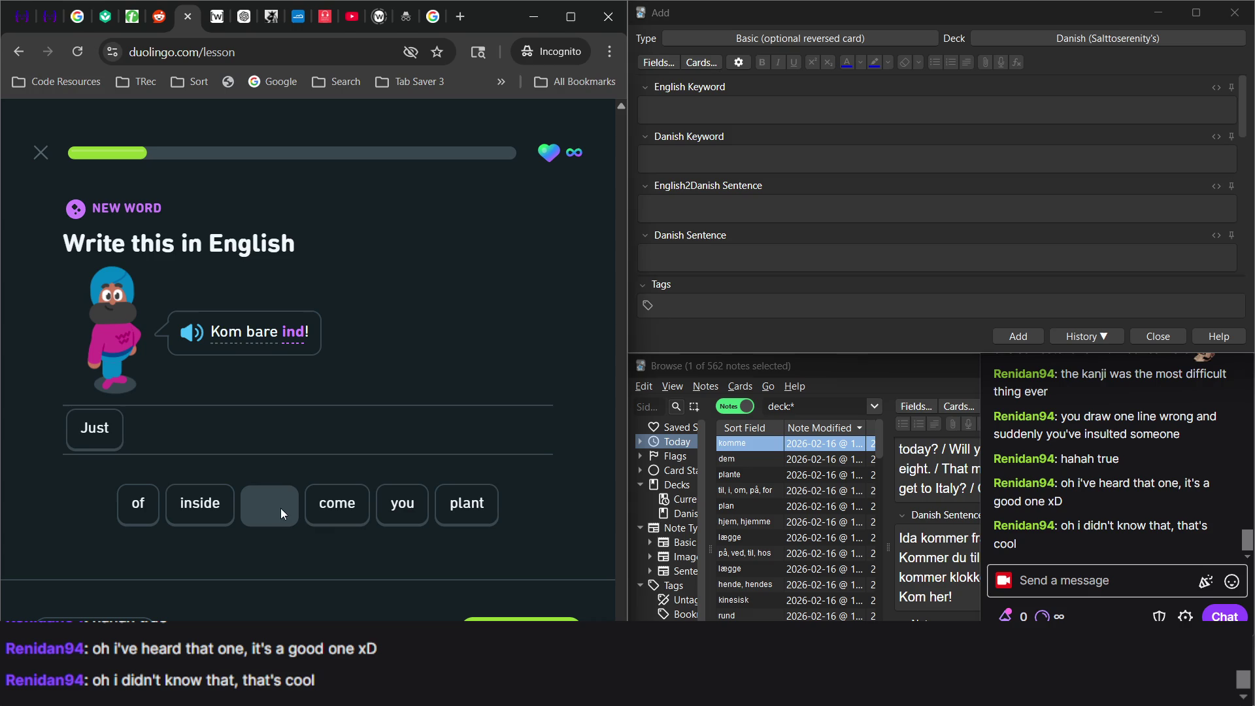
click(326, 511)
click(197, 514)
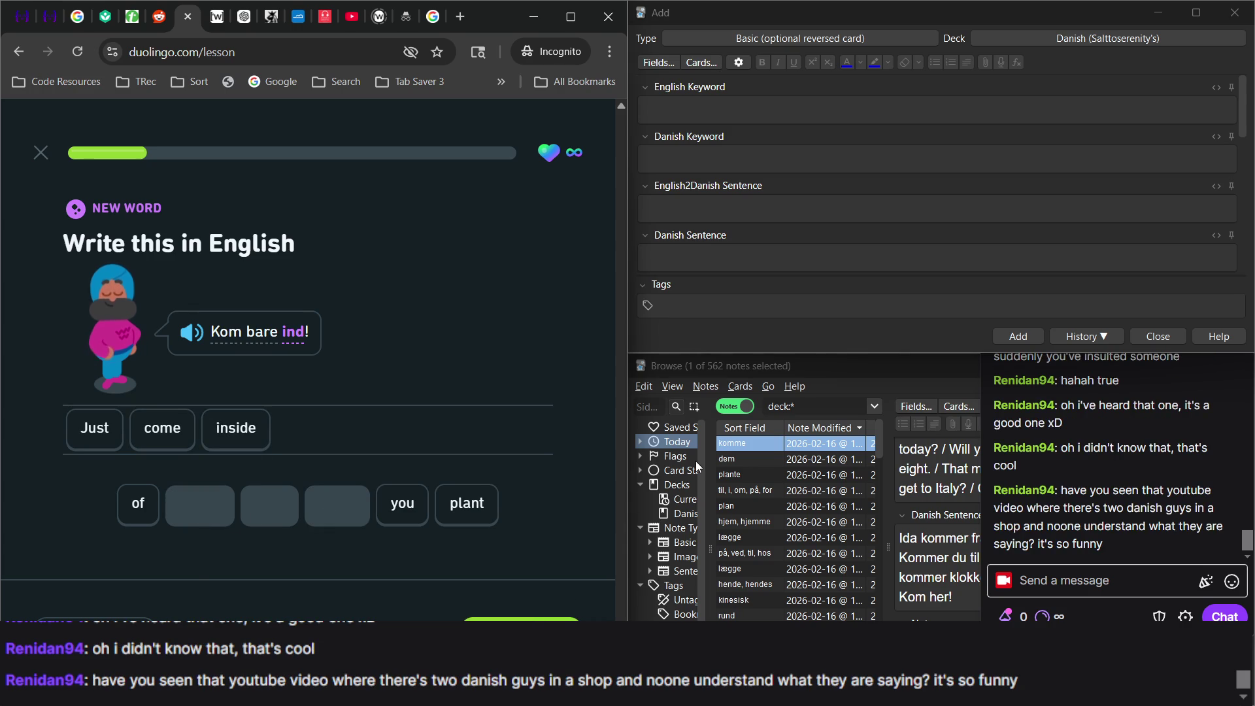
click(529, 618)
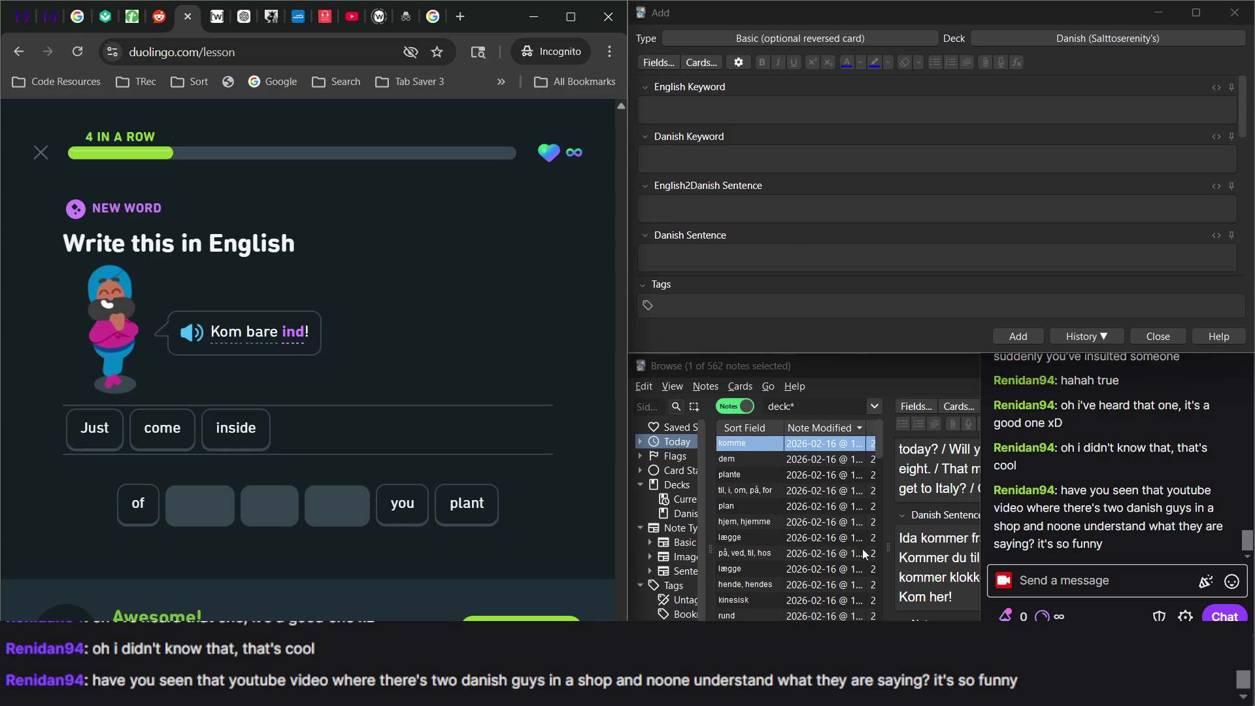
click(1072, 494)
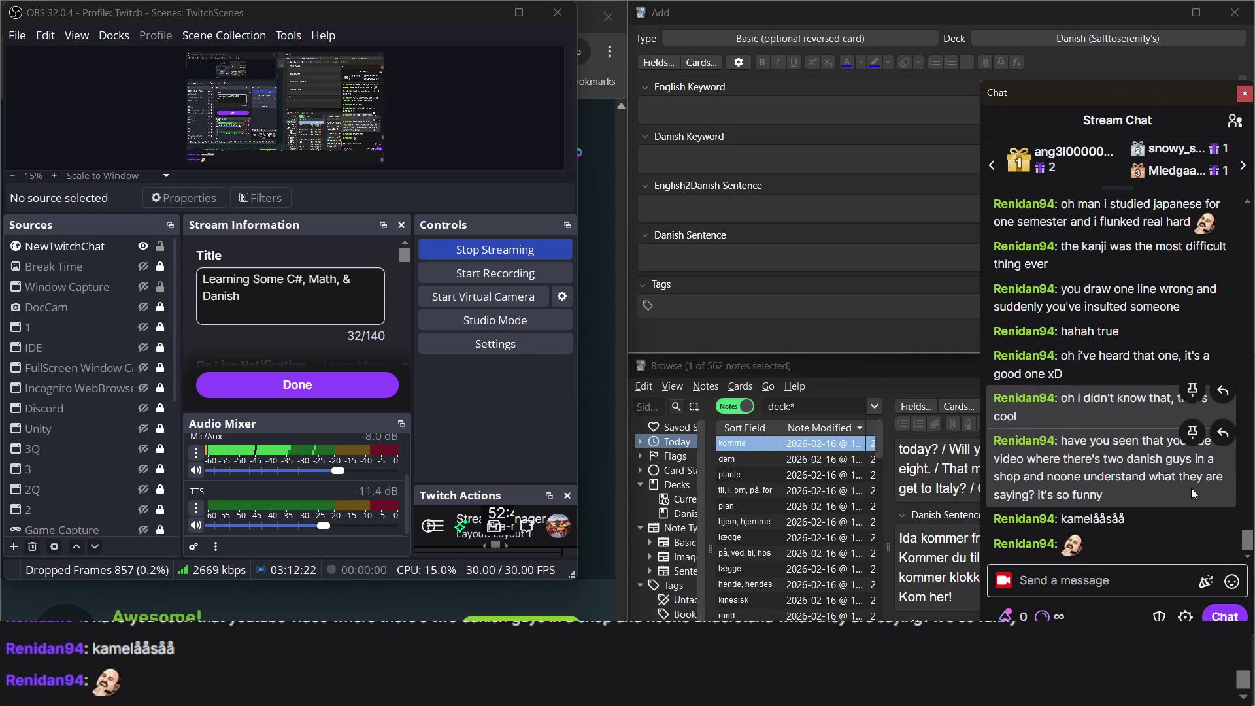
Select and deselect an OBS chat message, then raise Duolingo and Anki's Add window.
triple_click(1135, 495)
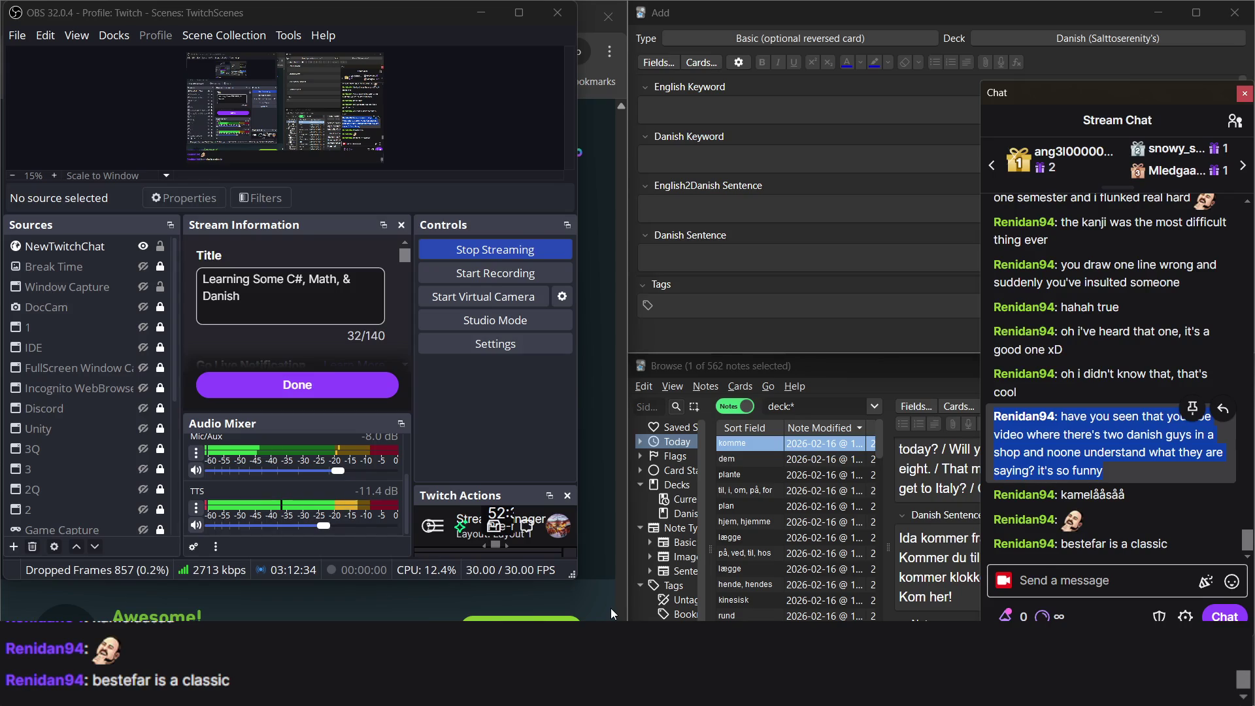
click(1120, 395)
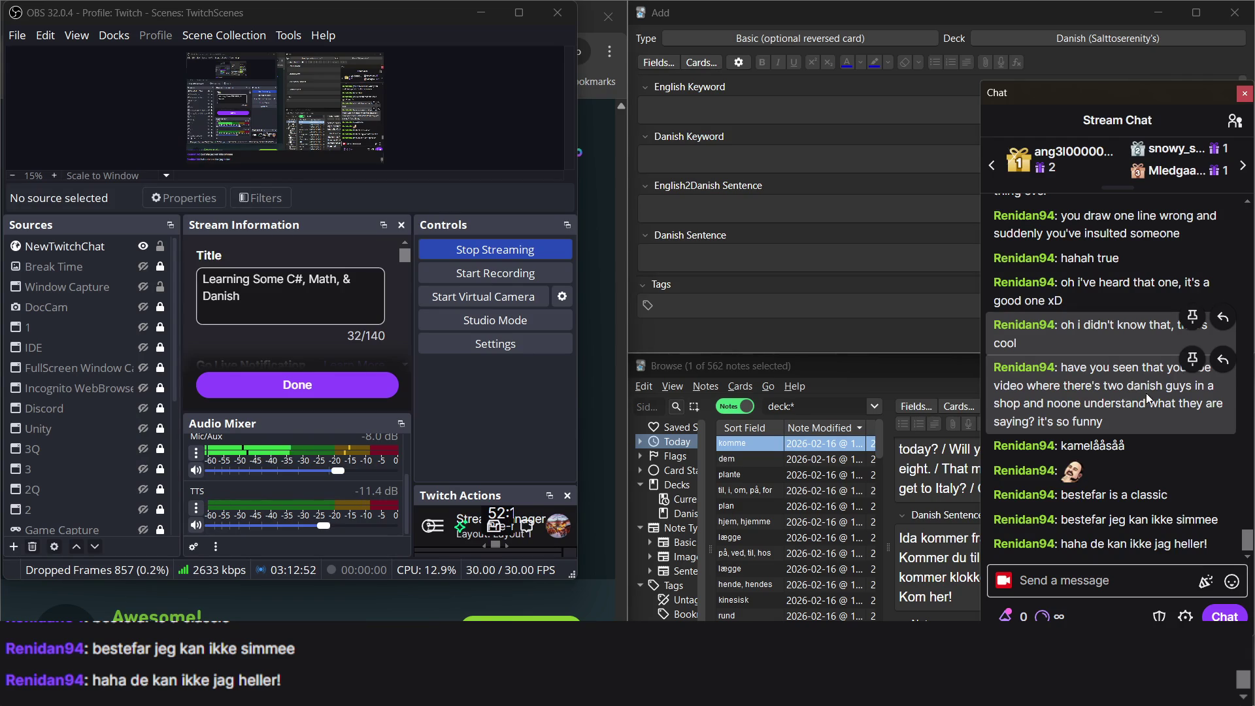
click(600, 294)
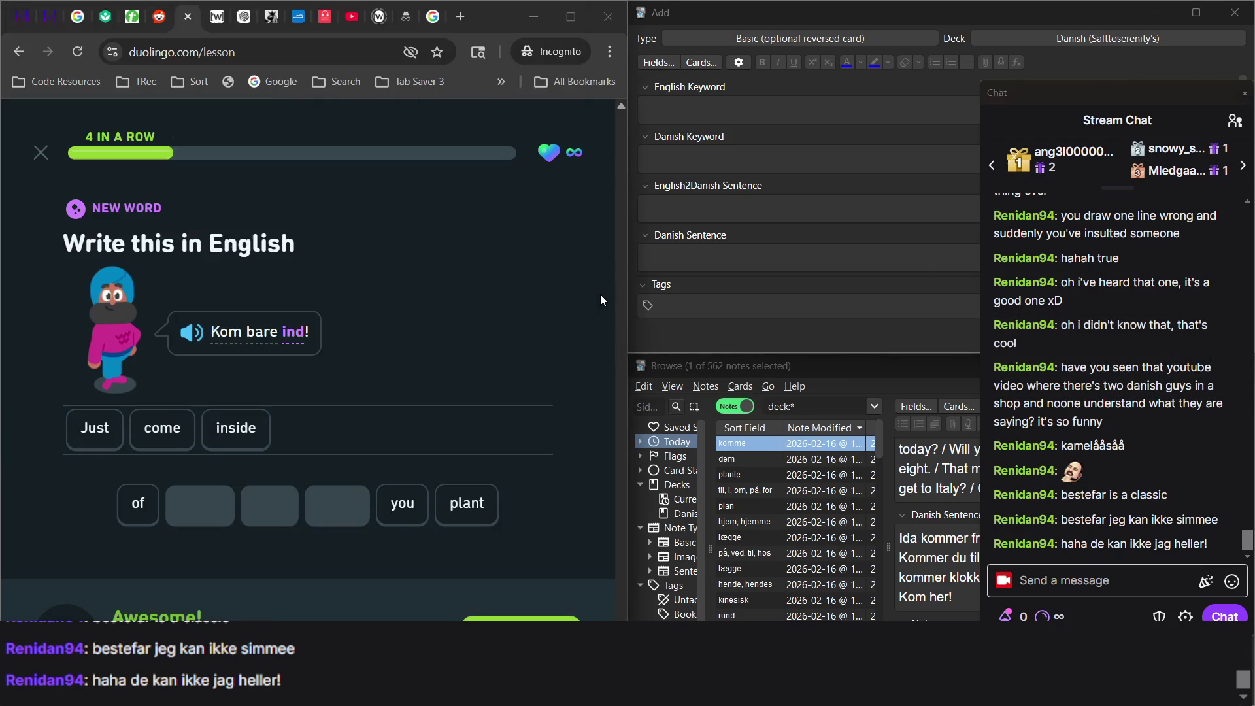
click(746, 182)
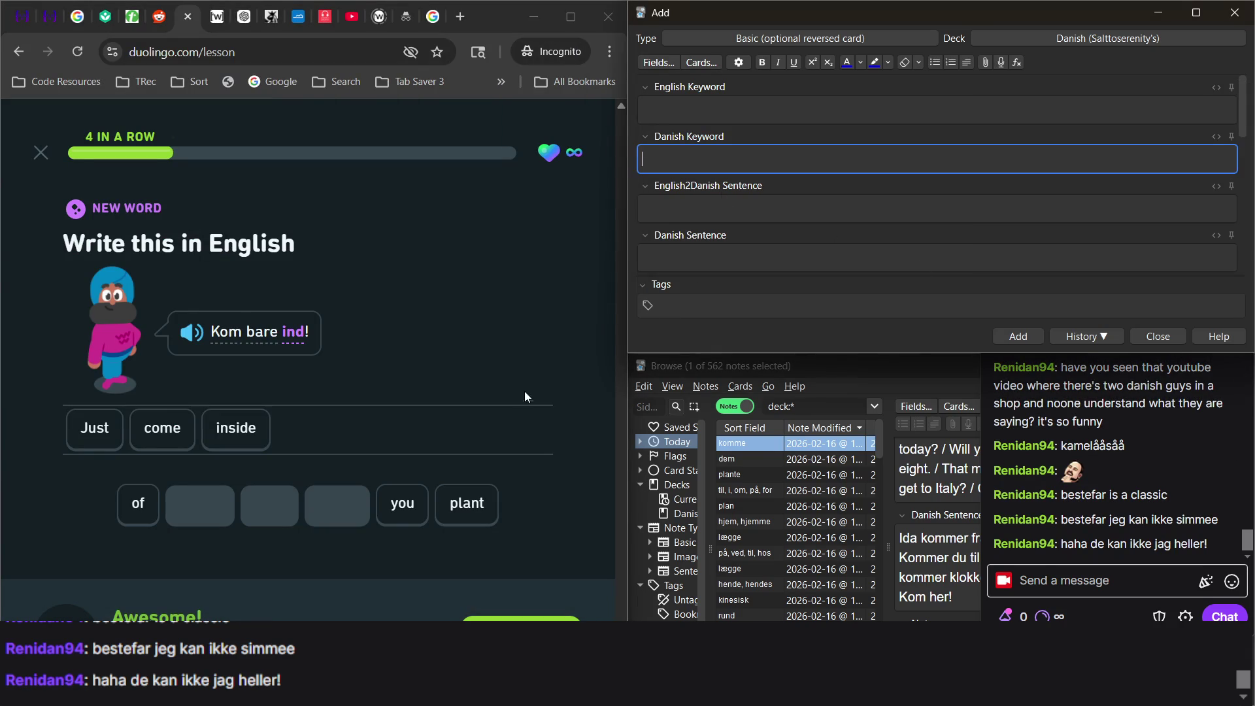
click(762, 255)
click(1064, 495)
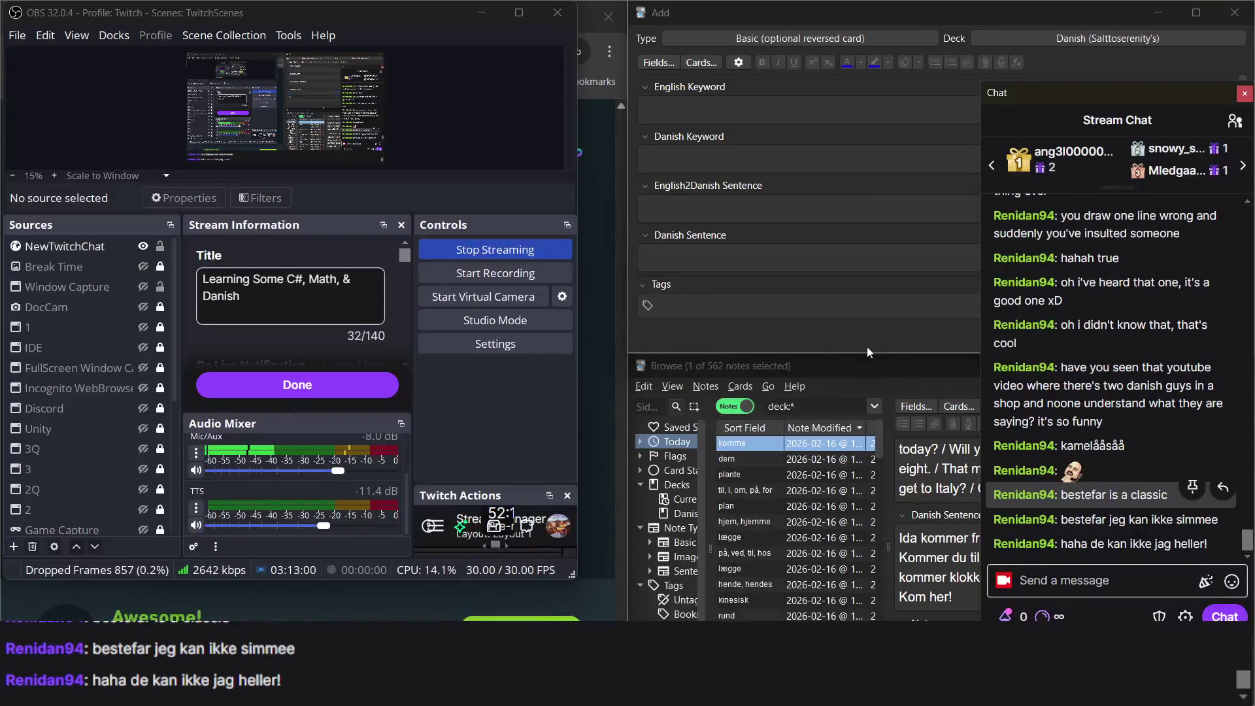
click(613, 349)
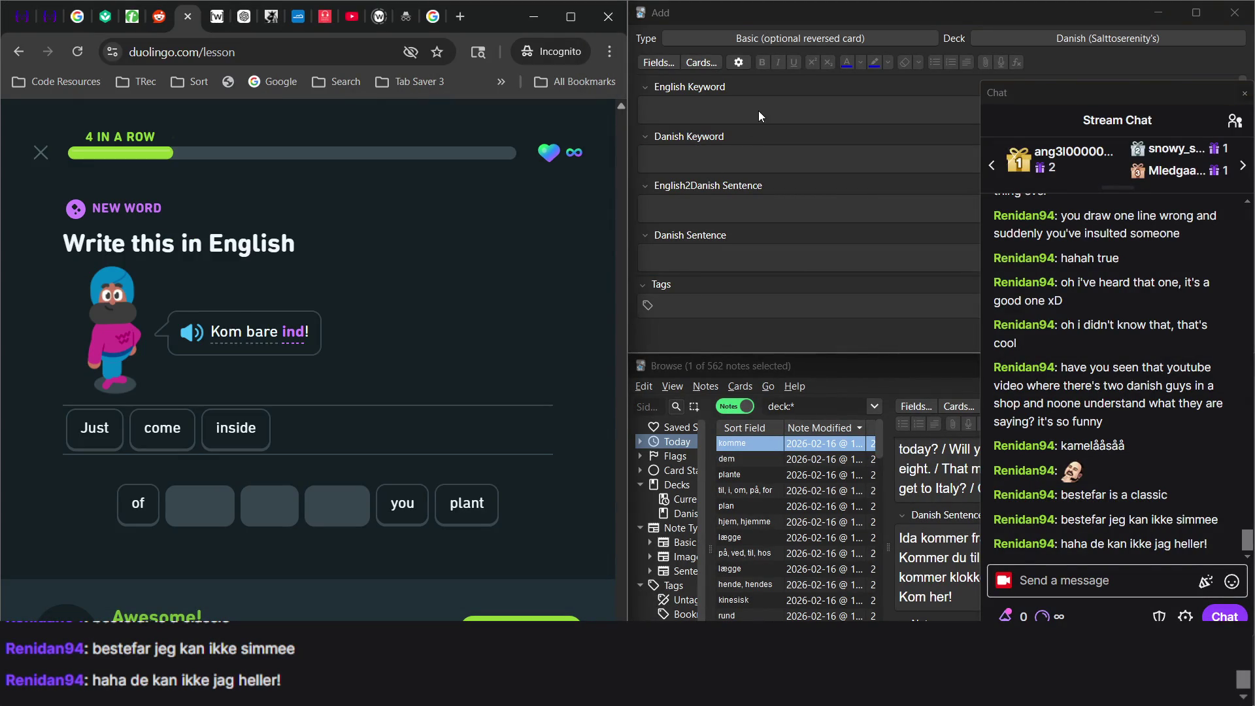
click(758, 112)
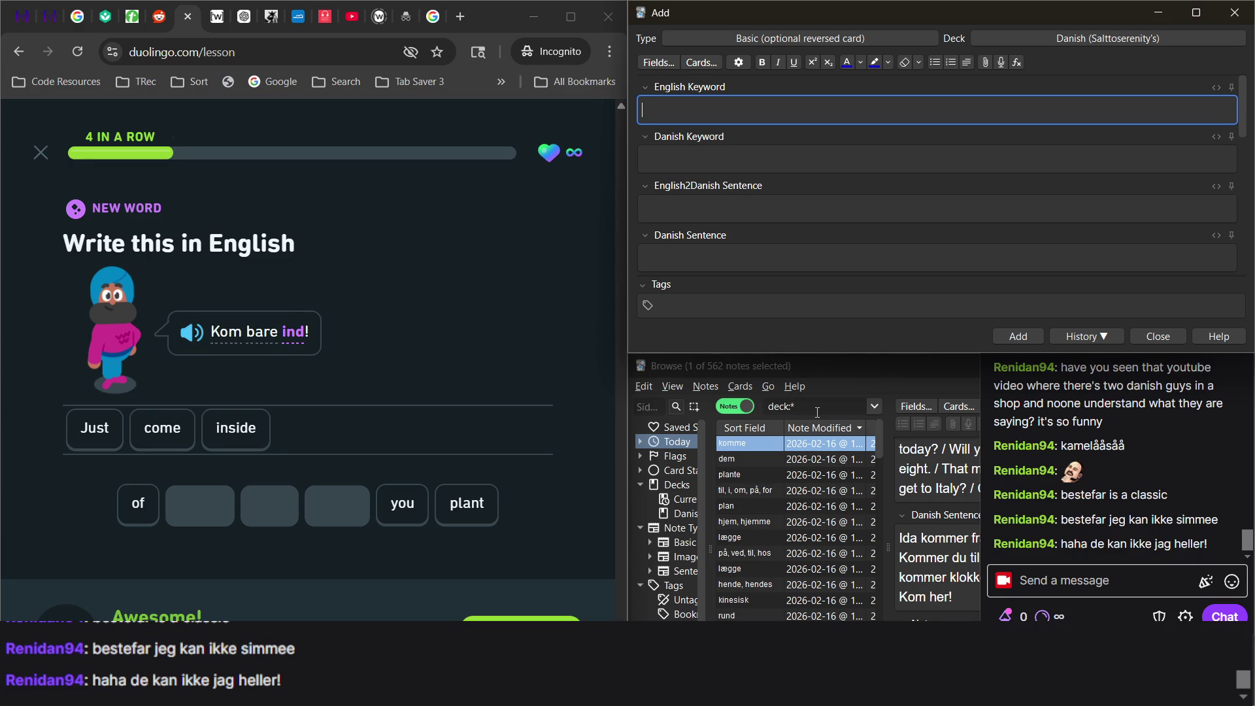
Search the deck for 'inde' and open the inde, indenfor note.
click(817, 412)
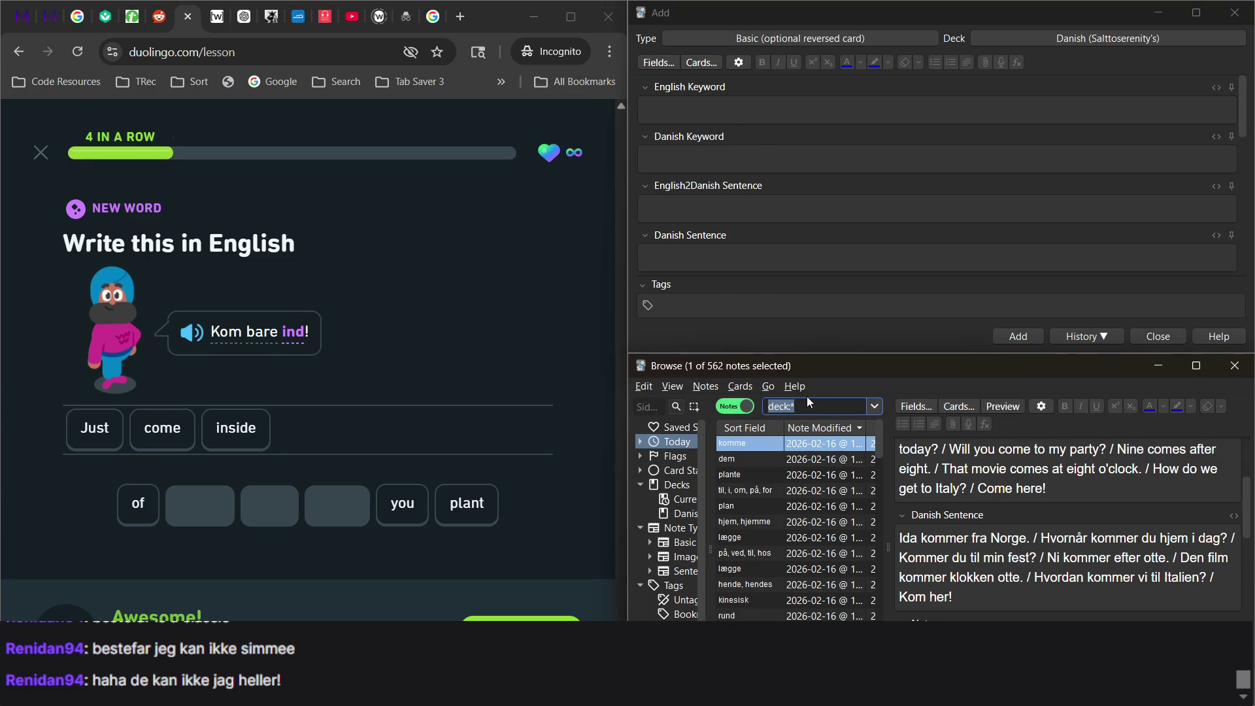
click(812, 405)
text(nde)
key(Return)
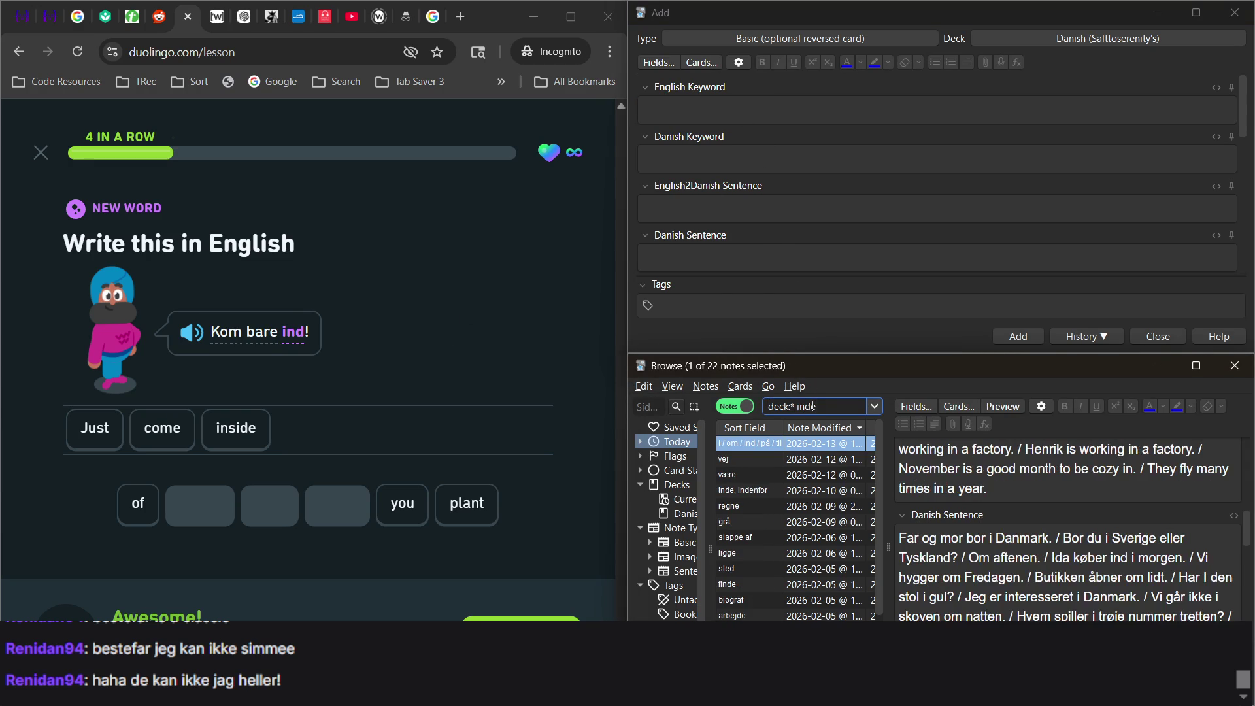
click(821, 490)
Append ', indenfor, ind' to the note's Danish Keyword field.
click(1022, 521)
text(, indenfor, ind)
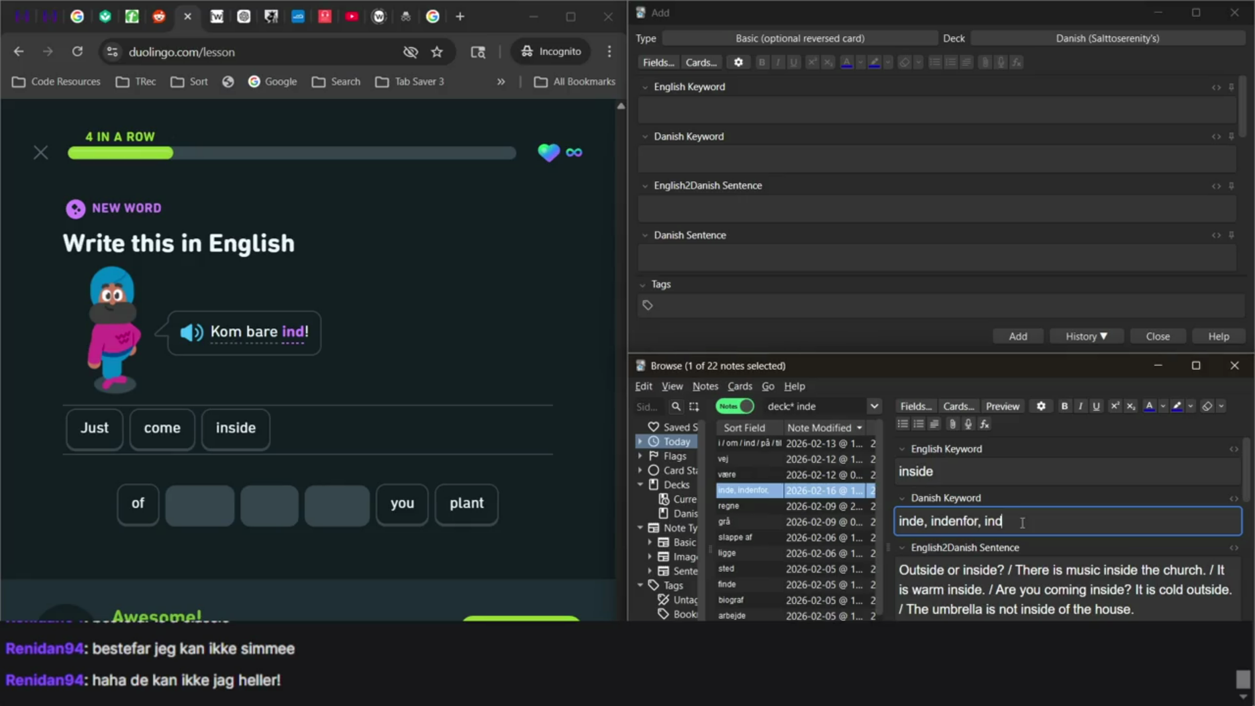
key(ctrl+a)
click(1022, 523)
key(ctrl+a)
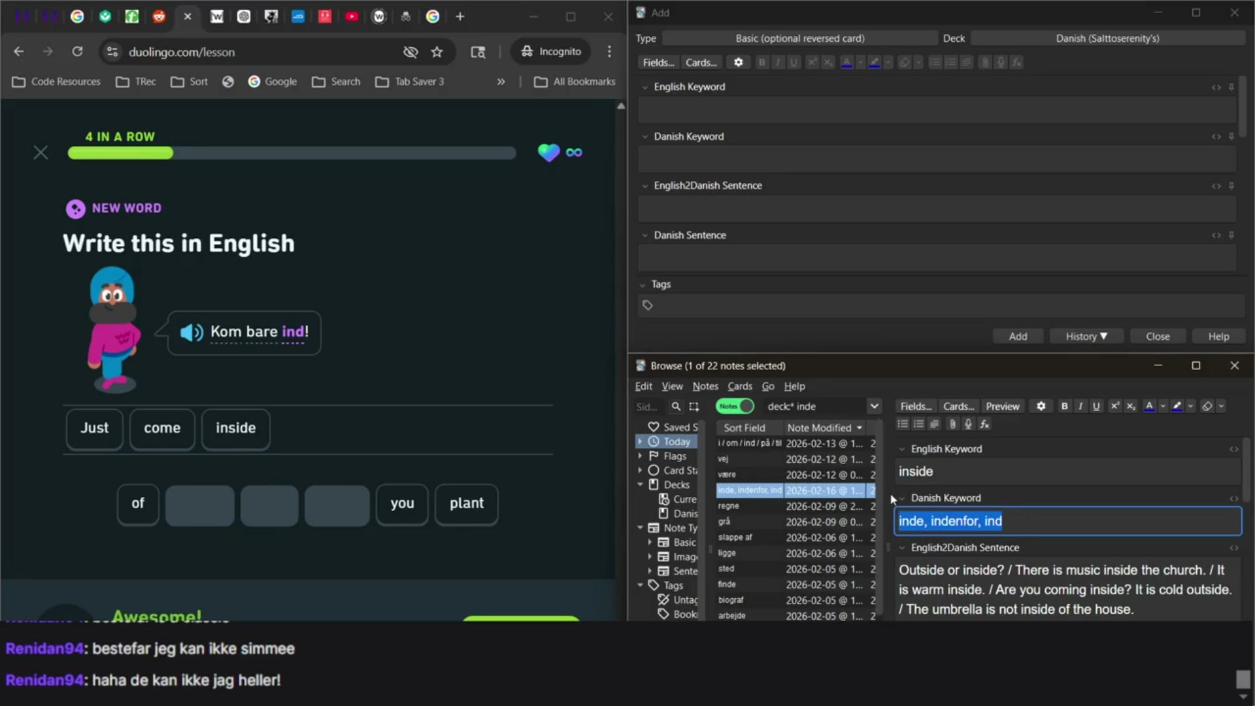
key(ctrl+plus)
key(ctrl+plus)
key(ctrl+plus)
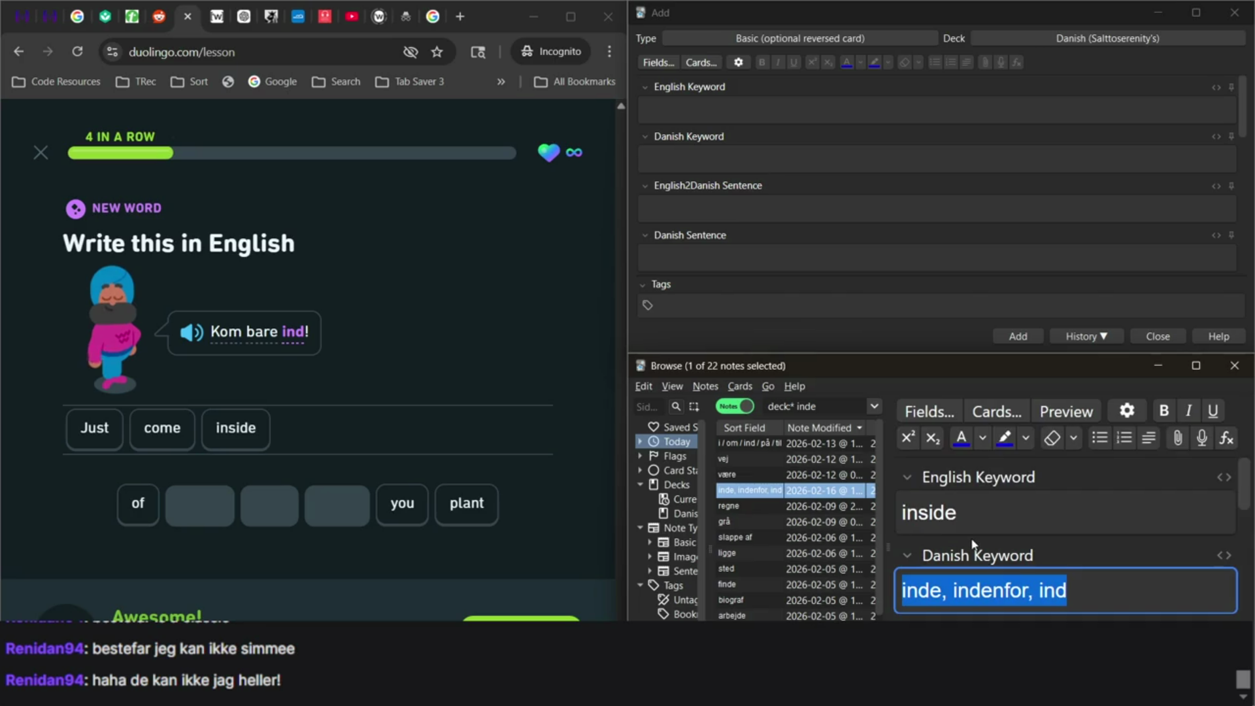
key(ctrl+minus)
key(ctrl+minus)
key(ctrl+minus)
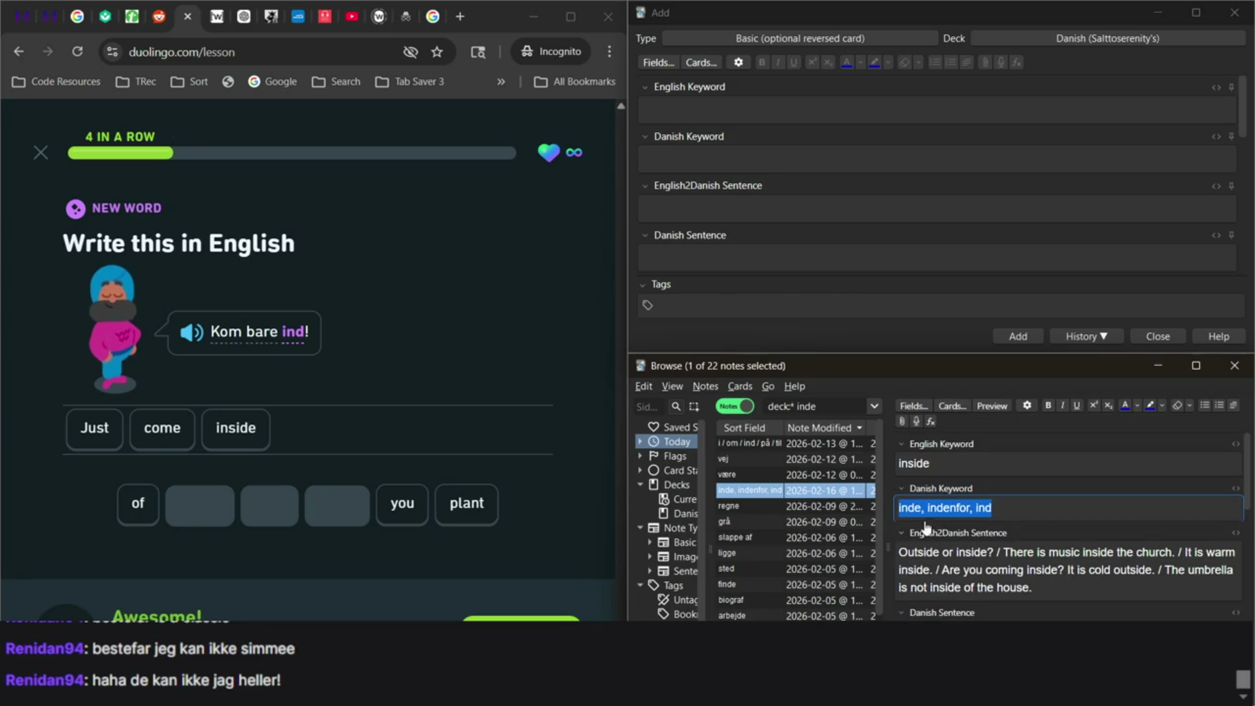
click(972, 515)
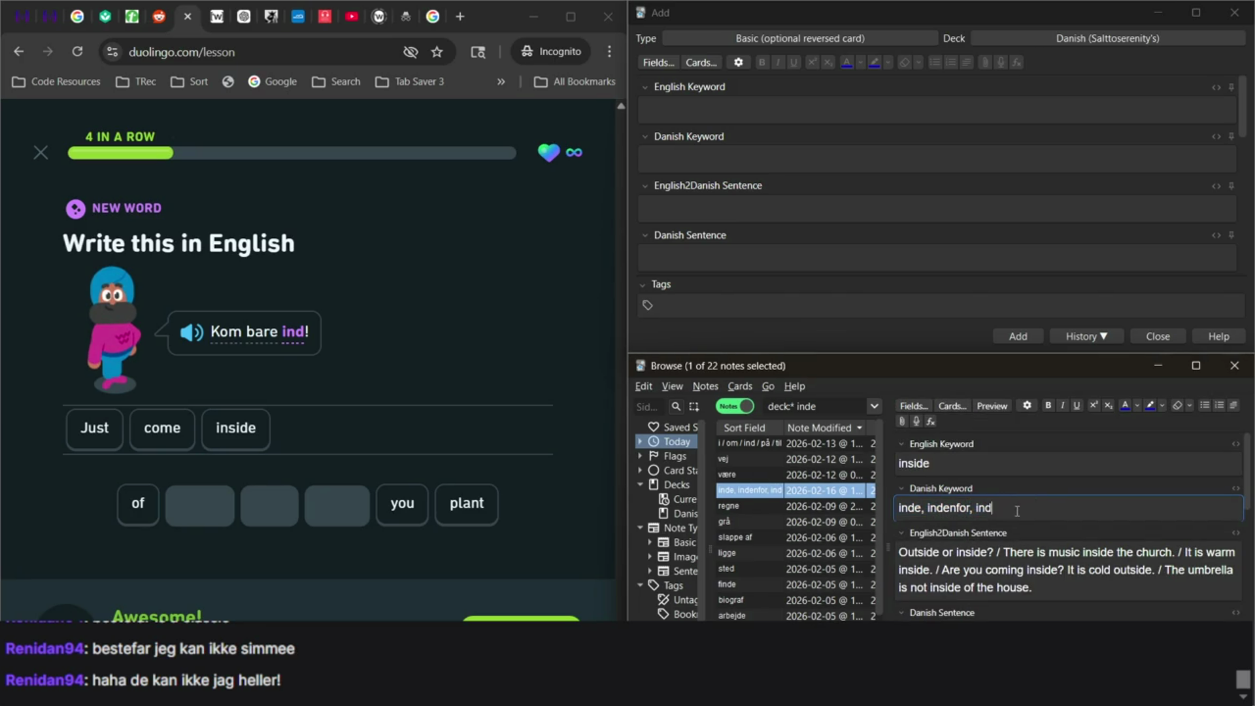
Add 'Just come inside!' to the end of the English2Danish Sentence field.
scroll(1016, 515, down, 1)
scroll(1016, 516, down, 1)
click(1064, 559)
text(/)
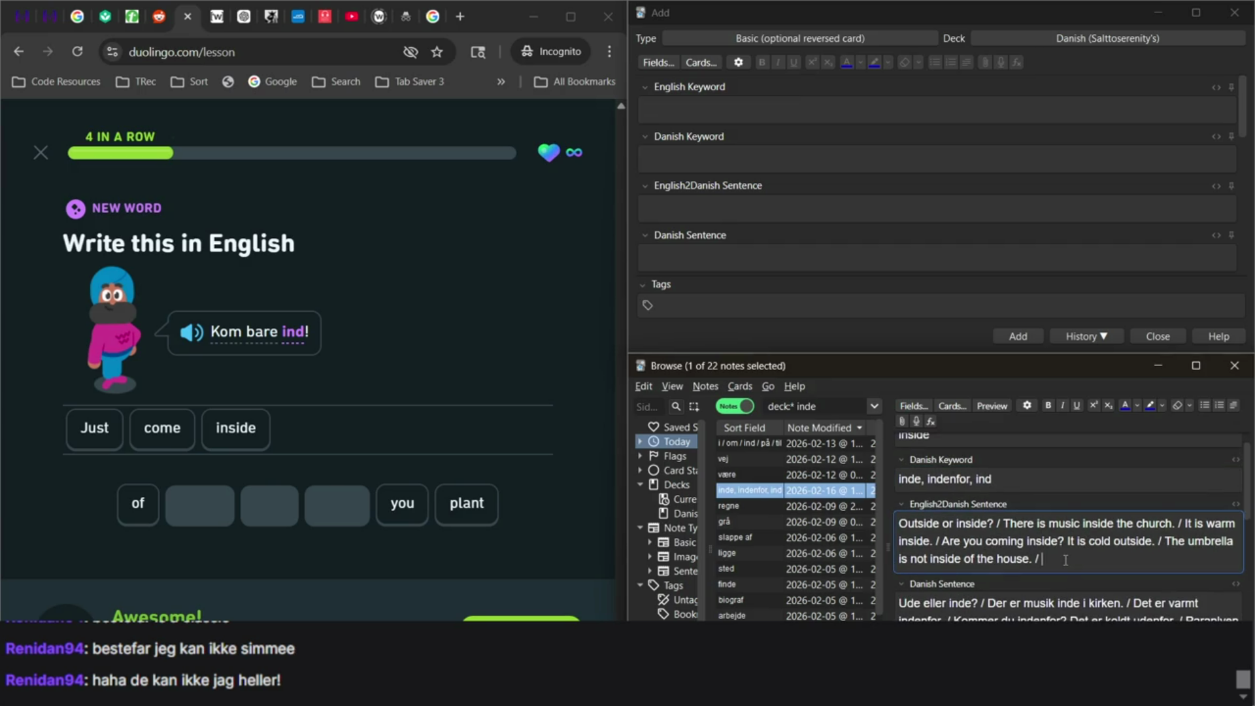
text(Just)
text( come i)
text(nside.)
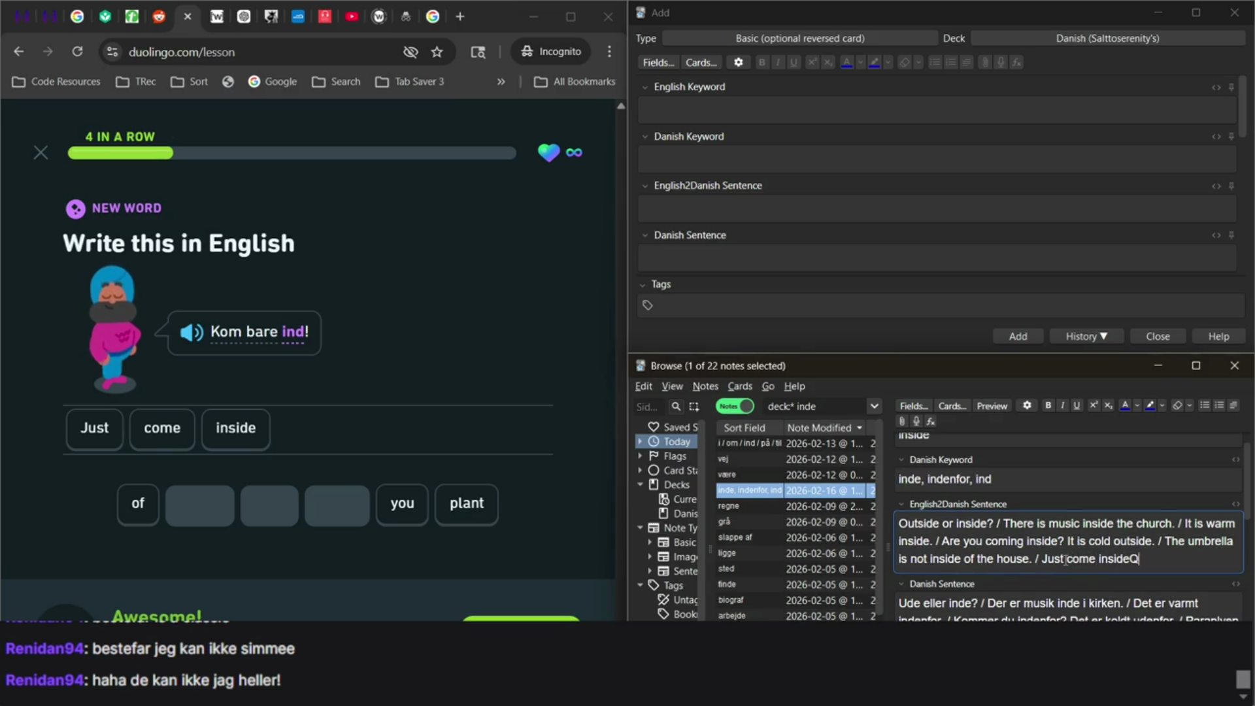
text(!)
Add 'Kom bare ind!' to the end of the Danish Sentence field.
scroll(1065, 560, down, 1)
click(1028, 614)
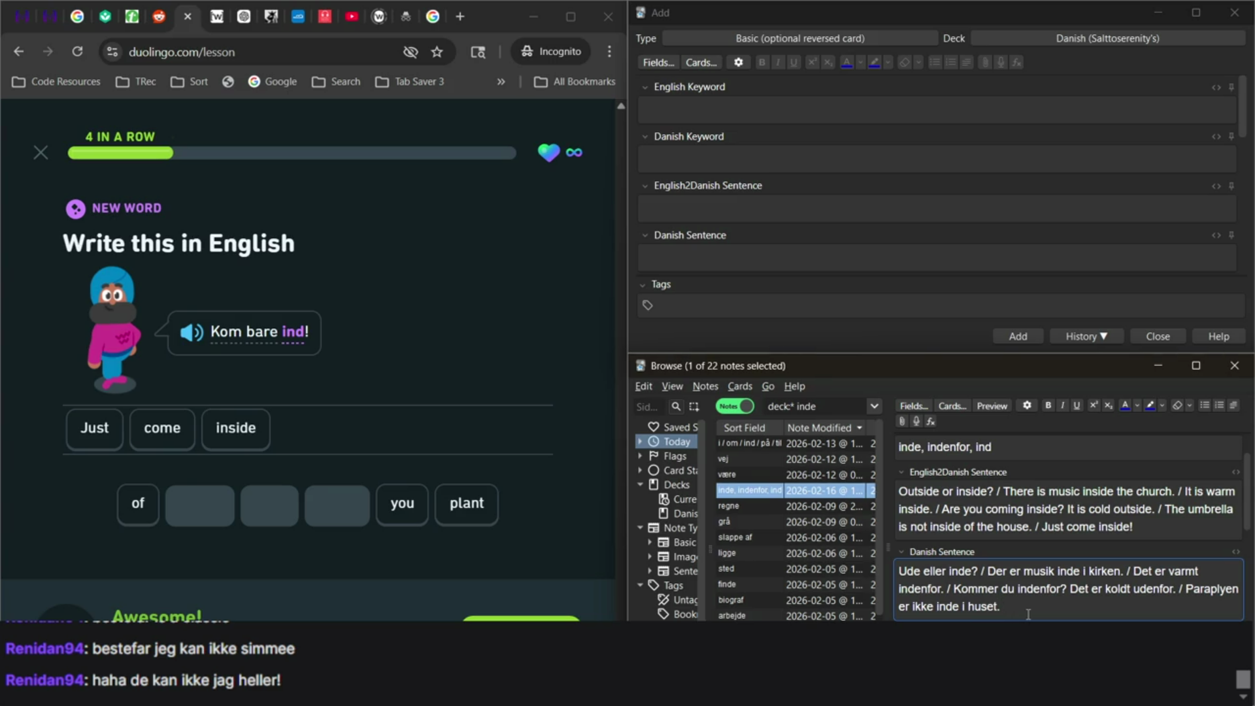
key(super+space)
key(super+space)
text(Kom bare)
text( ind)
key(BackSpace)
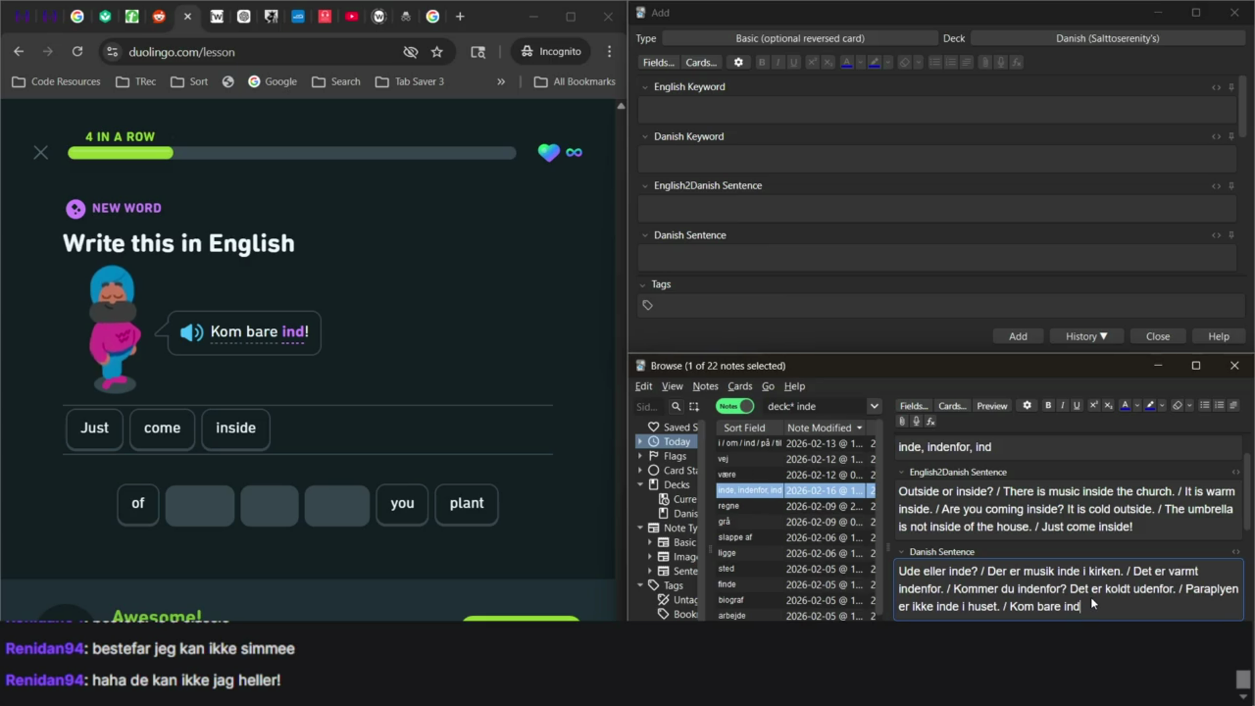
text(!)
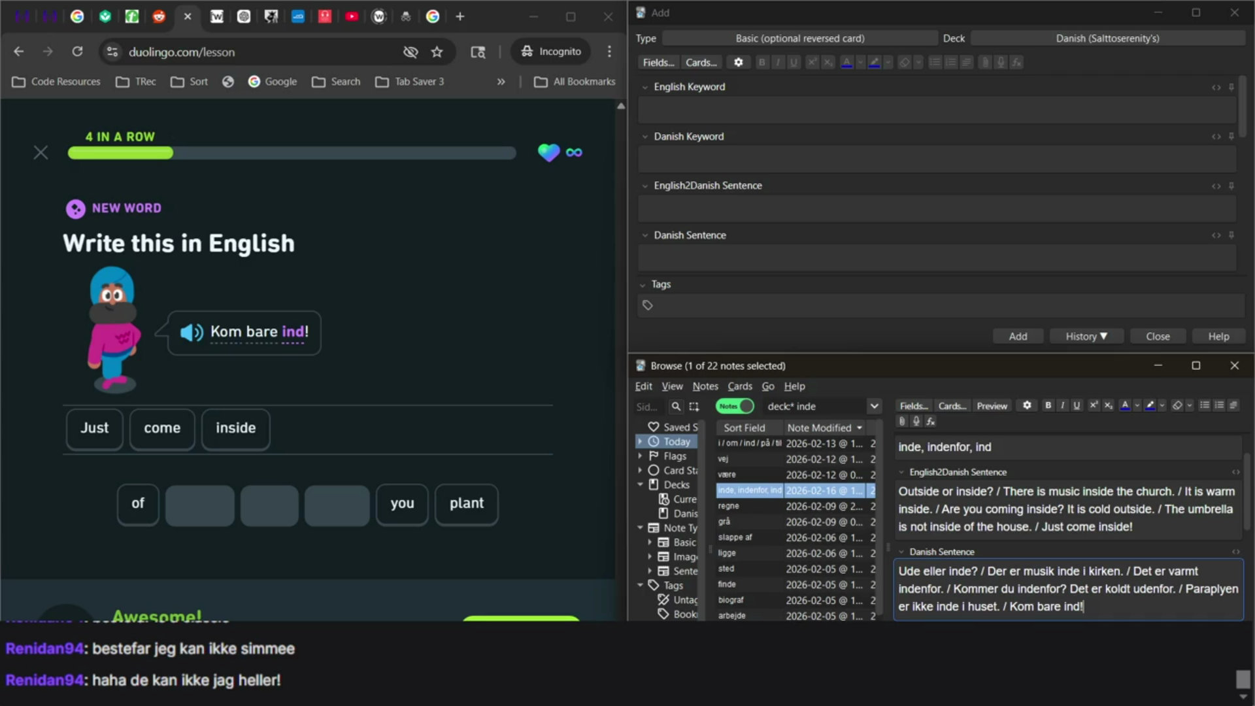
click(510, 618)
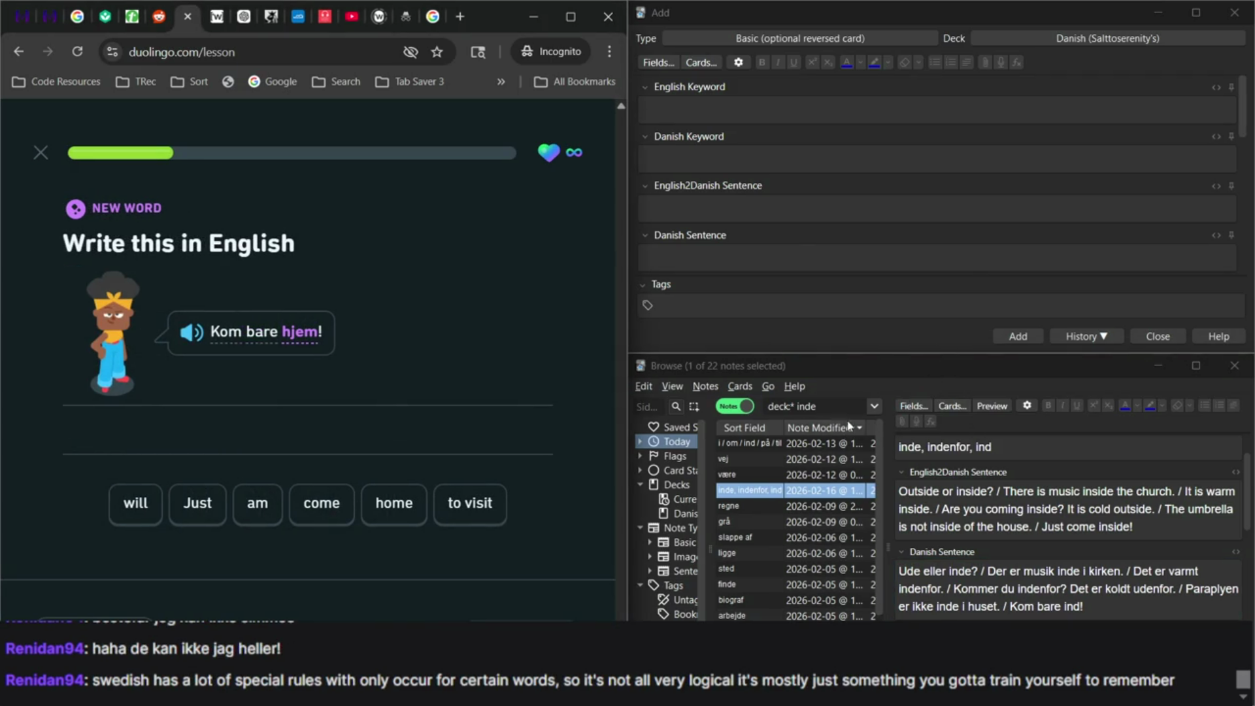
Replace 'inde' with 'bare' in the browser search to list 4 matching notes.
double_click(830, 405)
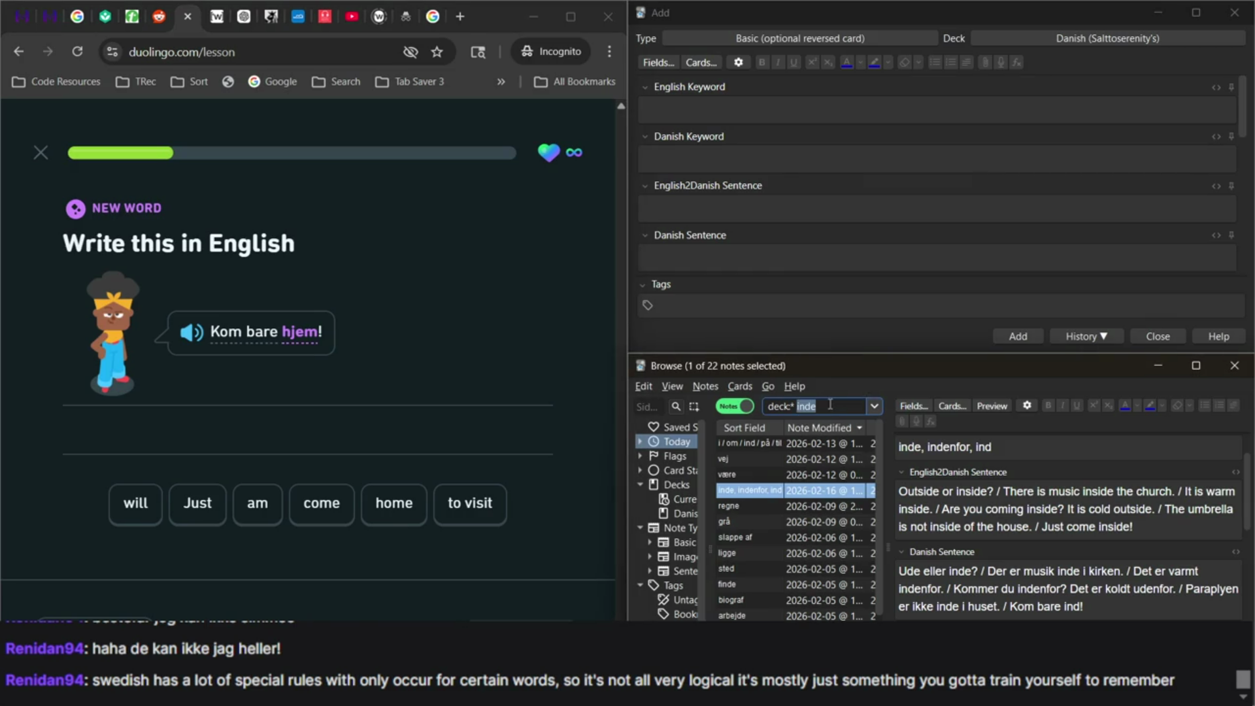
text(bare)
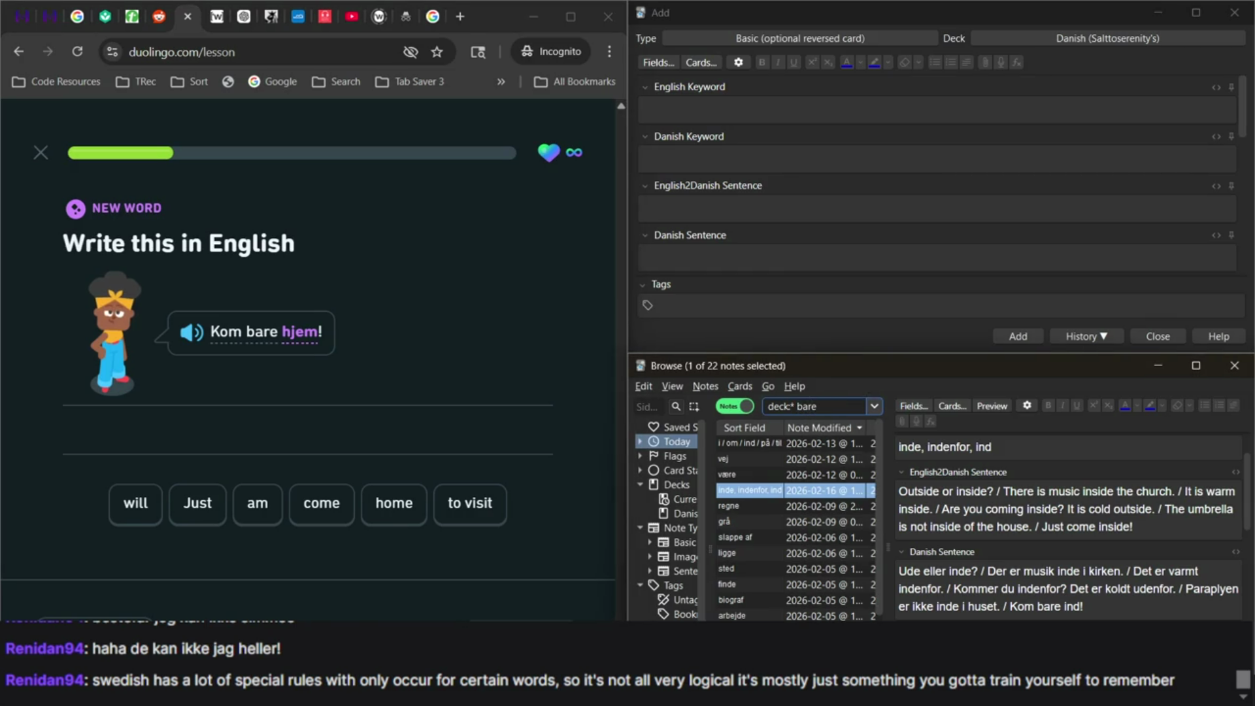
key(alt+Tab)
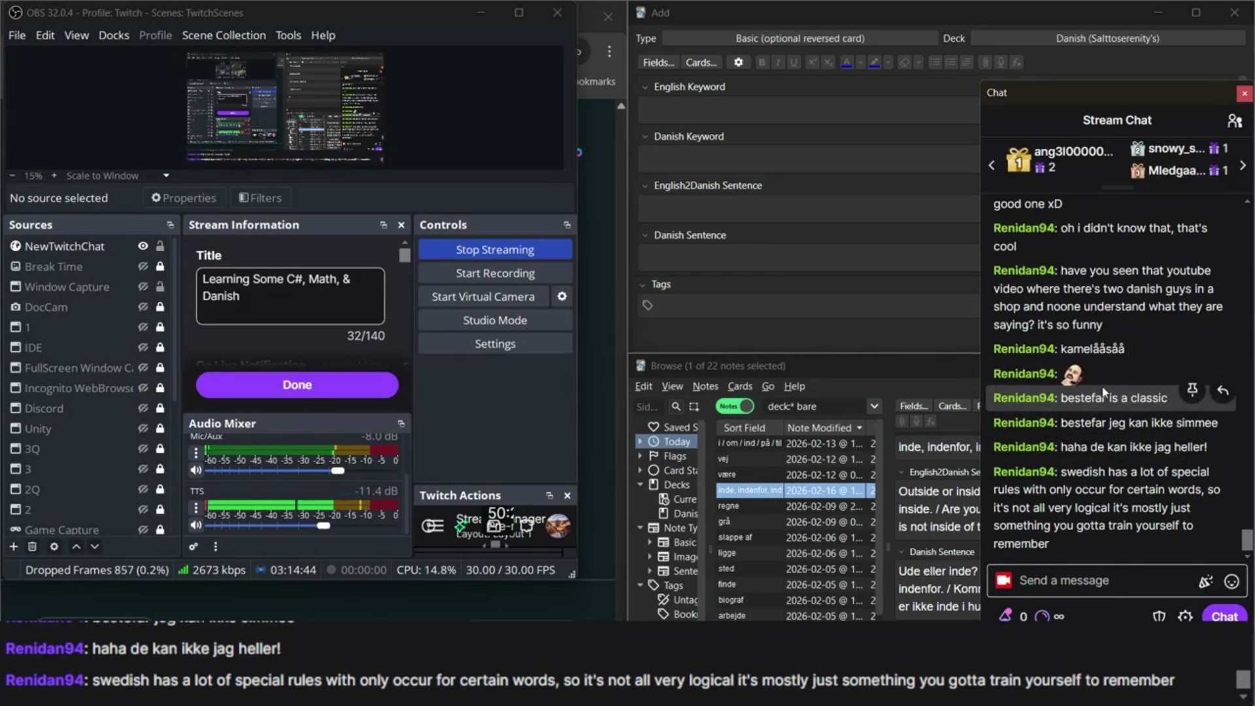
click(832, 405)
key(Return)
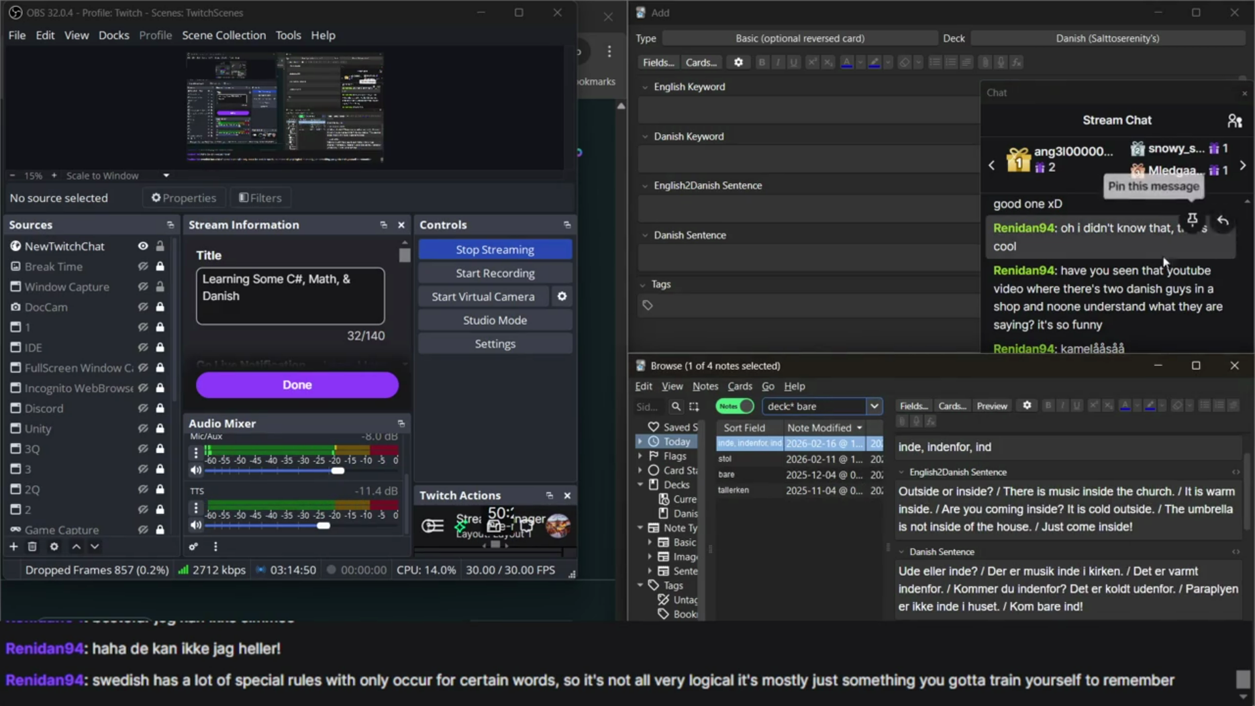
click(1137, 265)
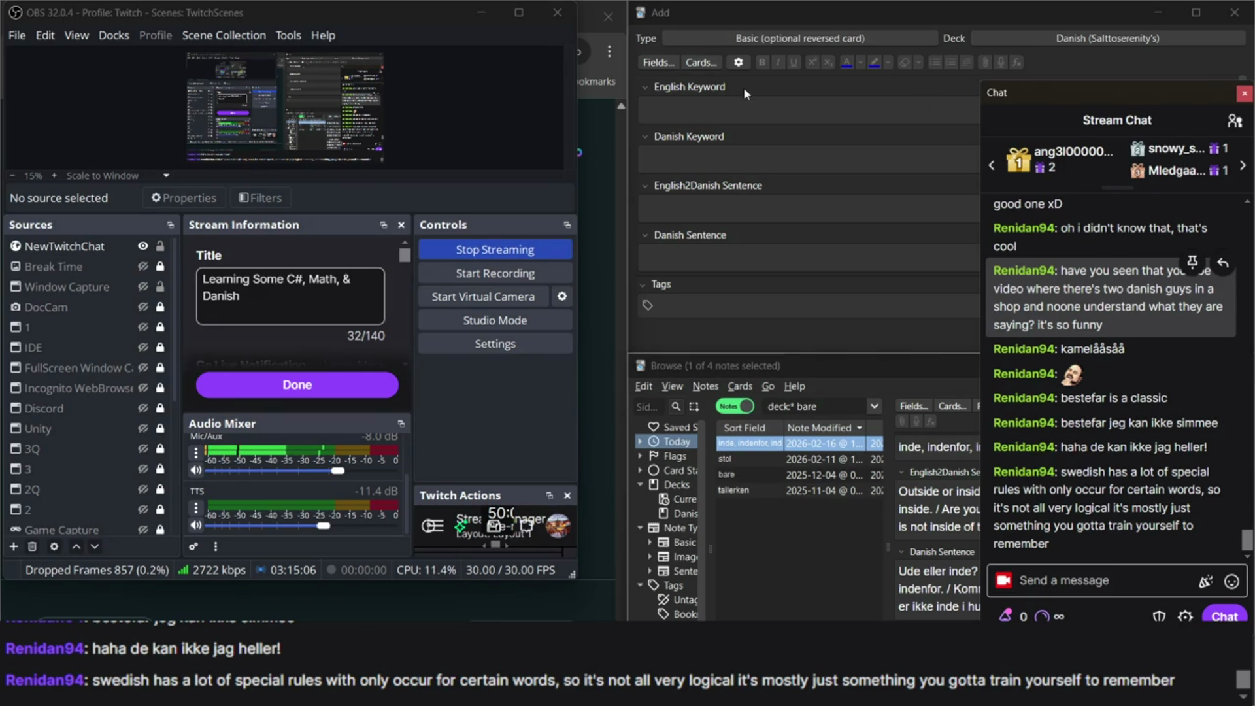
Enter 'til for' in the new note's English Keyword field, fixing a stray letter.
click(693, 109)
click(693, 109)
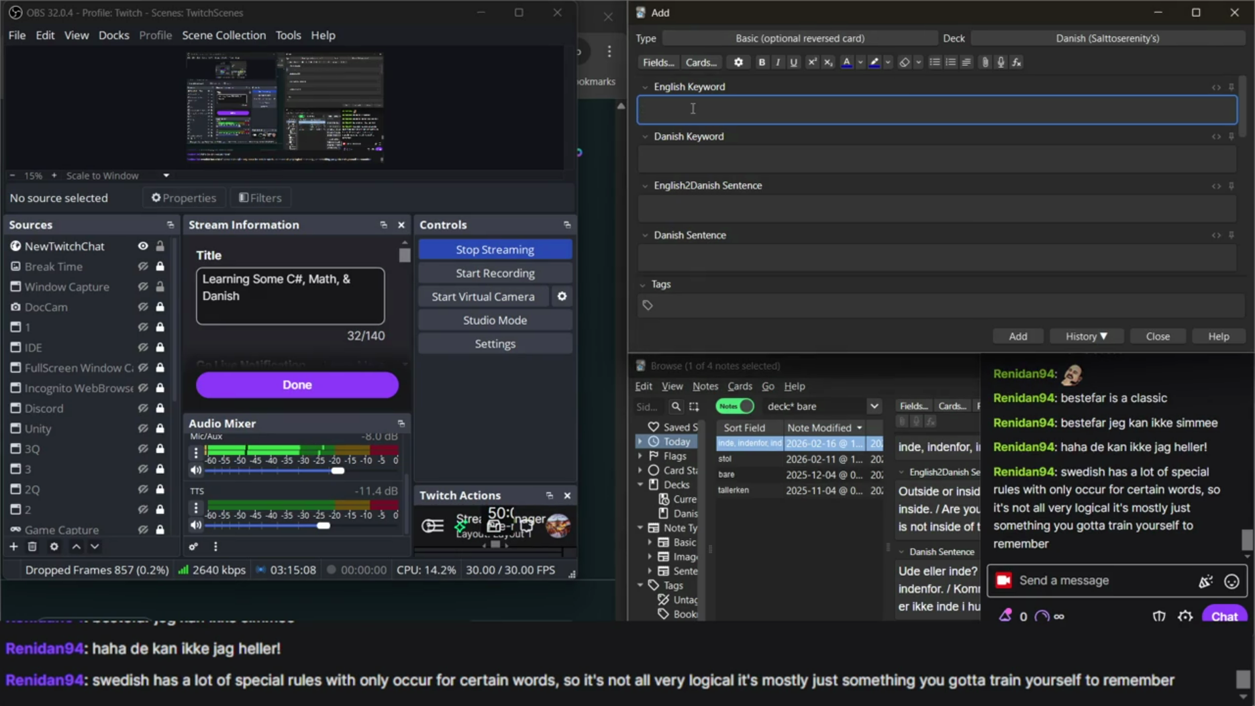
text(til do)
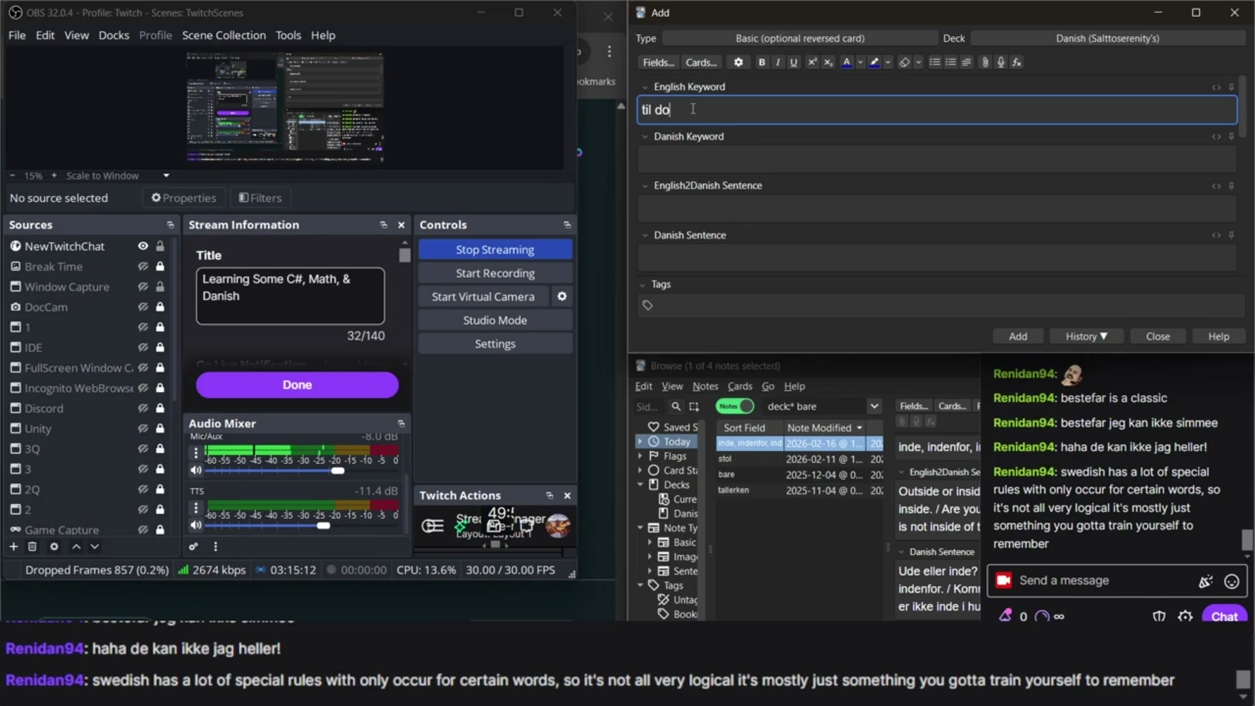
key(BackSpace)
text(for)
click(690, 161)
double_click(645, 110)
key(ctrl+a)
click(731, 148)
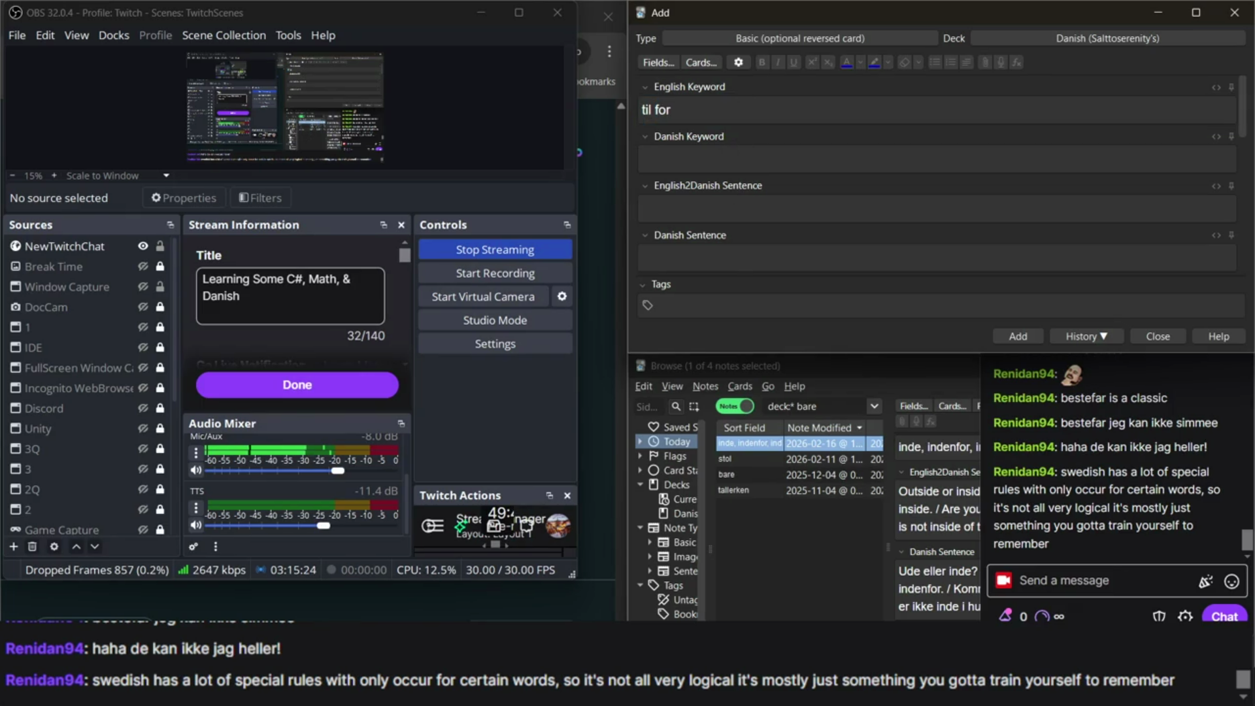
mouse_move(827, 694)
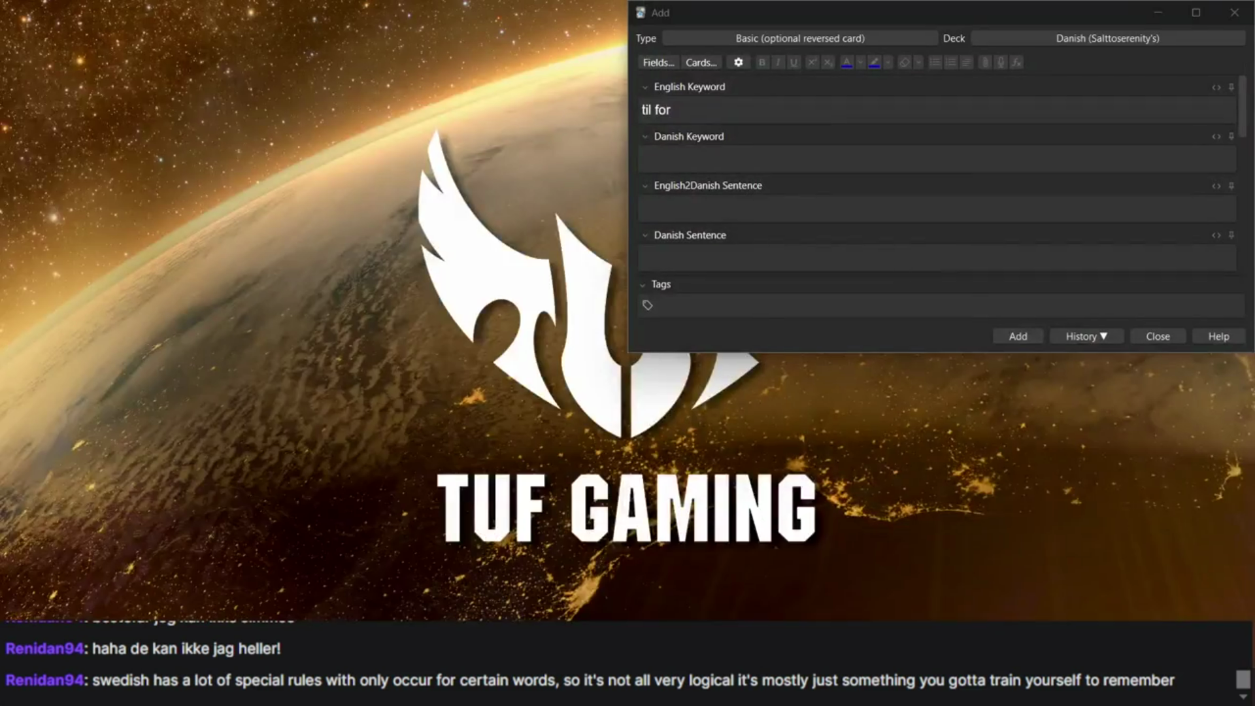
Remove 'bare' from the browser search to list every deck note.
click(922, 585)
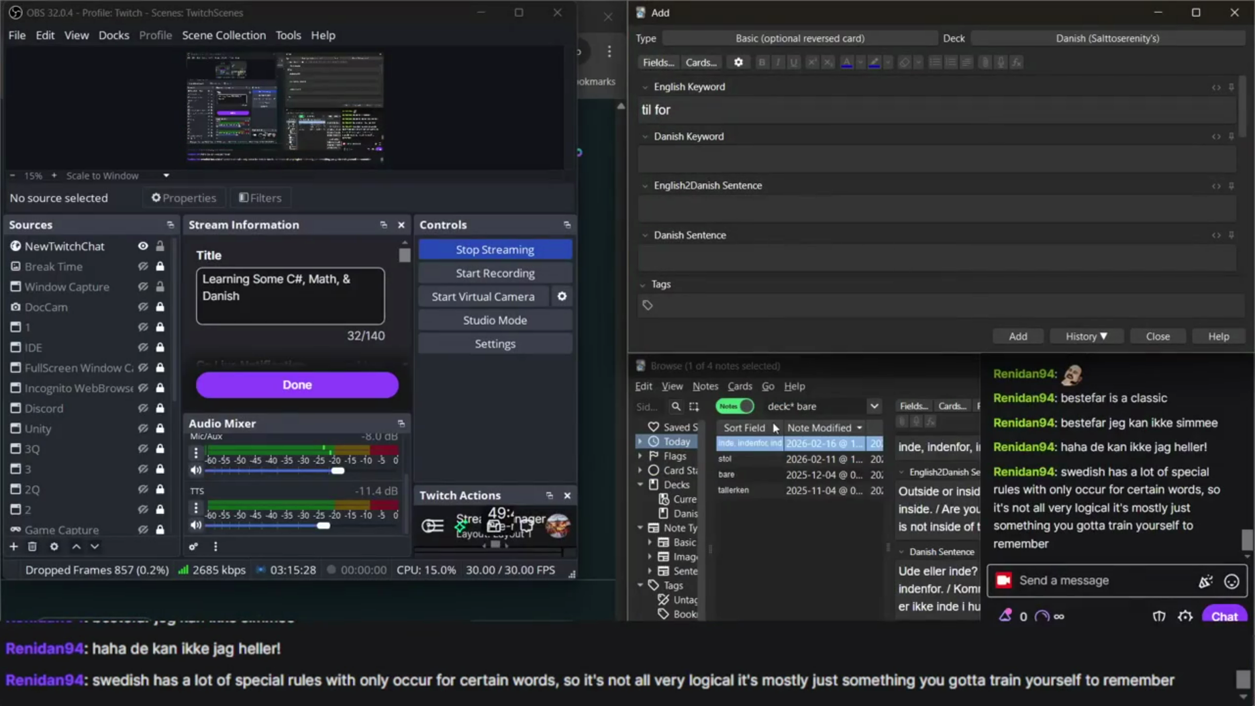
click(778, 413)
double_click(838, 407)
key(BackSpace)
key(Return)
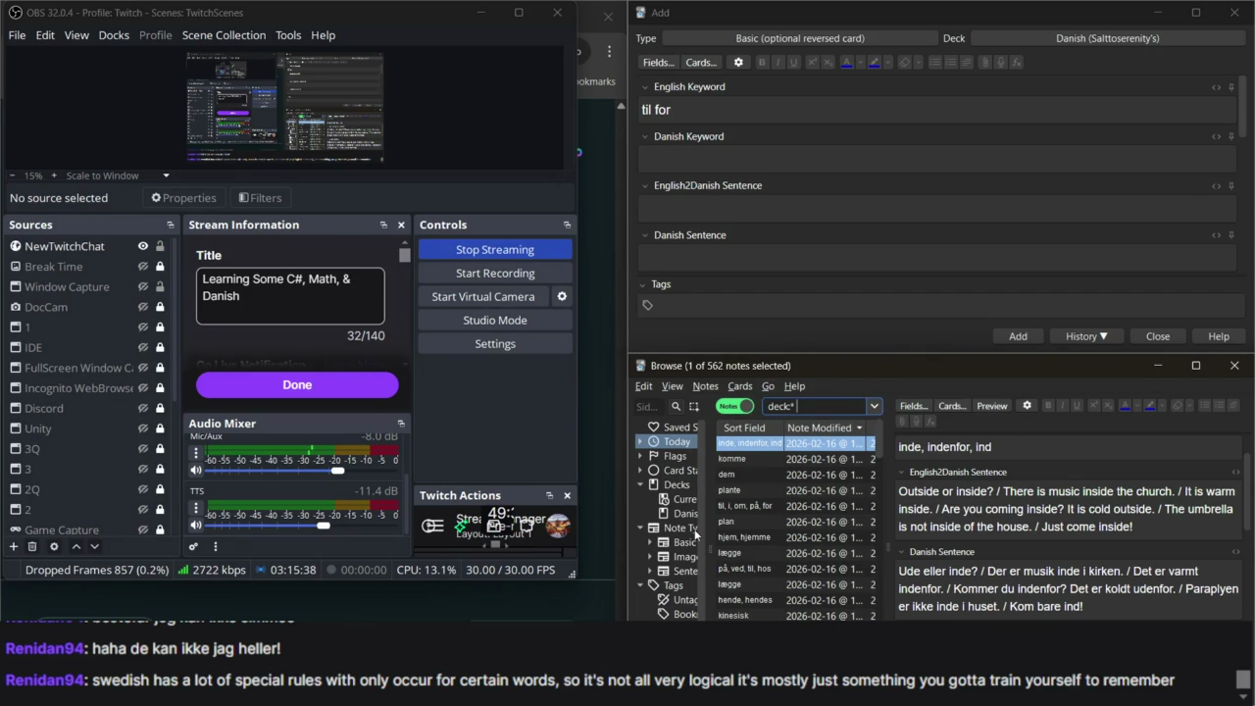
Switch to the DanishSentenceCheck search and open the first lægge note.
scroll(695, 535, down, 1)
key(Down)
key(Return)
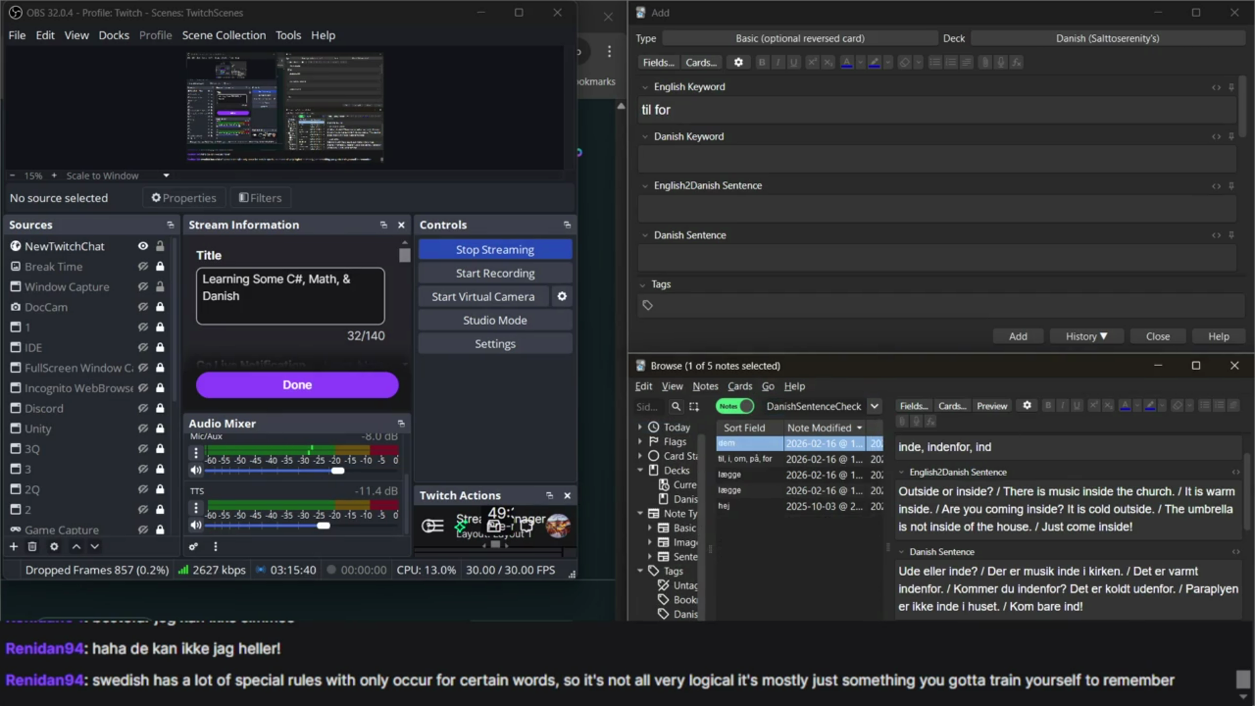
scroll(992, 543, down, 1)
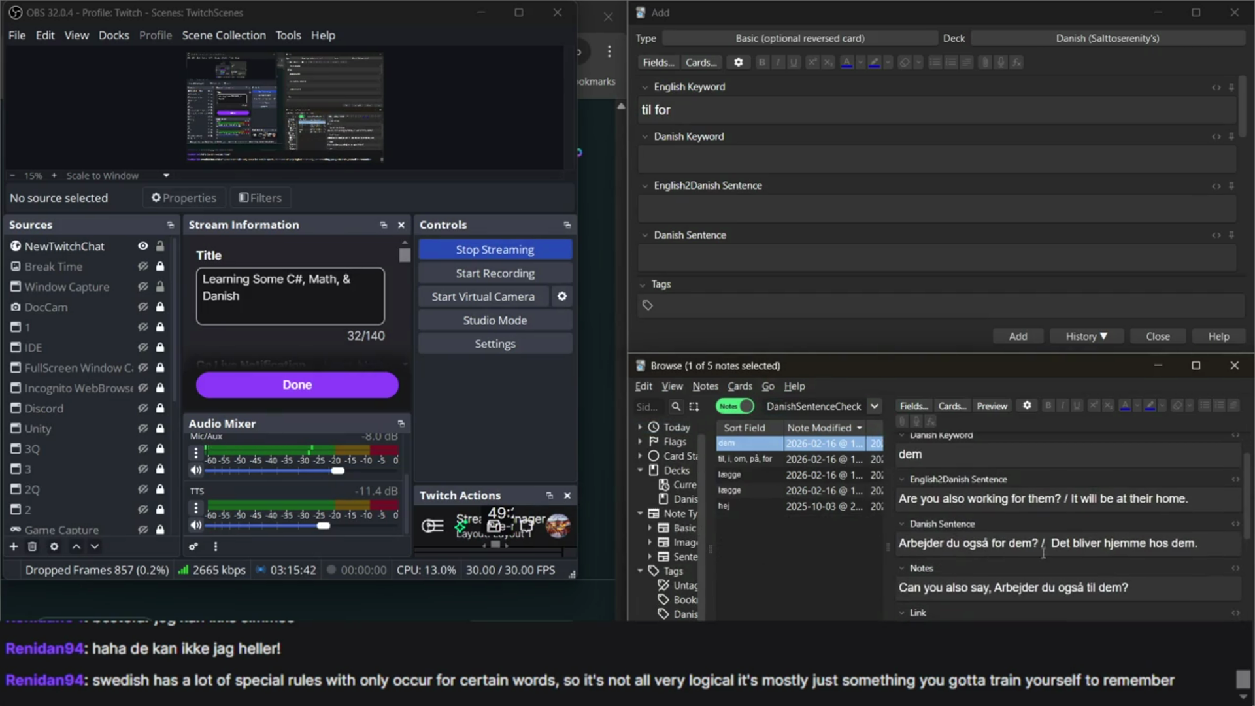
click(849, 474)
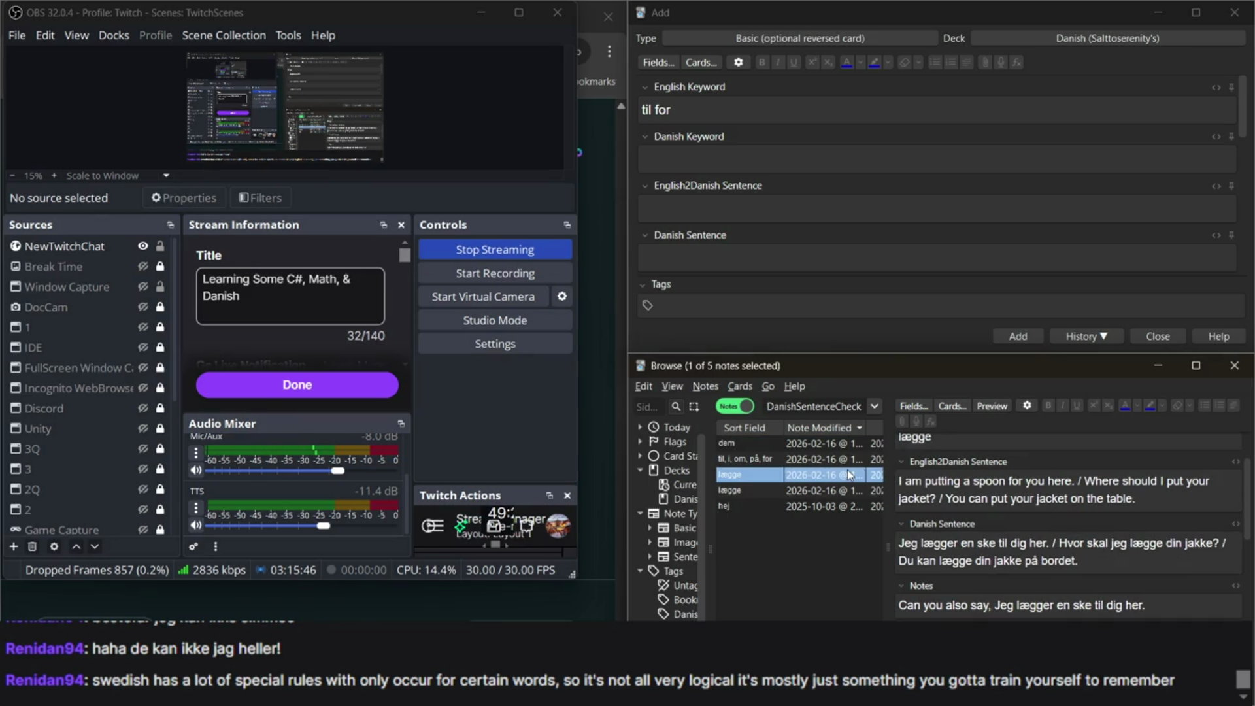
Adjust the editor text size and compare the two lægge notes' sentences.
key(ctrl+minus)
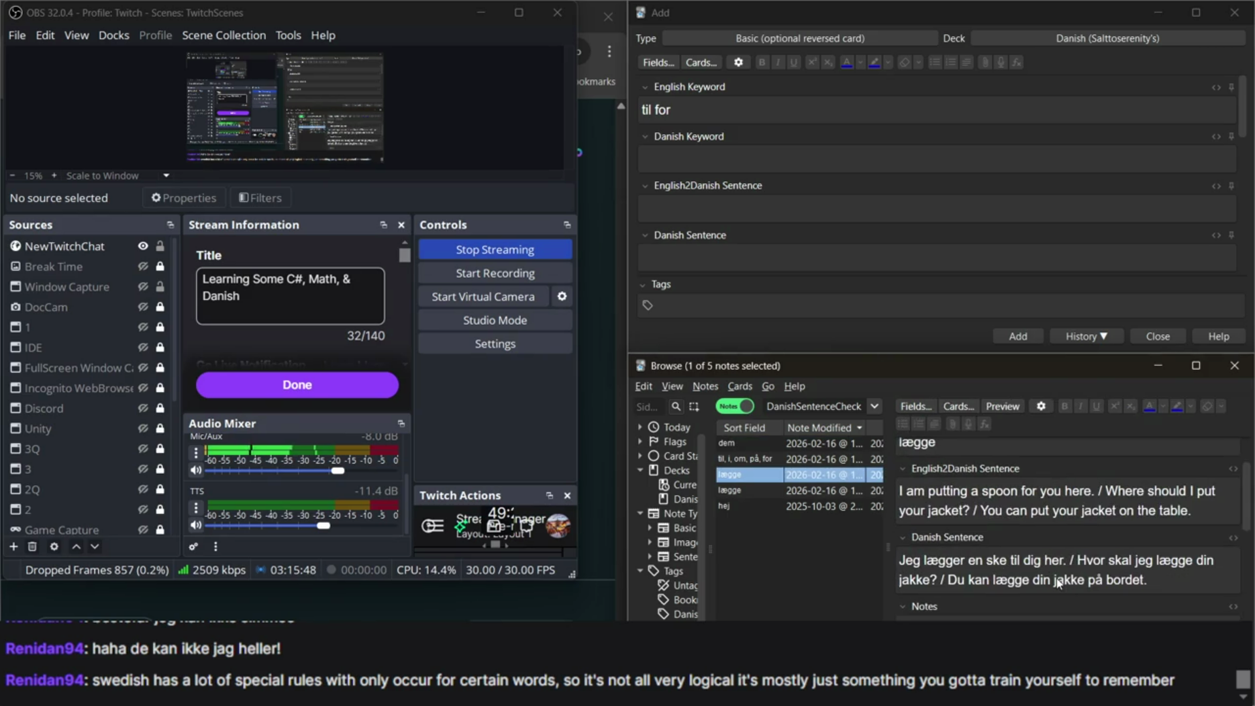
key(ctrl+minus)
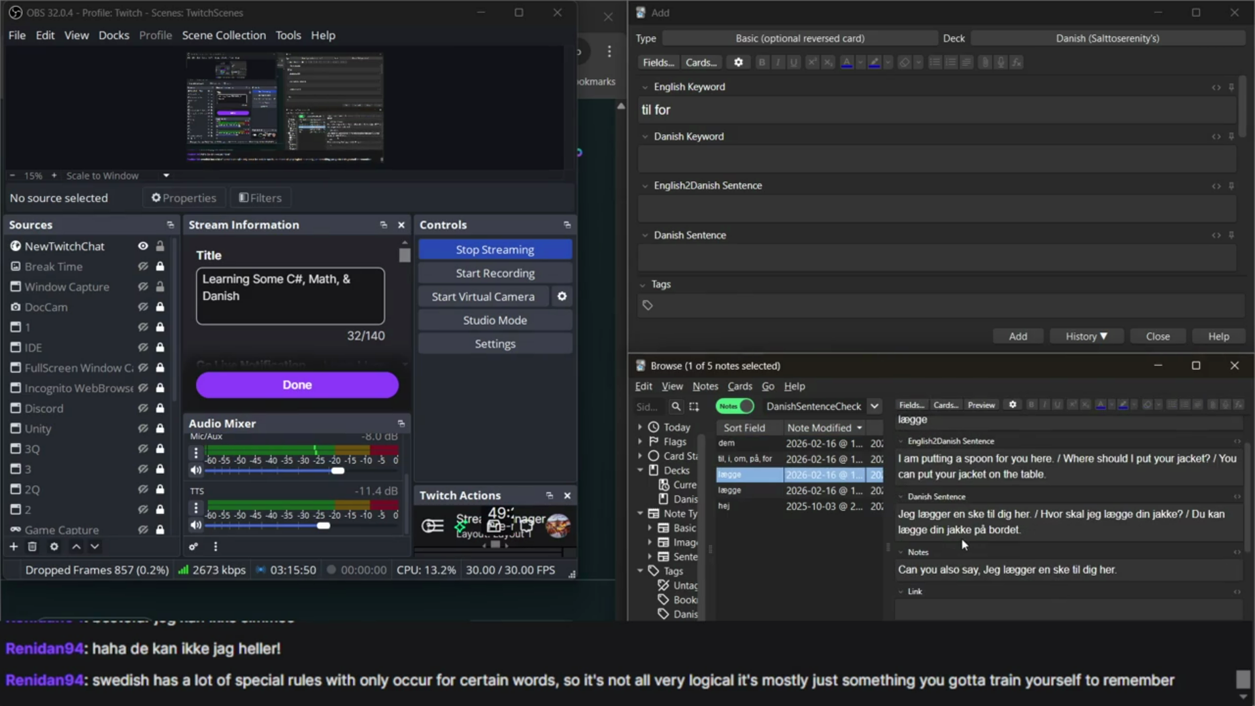
key(ctrl+plus)
key(ctrl+plus)
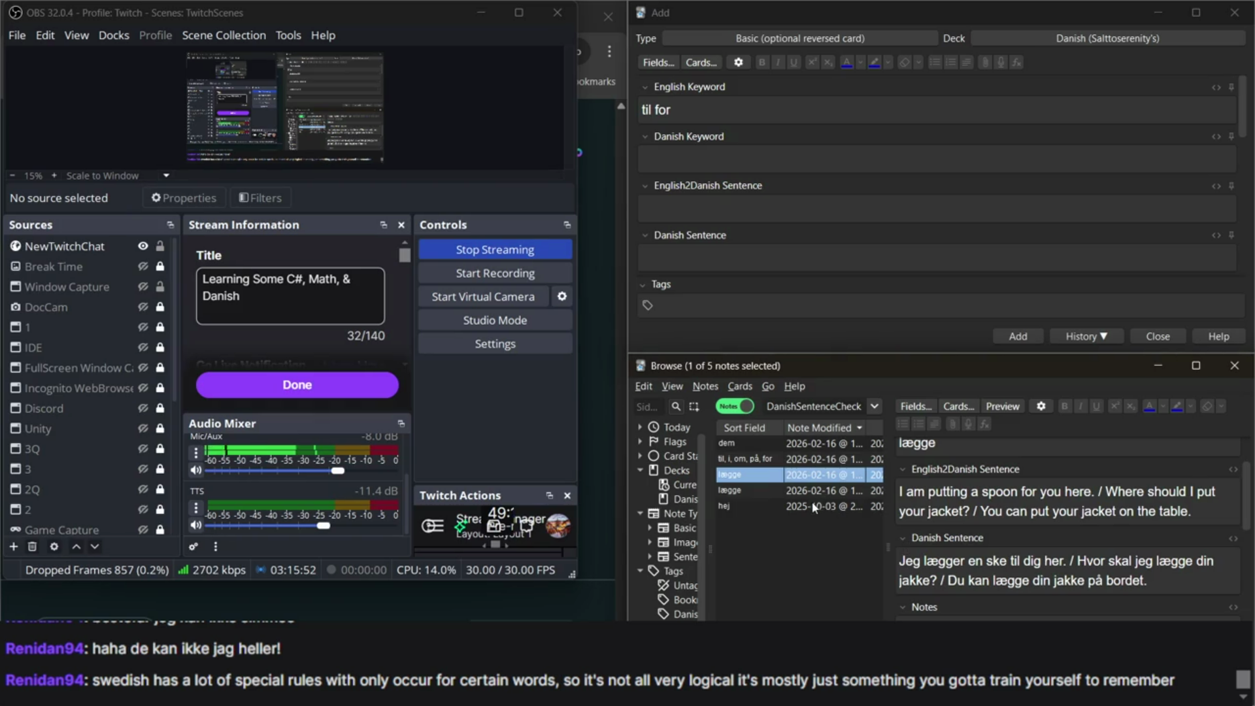
click(803, 491)
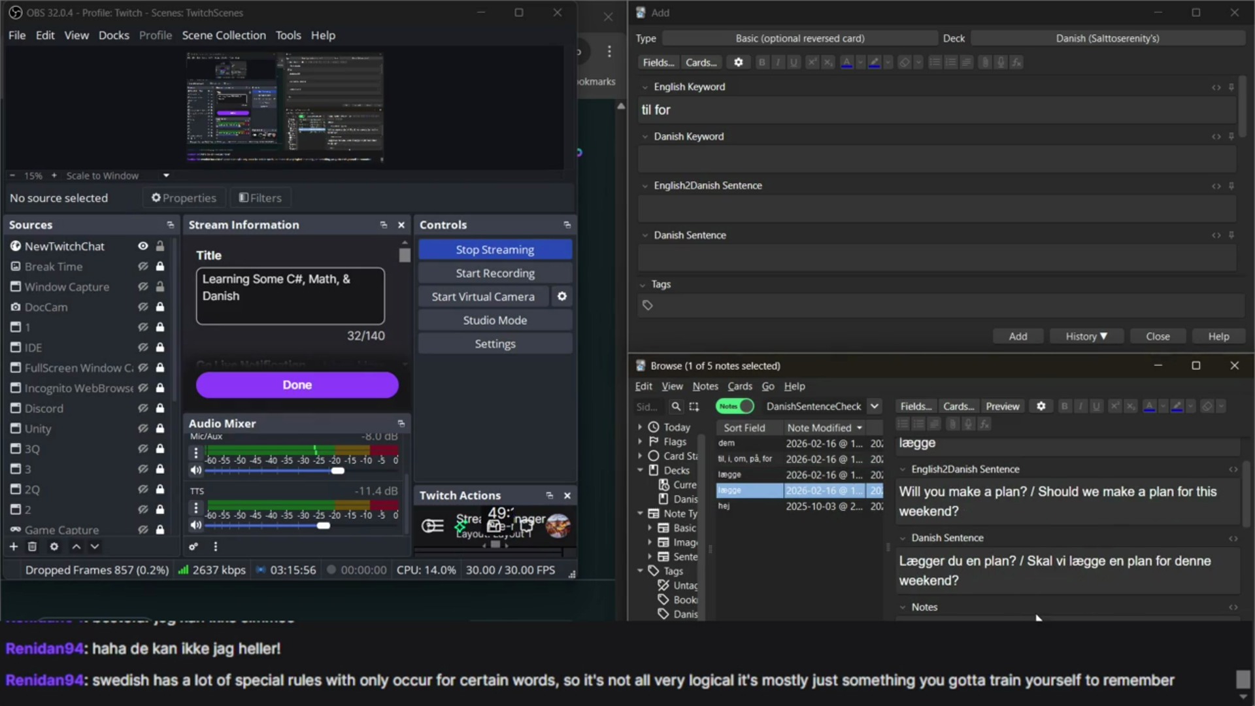
scroll(1038, 614, down, 1)
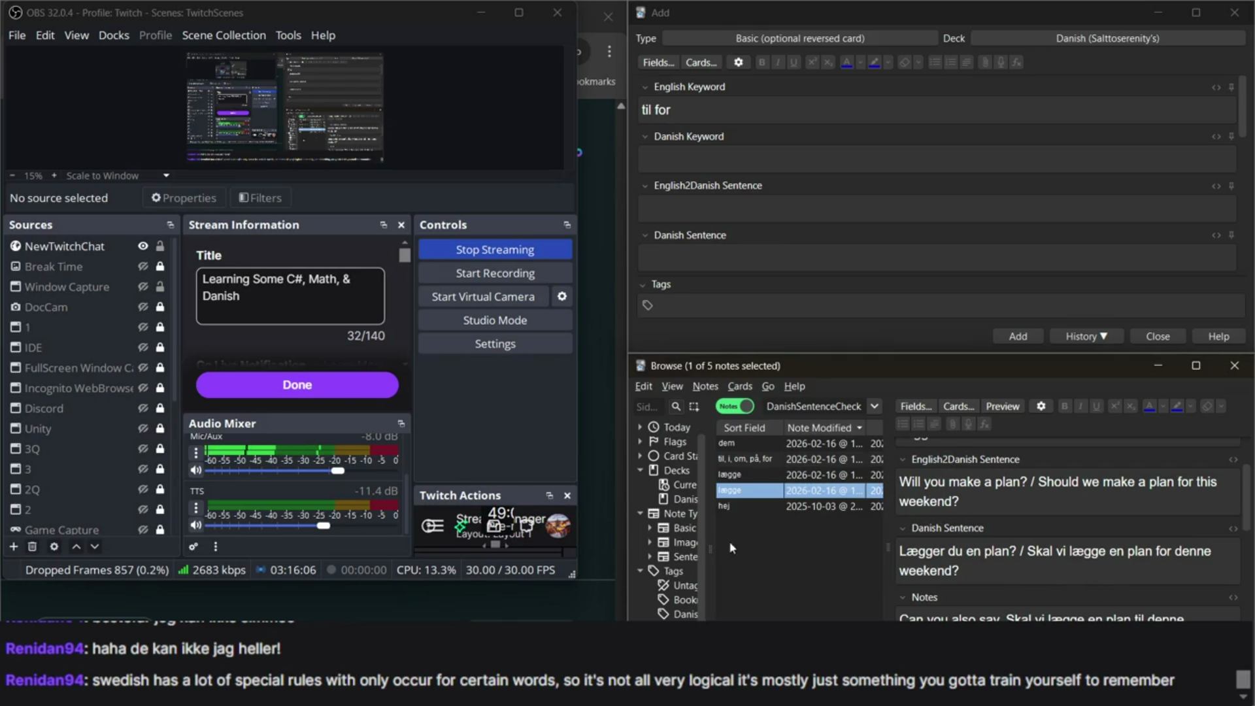
click(724, 471)
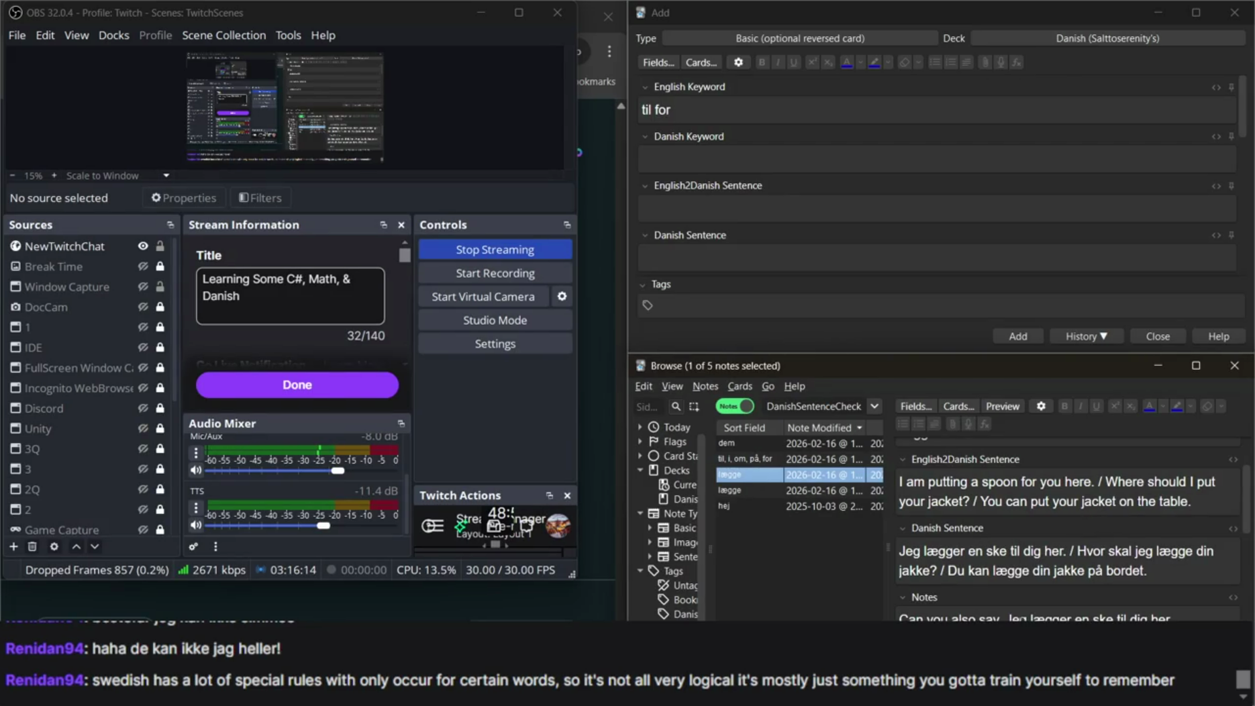
Change 'til' to 'for' so the alternative question reads 'Jeg lægger en ske for dig her'.
double_click(1015, 551)
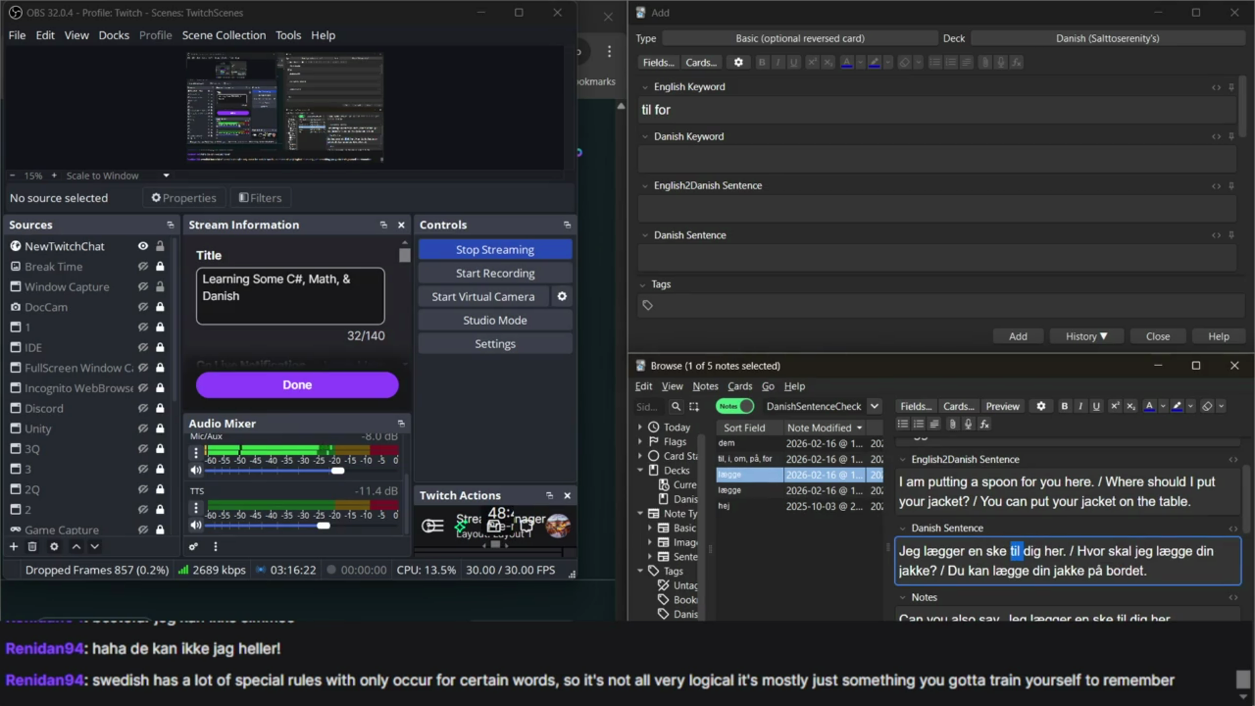
double_click(1122, 617)
text(for)
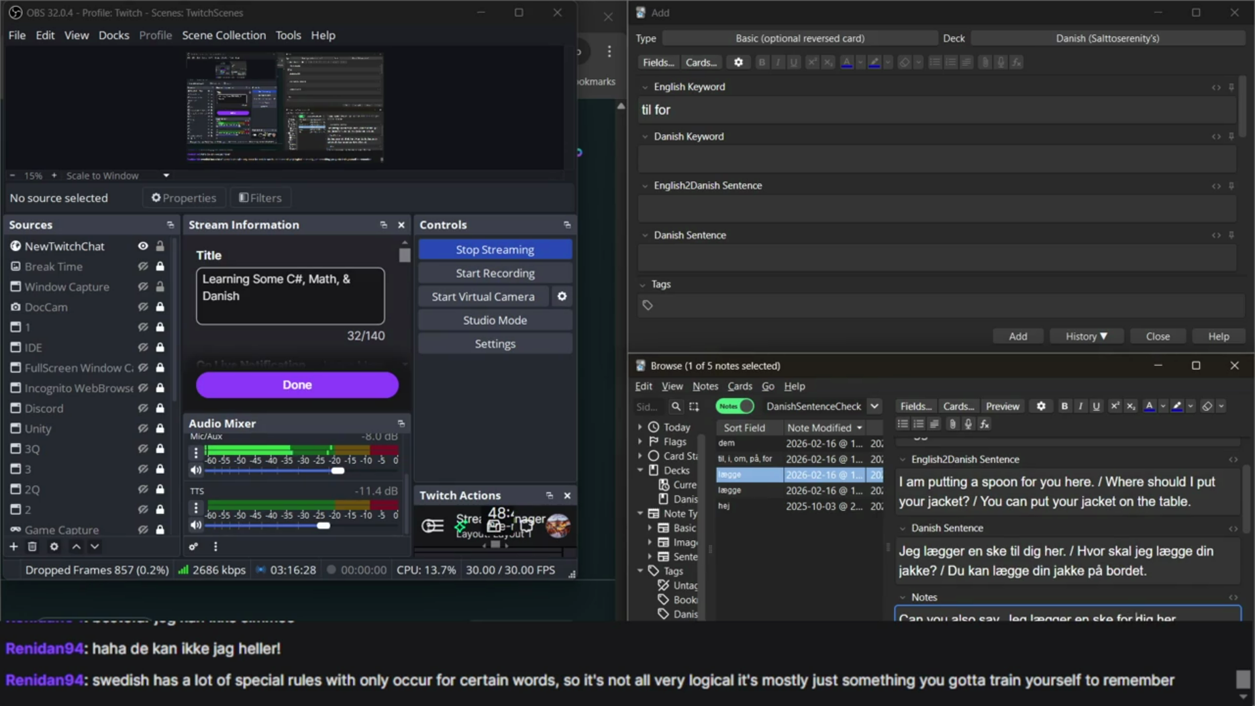
double_click(956, 571)
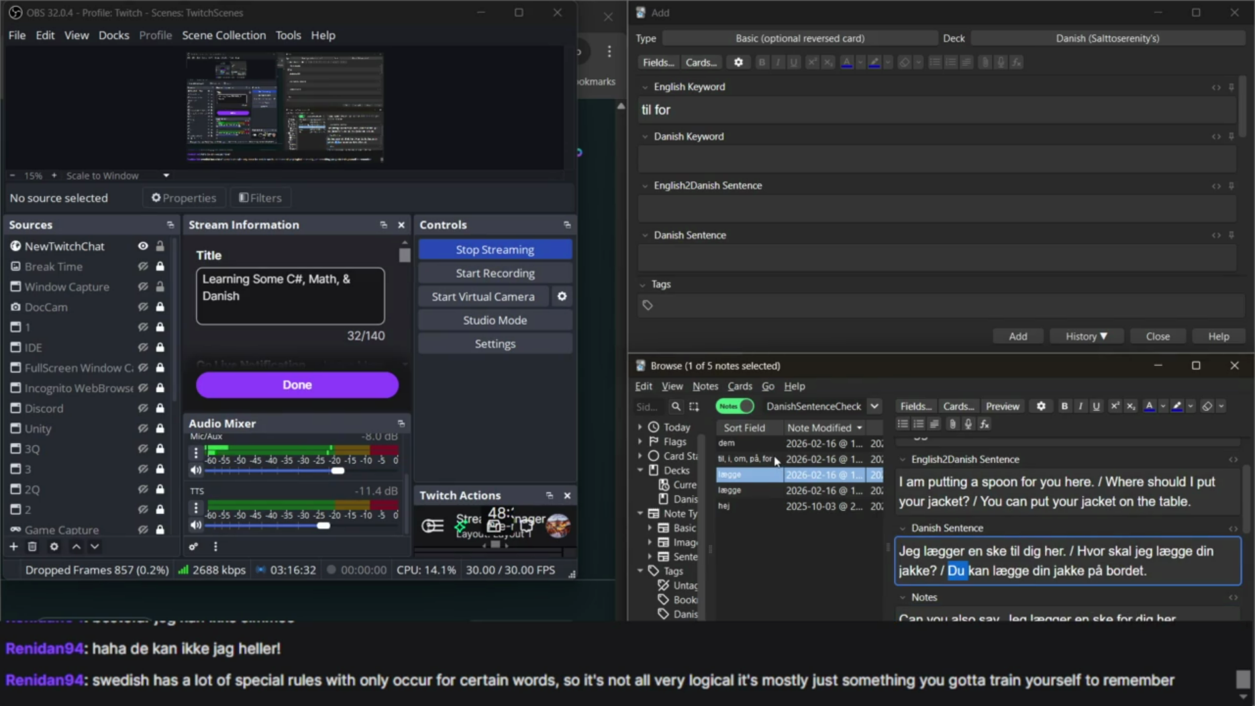
Review the til, i, om, på, for note, then deselect it to close the editor.
click(777, 461)
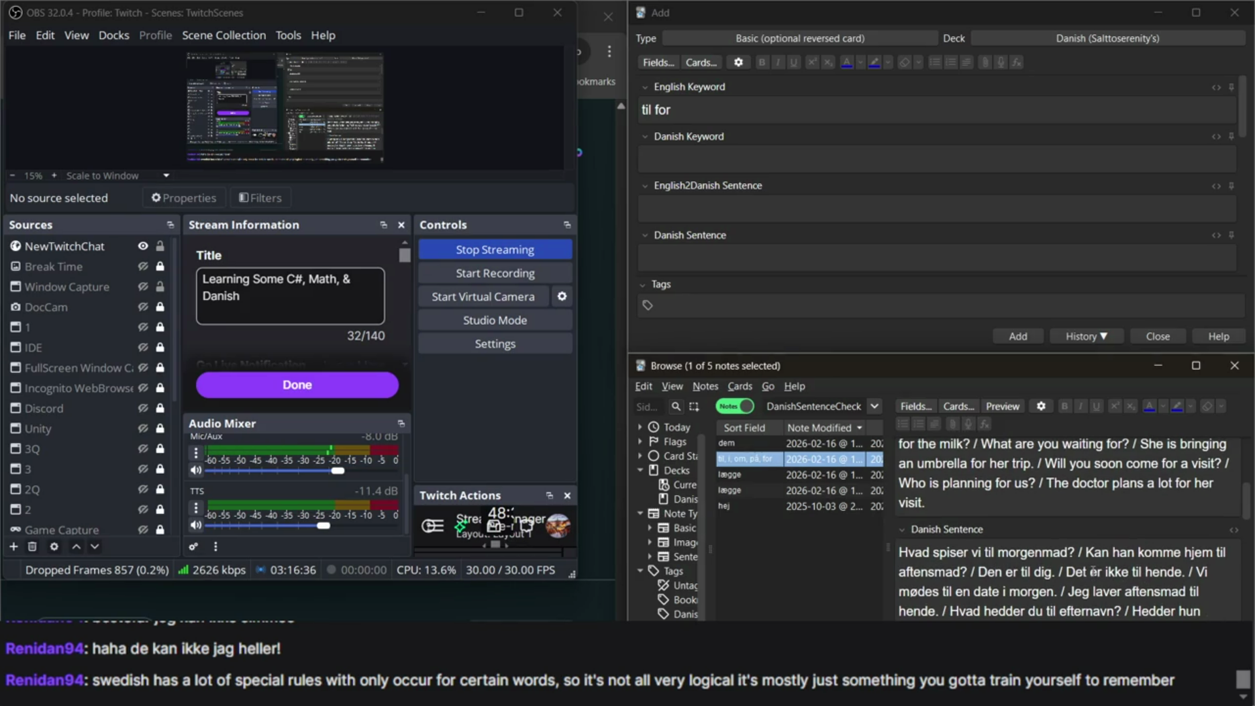
scroll(1093, 570, down, 1)
scroll(1092, 571, down, 3)
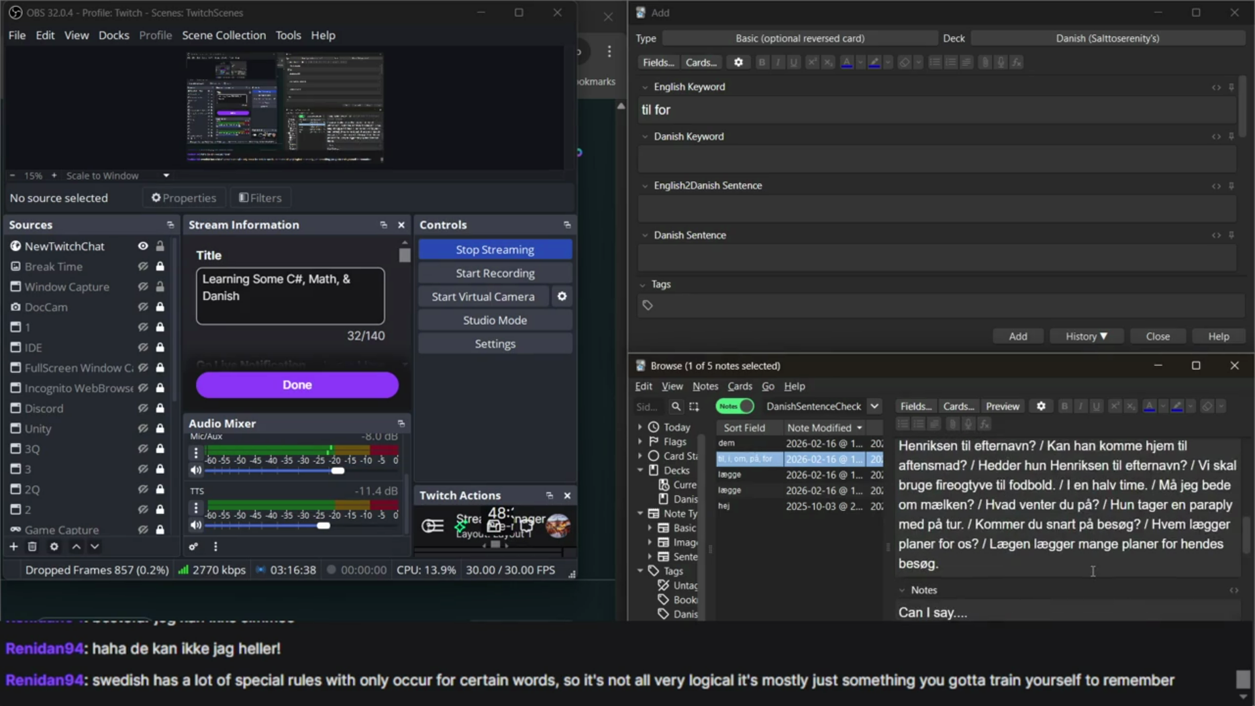
scroll(1093, 570, down, 2)
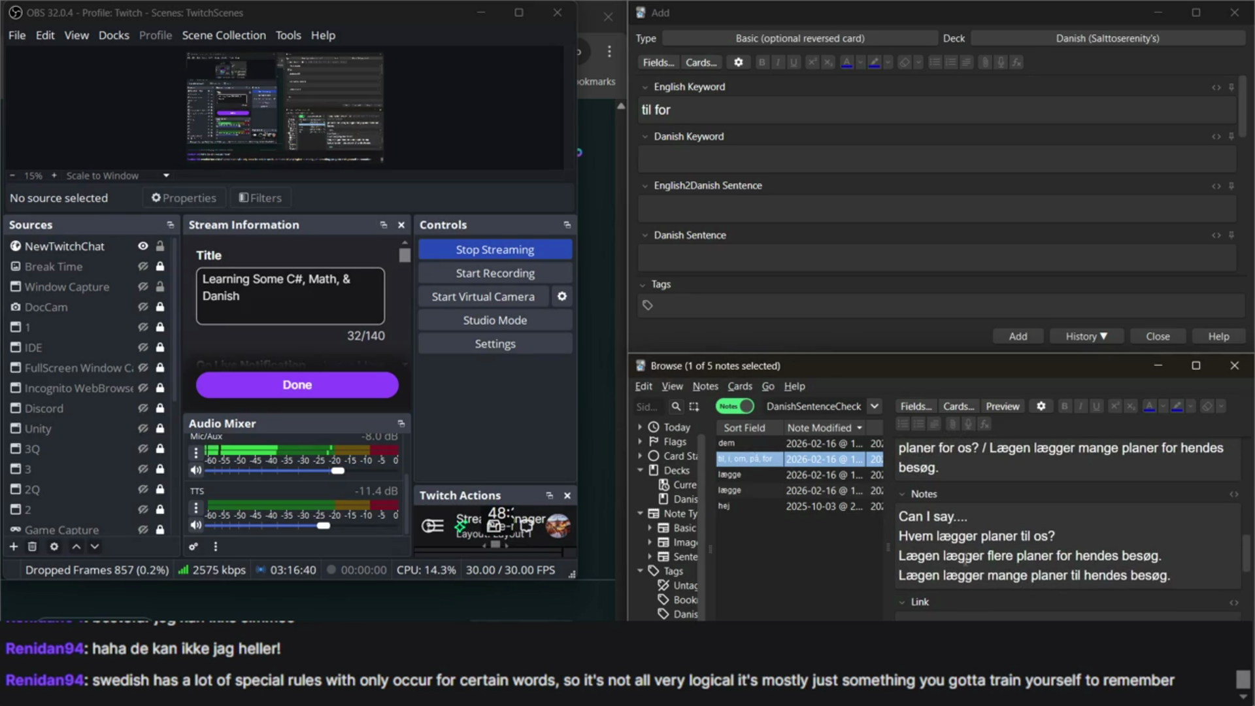
scroll(971, 575, up, 1)
triple_click(1054, 597)
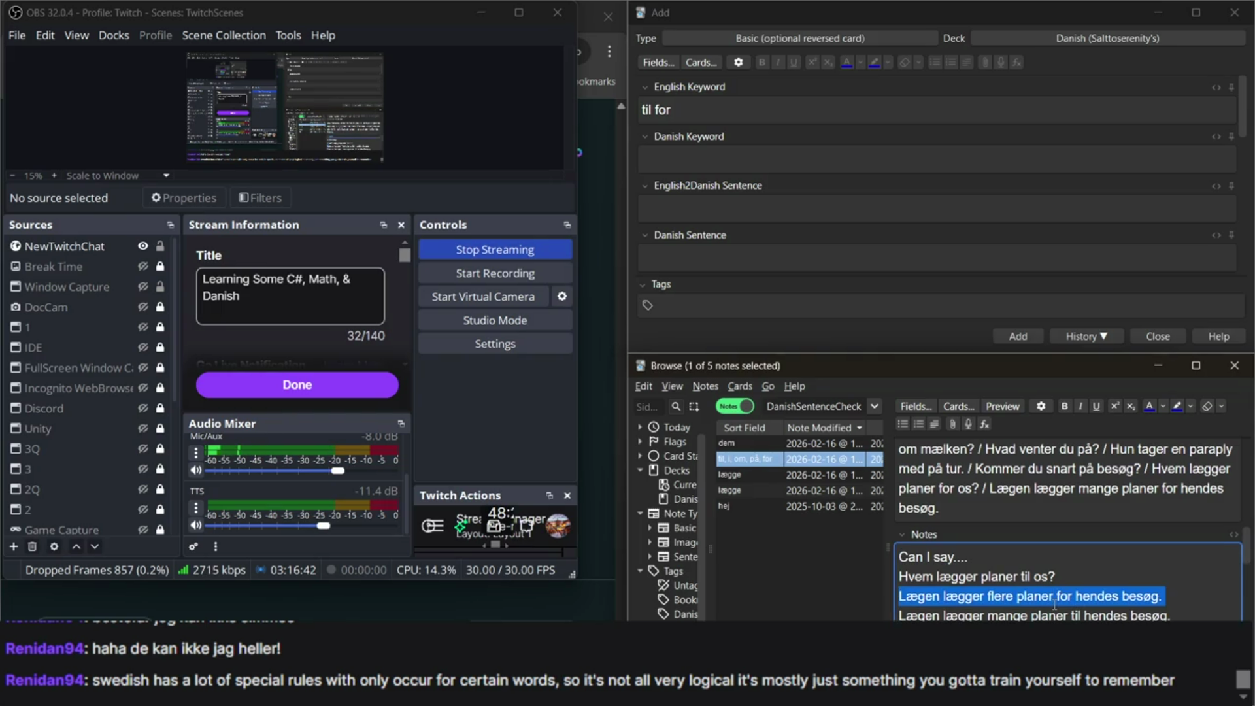
click(758, 539)
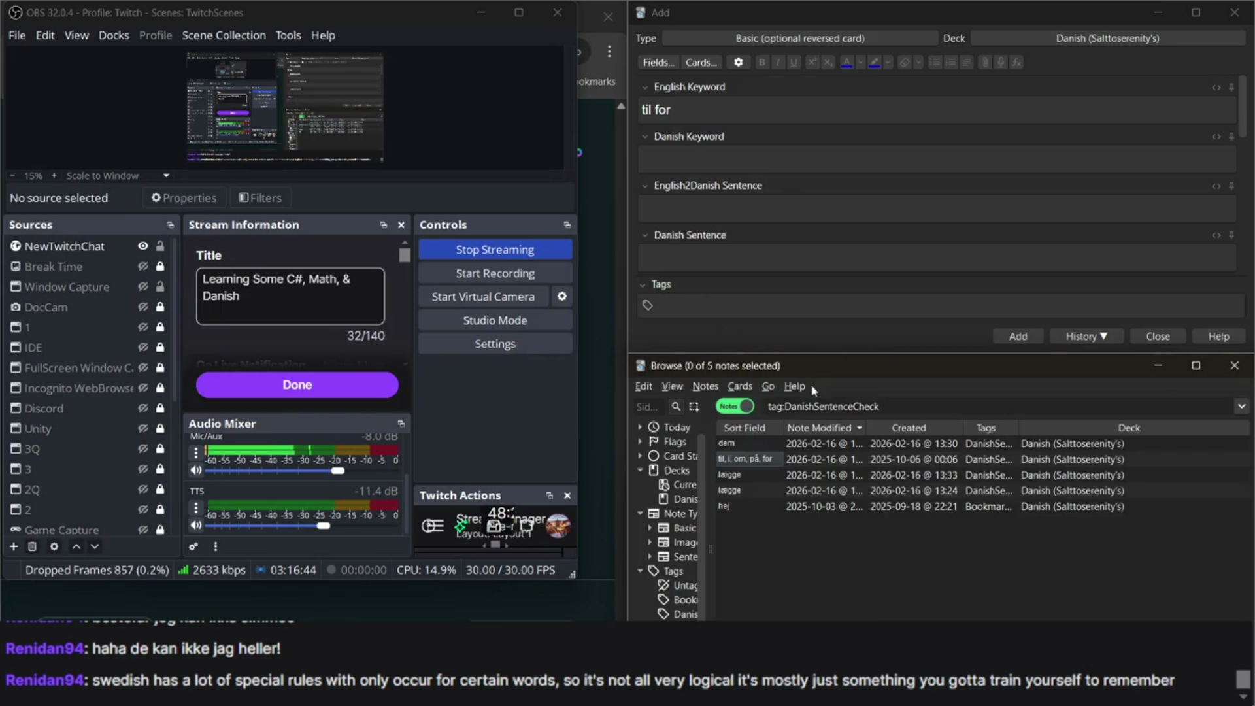
Clear the leftover 'til for' from the new note's English Keyword field.
click(679, 96)
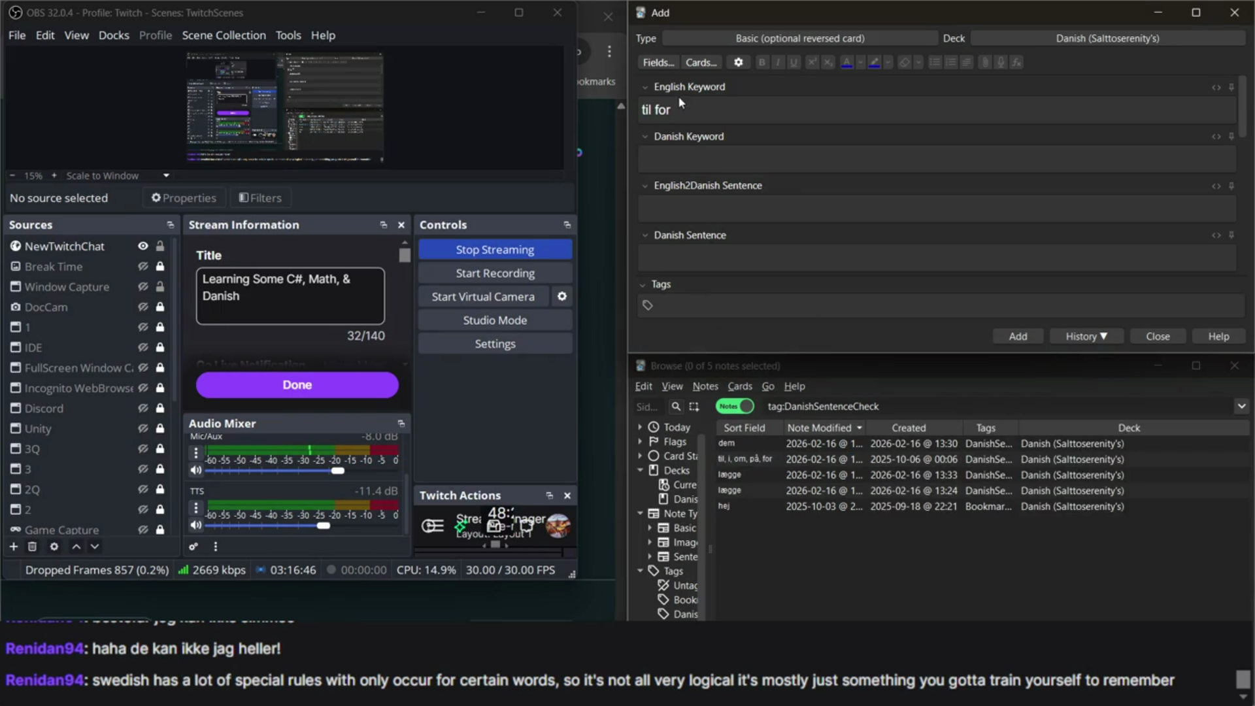
click(606, 178)
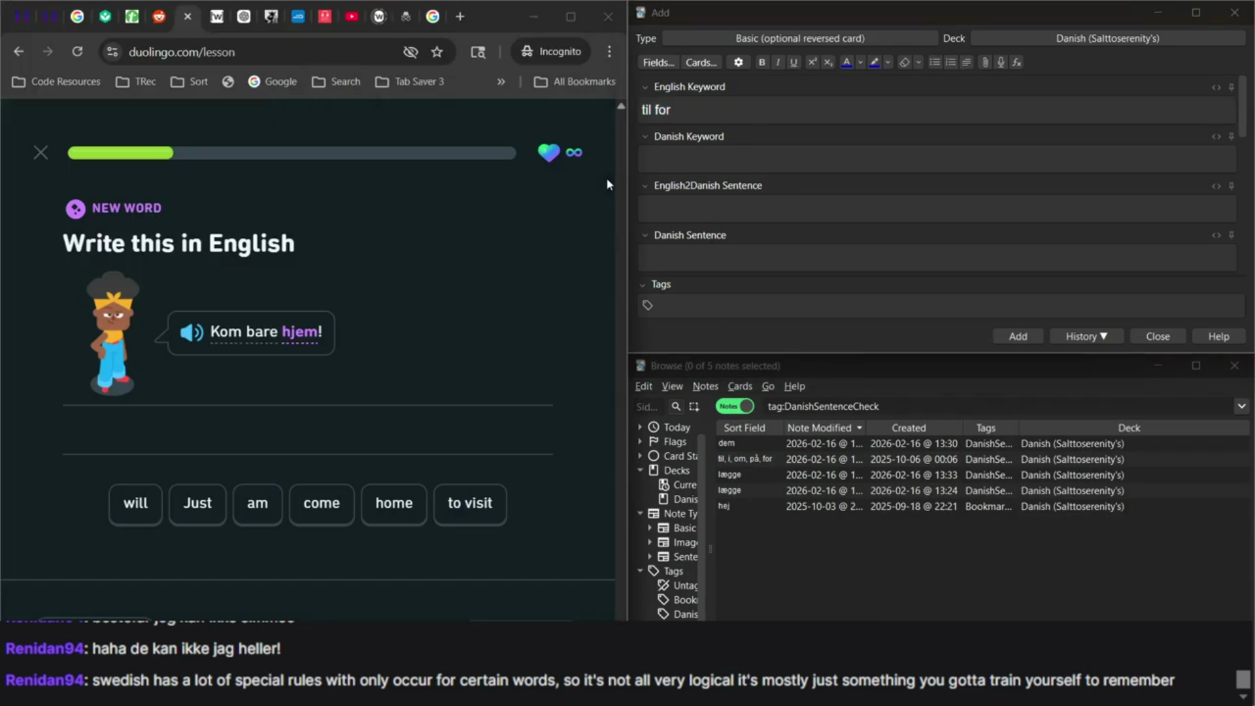
click(695, 118)
key(BackSpace)
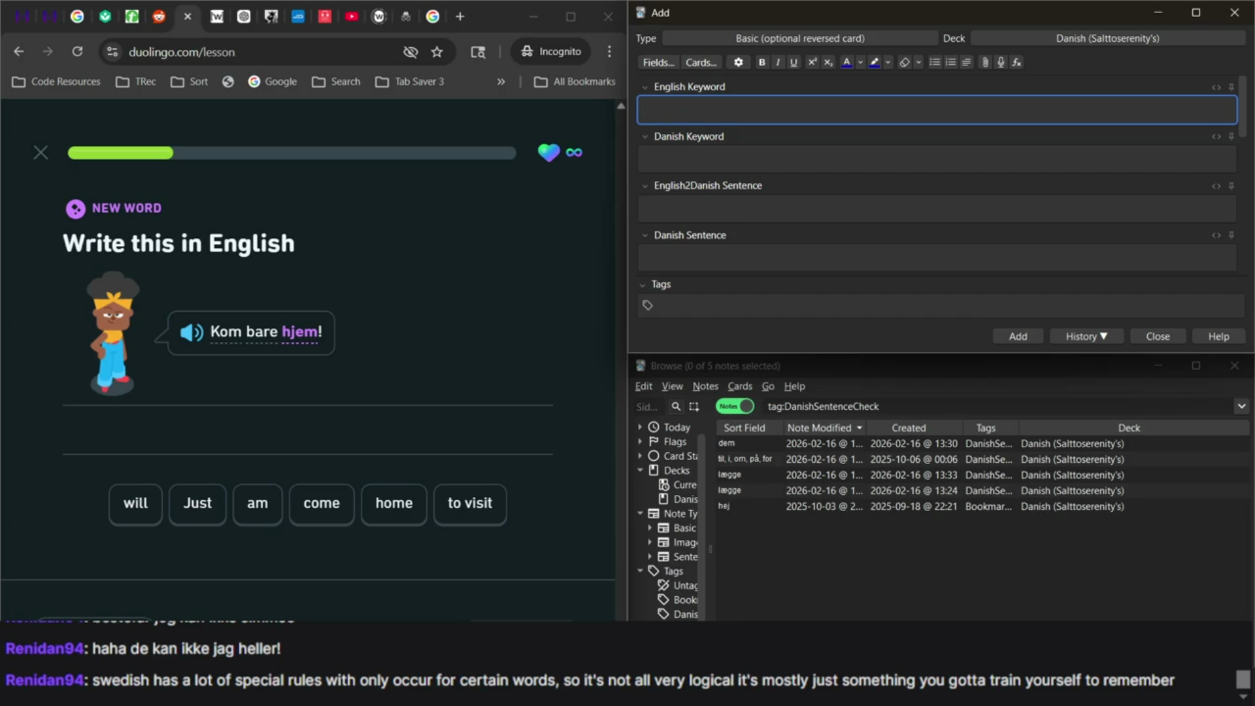
Check the stream chat, then show Duolingo's 'Kom bare hjem!' prompt beside the empty Add form.
click(1052, 503)
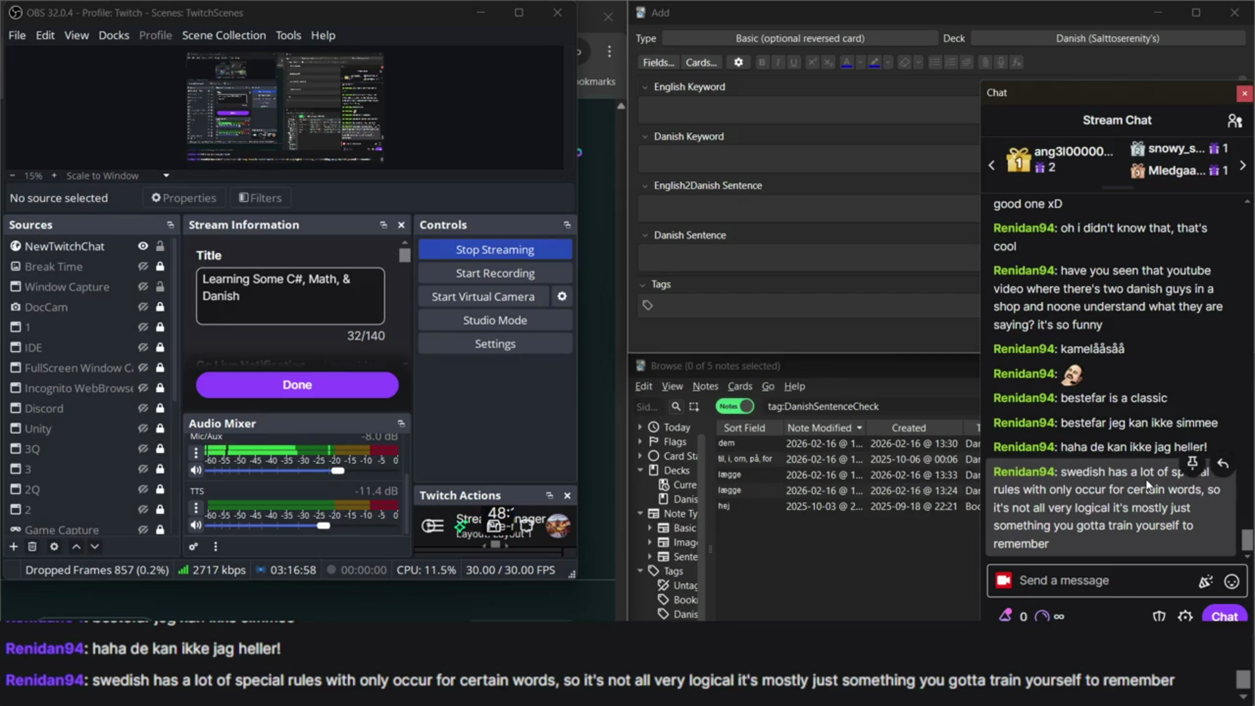
click(597, 241)
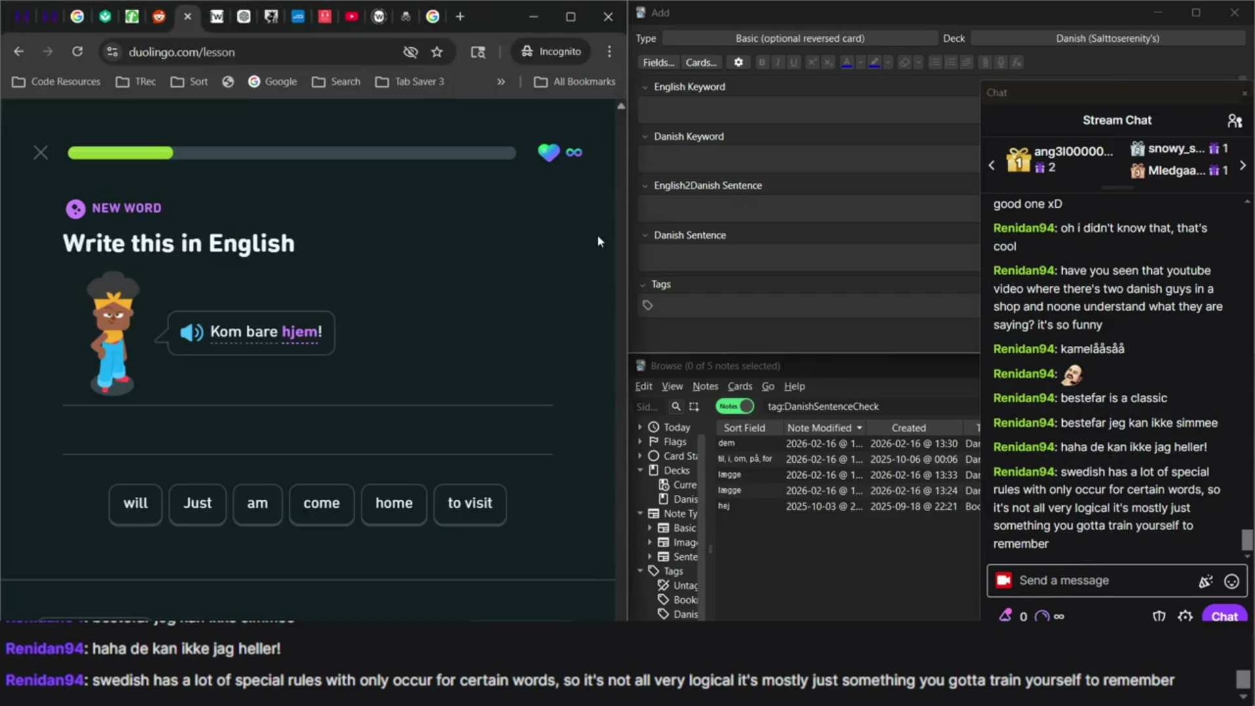
click(723, 115)
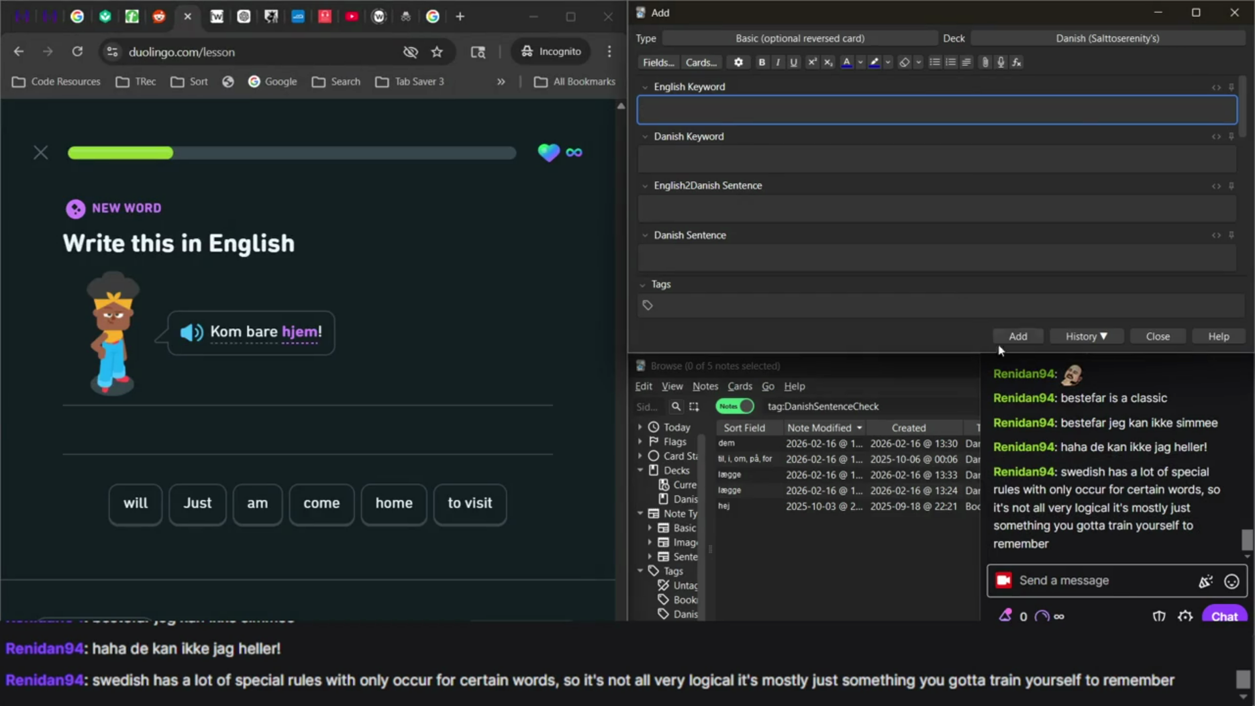
click(1021, 387)
click(751, 133)
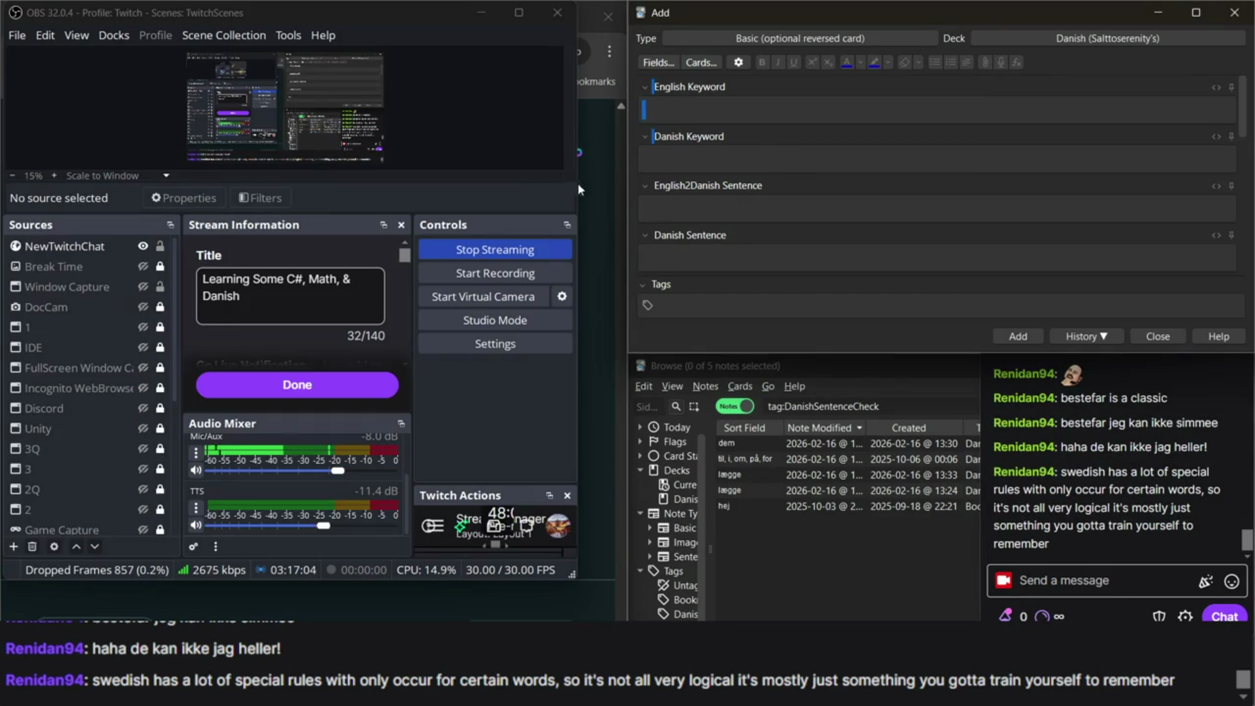
click(586, 182)
click(722, 116)
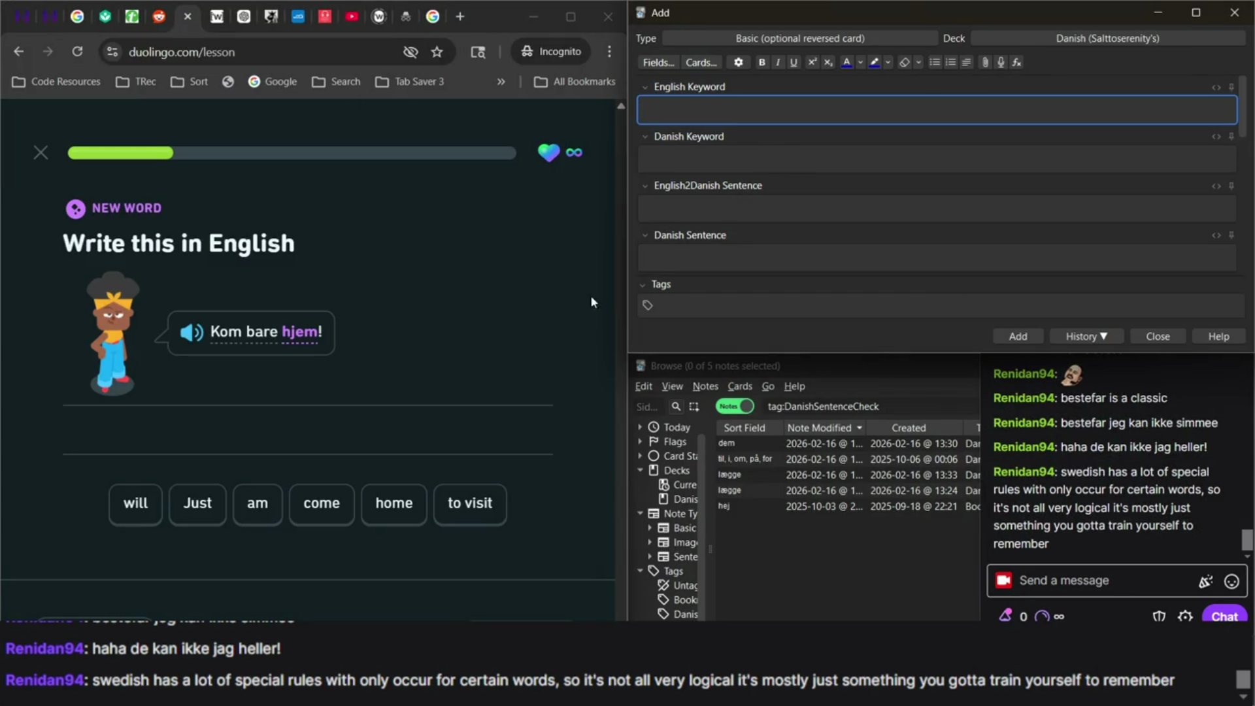
double_click(874, 406)
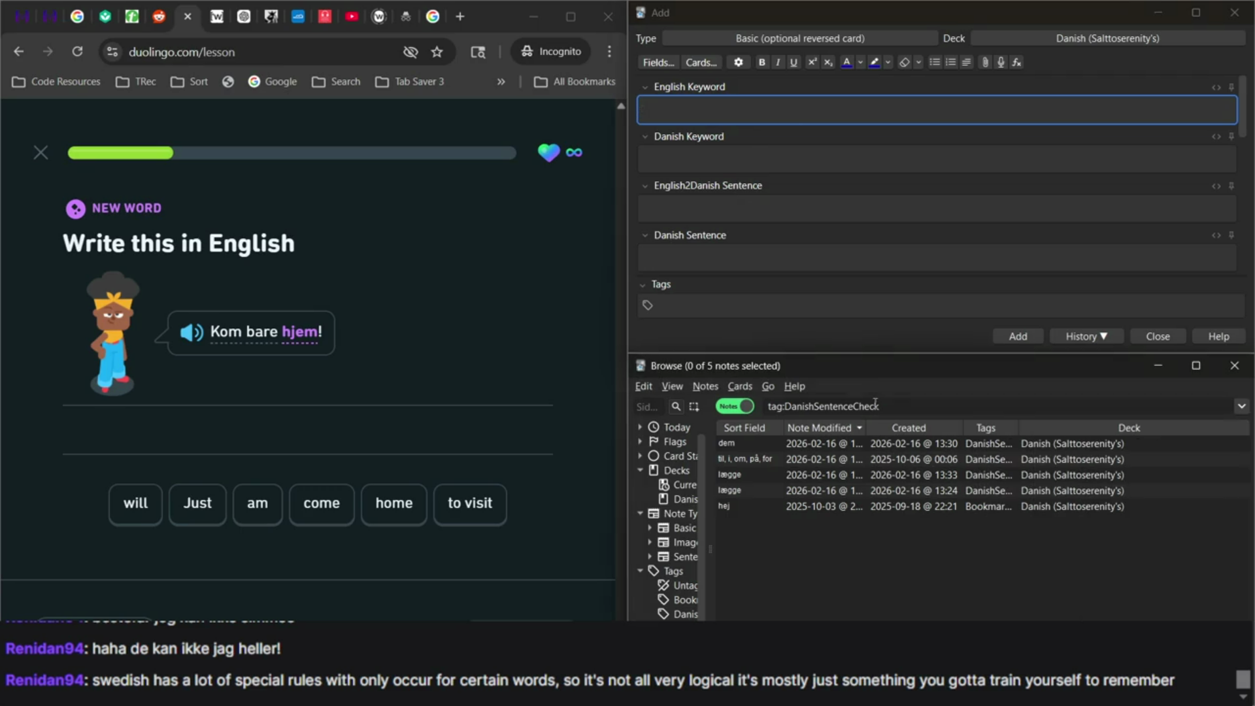
Search the notes for 'hjem', then 'bare', and open the bare note.
key(BackSpace)
key(BackSpace)
key(BackSpace)
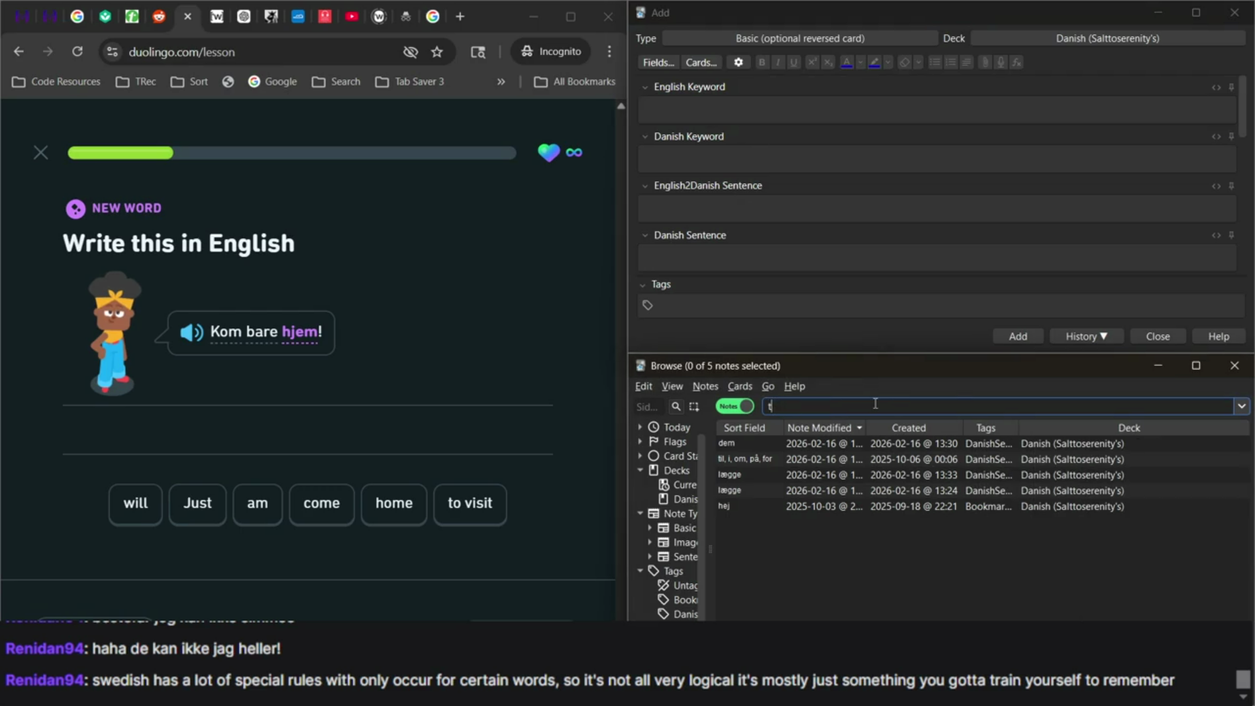
text(hjem)
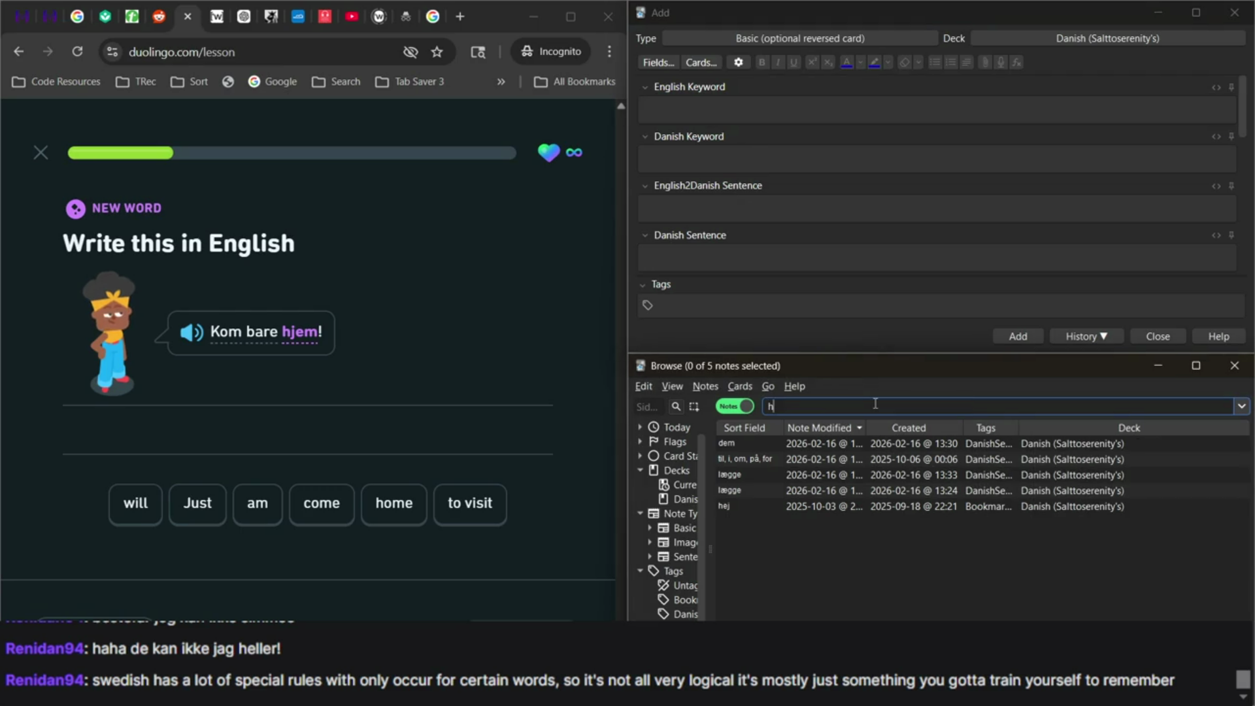
key(Return)
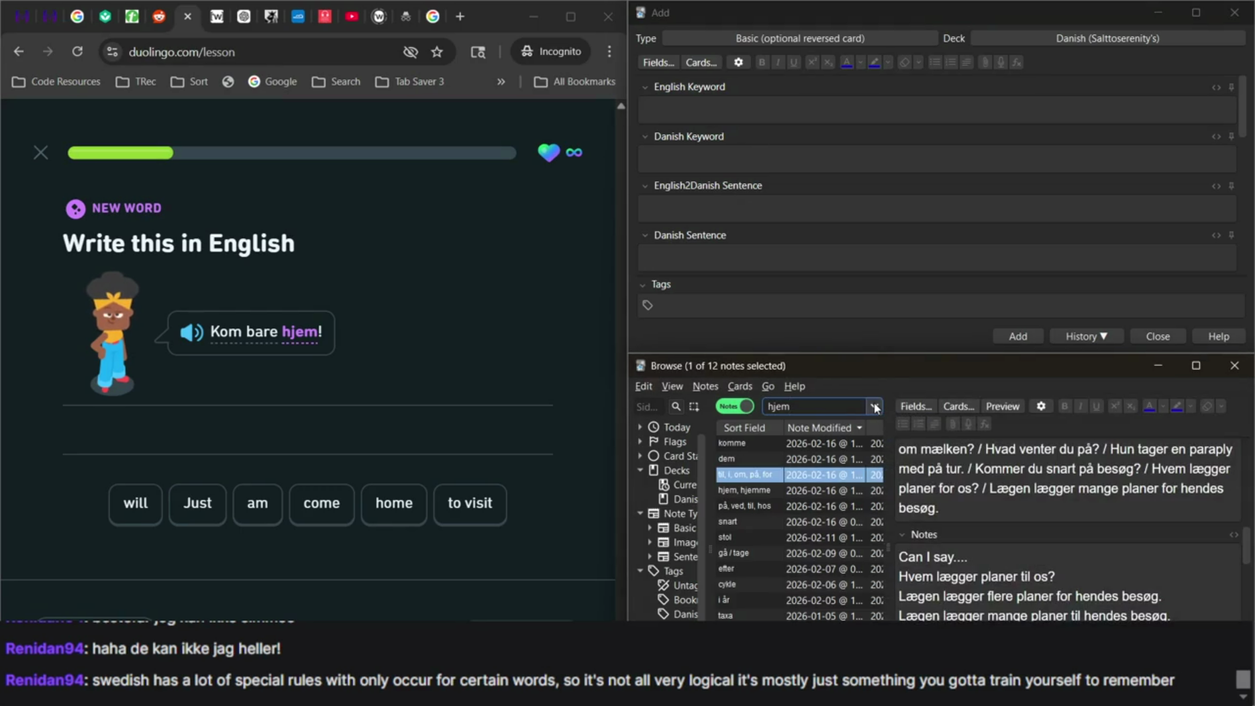
click(837, 299)
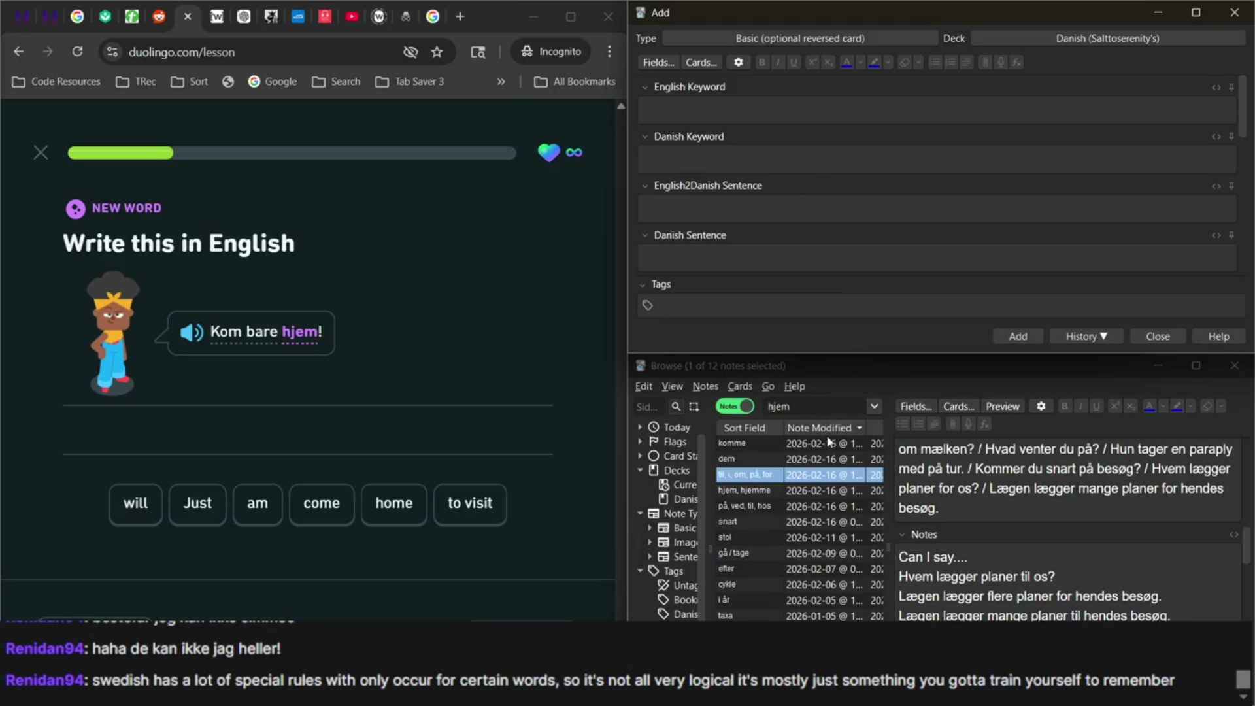
double_click(820, 411)
text(bare)
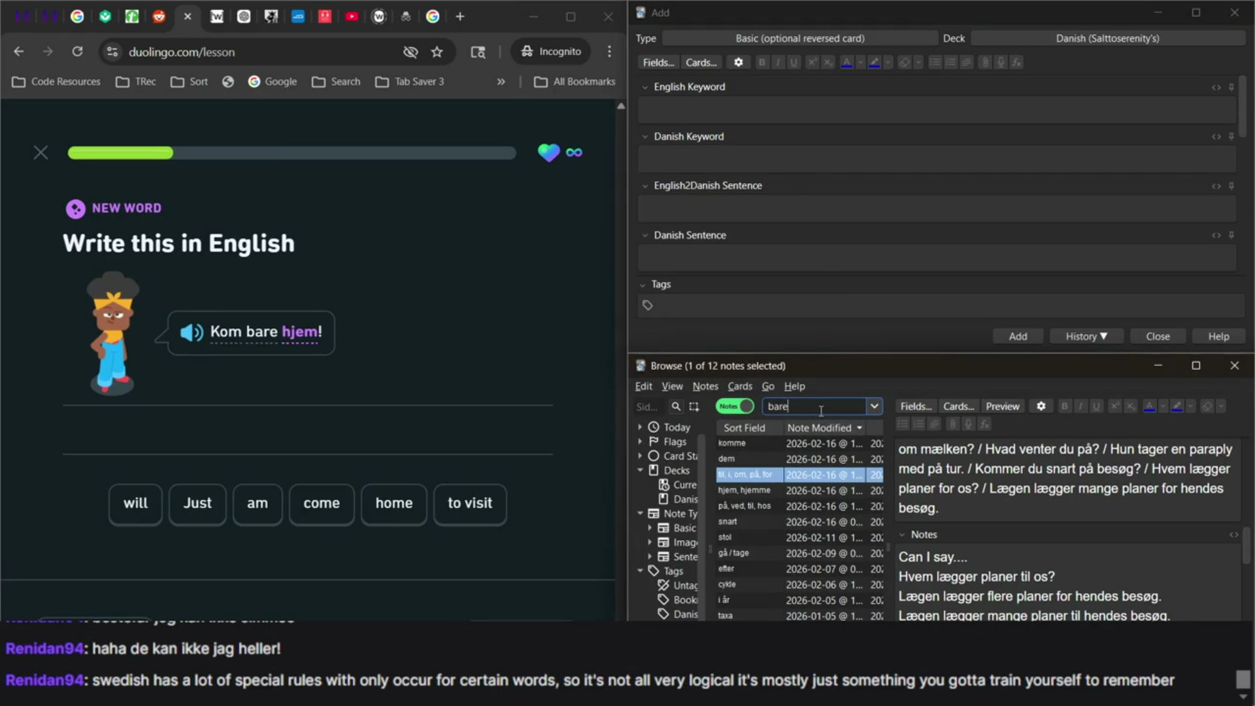
key(Return)
click(795, 479)
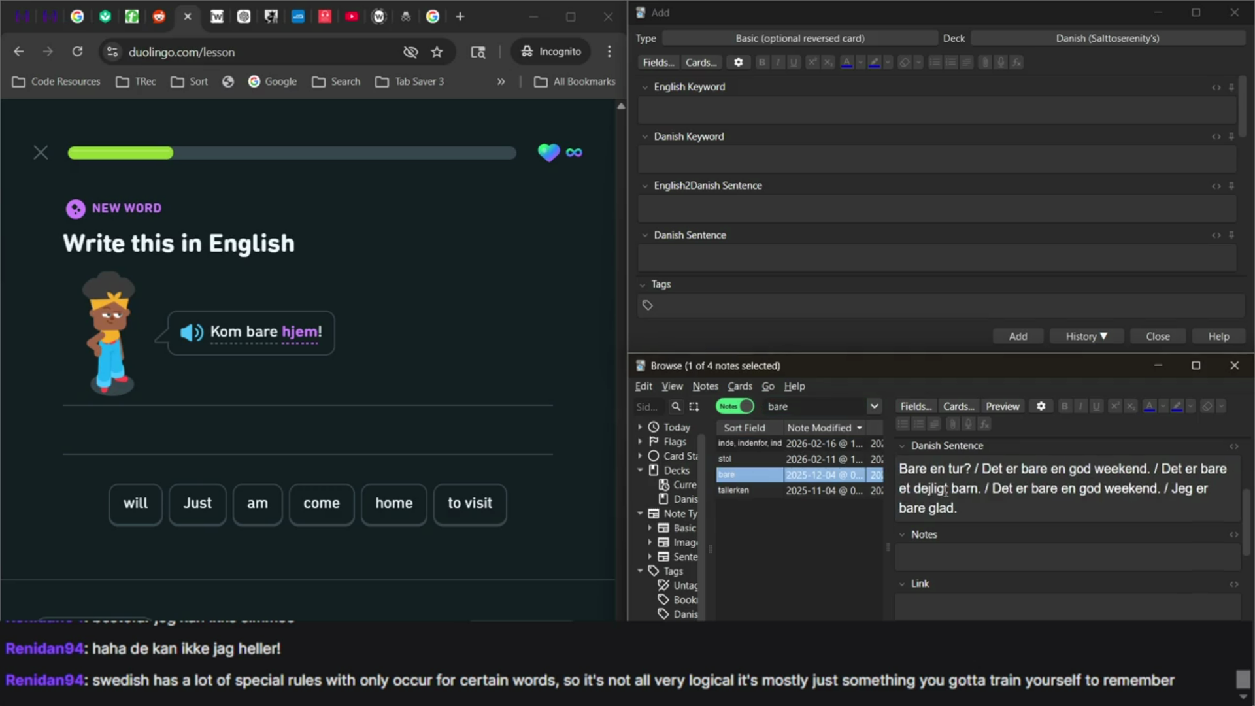
Add 'Just come home!' to the end of the bare note's English2Danish Sentence field.
scroll(970, 520, up, 3)
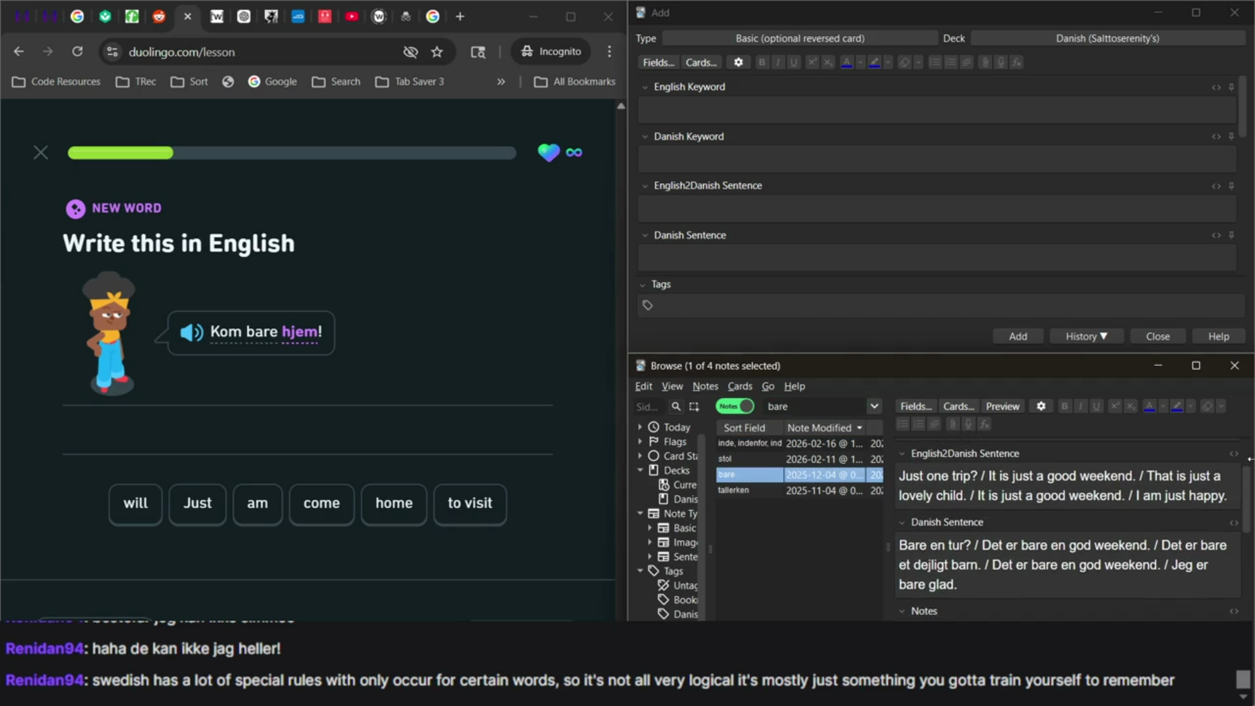
click(1229, 498)
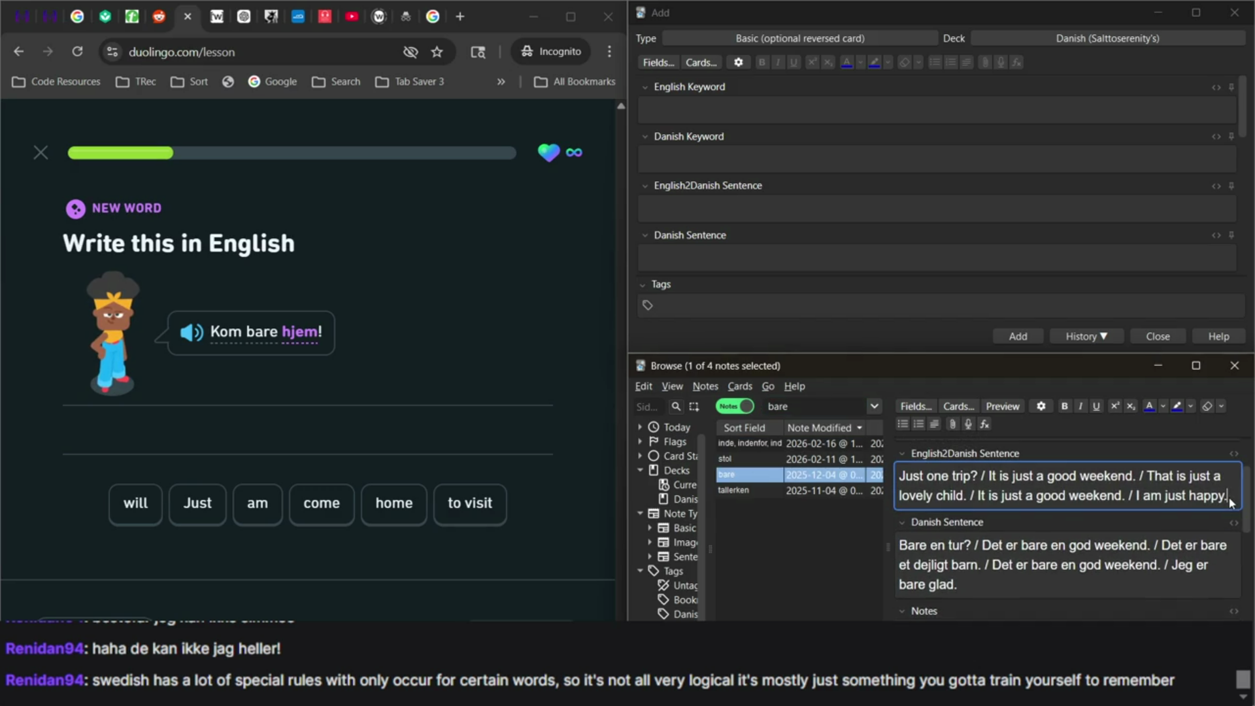
scroll(1016, 485, up, 2)
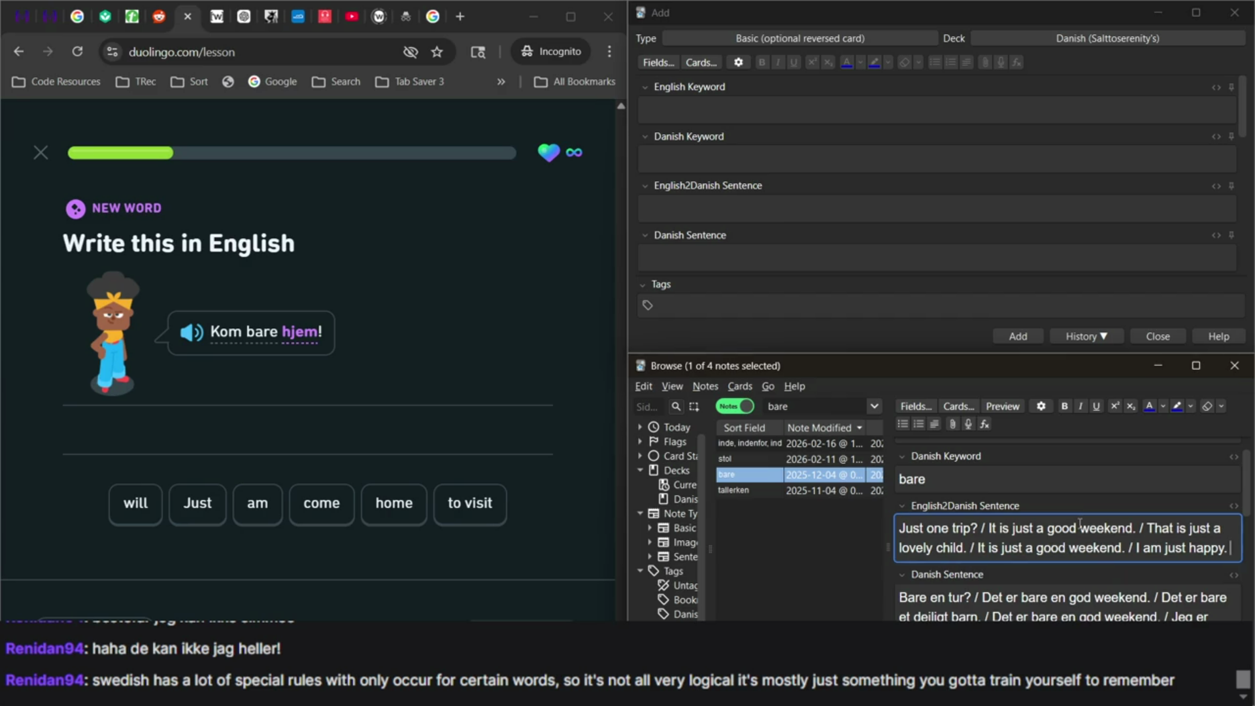
text(/J)
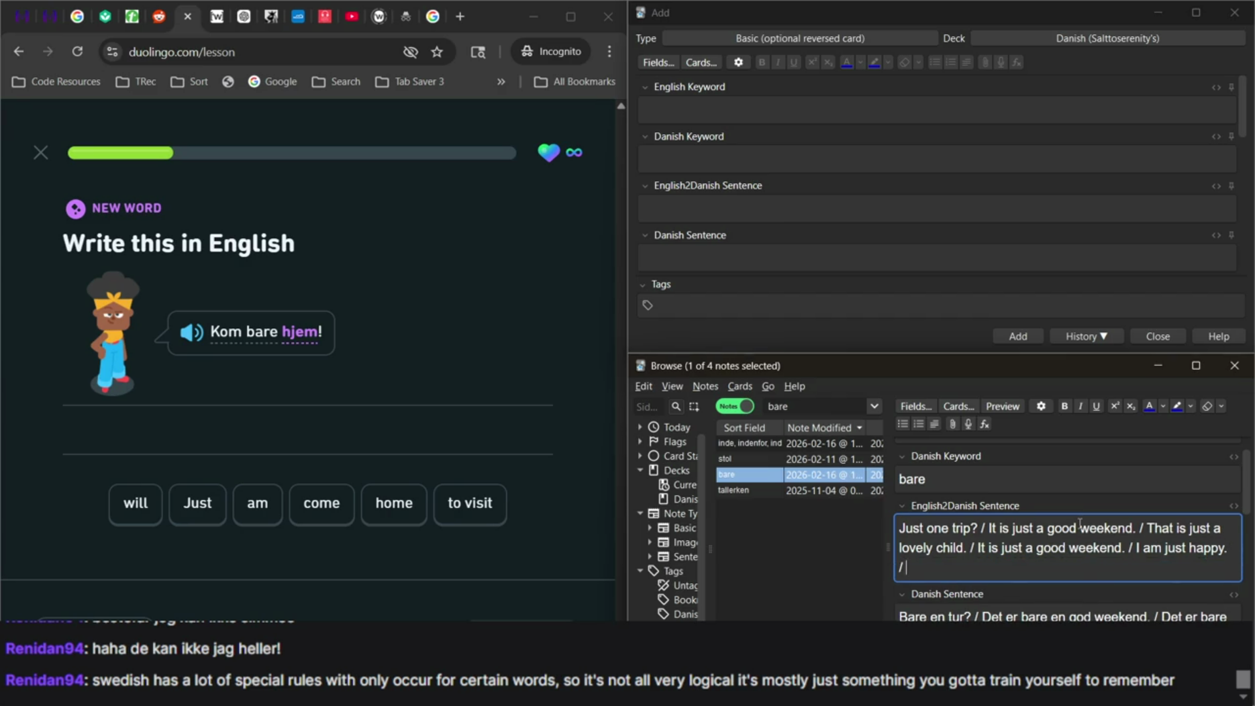
text(ust come home!)
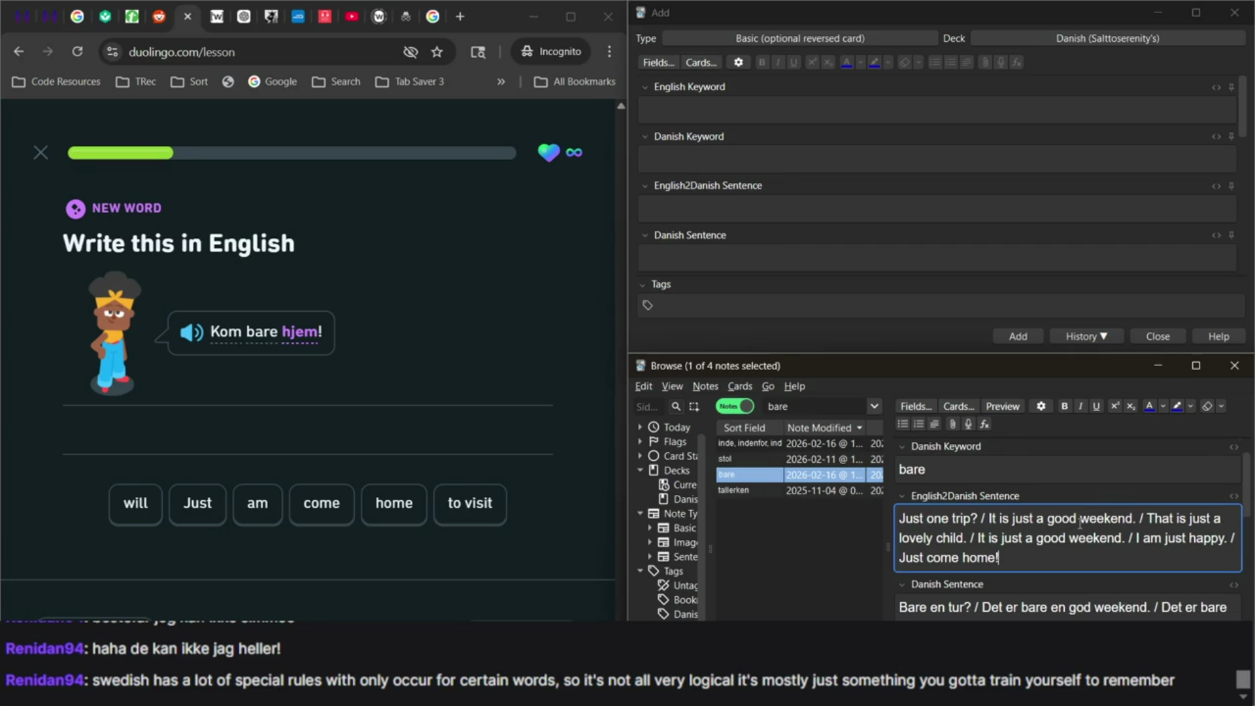
scroll(1085, 555, down, 2)
Append '/ Kom bare hjem!' to the end of the Danish Sentence field.
click(1031, 617)
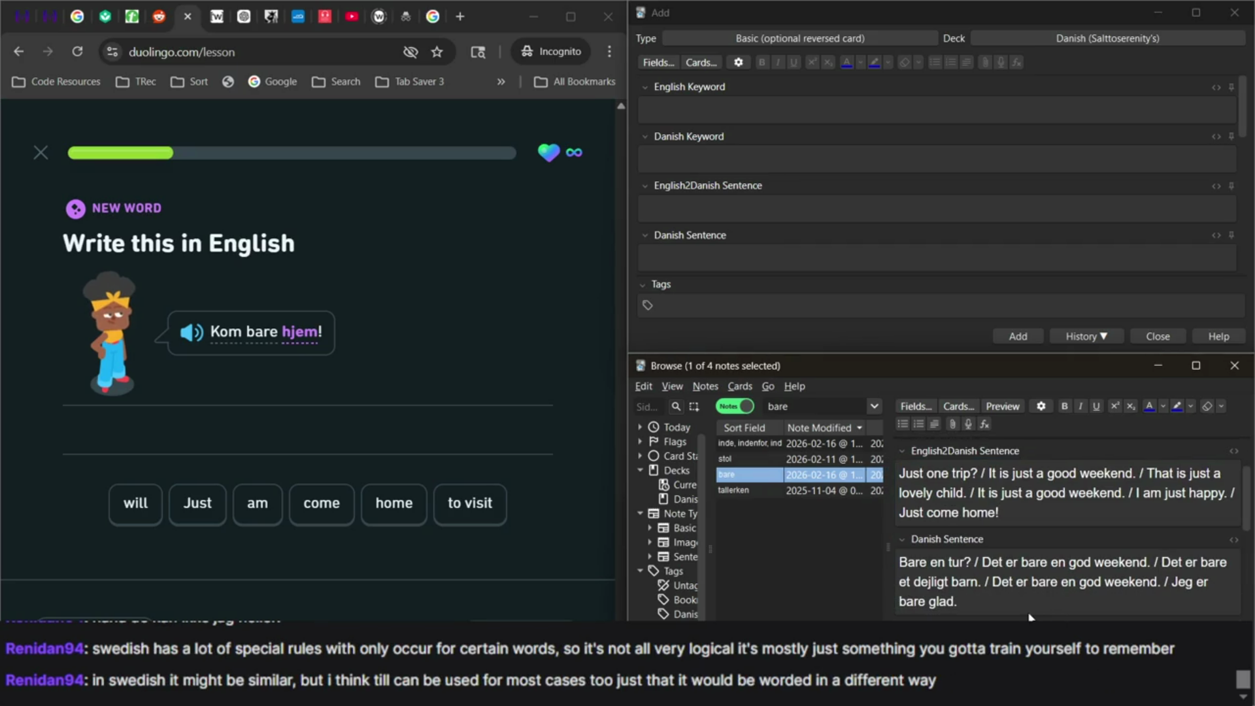
click(994, 601)
text(/ Kom bare )
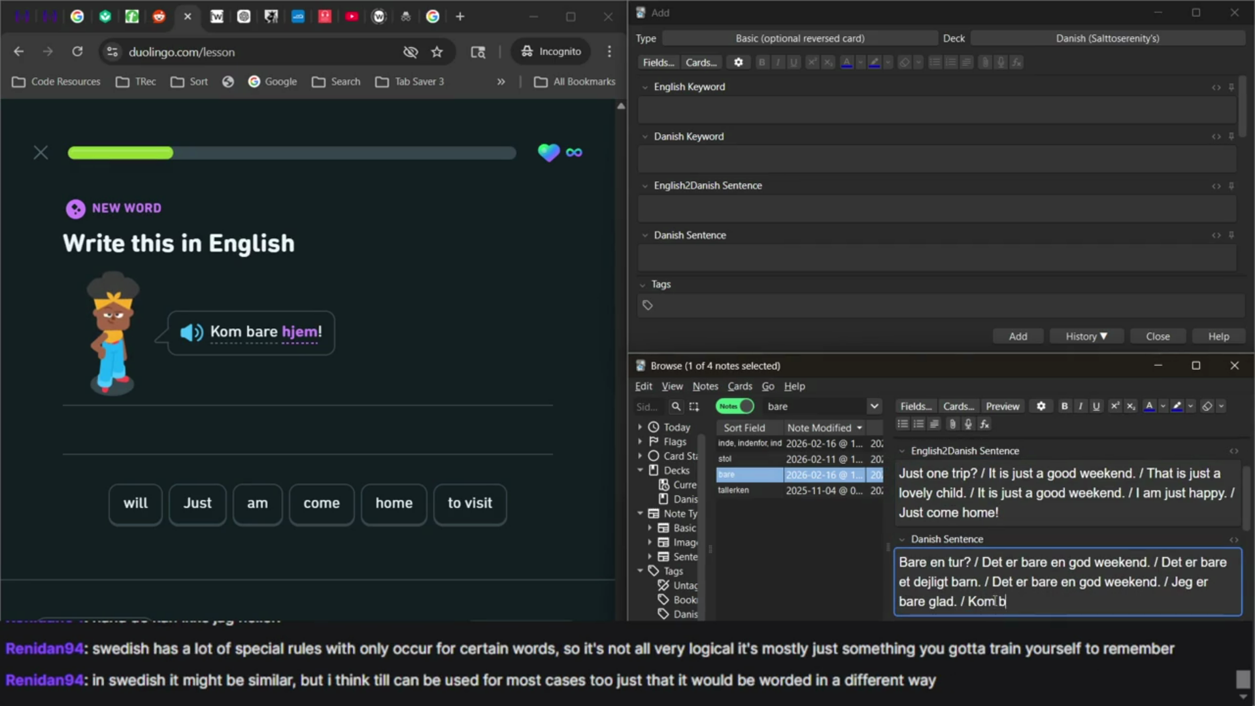
text(hjem!)
key(alt+Tab)
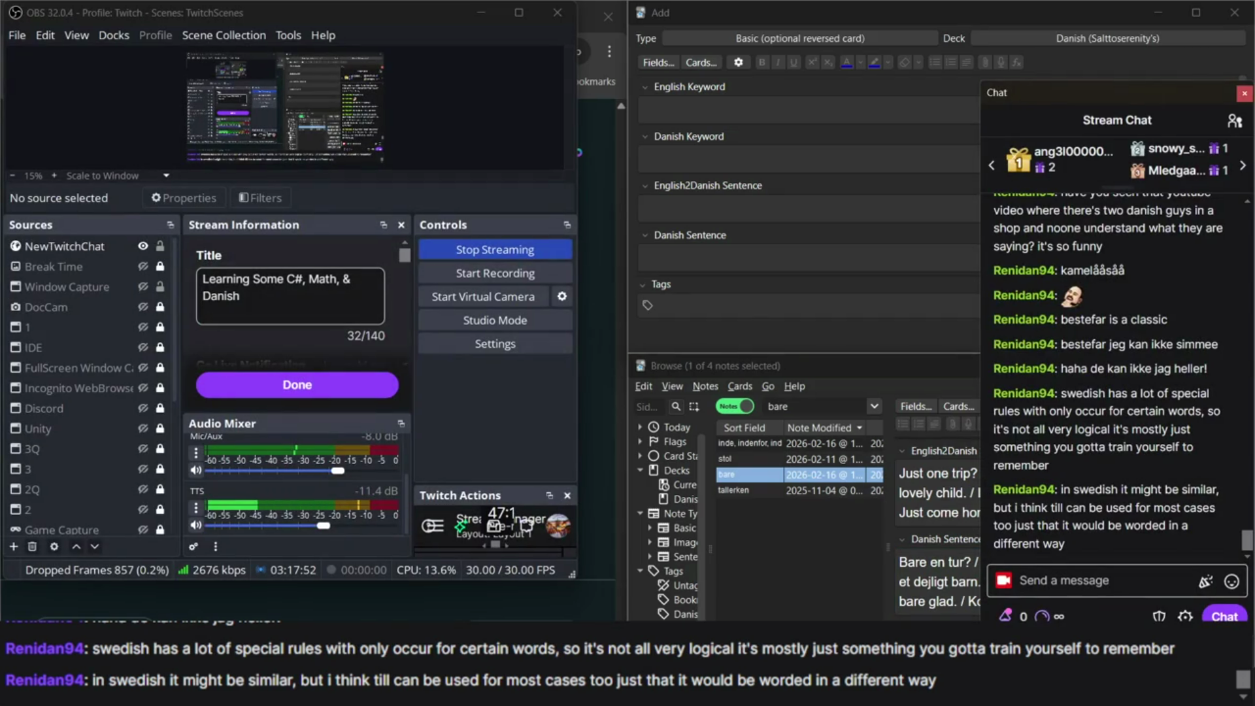
mouse_move(1096, 431)
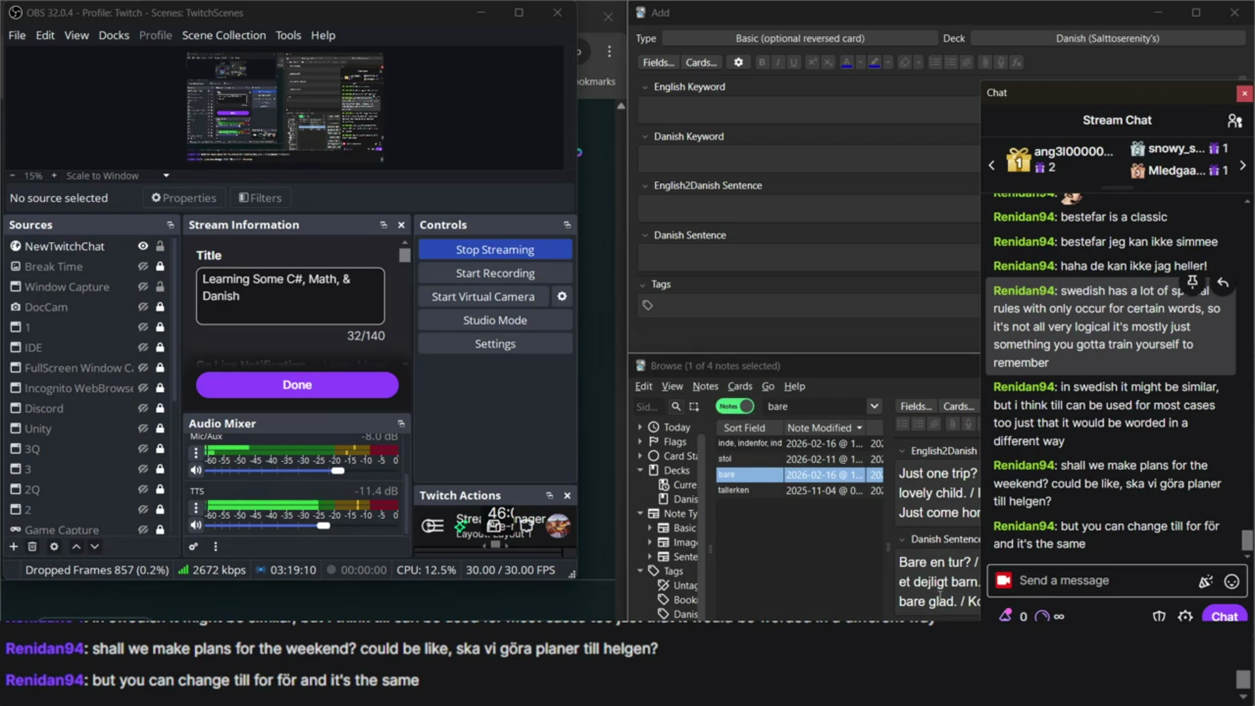
click(845, 366)
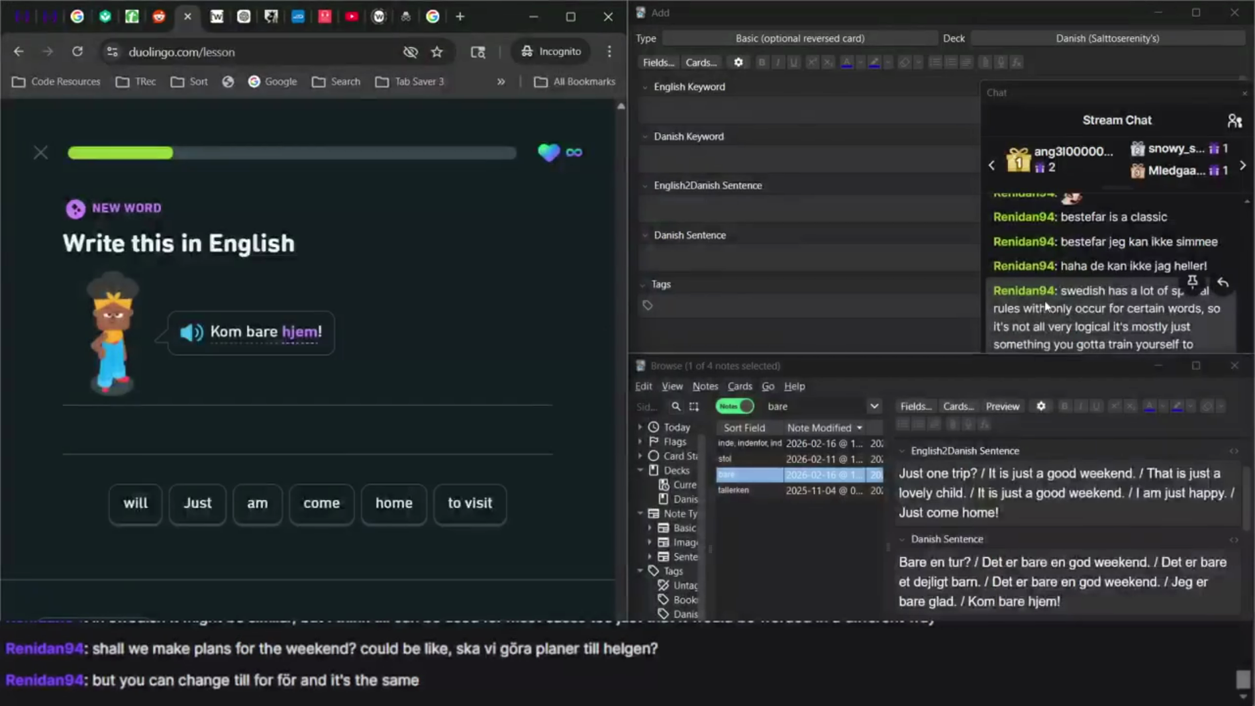
Replace the Browse search term with 'skal vi' and run the search.
click(1111, 327)
click(602, 369)
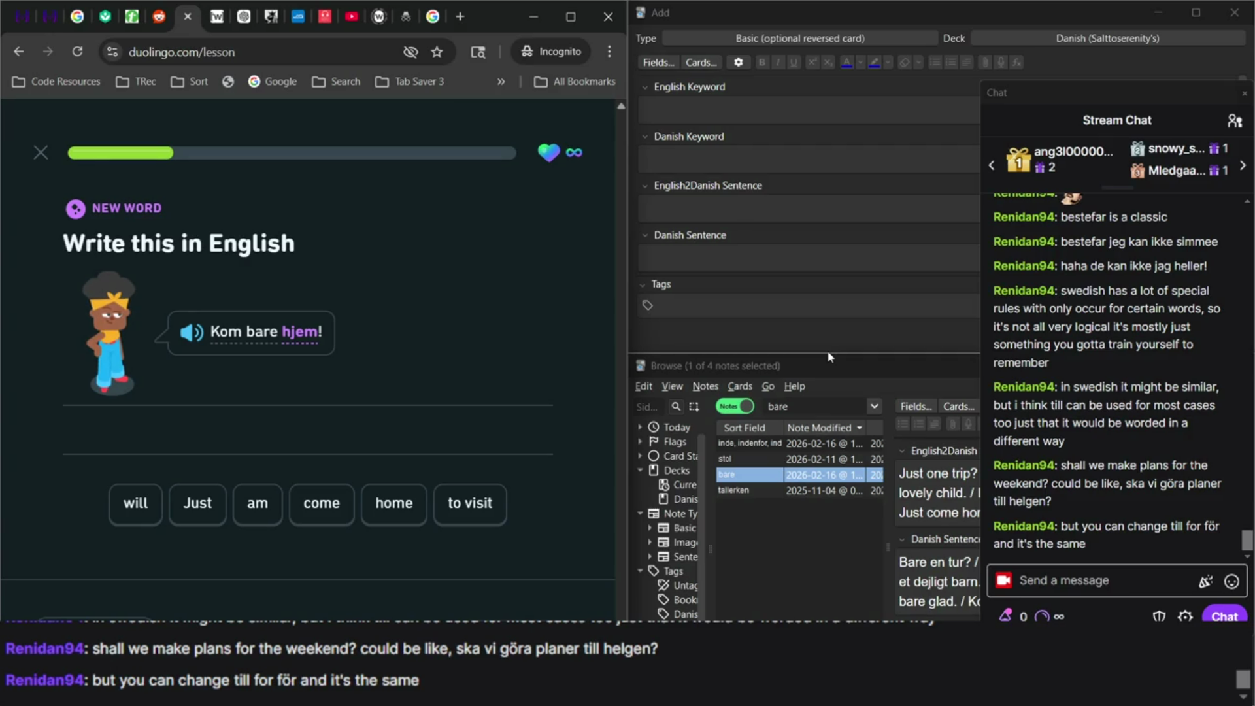
double_click(809, 410)
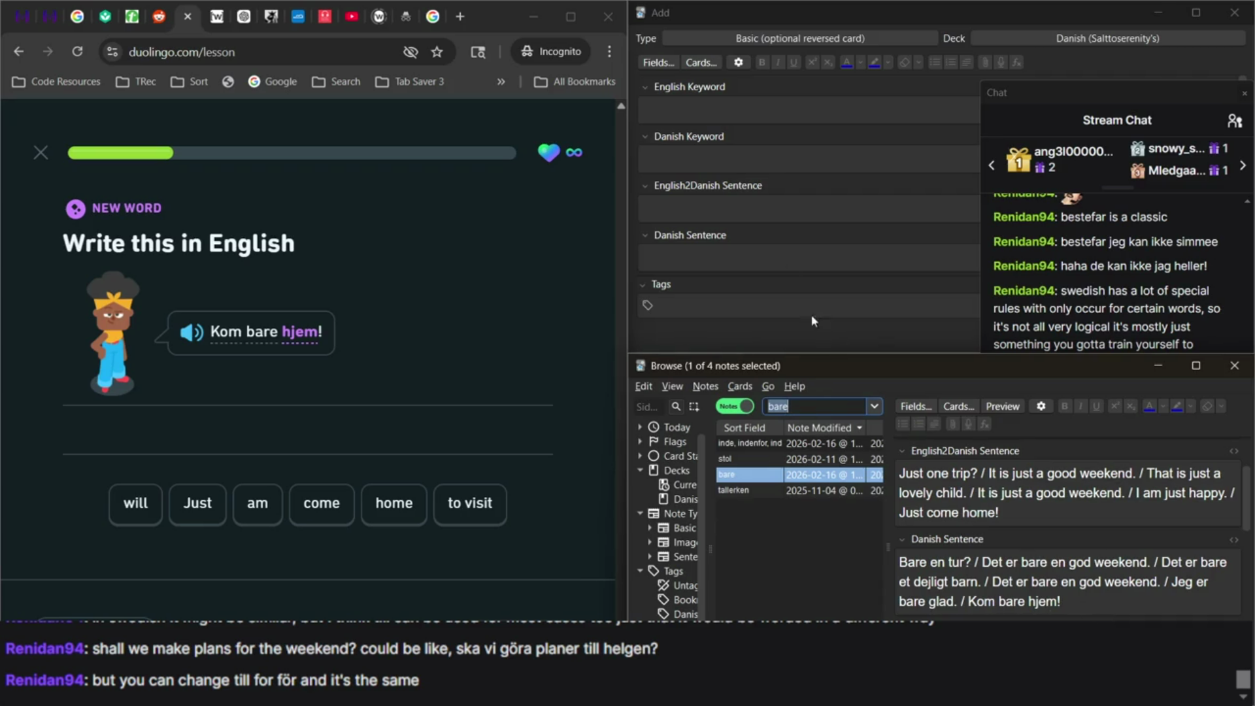
key(alt+Tab)
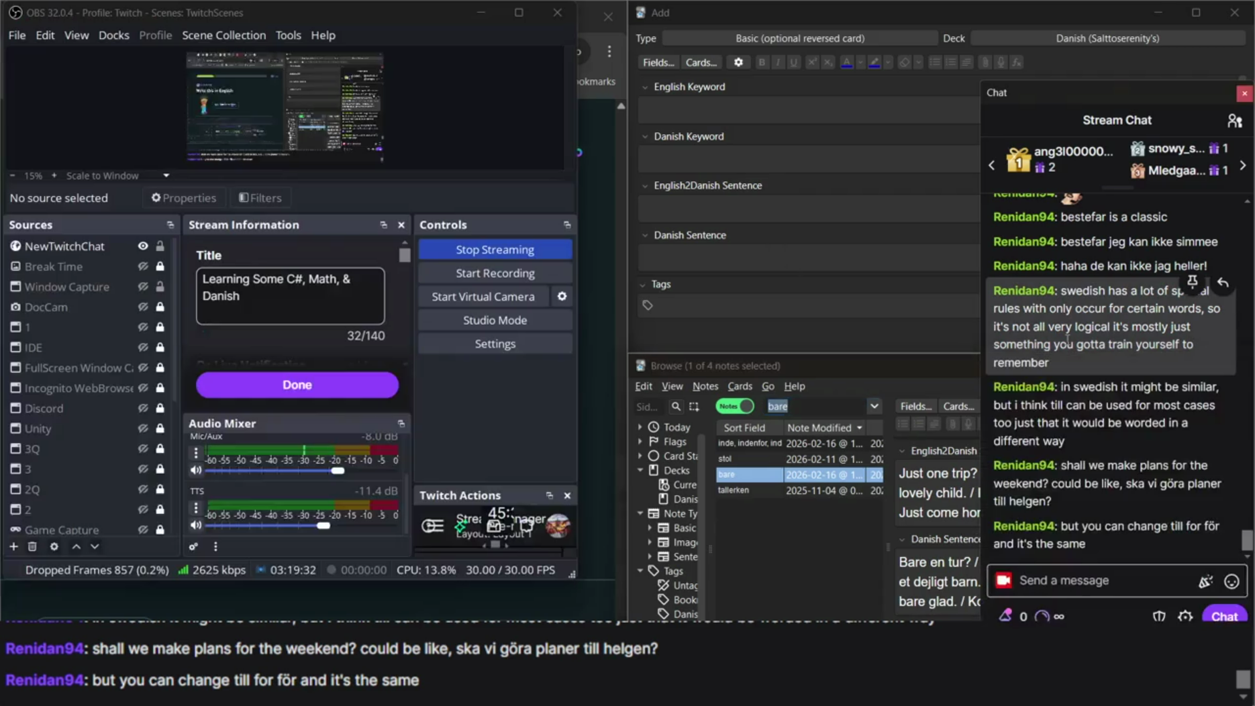
click(797, 579)
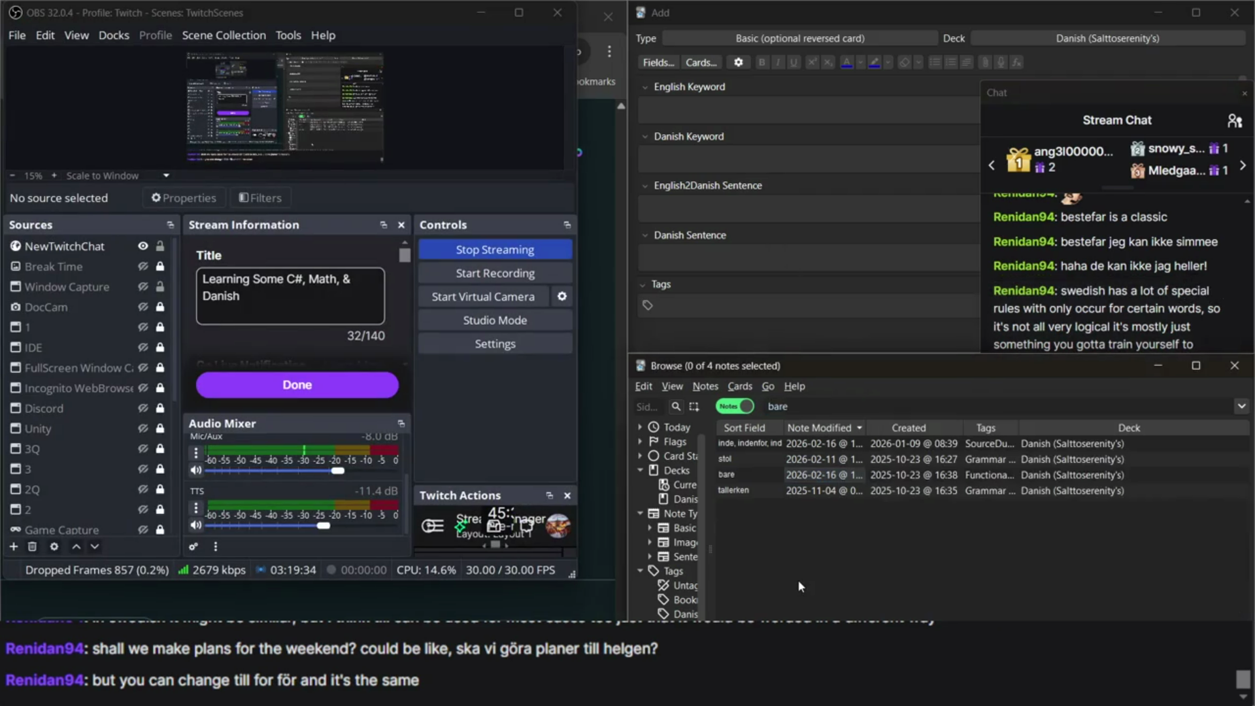
double_click(785, 406)
text(skal vi)
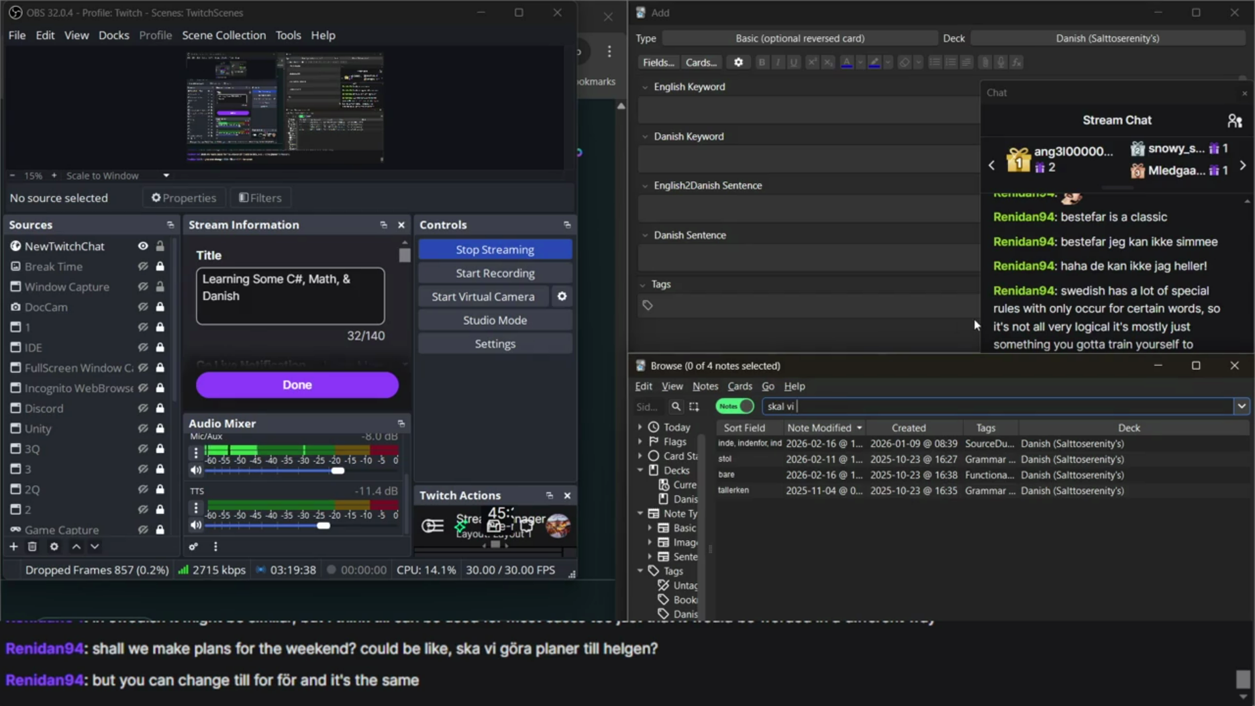
key(Return)
Open the lægge note from the 41 results and move down to its Swedish Keyword field.
scroll(918, 560, down, 5)
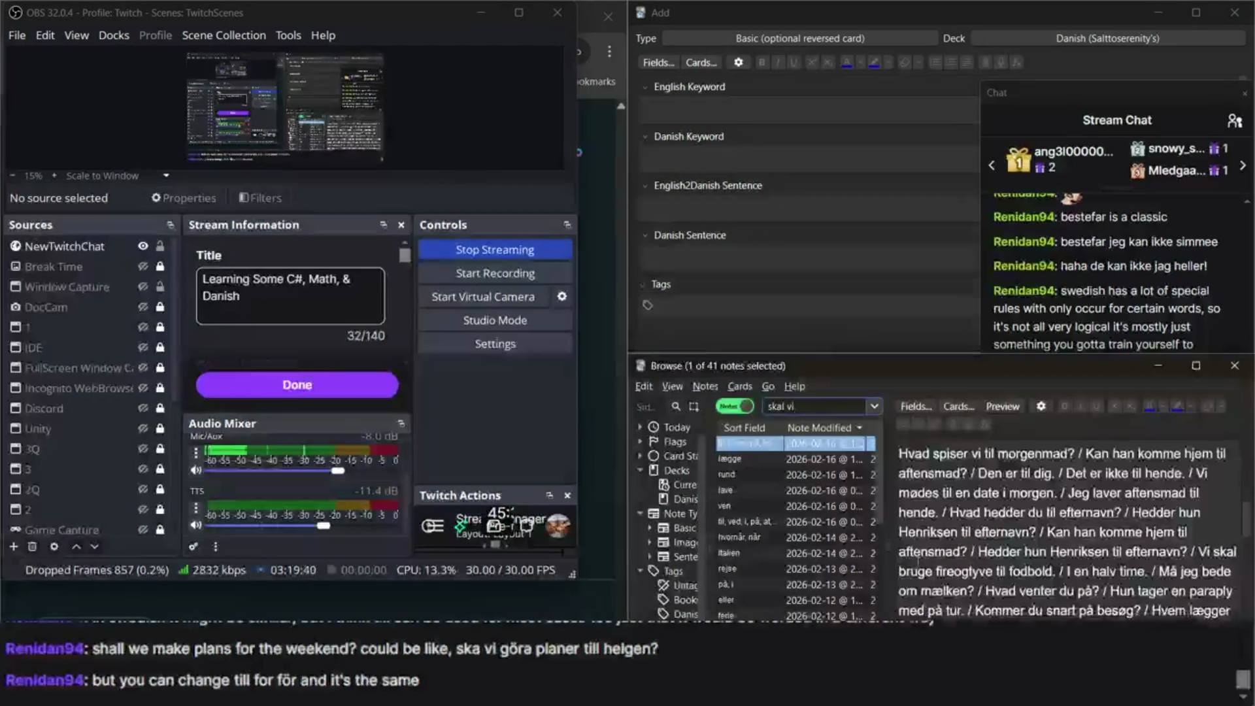
click(749, 462)
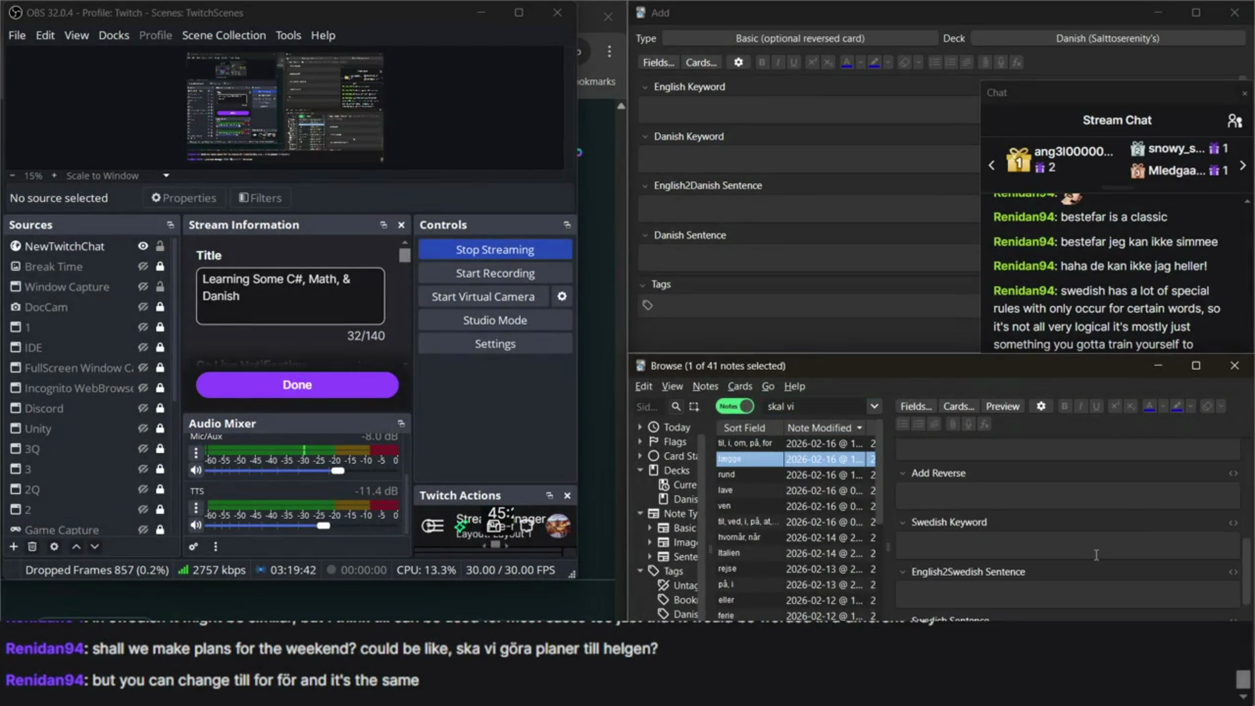
scroll(1095, 555, down, 5)
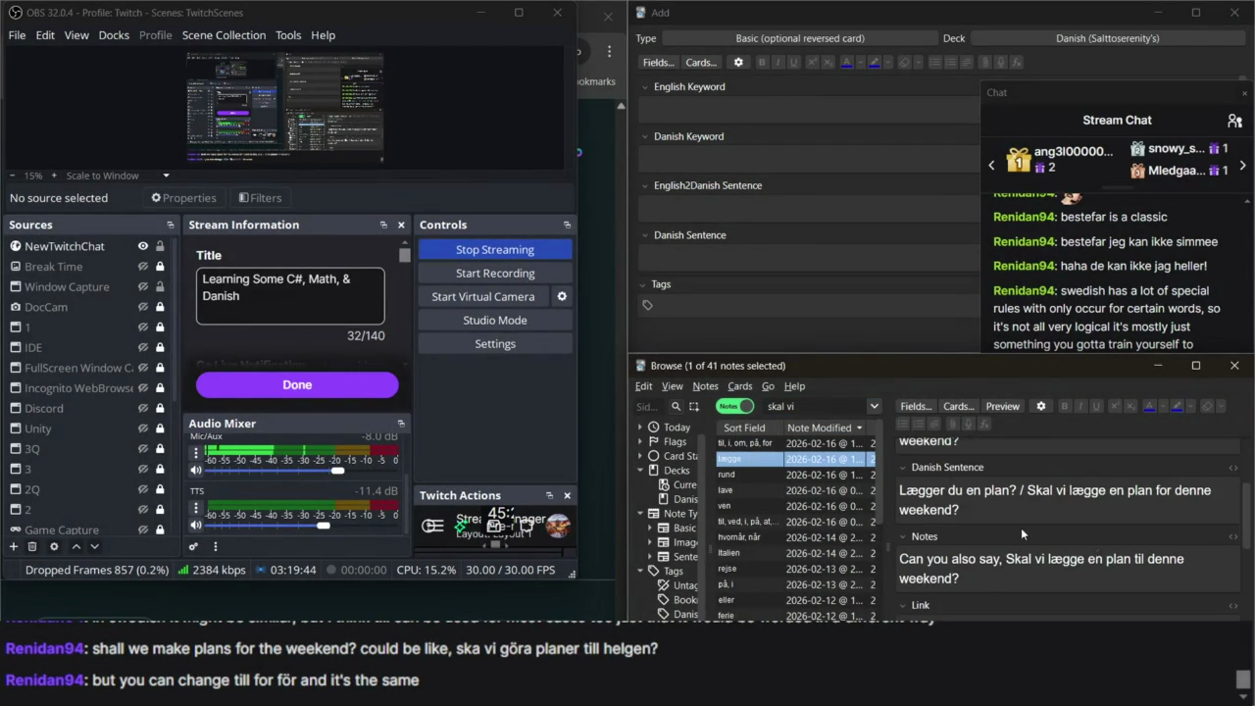
scroll(1021, 528, down, 5)
click(981, 510)
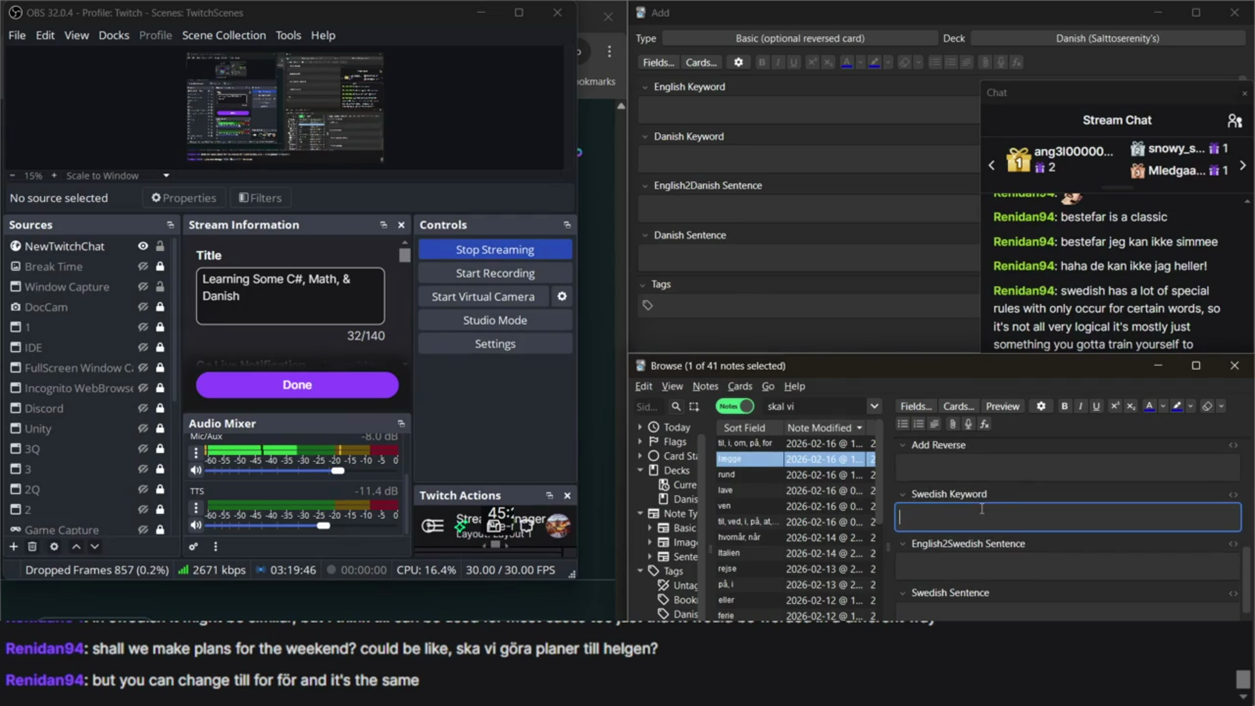
Compare the Duolingo prompt and stream chat with the lægge note's empty Swedish fields.
click(592, 311)
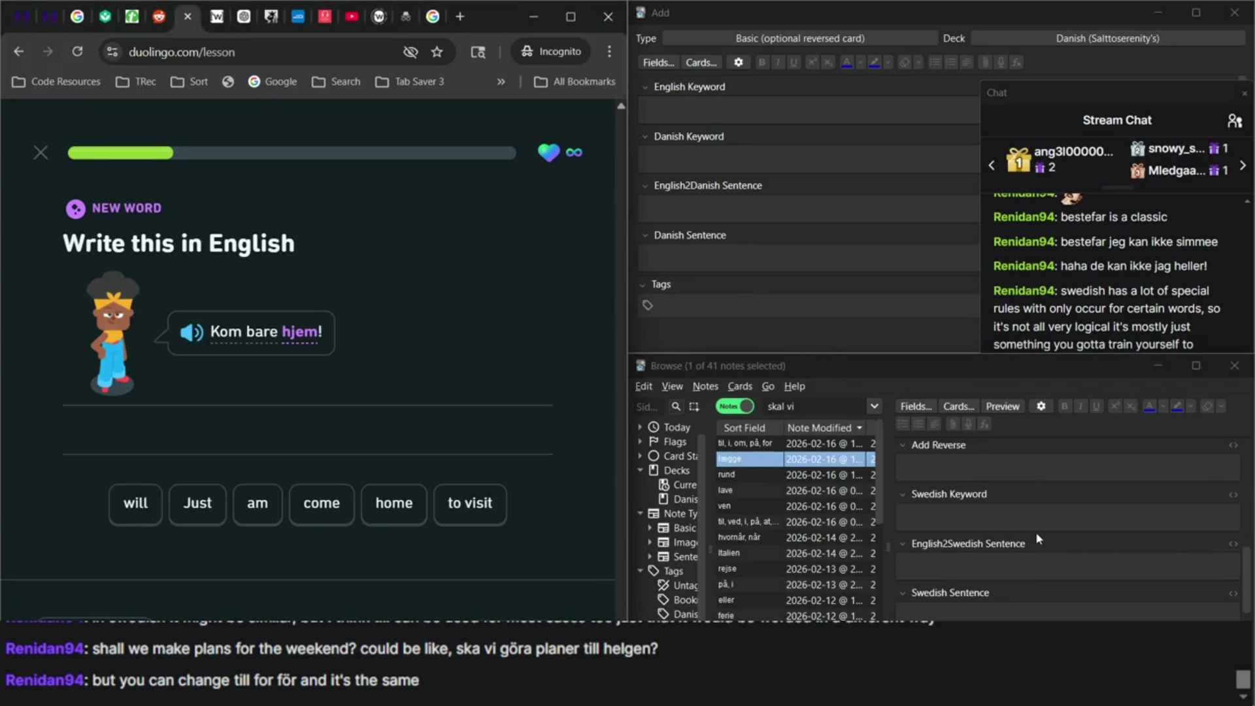
click(992, 568)
scroll(991, 572, down, 2)
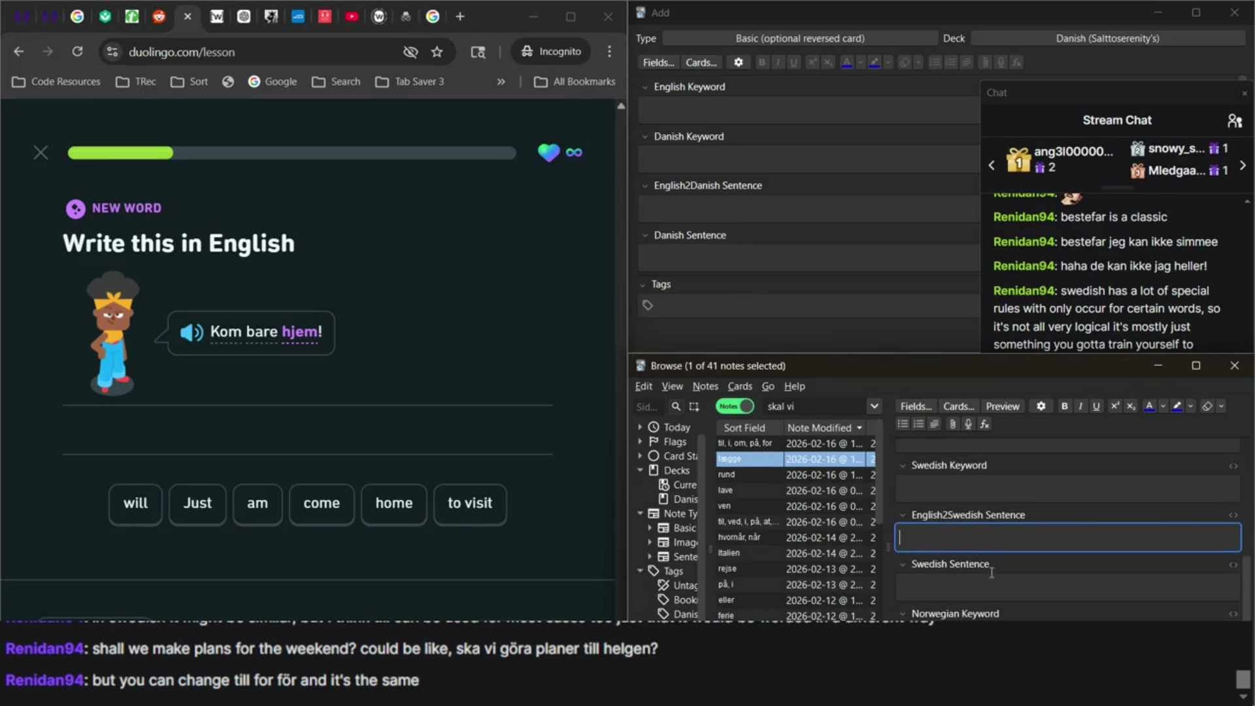
click(1111, 313)
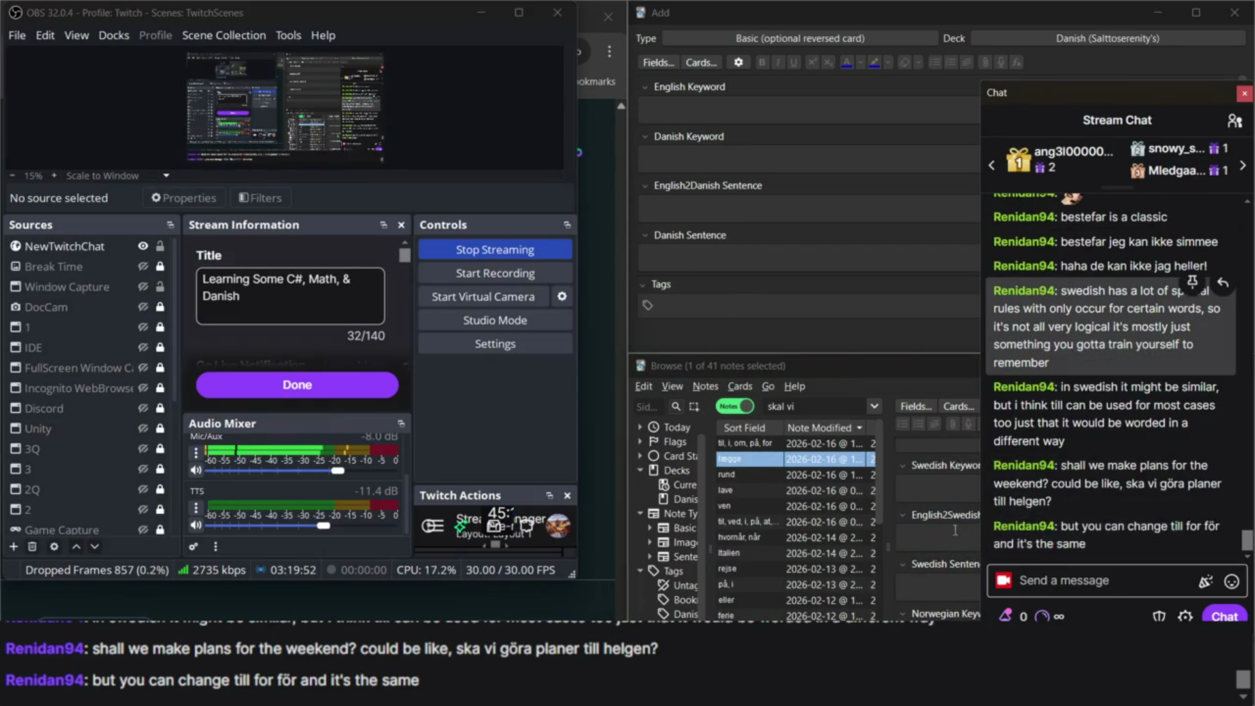
click(958, 533)
click(366, 604)
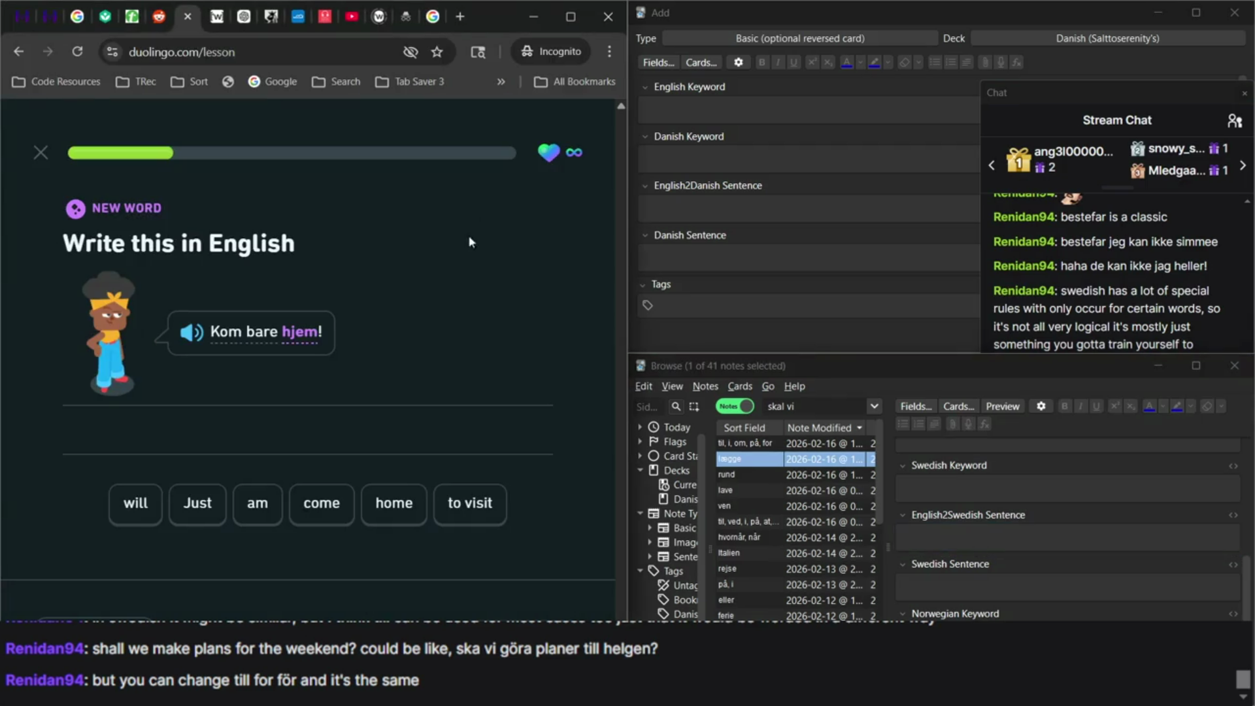
click(989, 492)
scroll(989, 492, up, 2)
scroll(989, 491, up, 3)
scroll(990, 493, down, 6)
scroll(989, 498, up, 2)
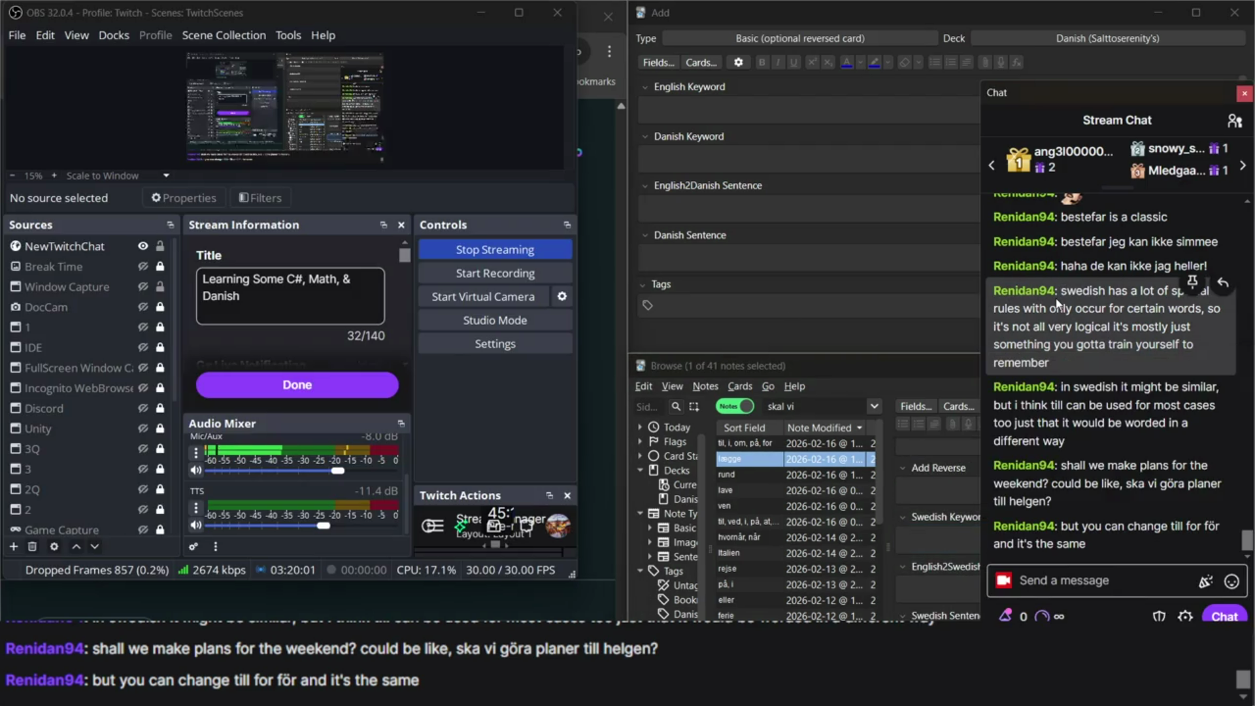
click(1058, 304)
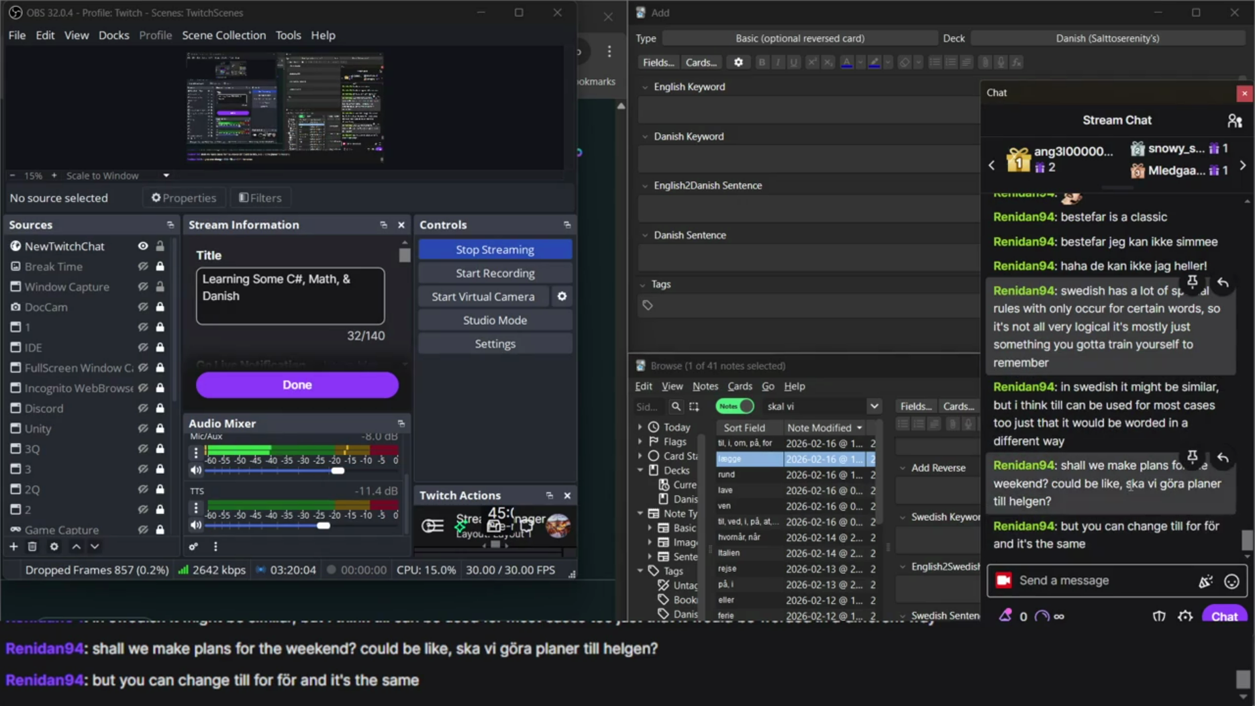
Paste the chat sentence 'Ska vi göra planer till helgen' into Swedish Sentence, capitalising the S.
mouse_move(1125, 484)
mouse_down()
mouse_move(1031, 521)
mouse_move(1045, 500)
mouse_up()
key(ctrl+c)
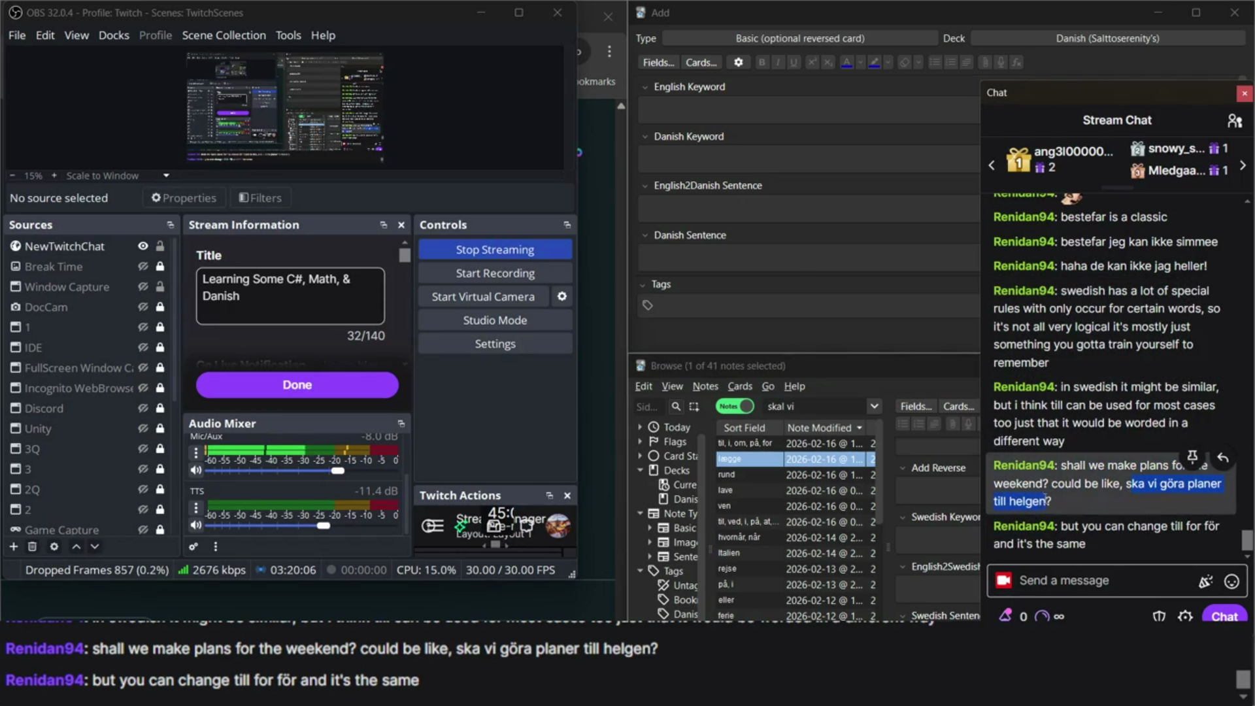
click(938, 557)
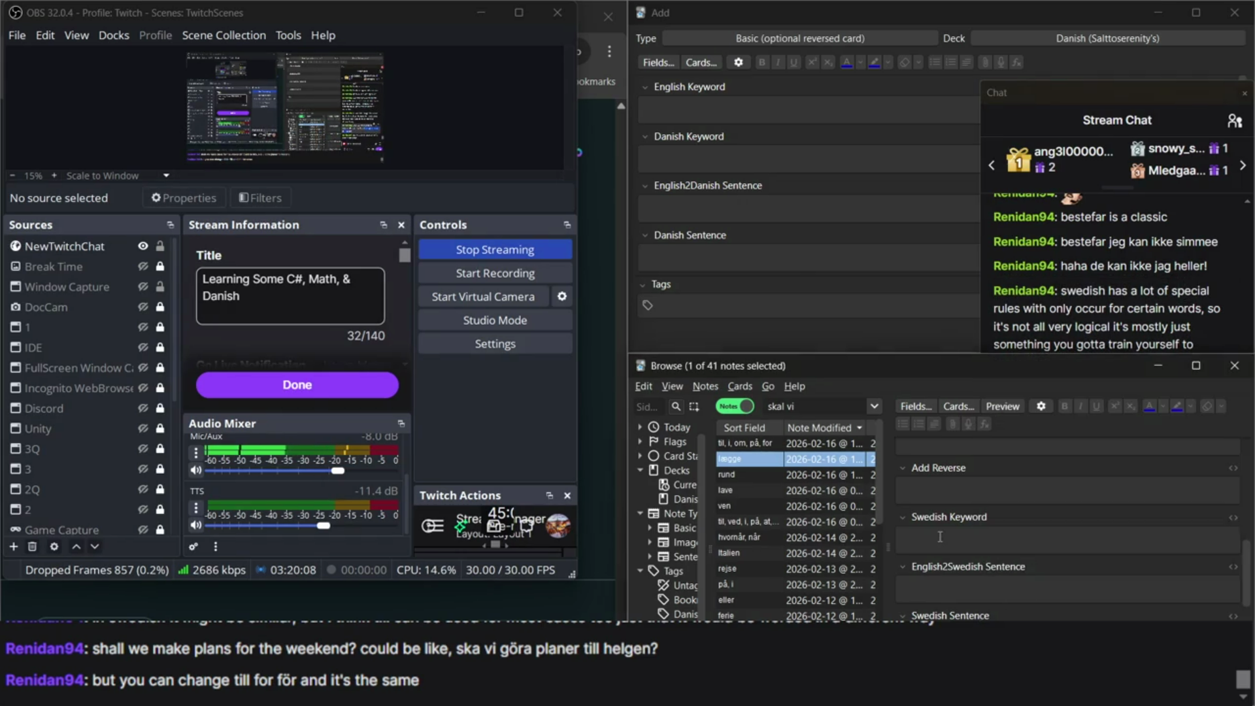
scroll(967, 555, down, 1)
click(965, 556)
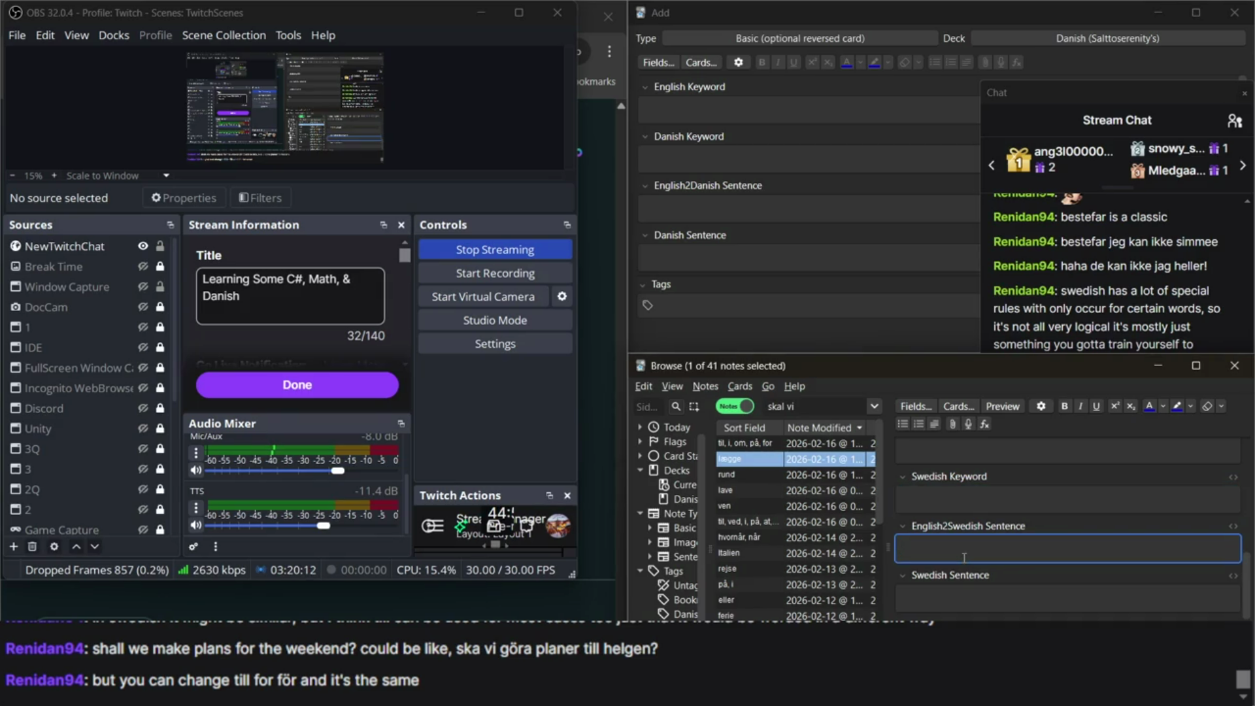
click(932, 600)
key(ctrl+v)
key(Home)
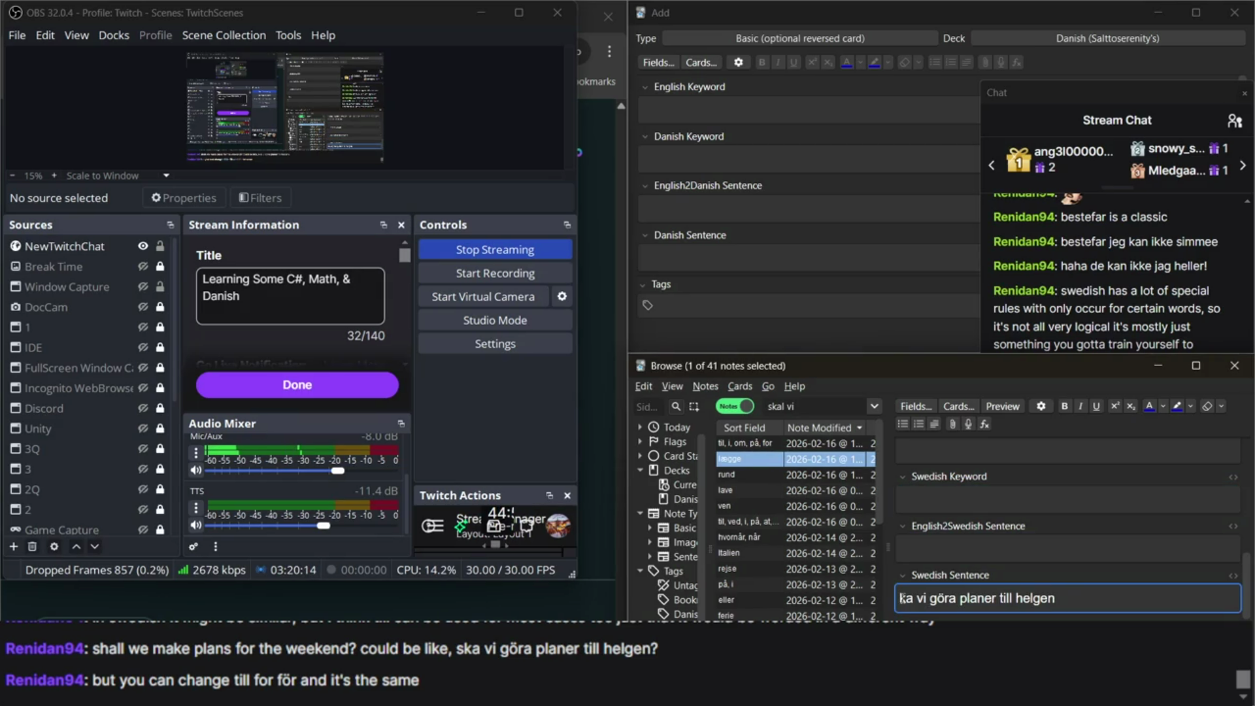
text(S)
Try adding a slash after the sentence while switching keyboard layouts.
click(1128, 298)
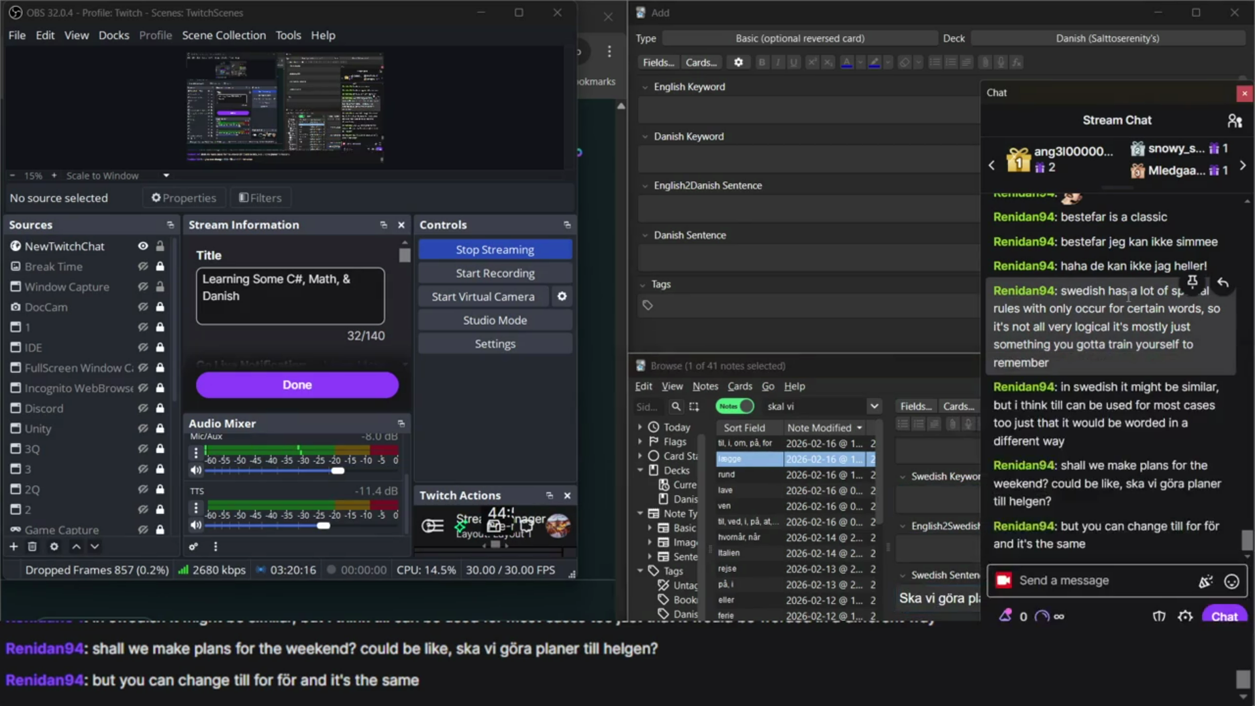
click(934, 605)
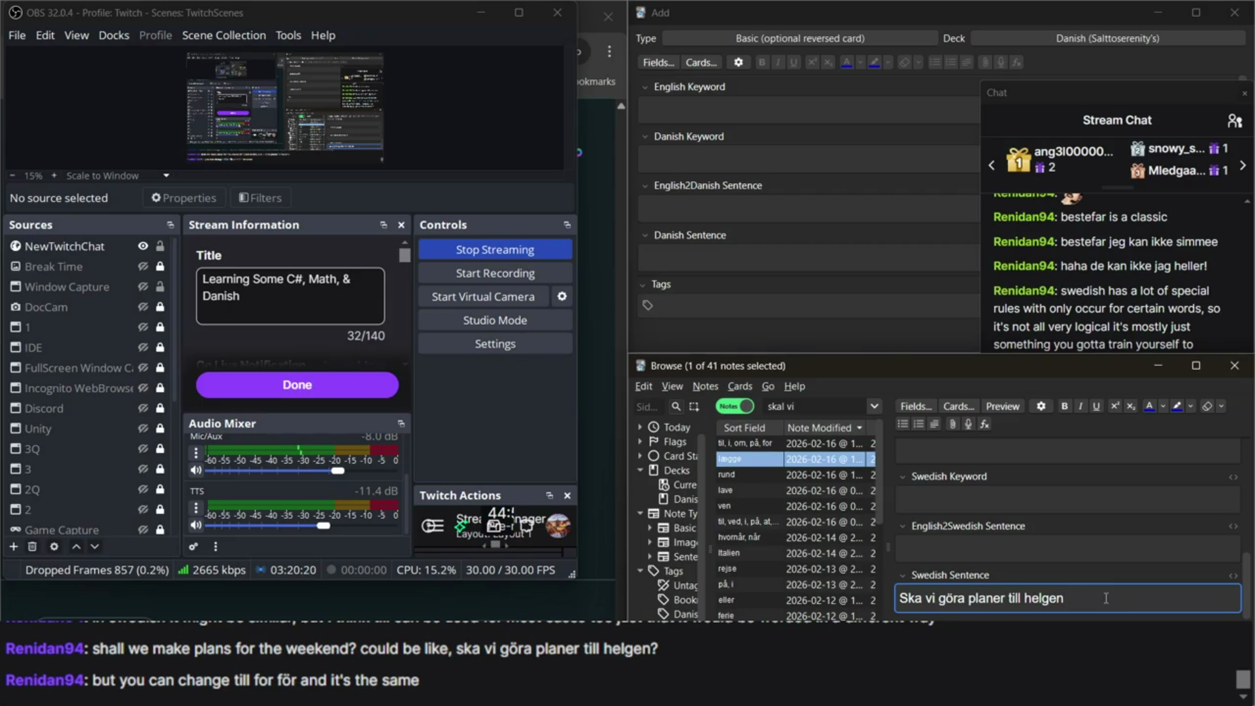
text(/)
key(super+space)
text(&)
key(super+Up)
key(super+Down)
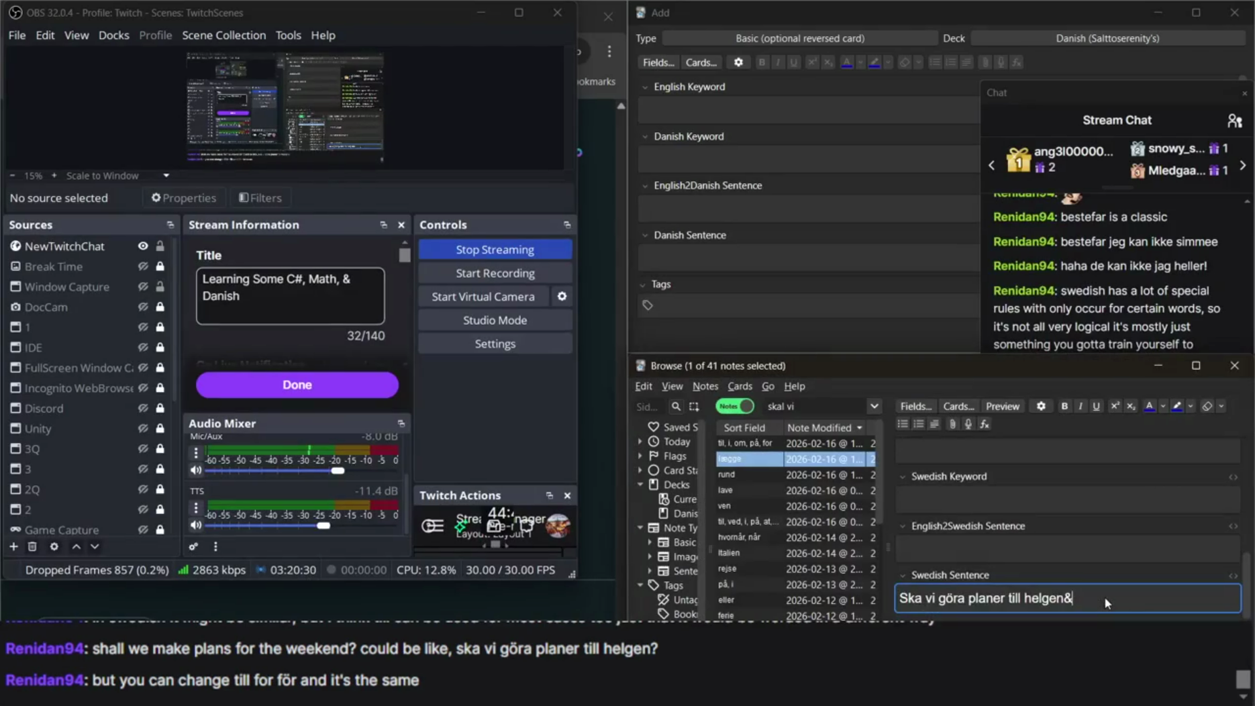
scroll(1104, 598, up, 3)
scroll(934, 563, down, 5)
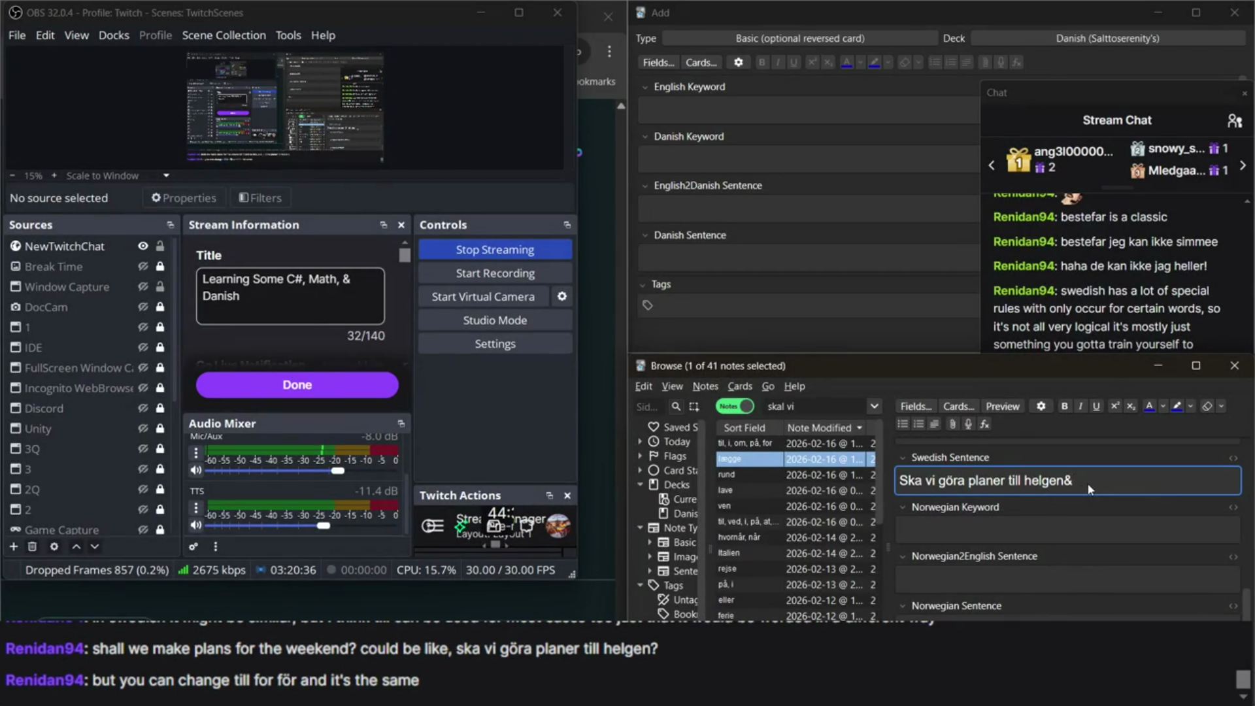
key(super+space)
key(super+space)
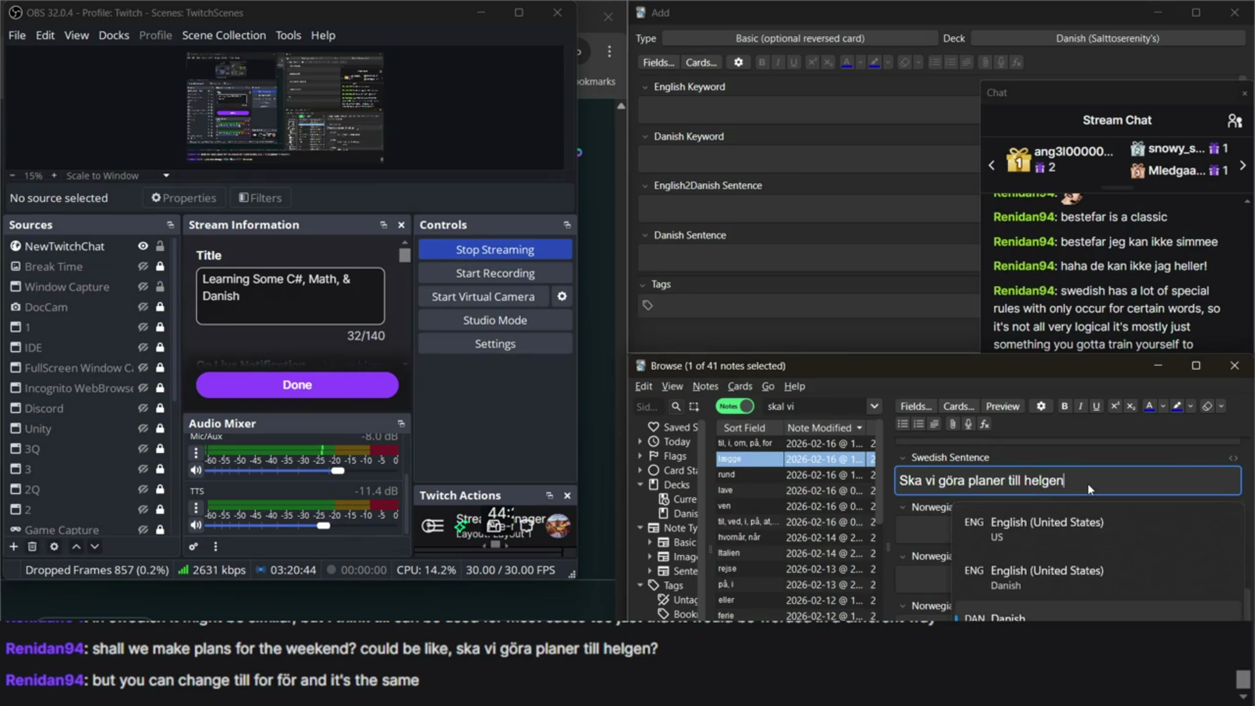
End the sentence after helgen with '?' followed by a ' /' separator.
text(/)
key(super+Up)
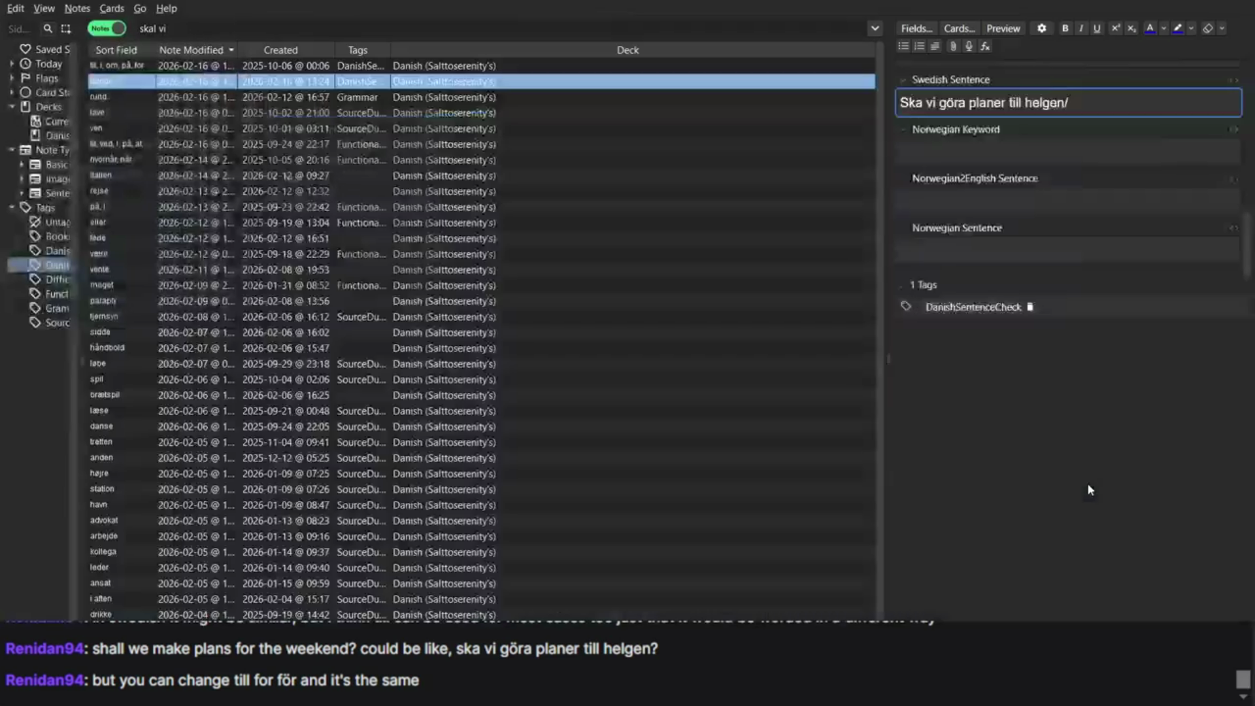
key(super+Down)
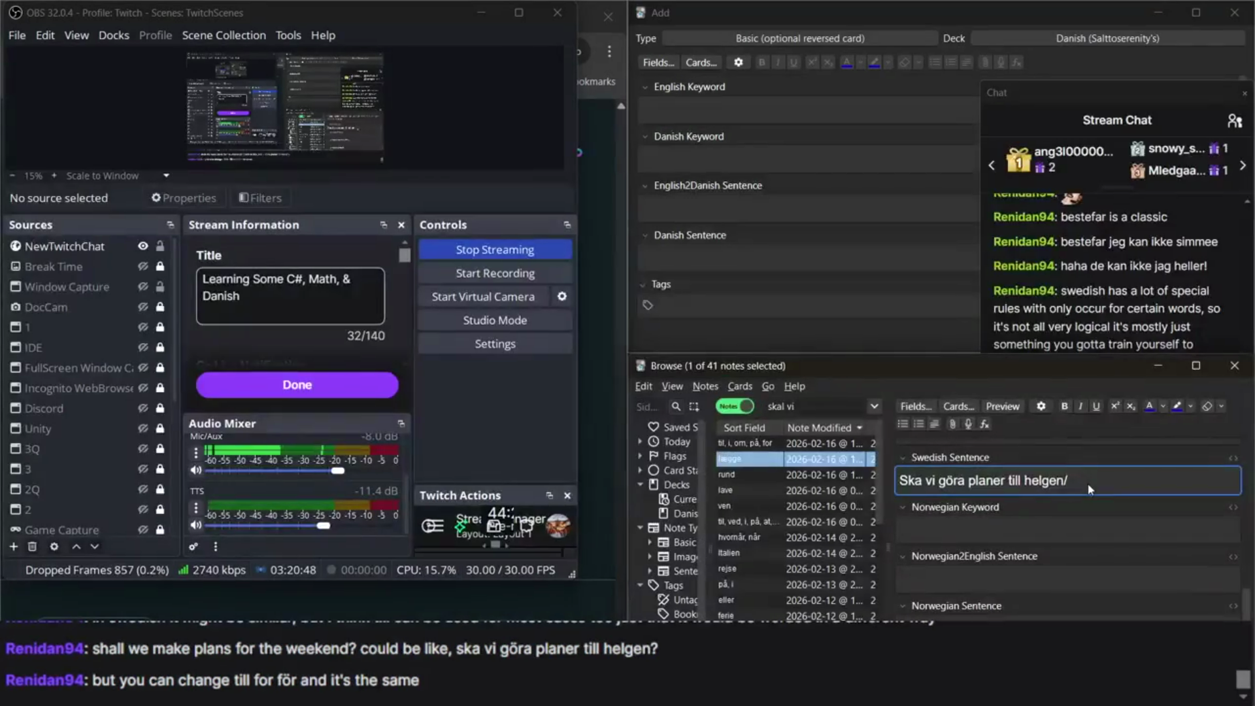
key(BackSpace)
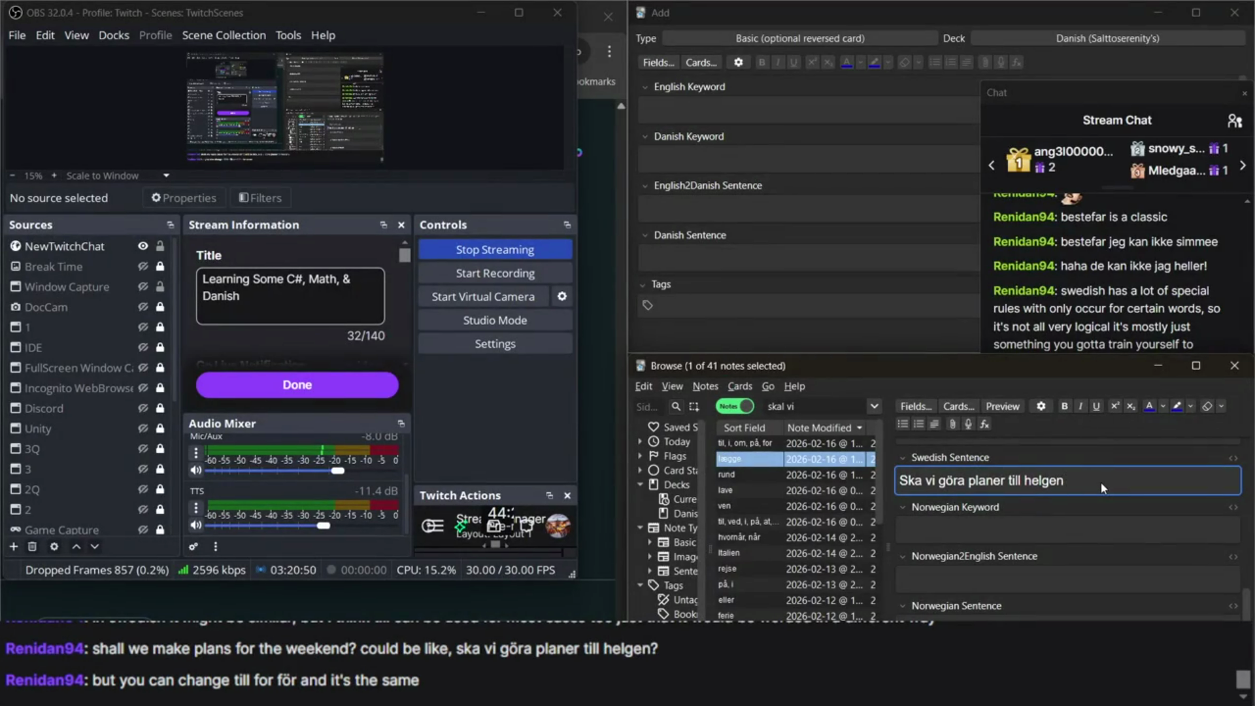
text(?)
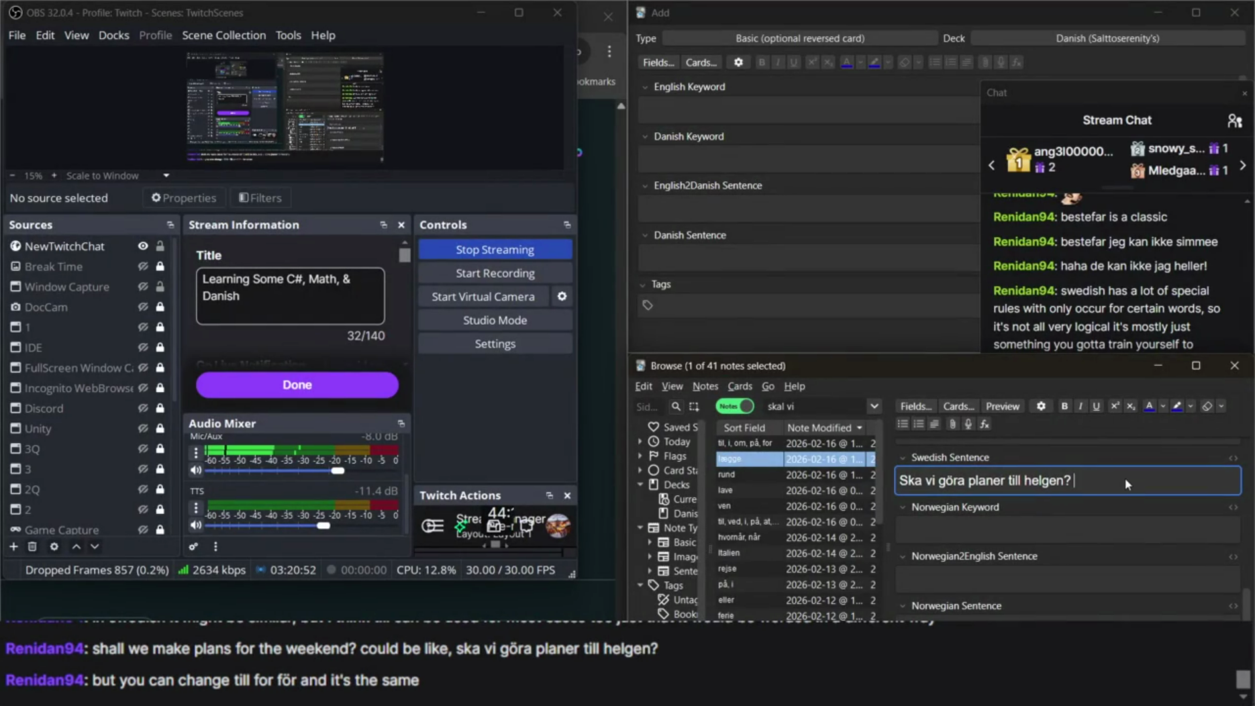
text( /)
Paste a copy of the sentence after the slash and replace its 'till' with 'för'.
drag(1072, 480, 854, 495)
key(ctrl+c)
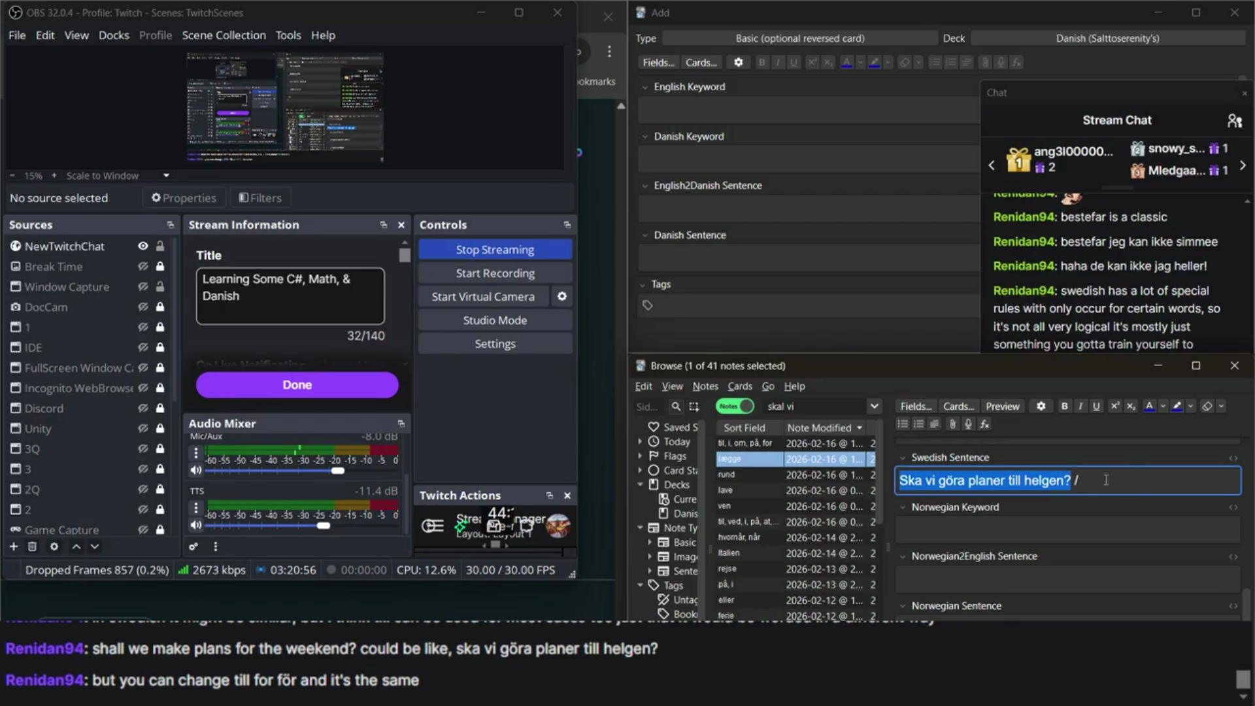
click(1147, 483)
key(ctrl+v)
key(ctrl+a)
key(ctrl+x)
key(ctrl+z)
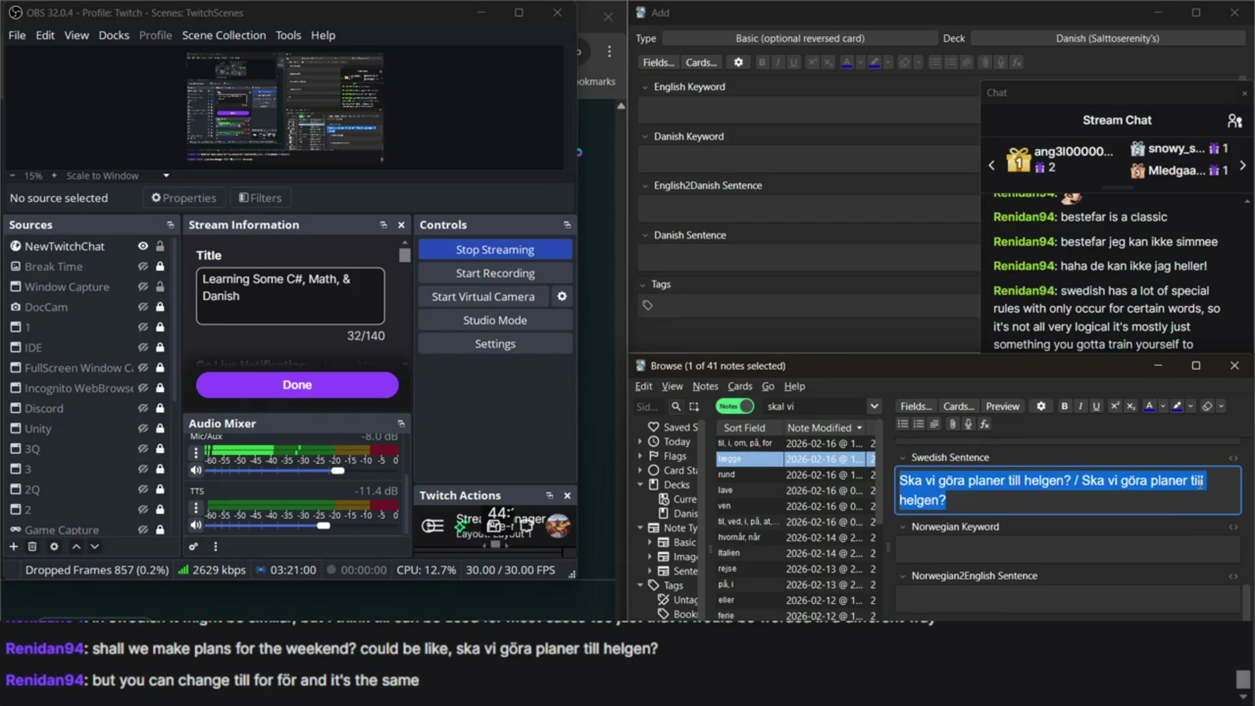
click(1204, 482)
key(BackSpace)
key(BackSpace)
key(BackSpace)
text(f)
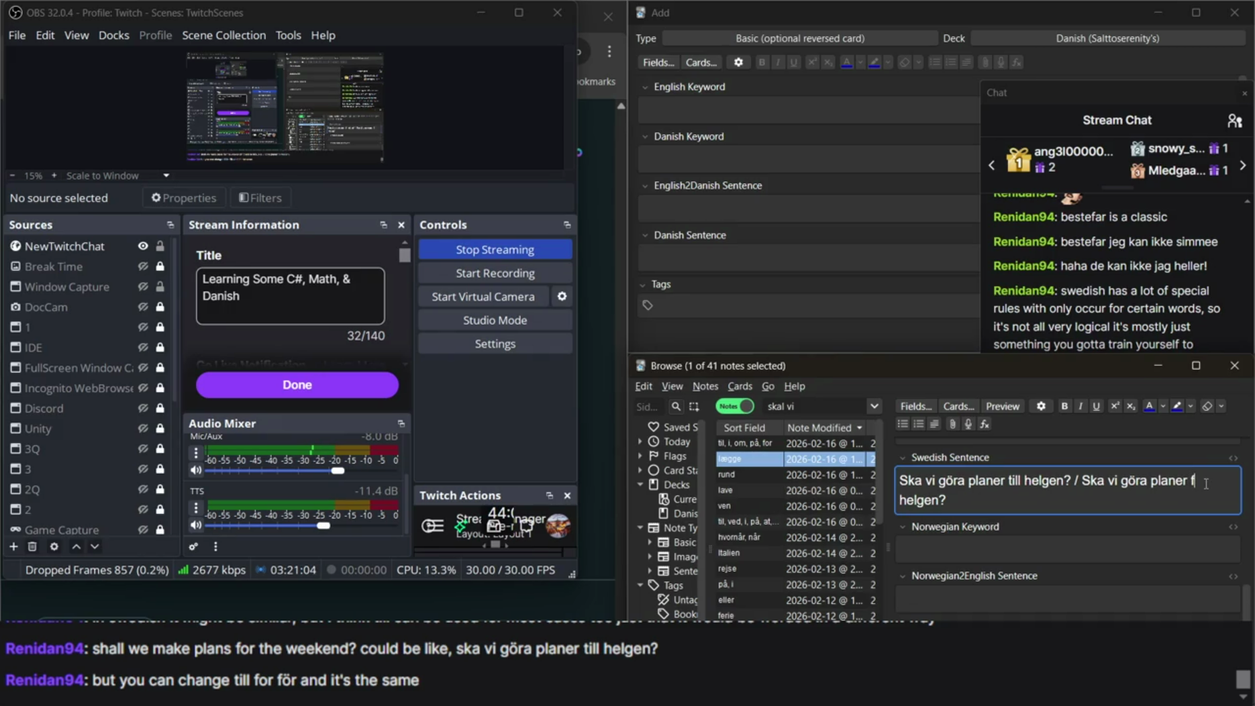
key(super+space)
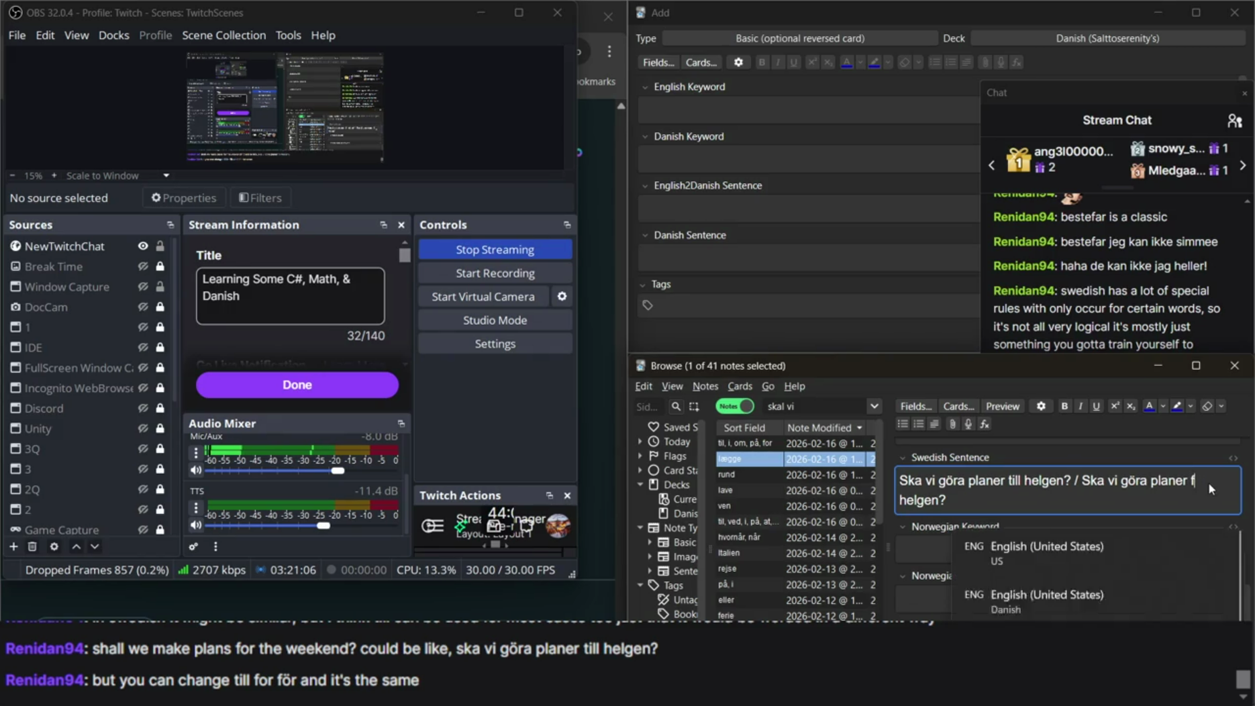
text(öt)
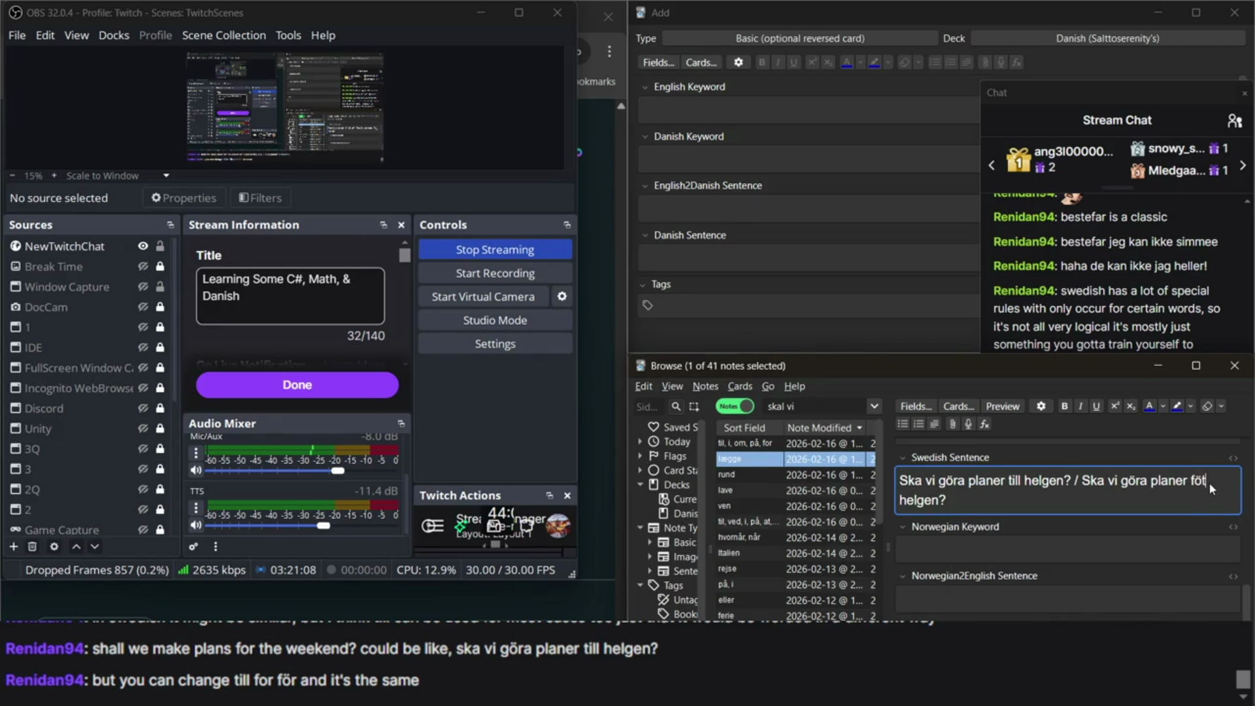
key(End)
scroll(1069, 484, up, 1)
scroll(1067, 508, up, 6)
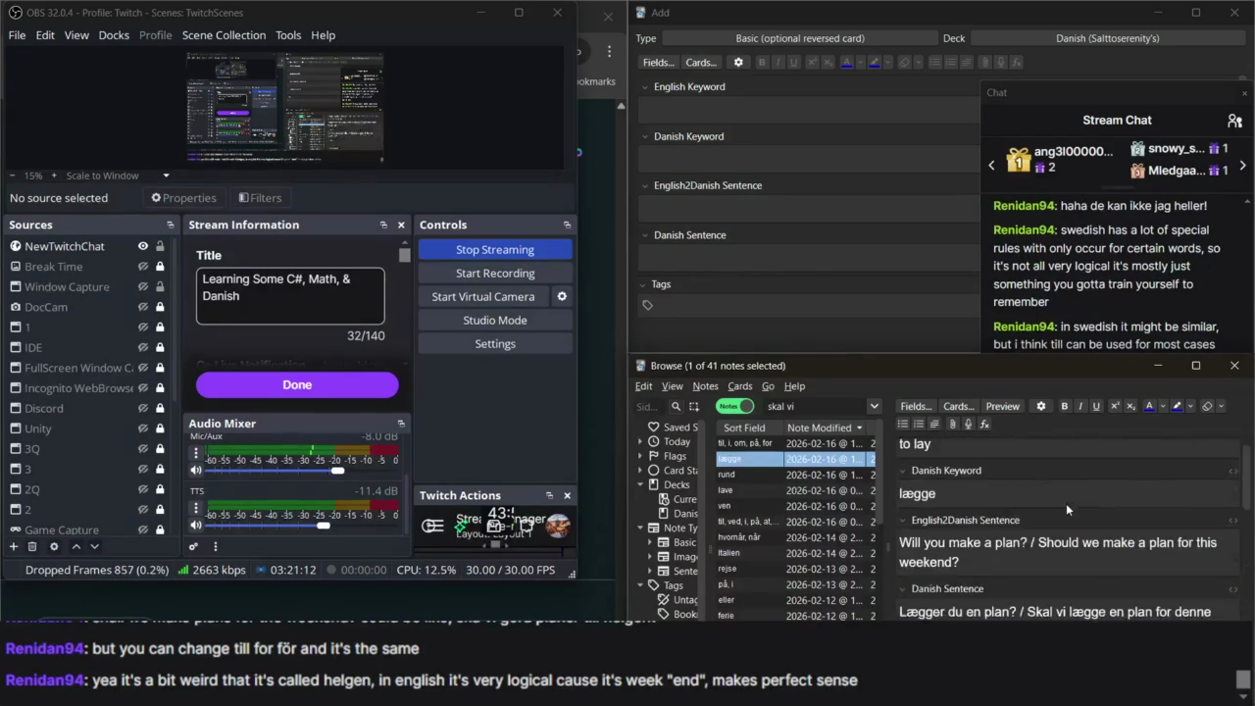
scroll(1068, 509, down, 1)
drag(1038, 525, 1078, 576)
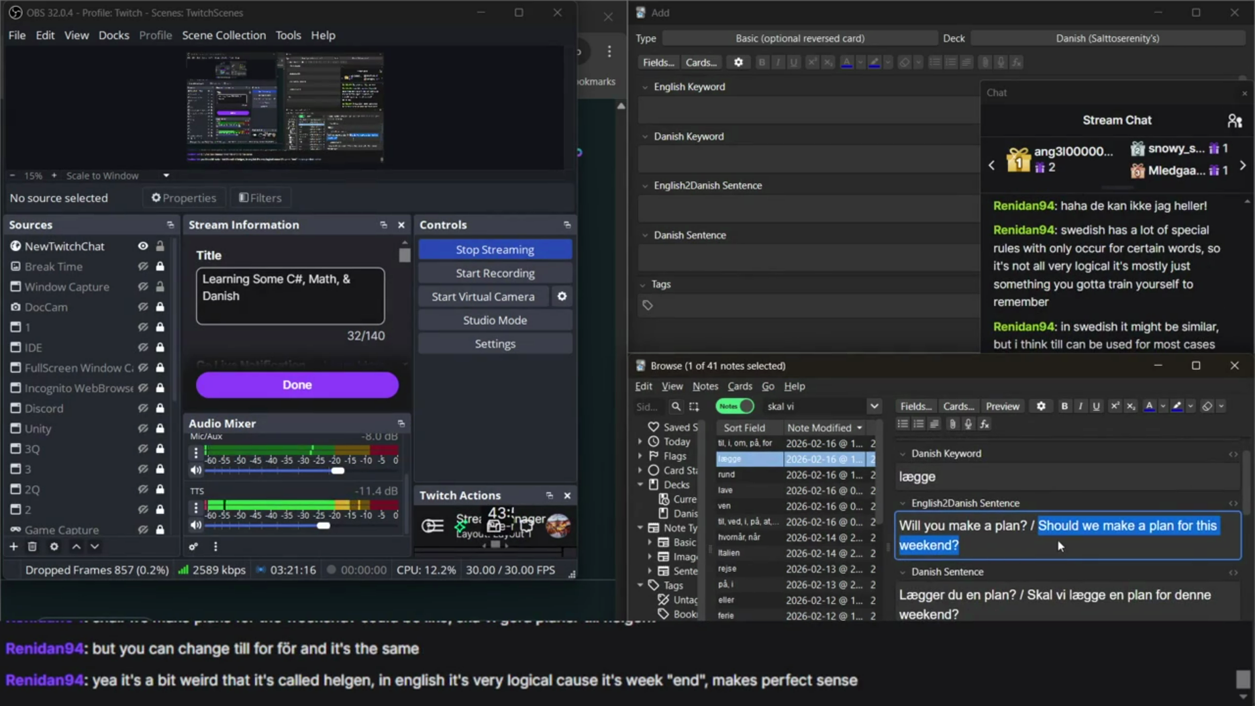
click(1104, 301)
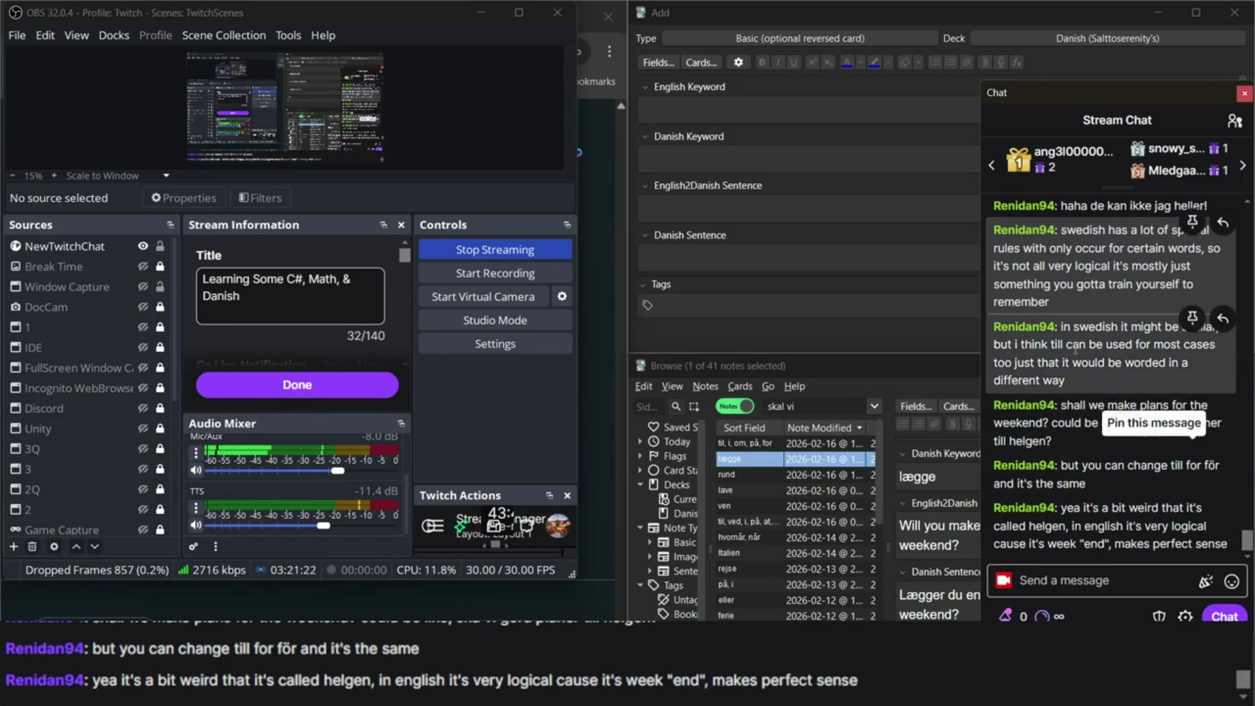
click(944, 545)
scroll(947, 549, down, 5)
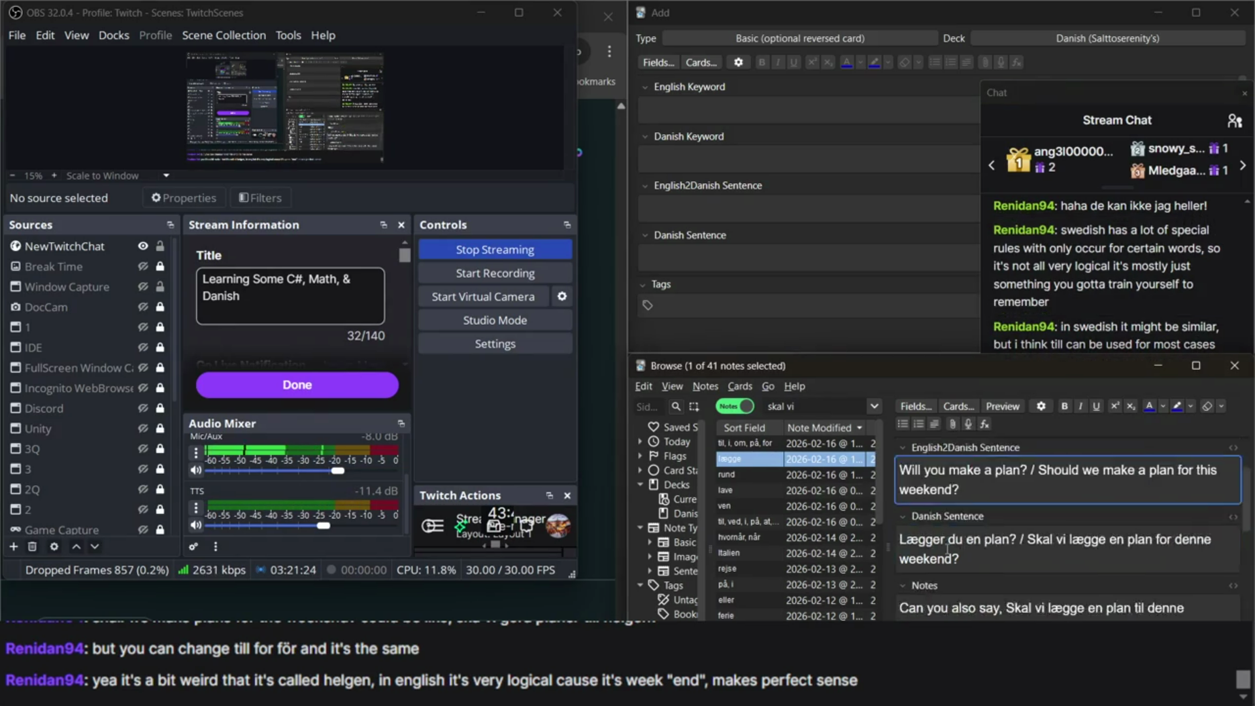
scroll(947, 549, up, 2)
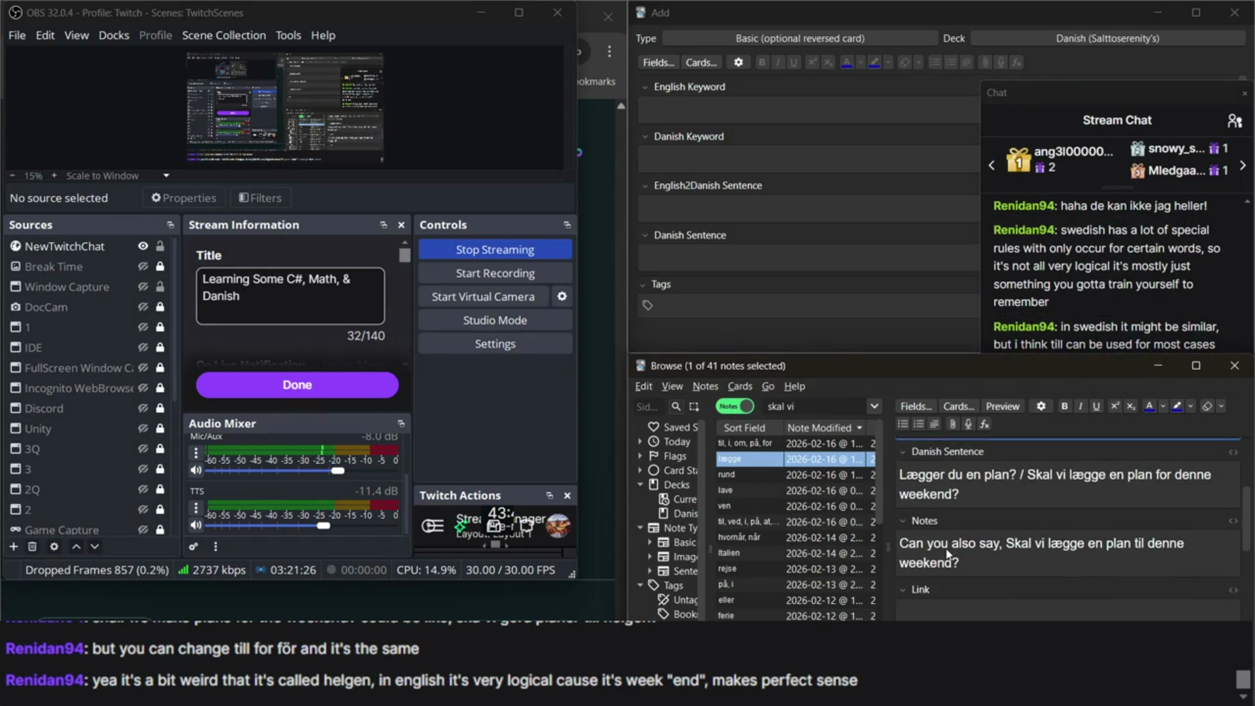
scroll(947, 549, down, 6)
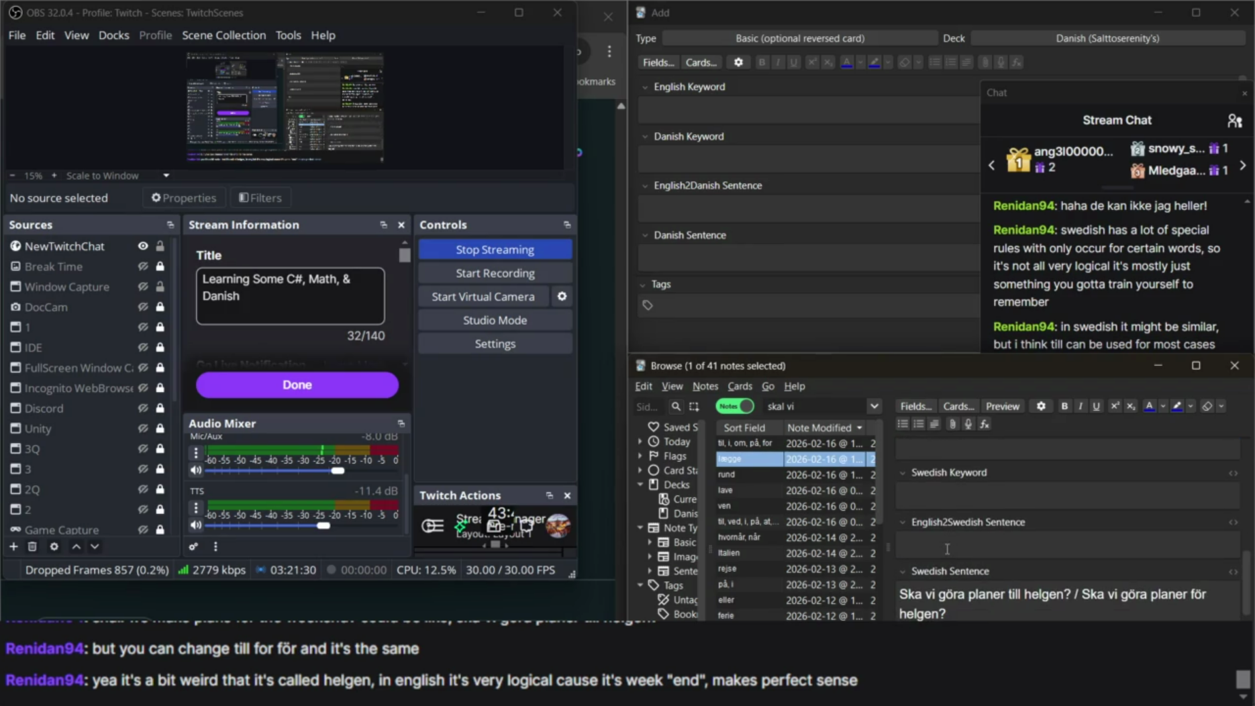
scroll(947, 549, up, 5)
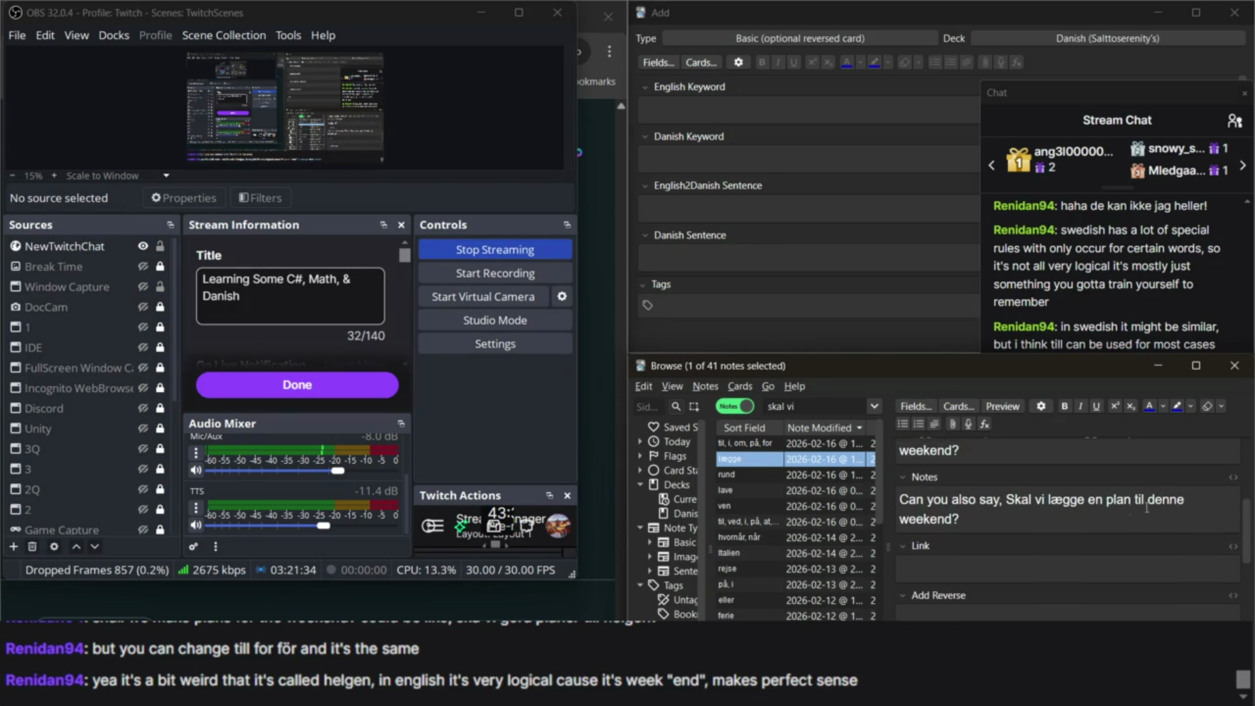
triple_click(1183, 499)
scroll(1182, 500, up, 1)
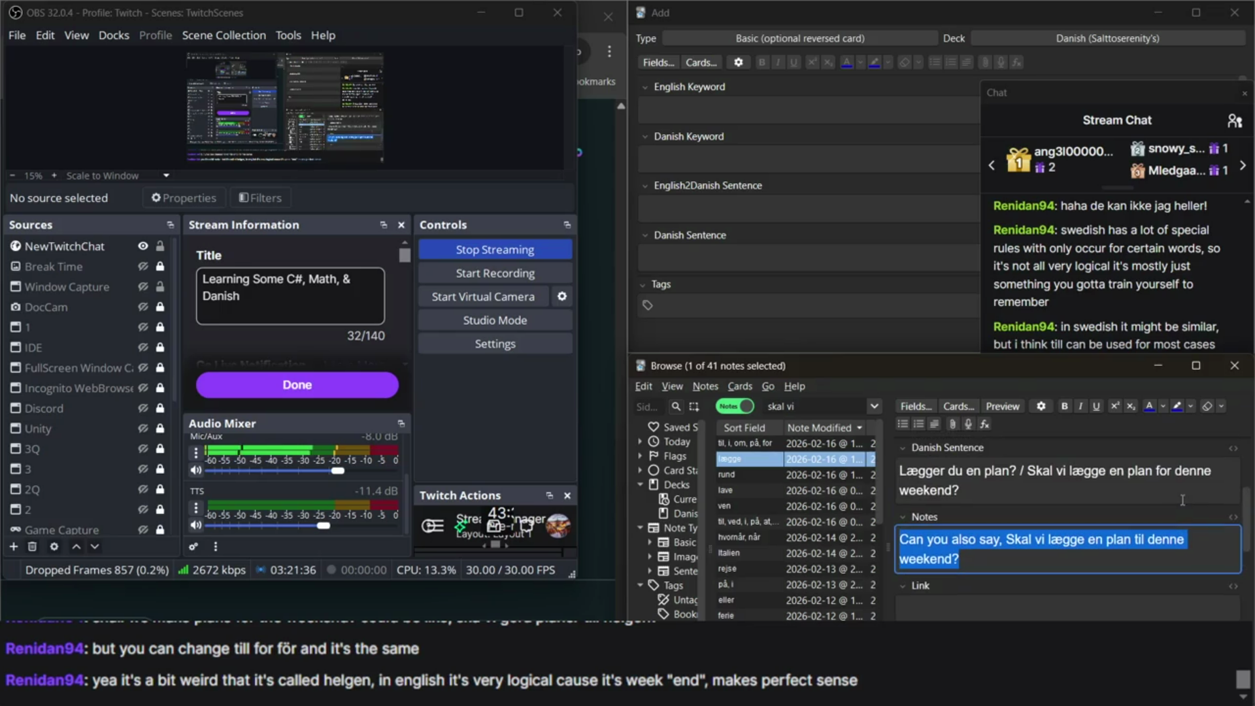
scroll(1062, 479, down, 5)
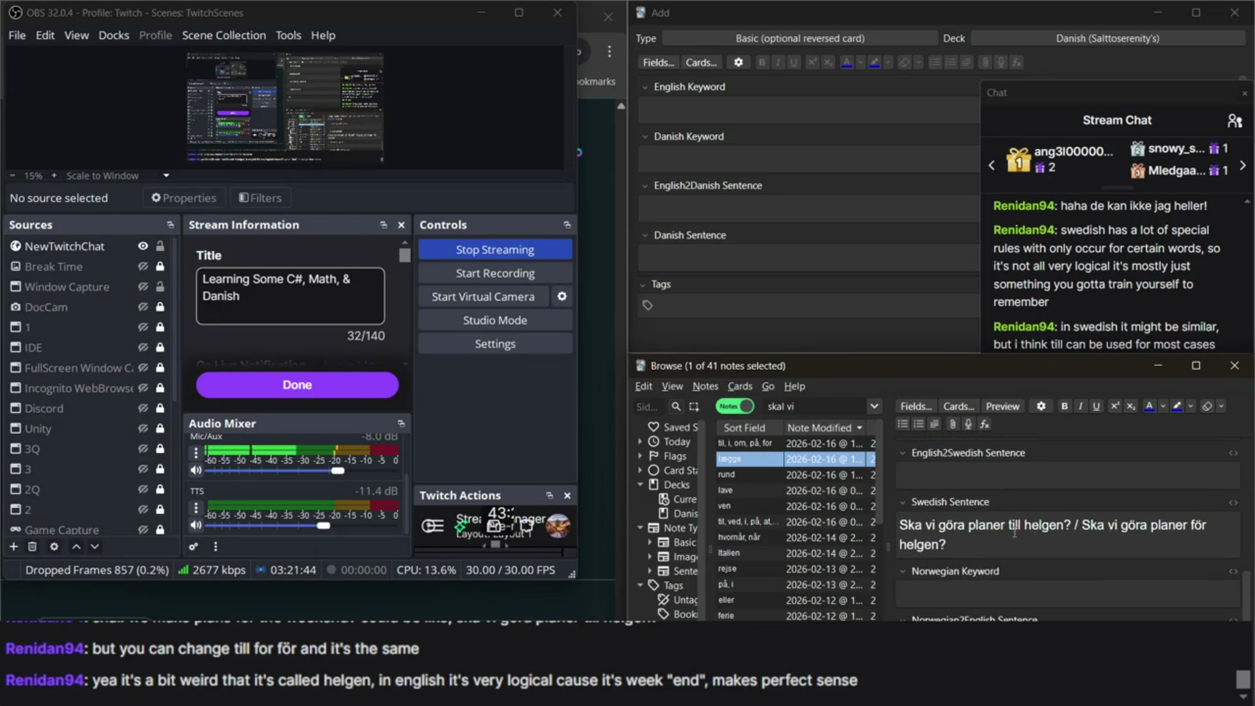
Type placeholder words such as 'dette' and 'desse' into the English2Swedish Sentence field.
click(1016, 482)
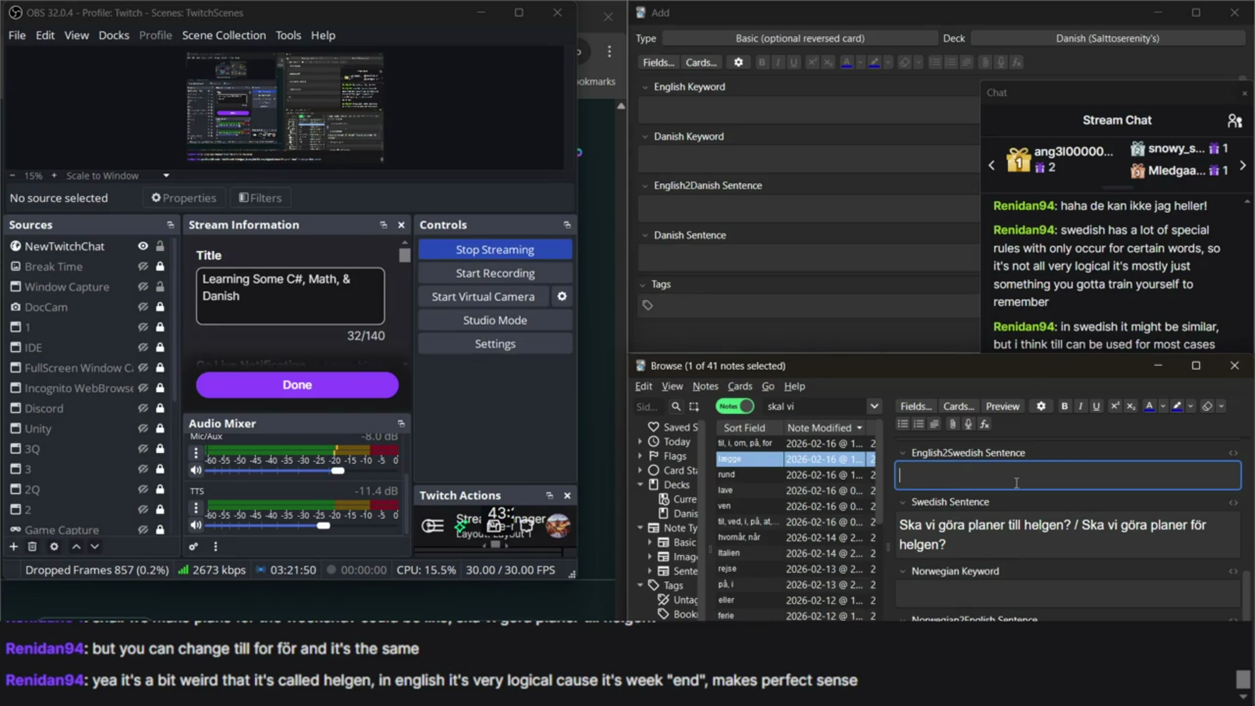
text(demme)
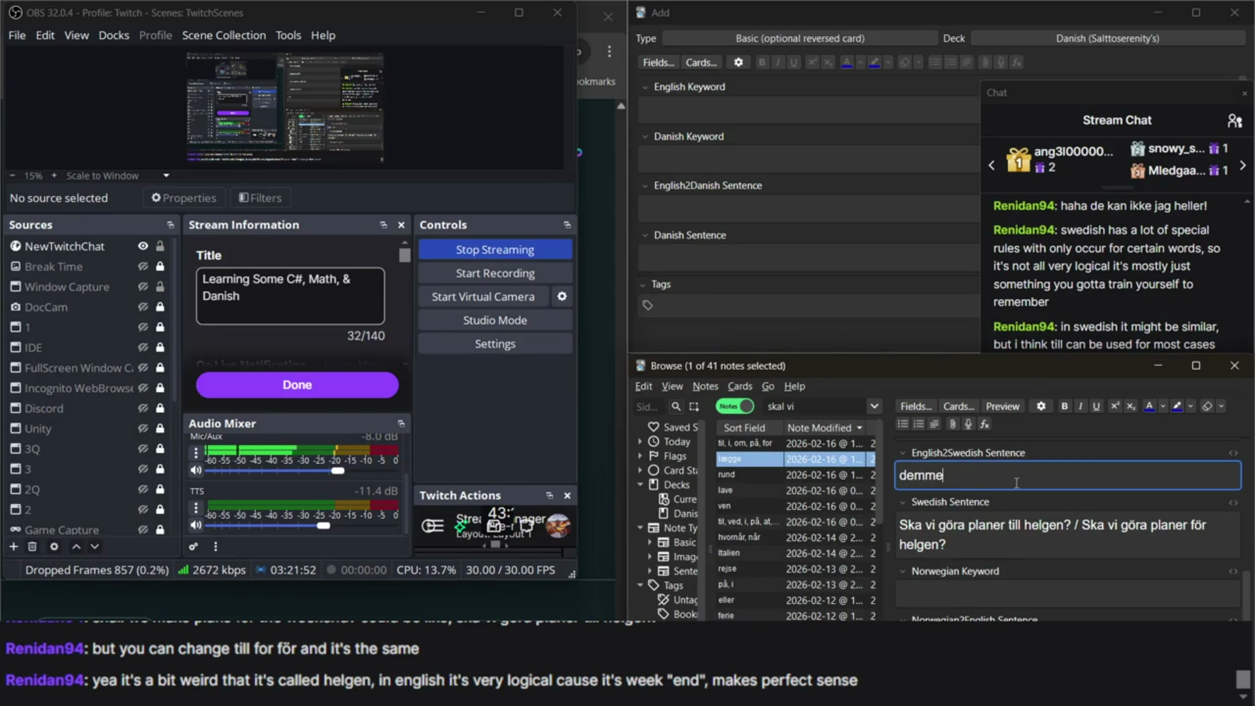
key(BackSpace)
key(BackSpace)
text(mi)
key(BackSpace)
key(BackSpace)
text(de)
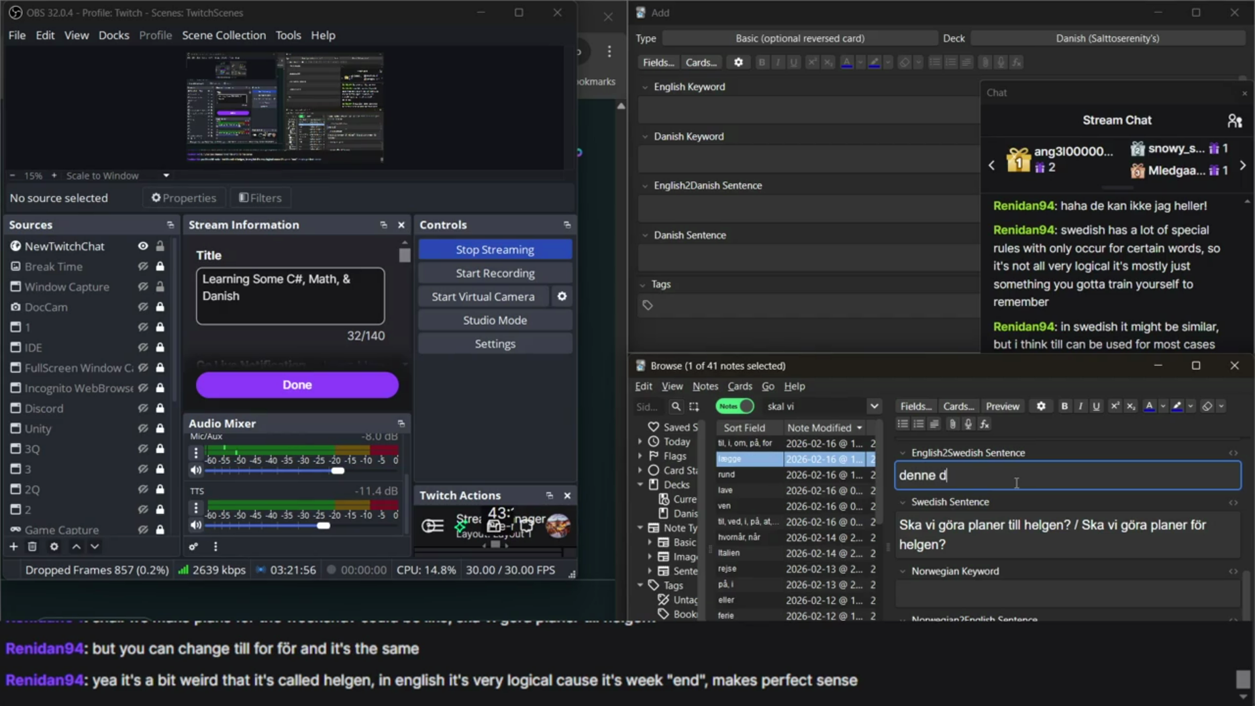
text(tte)
text( desse)
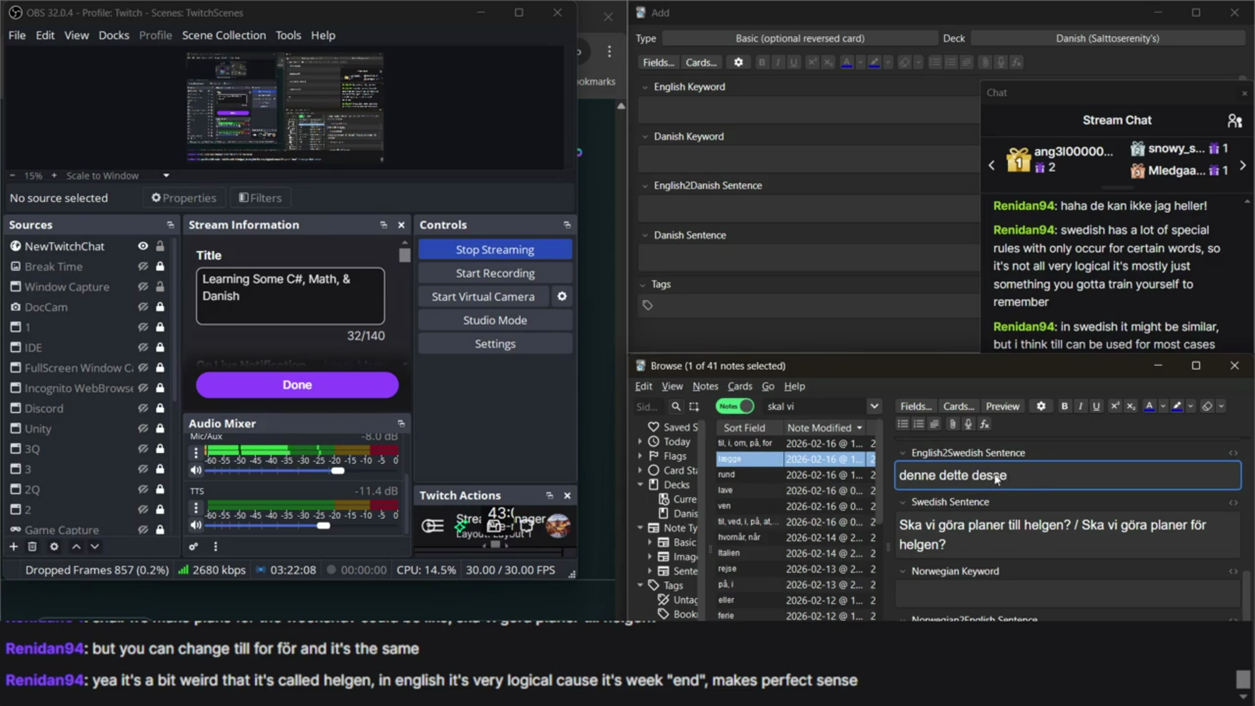
Replace the placeholder with 'Should we make a plan for the weekend?'.
click(1053, 540)
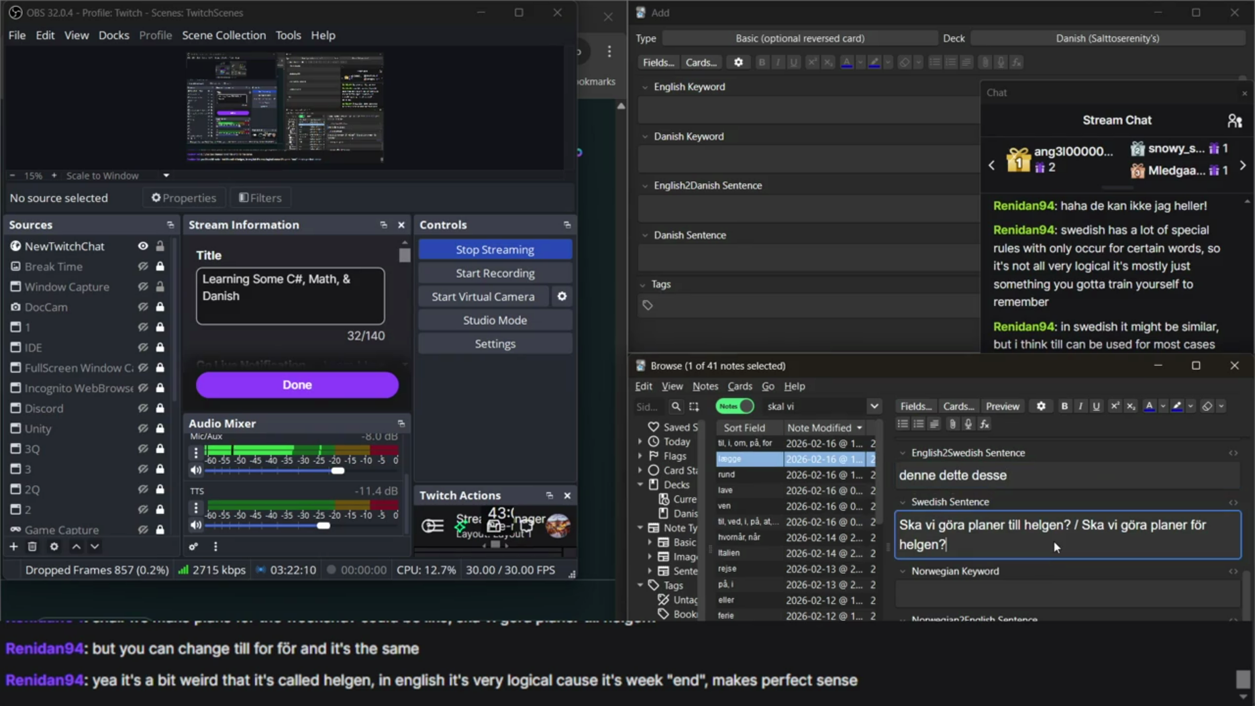
triple_click(955, 475)
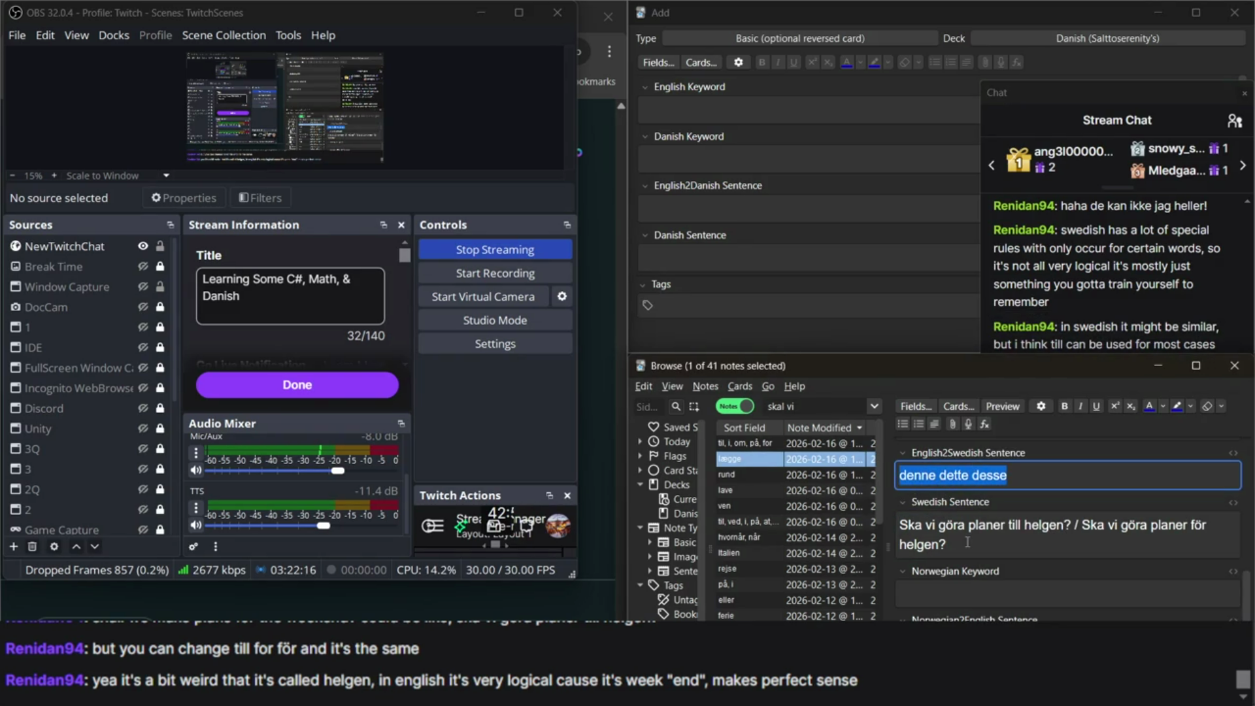
text(Should we make a plan for this weekend?)
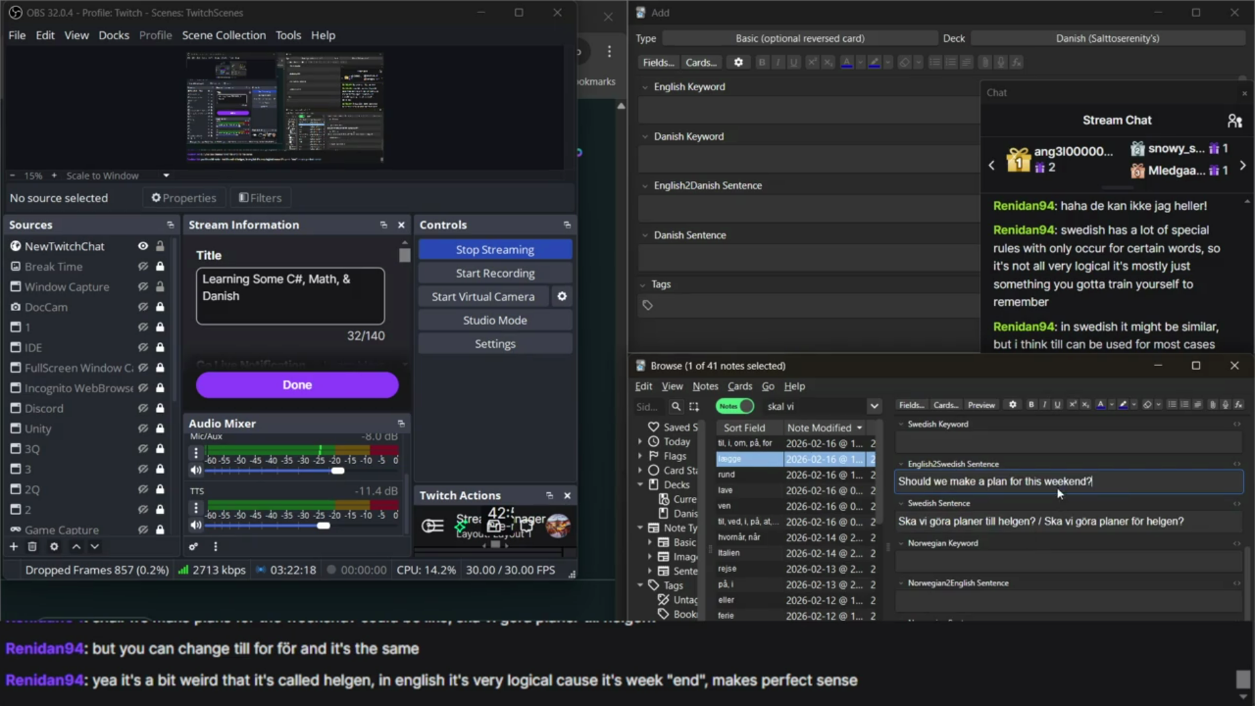
double_click(1035, 484)
text(the)
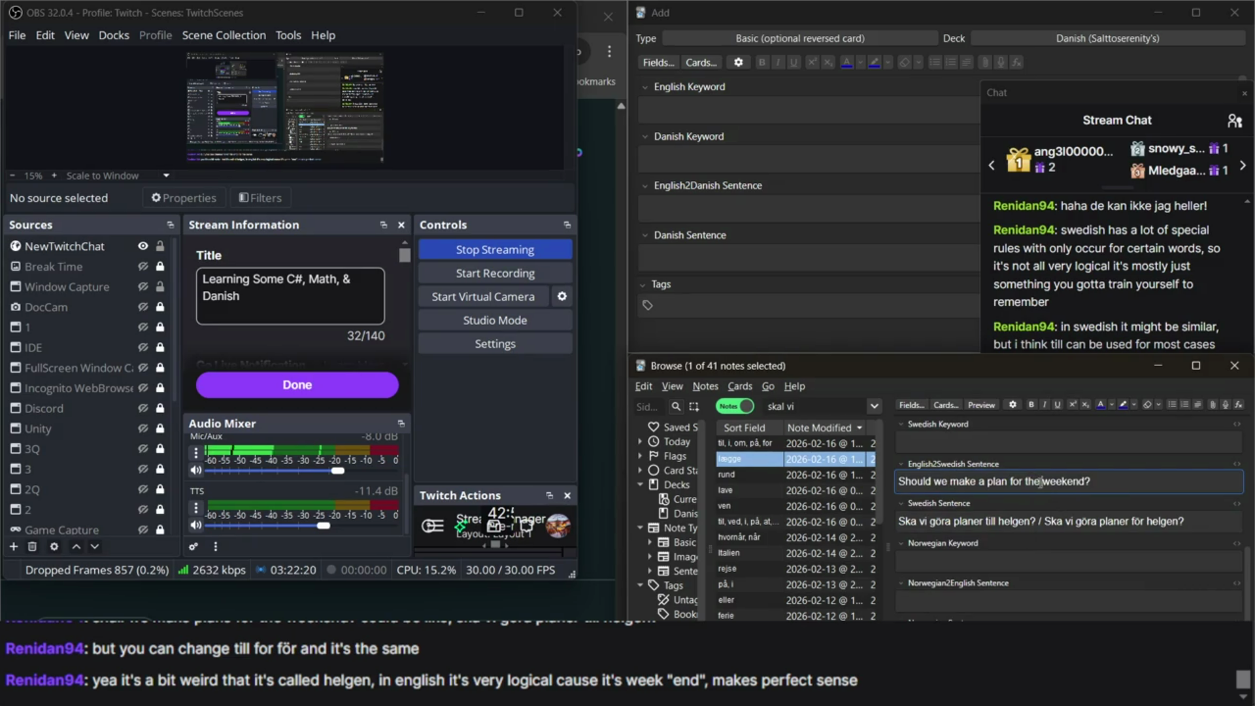
Select 'helgen' in the Swedish sentence and search prinsesstårta in a new Chrome tab.
triple_click(1026, 522)
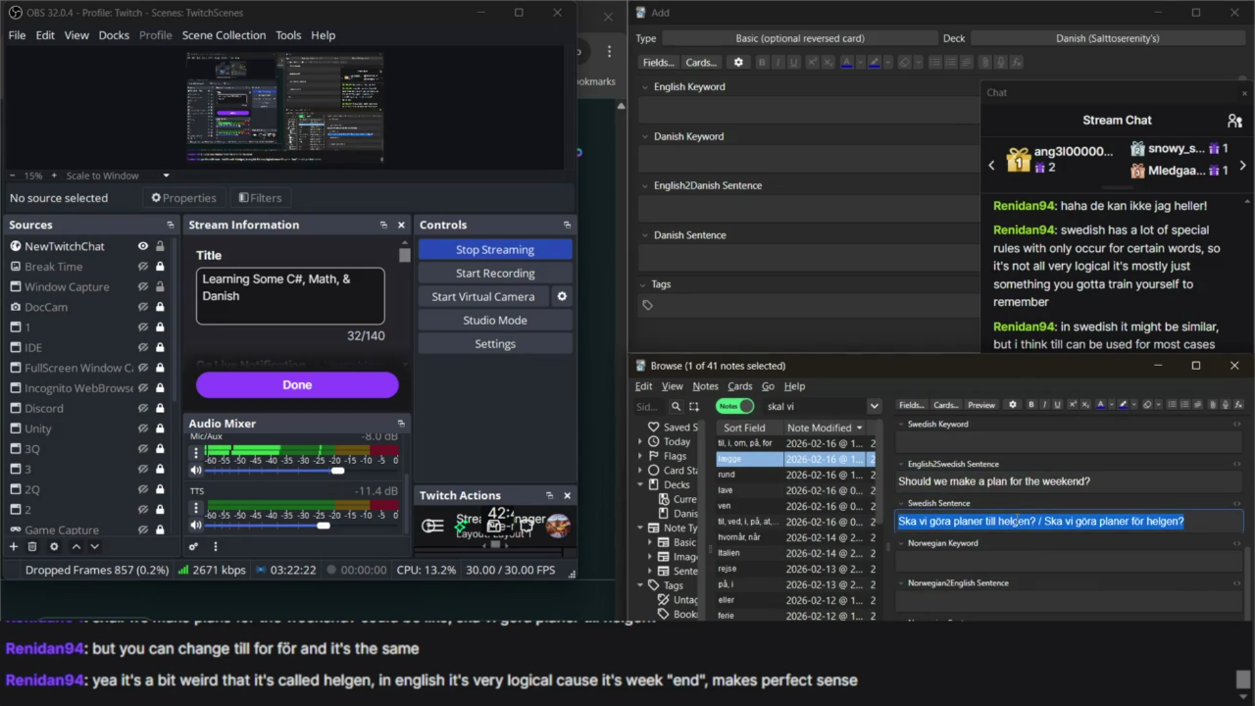
double_click(1026, 521)
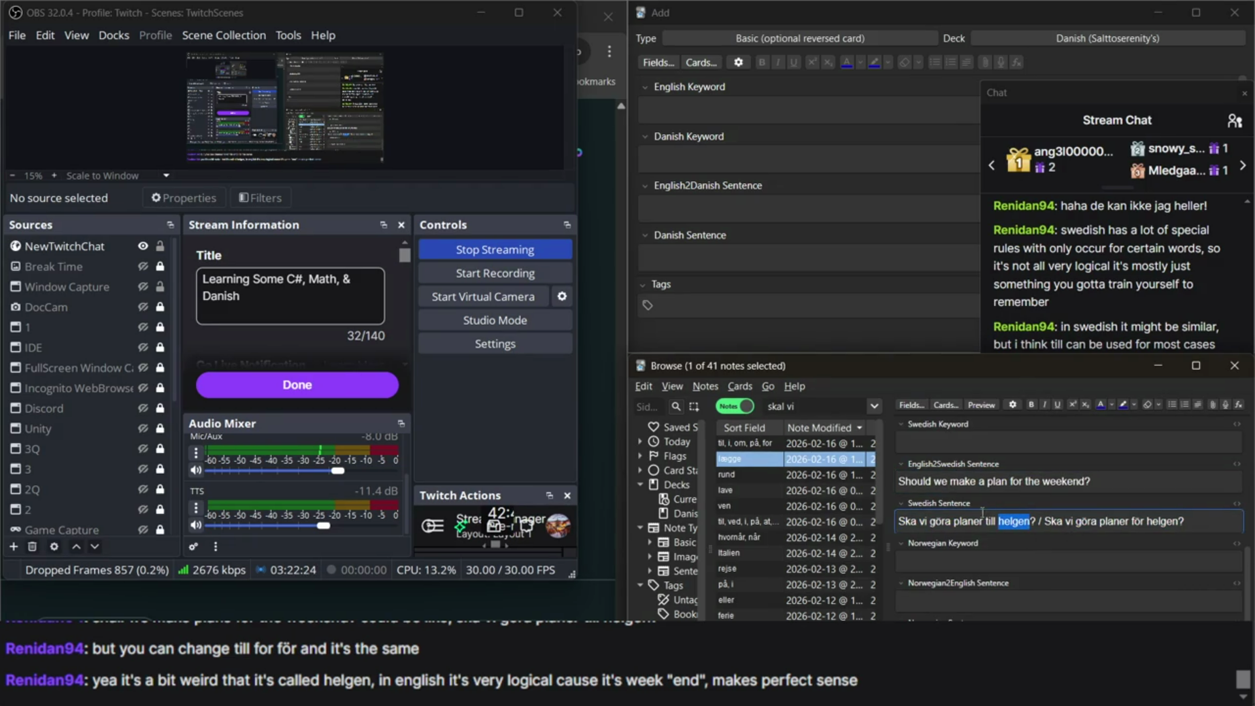
click(598, 151)
click(463, 21)
text(prinsesstårta)
key(Return)
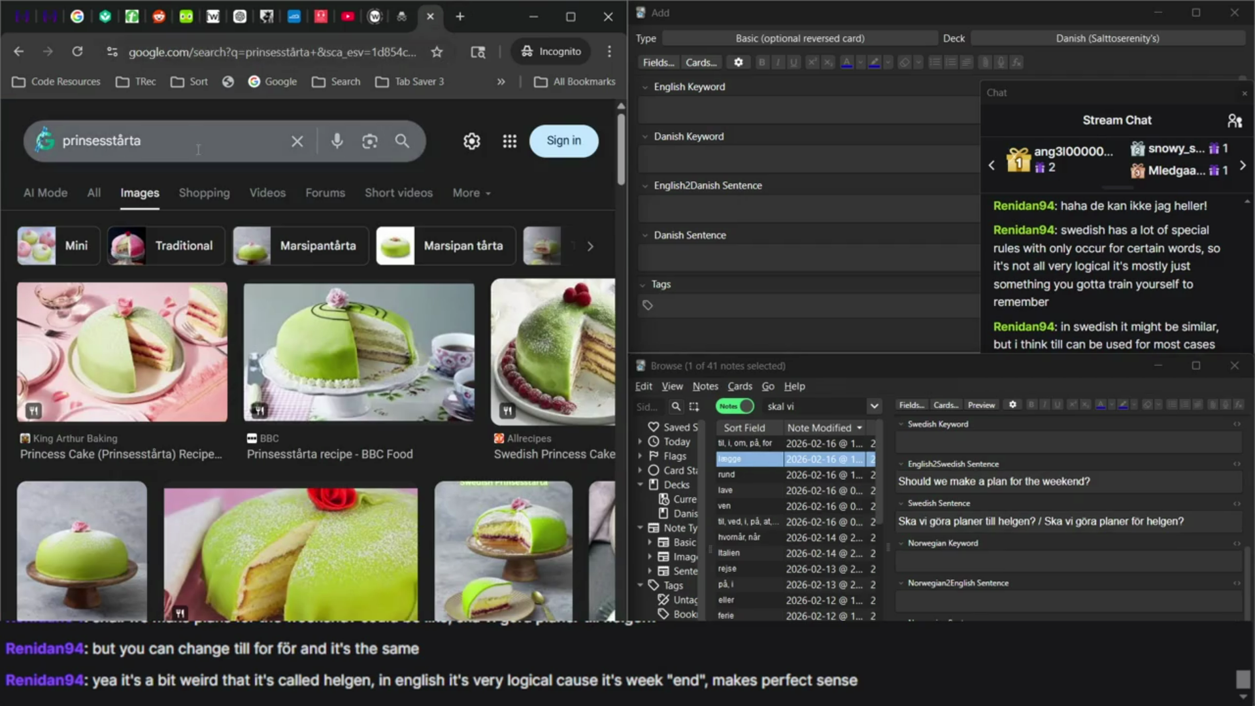
Search the web for svenska.se and open the Svenska Akademiens ordböcker site.
triple_click(198, 140)
text(svenska)
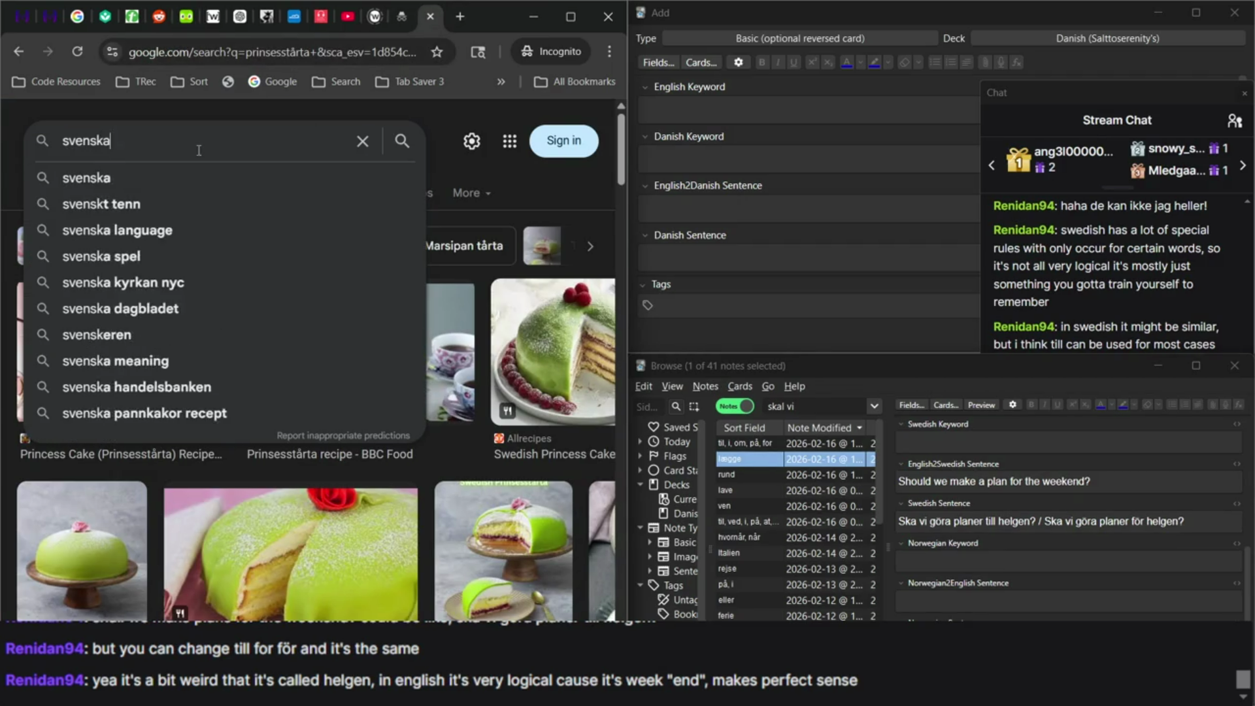
text(.se)
key(Return)
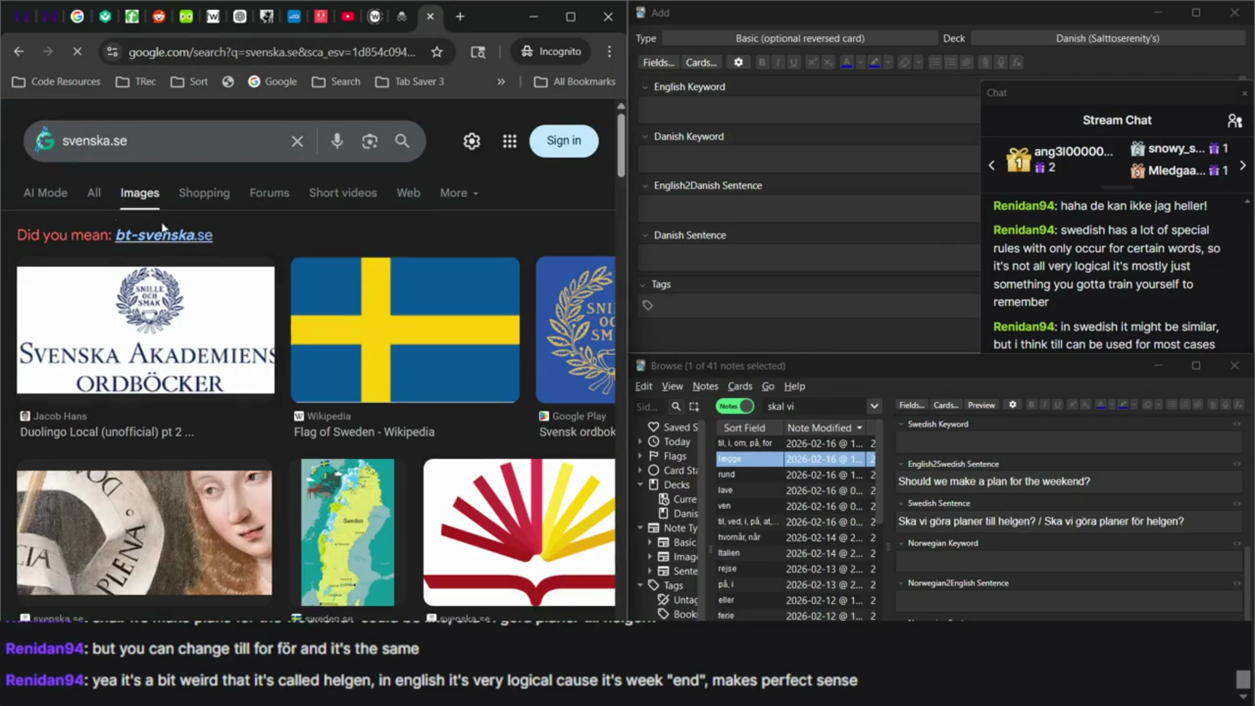
click(94, 193)
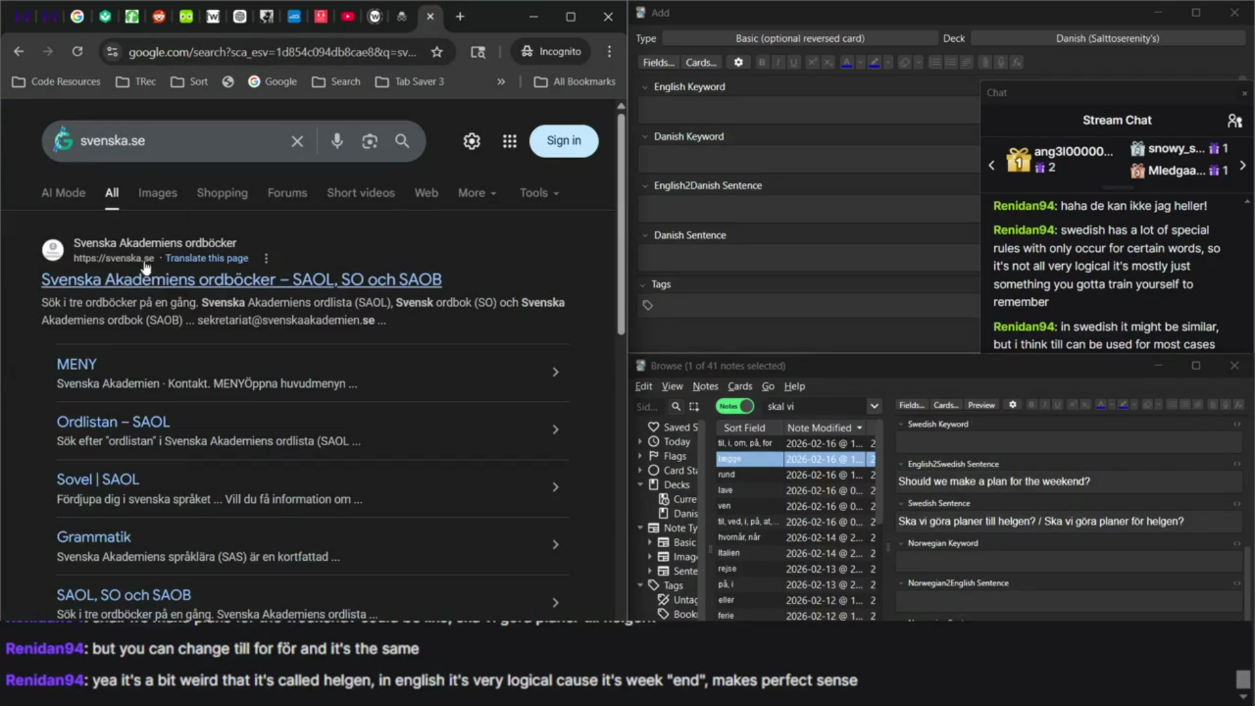
click(145, 268)
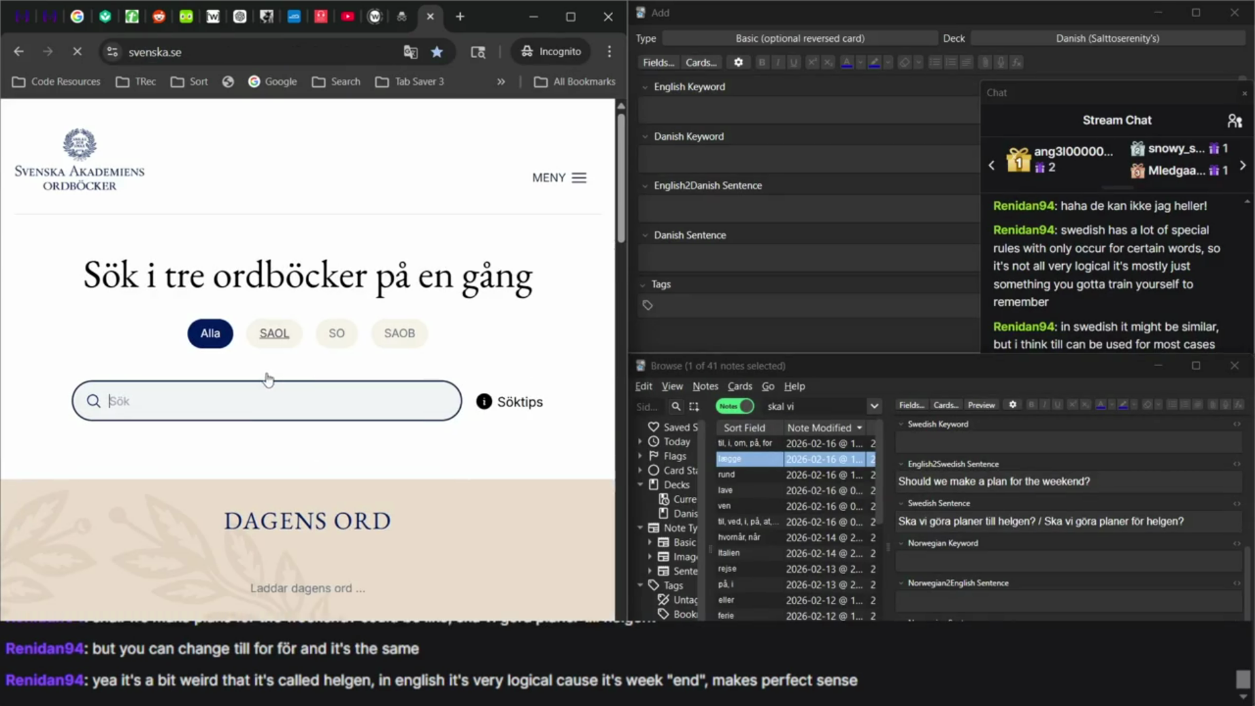
Look up helgen and review the SAOL and SO entries listing helg as a noun.
click(248, 406)
text(helgen)
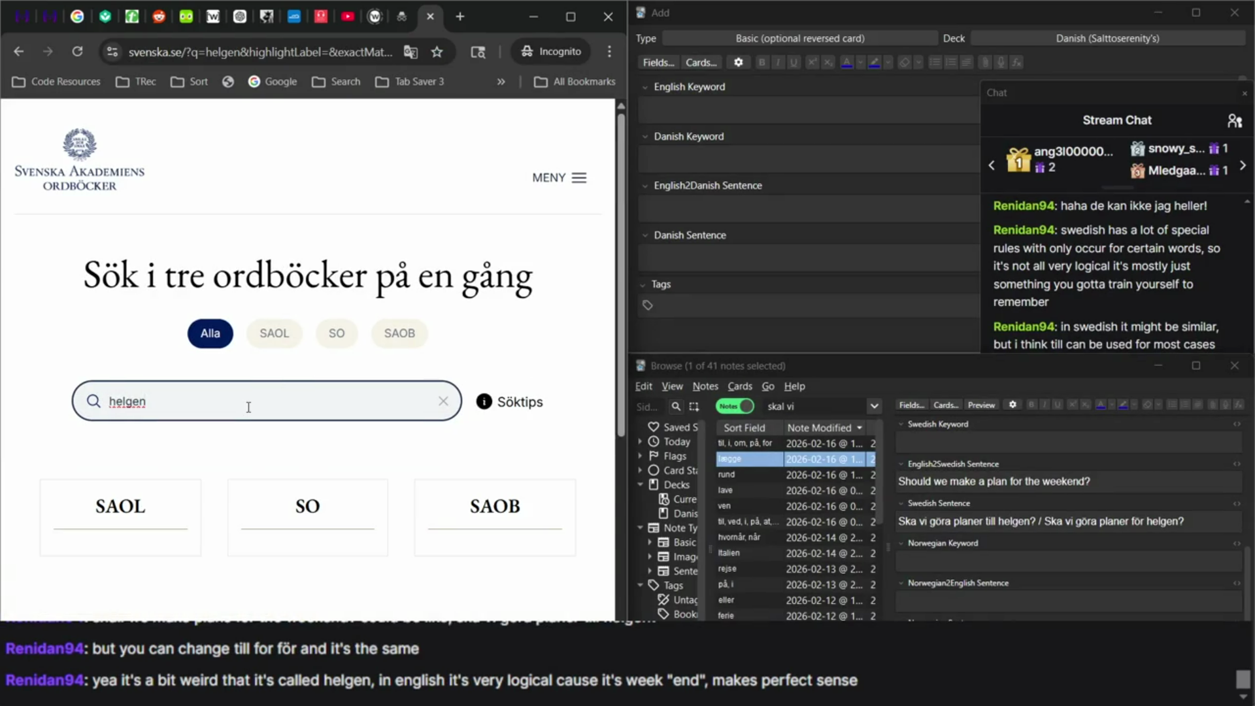
scroll(250, 409, down, 3)
scroll(246, 411, up, 3)
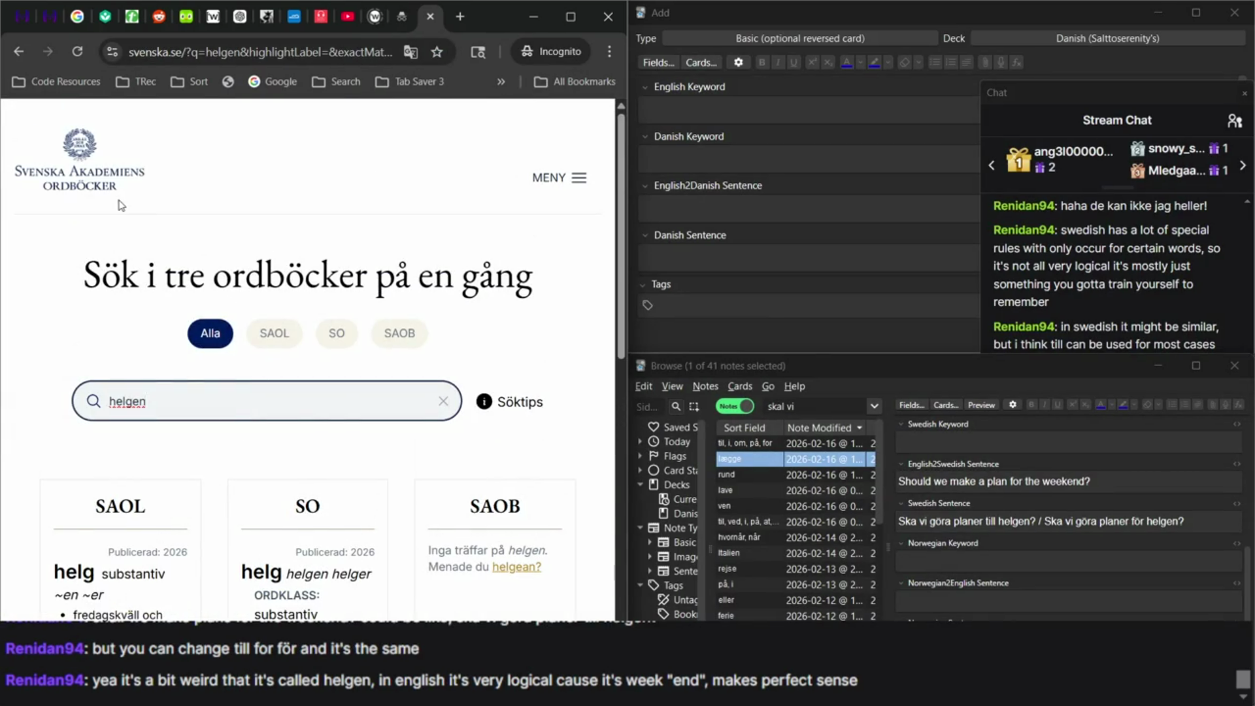
scroll(117, 202, down, 7)
scroll(180, 275, up, 4)
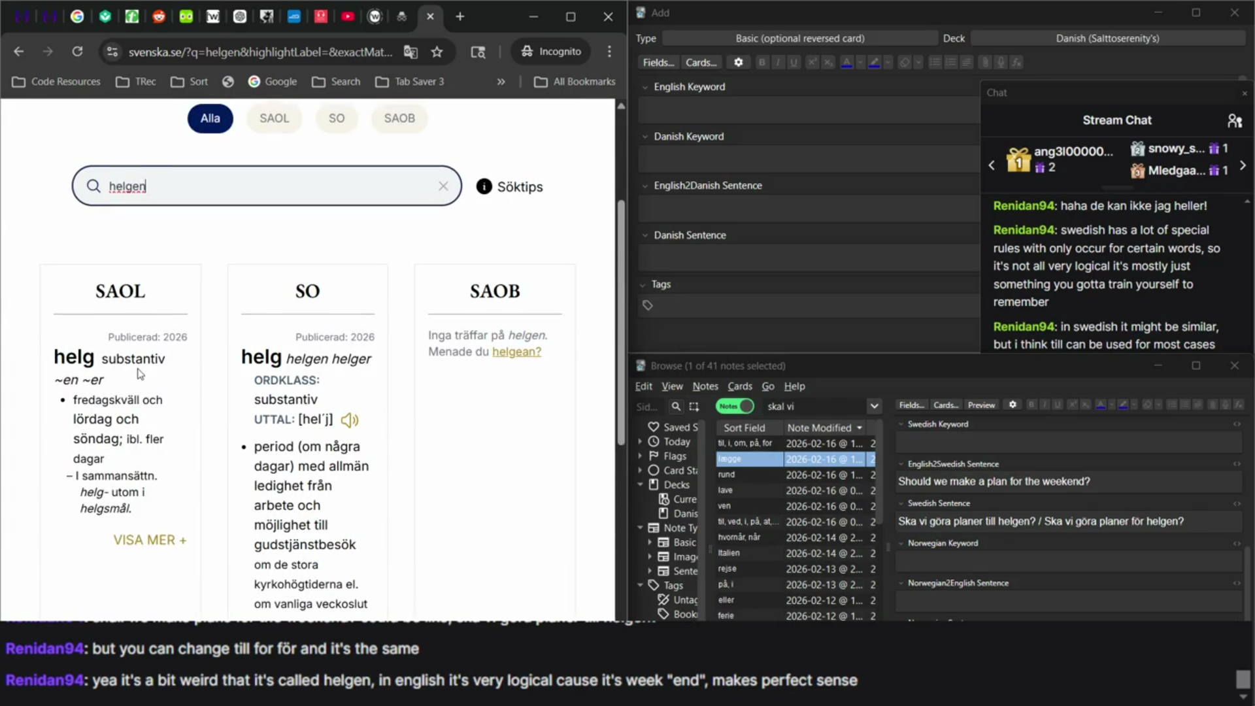
scroll(239, 414, up, 3)
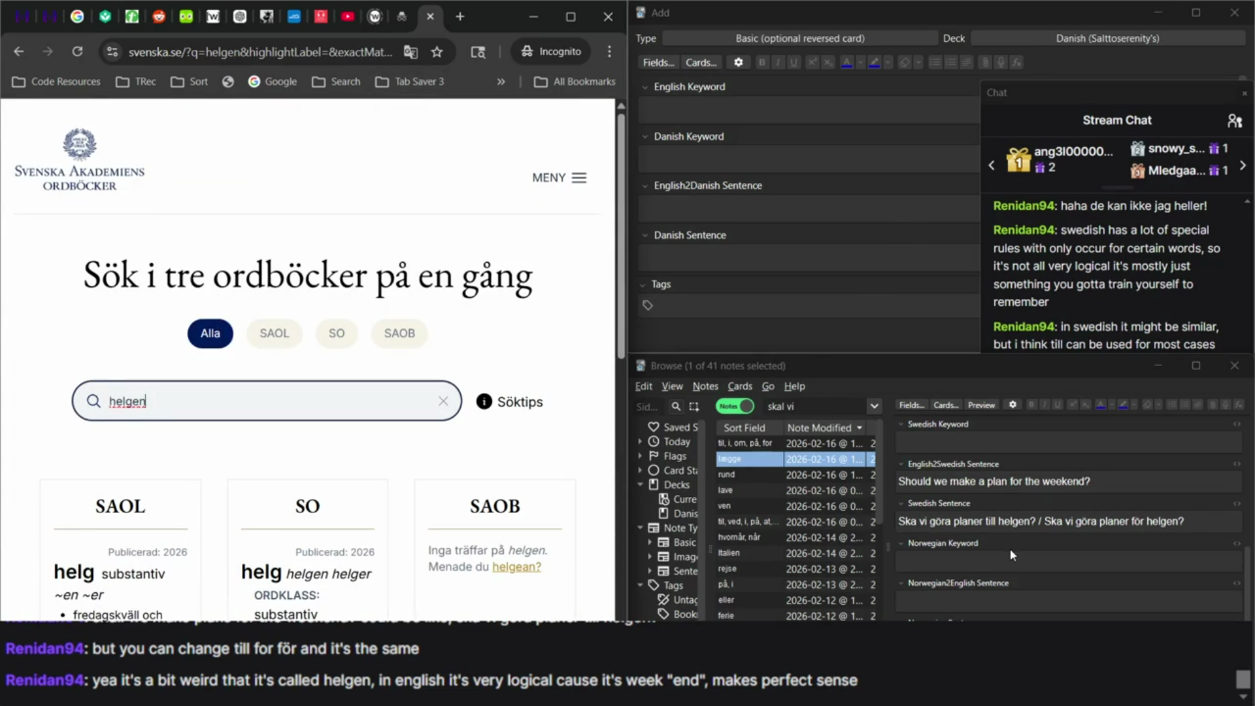
click(1025, 523)
scroll(987, 556, up, 1)
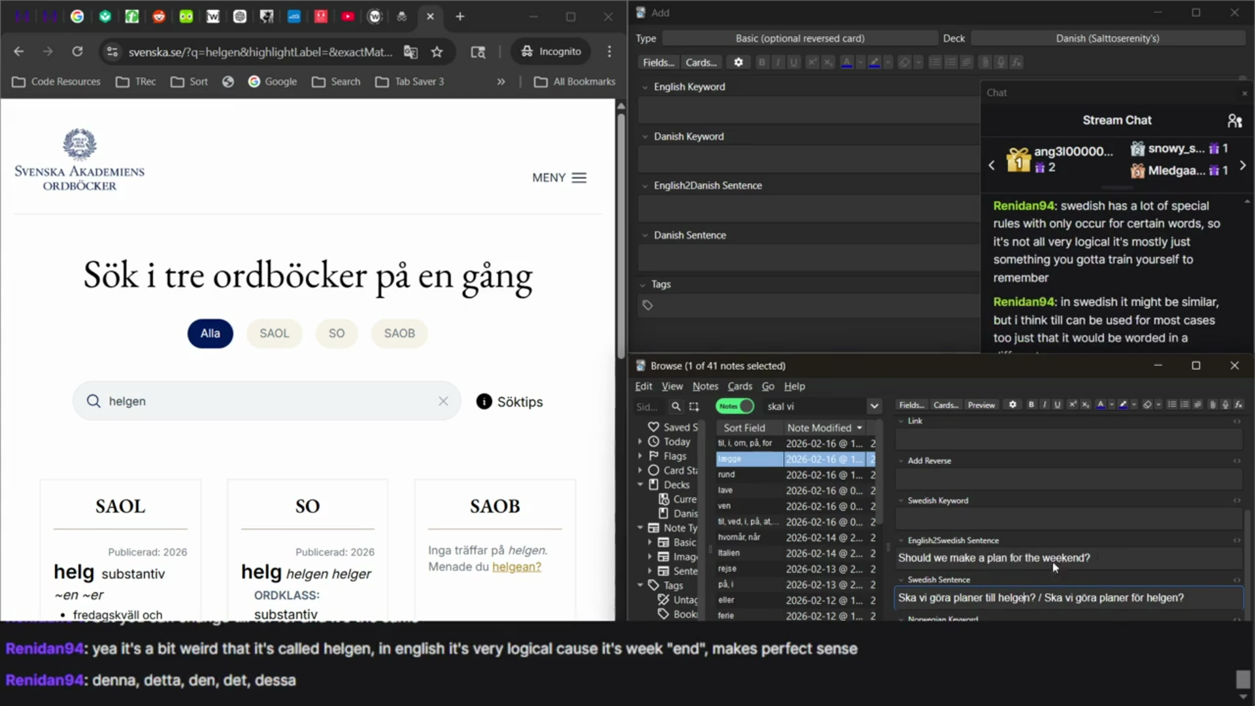
scroll(1027, 561, down, 1)
Change 'make a plan' to 'make plans' in the English sentence, then select 'planer' to verify.
click(985, 508)
key(BackSpace)
key(BackSpace)
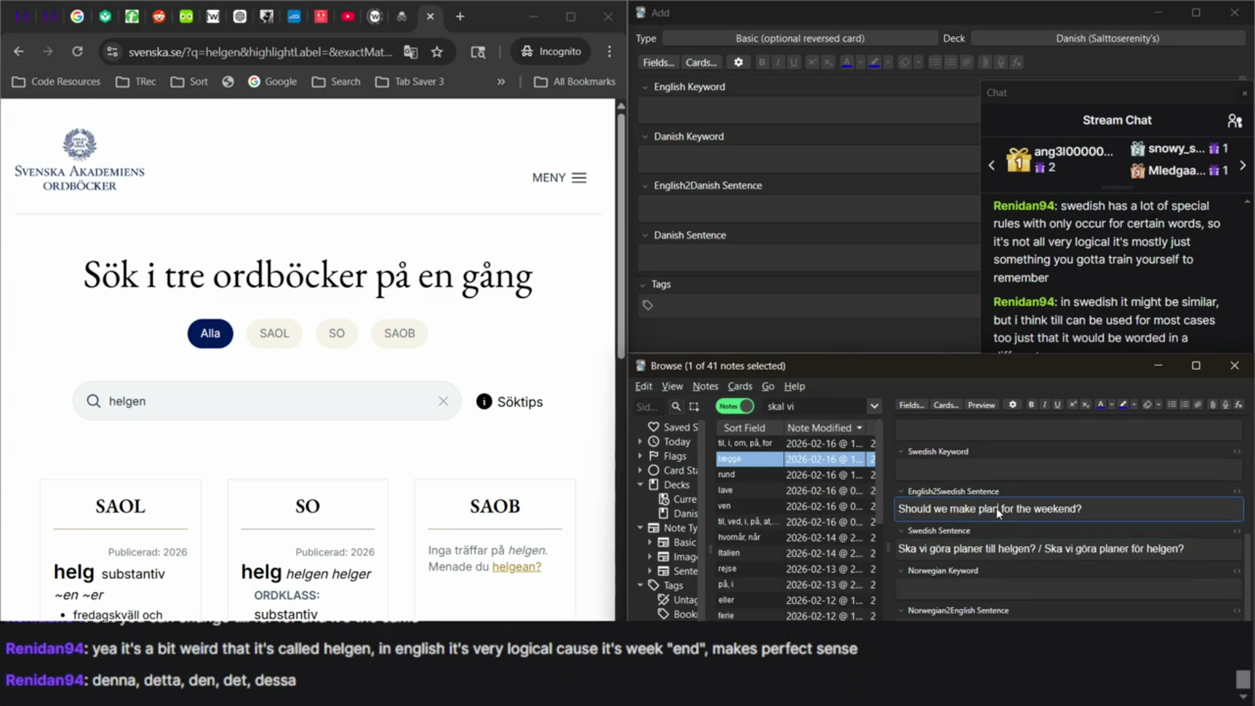
text(s)
double_click(965, 550)
click(1094, 298)
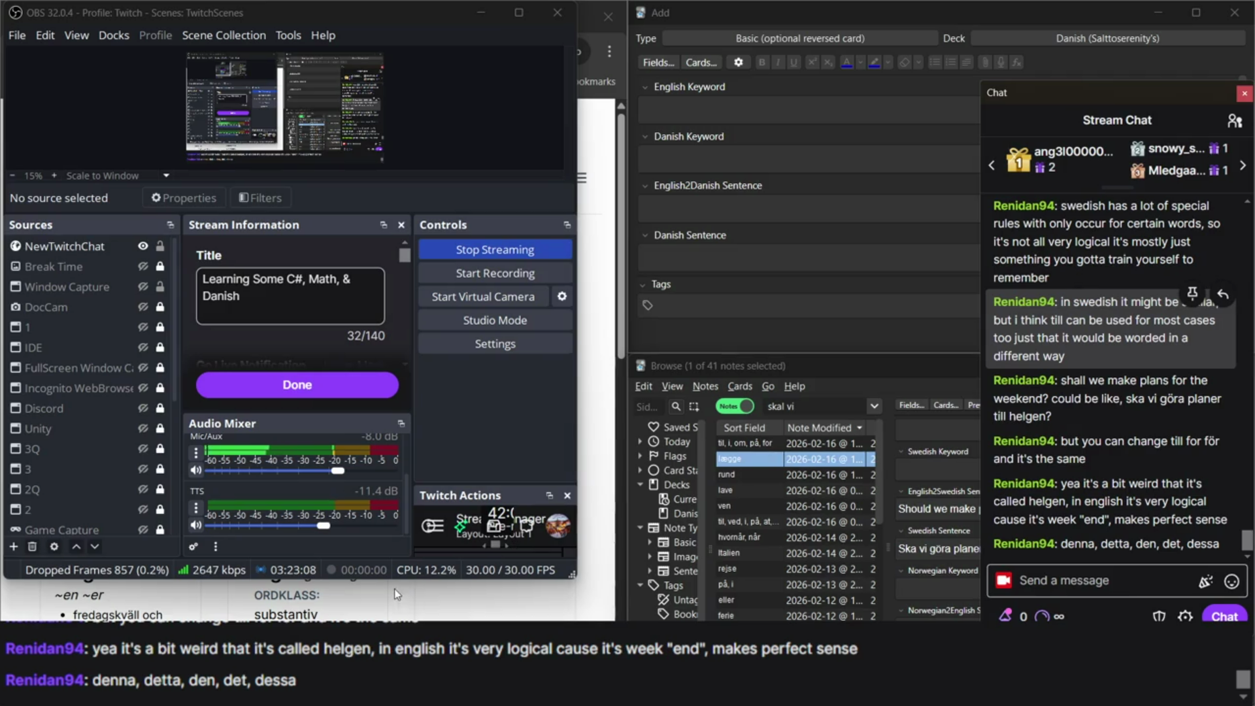
click(377, 613)
Search svenska.se for planer and enlarge the page text.
double_click(252, 411)
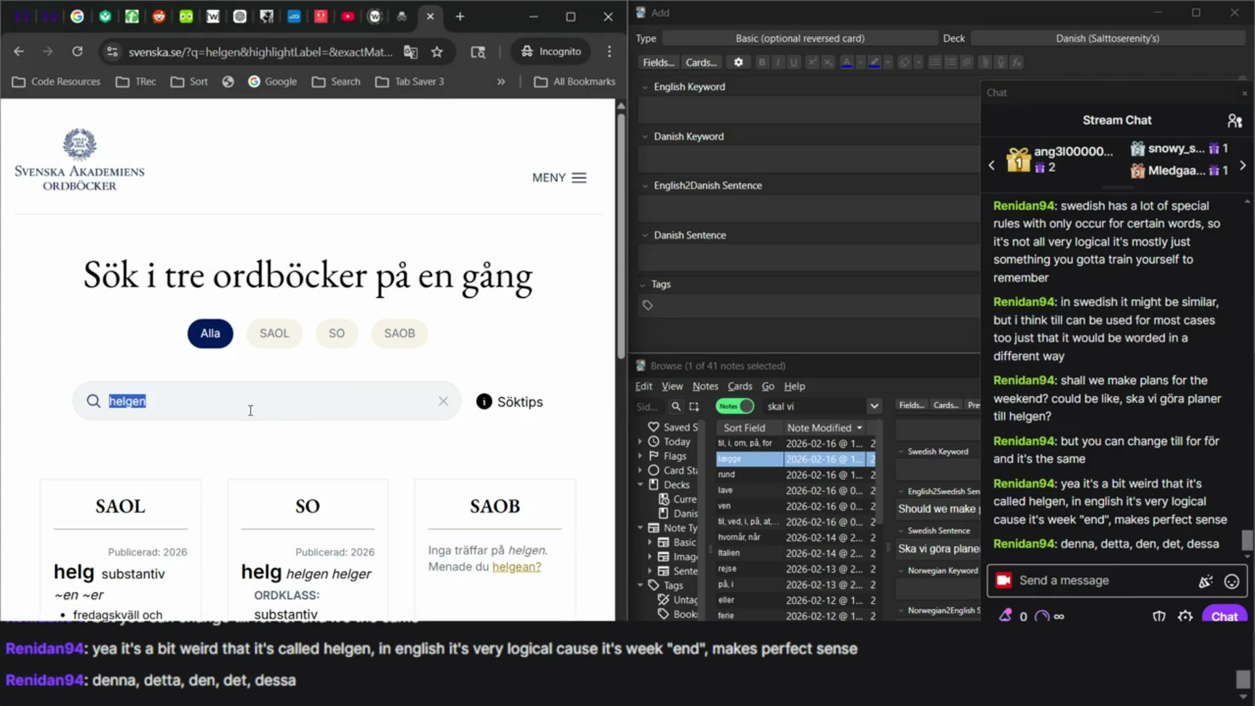
text(planer)
key(BackSpace)
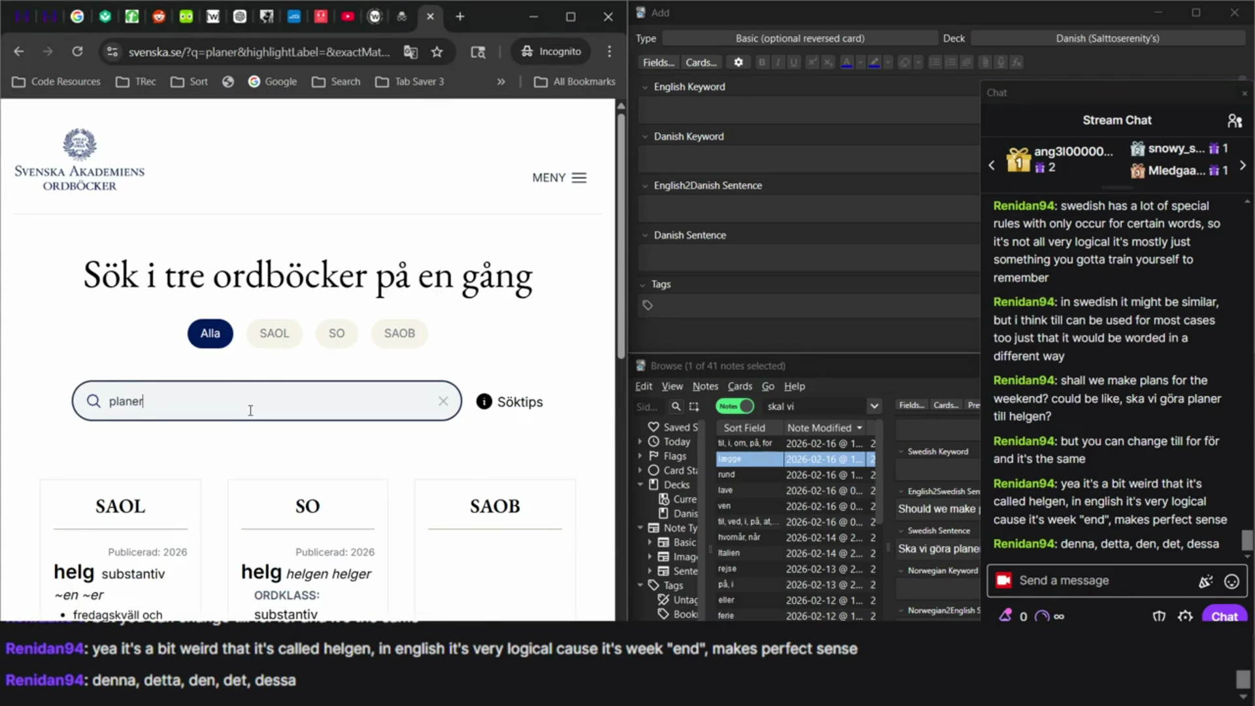
scroll(169, 540, down, 3)
scroll(168, 540, down, 3)
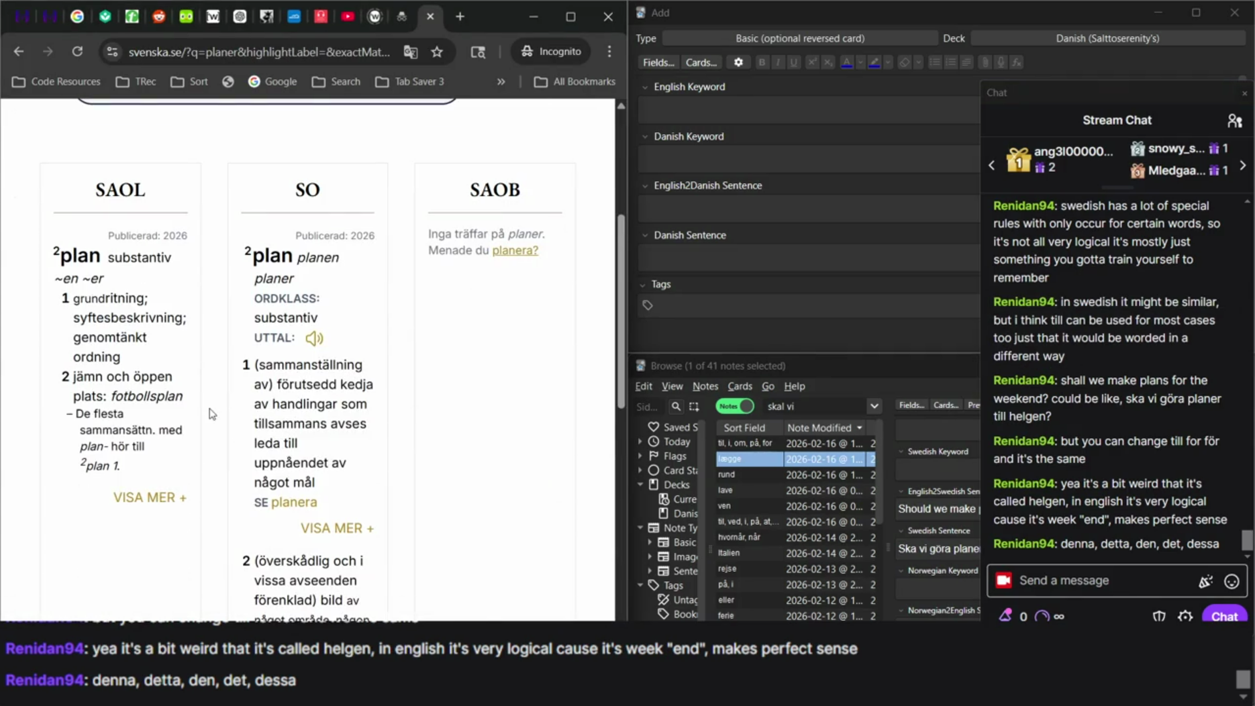
key(ctrl+plus)
key(ctrl+plus)
scroll(189, 373, up, 3)
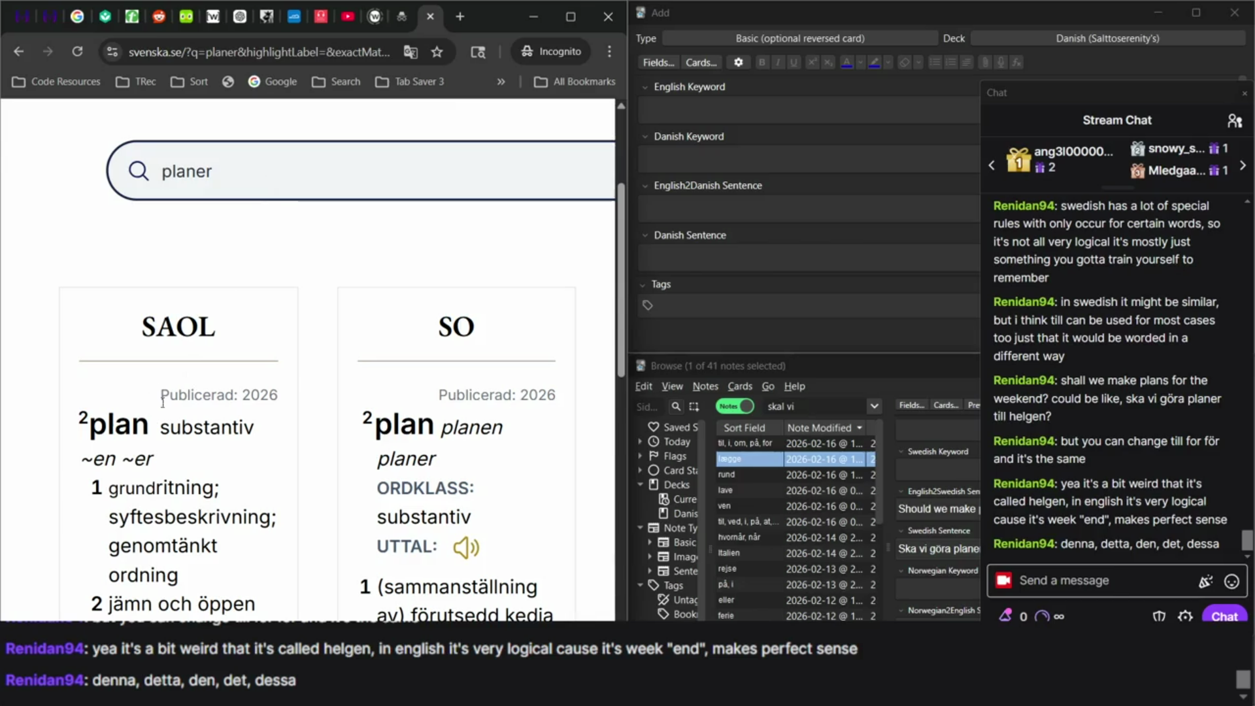
click(351, 184)
scroll(242, 307, down, 4)
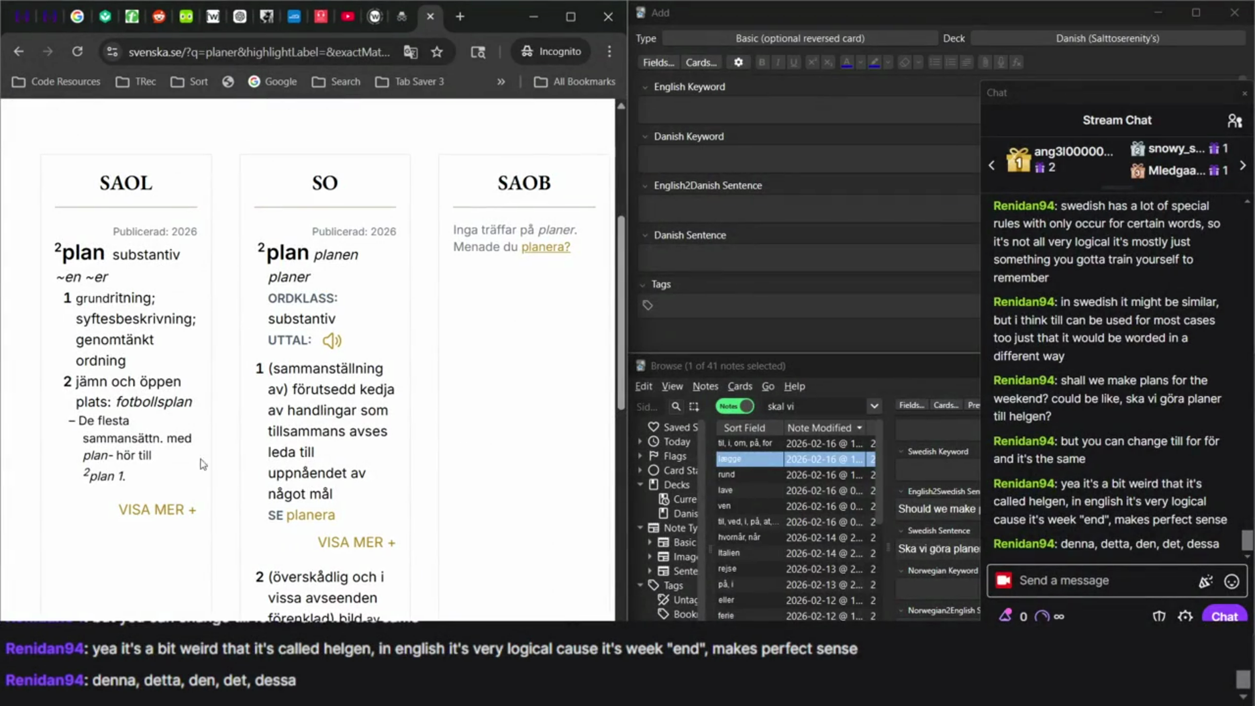
Toggle Chrome's translation of the dictionary results between English and Swedish.
click(411, 52)
click(369, 88)
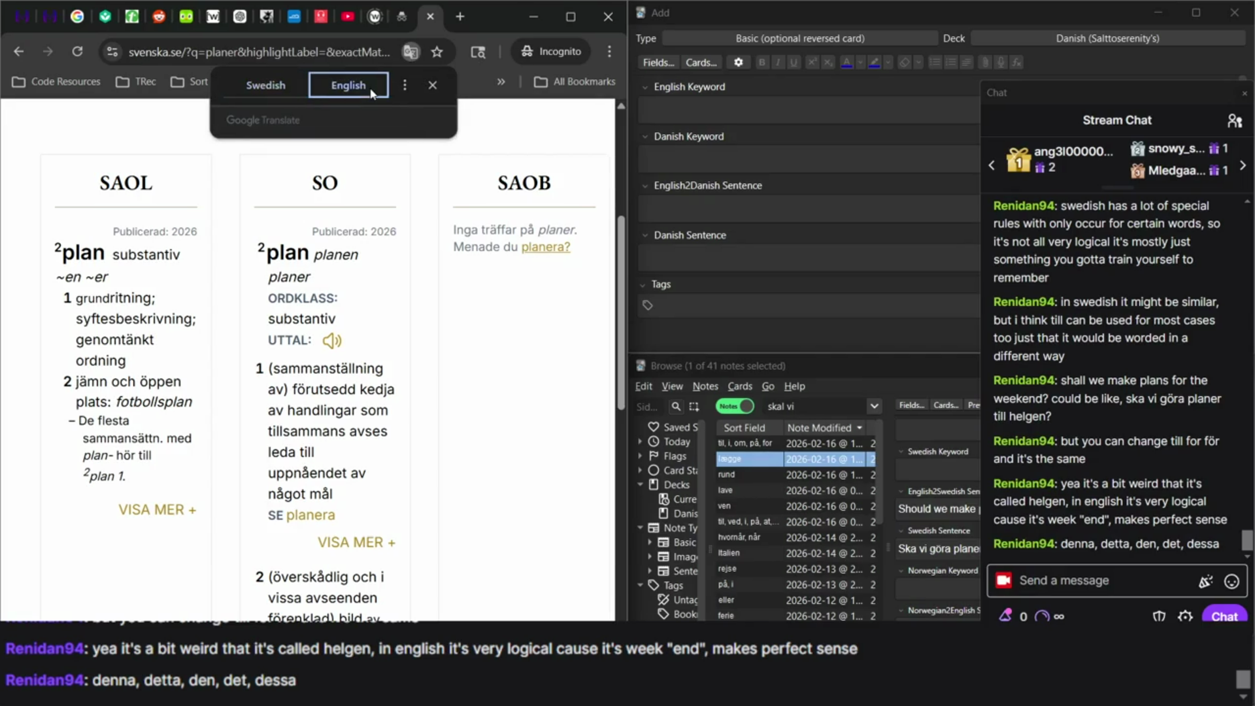
click(267, 92)
click(339, 91)
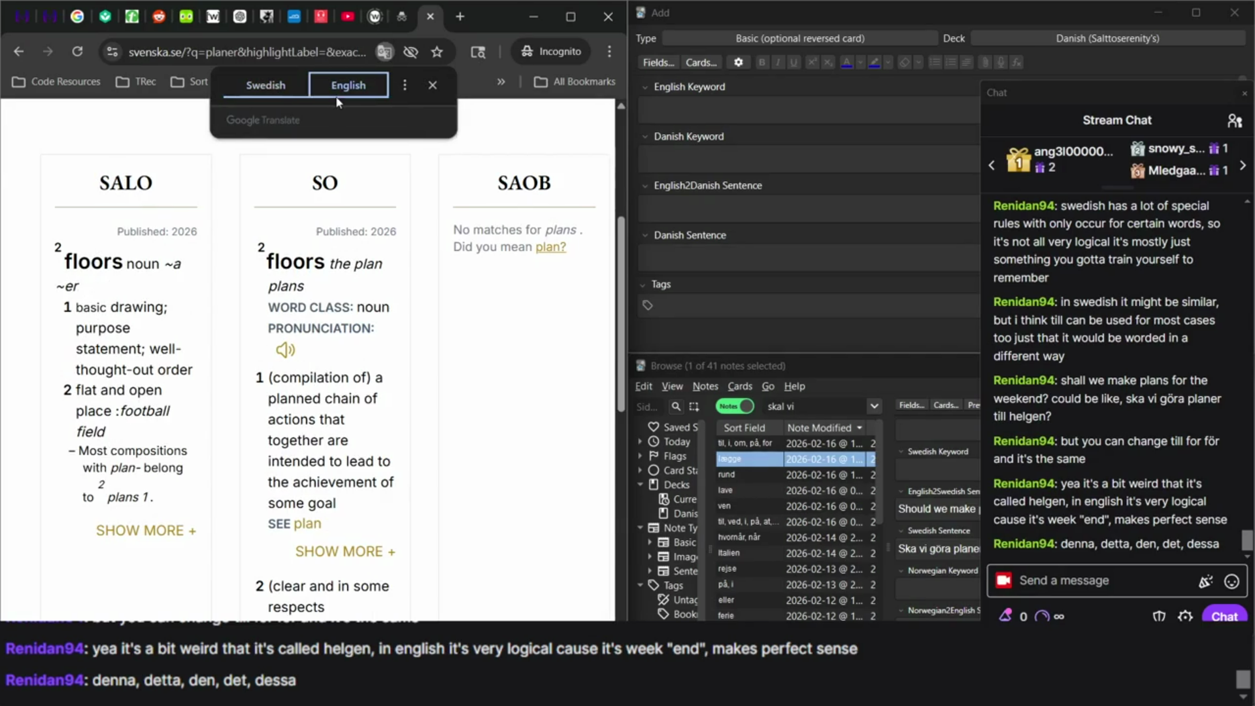
click(296, 95)
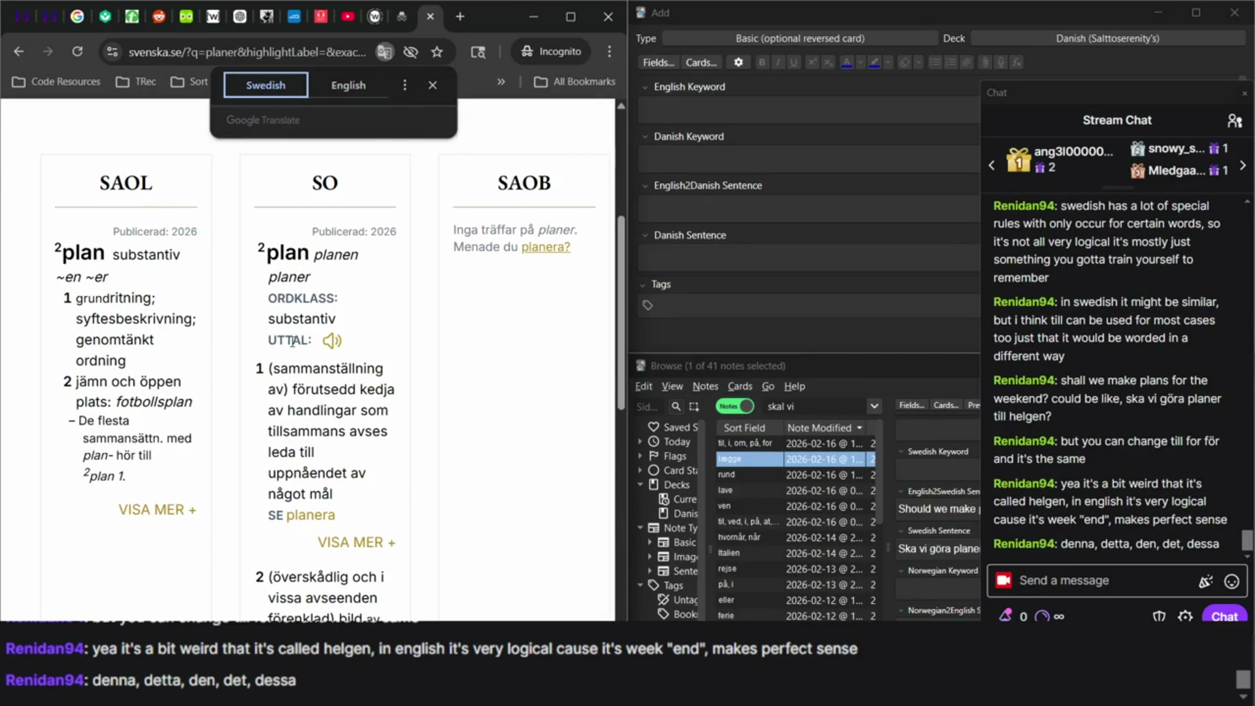
scroll(330, 326, down, 6)
scroll(330, 327, up, 8)
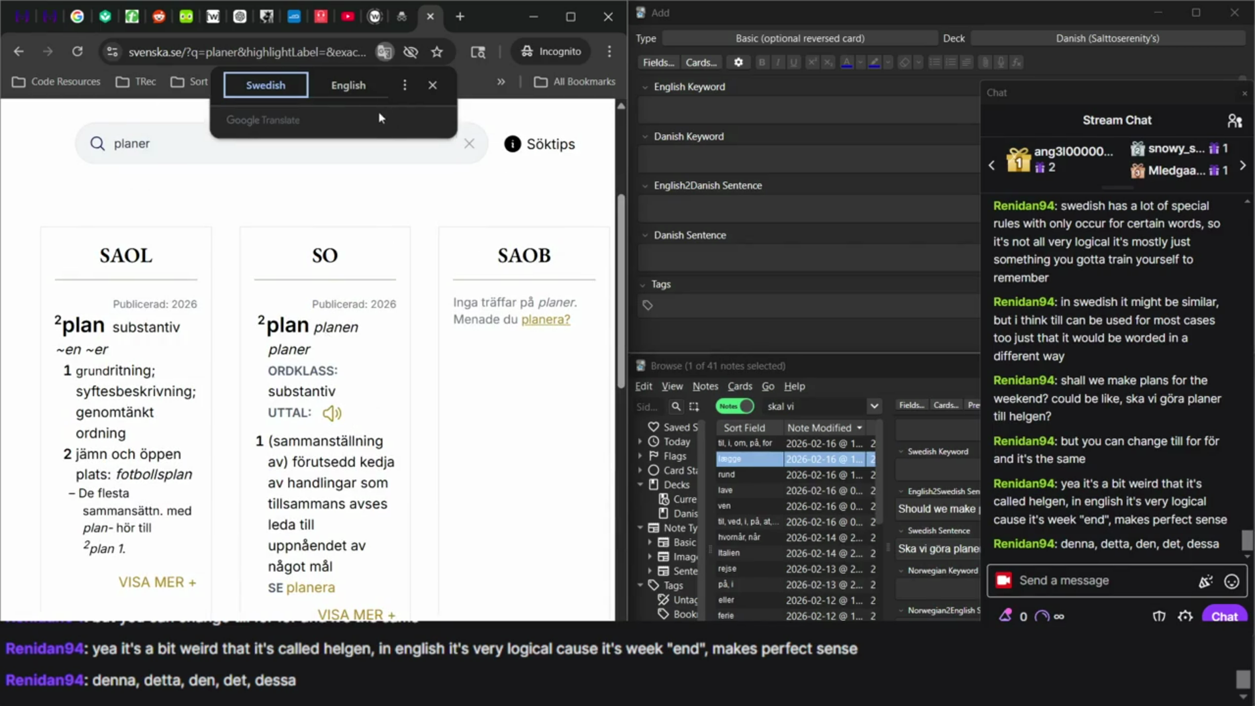
click(356, 88)
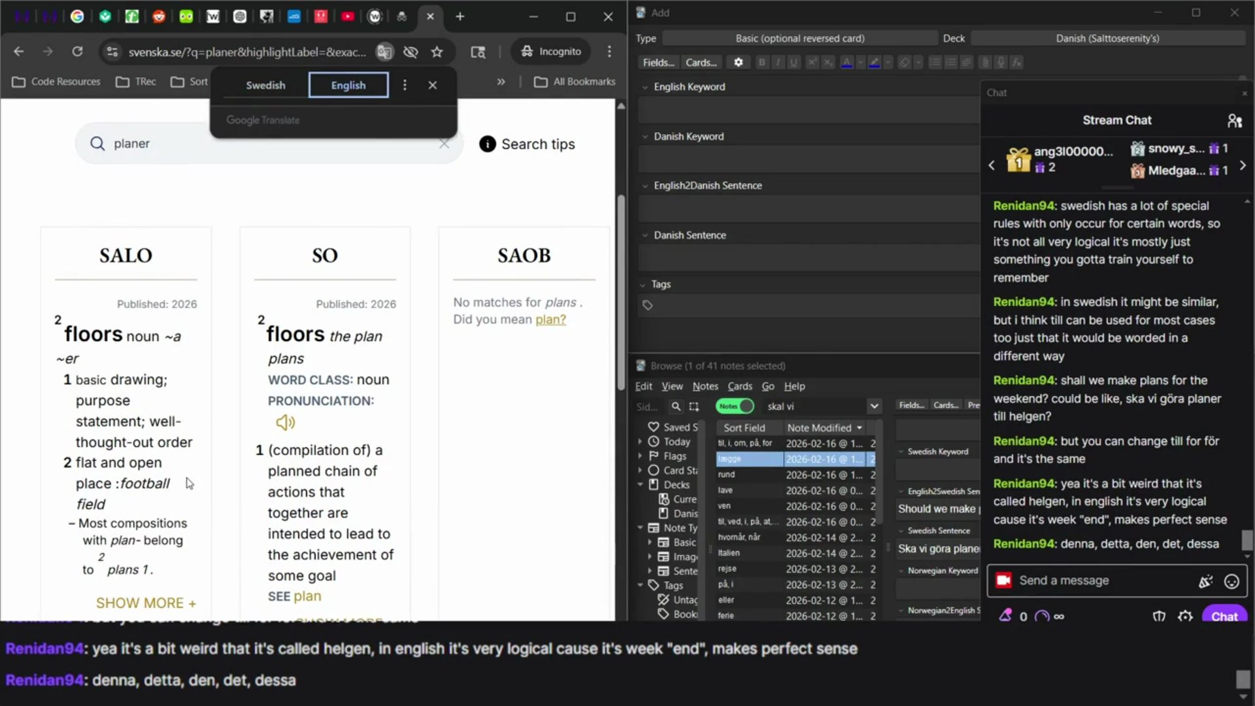
drag(119, 382, 195, 455)
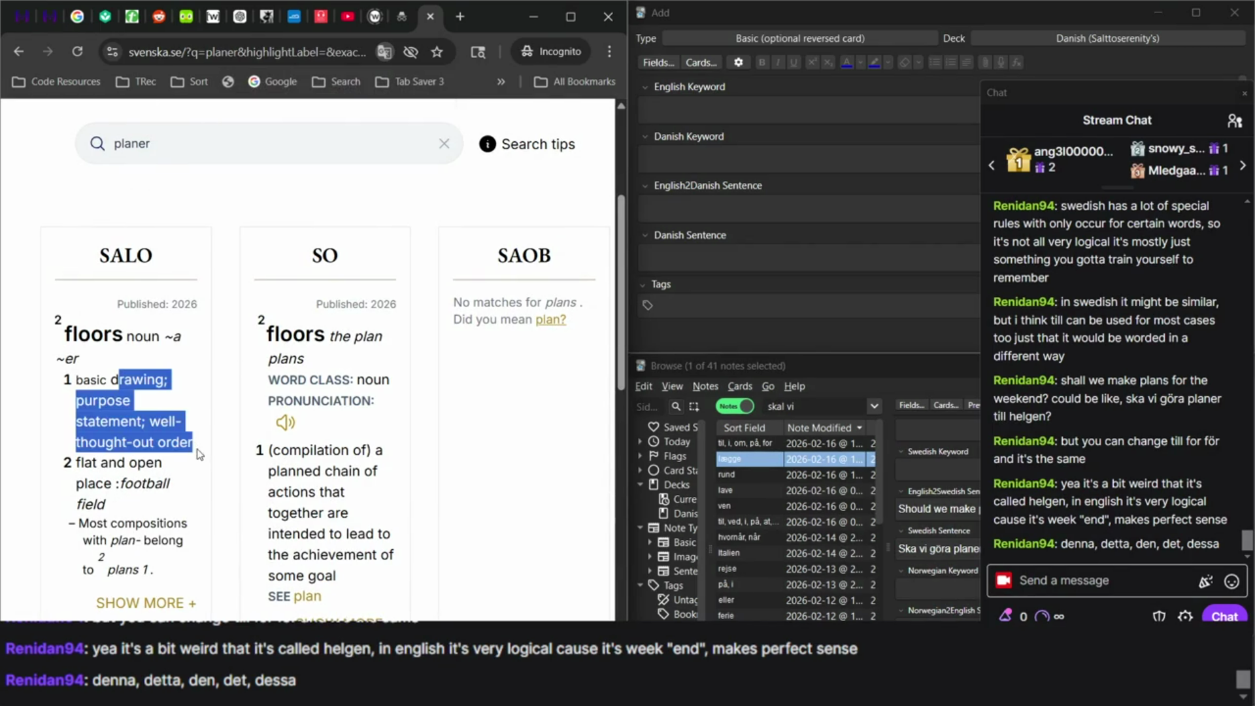
scroll(196, 457, down, 1)
Expand the SAOL entry for plan and select the plural form planer in the Swedish table.
click(141, 534)
scroll(141, 536, down, 5)
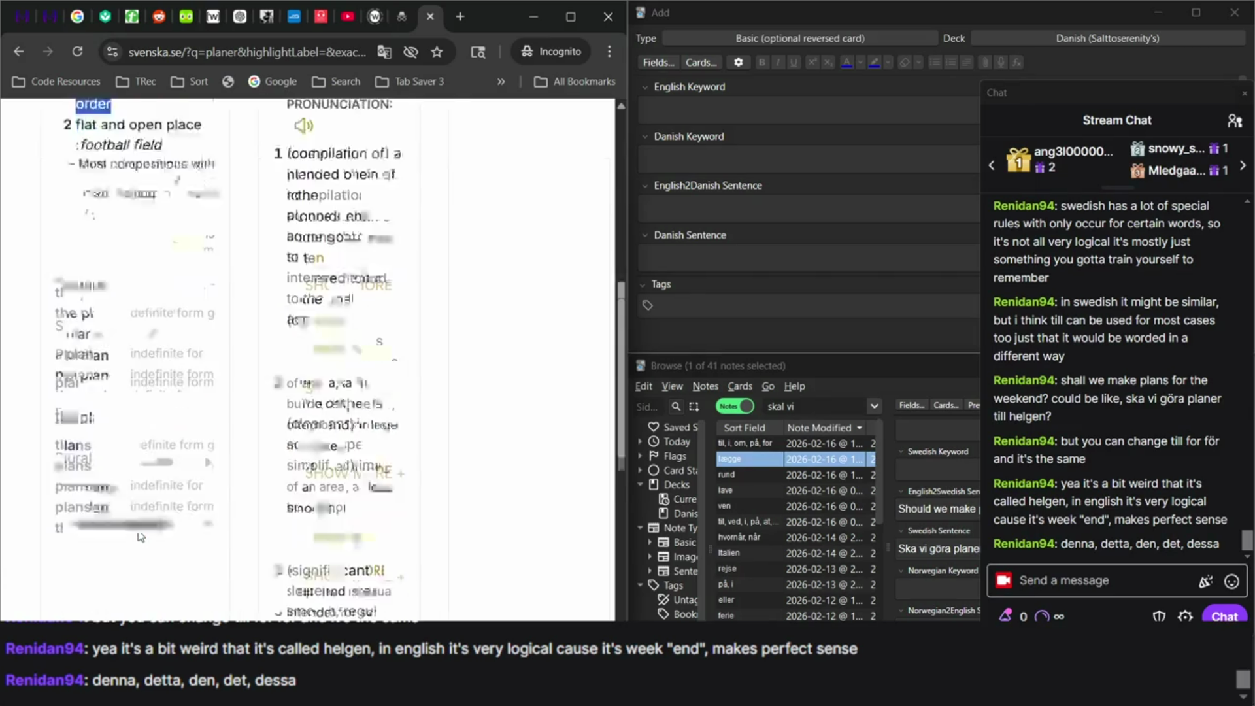
click(384, 51)
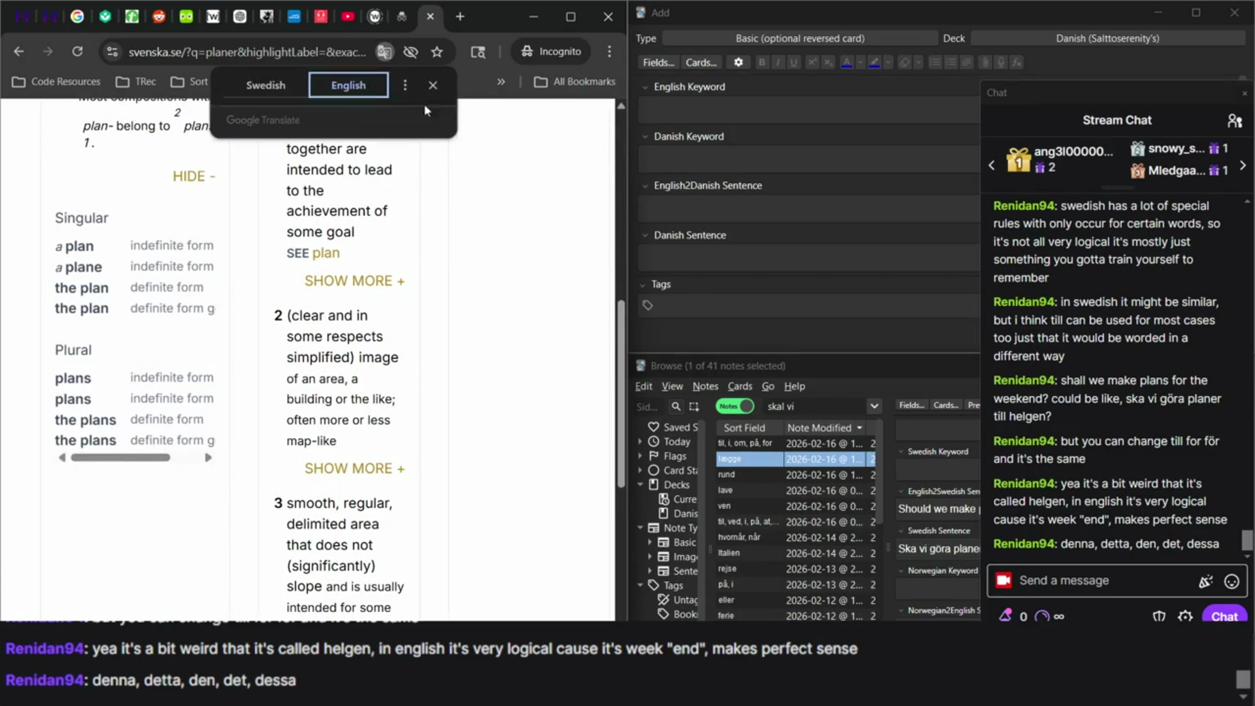
click(268, 86)
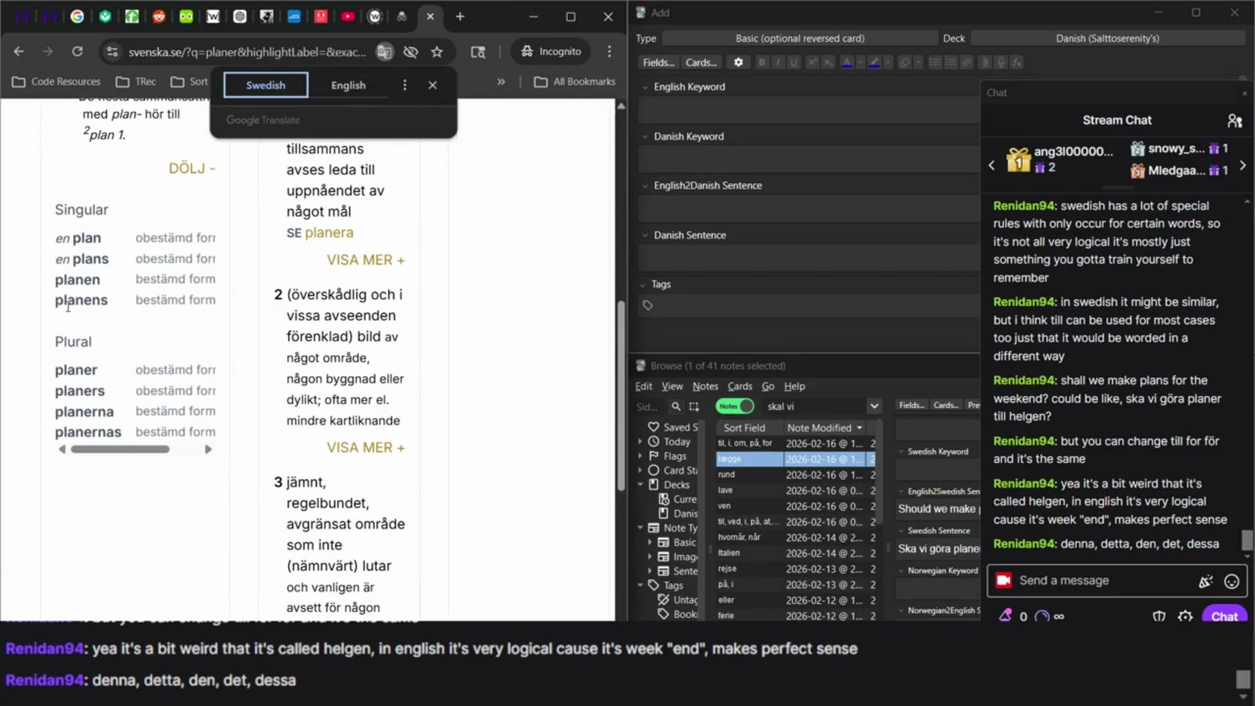
scroll(104, 385, right, 2)
scroll(128, 367, left, 2)
double_click(70, 363)
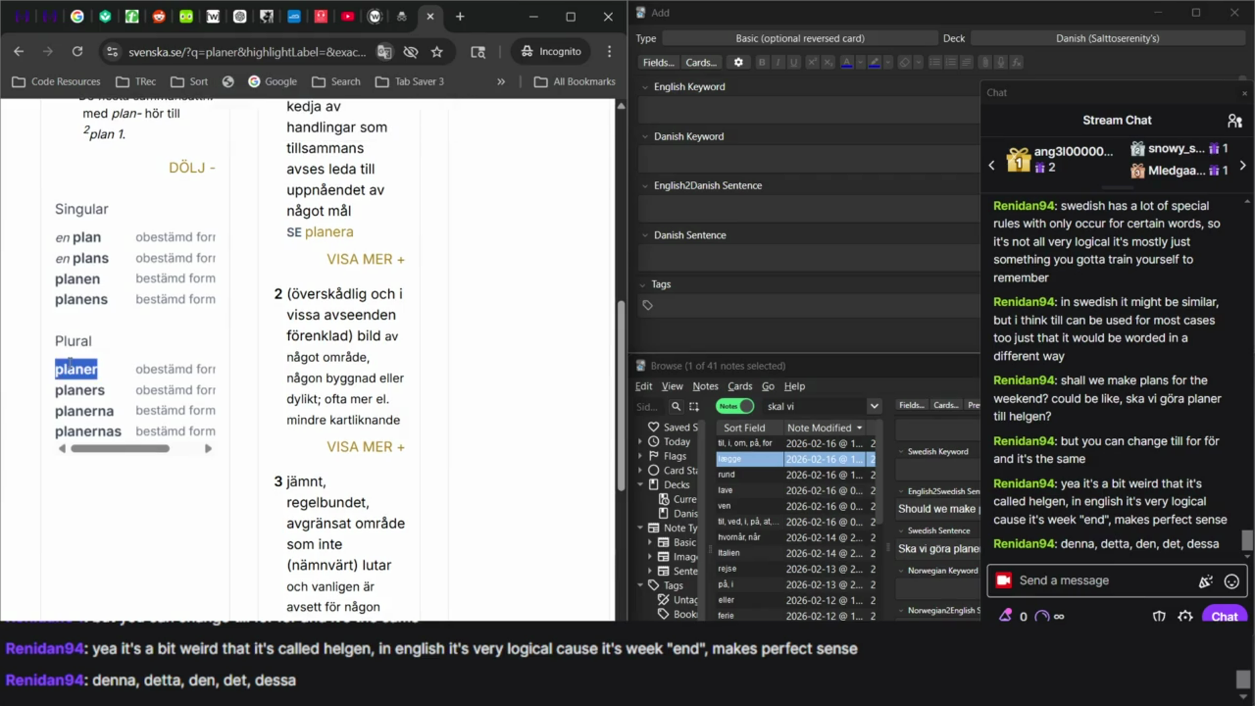
scroll(70, 366, right, 2)
click(765, 283)
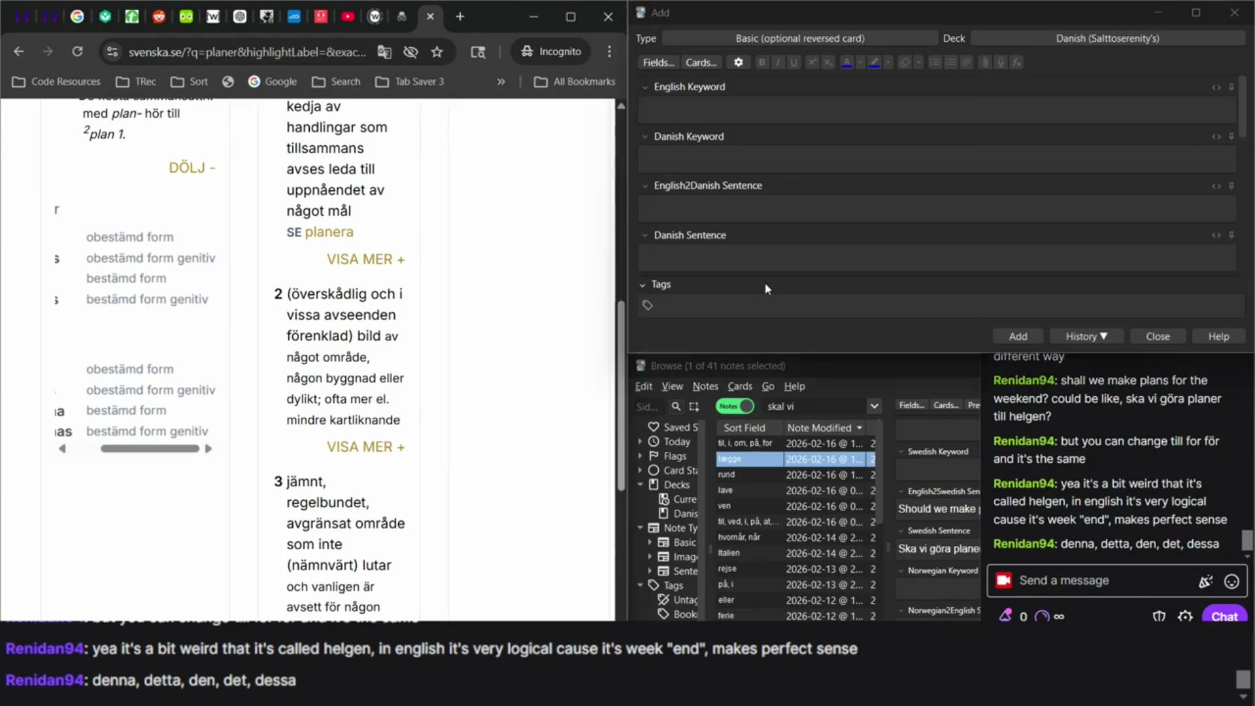
Snap the Anki Browse window into the bottom-right quarter below the Add window.
click(794, 464)
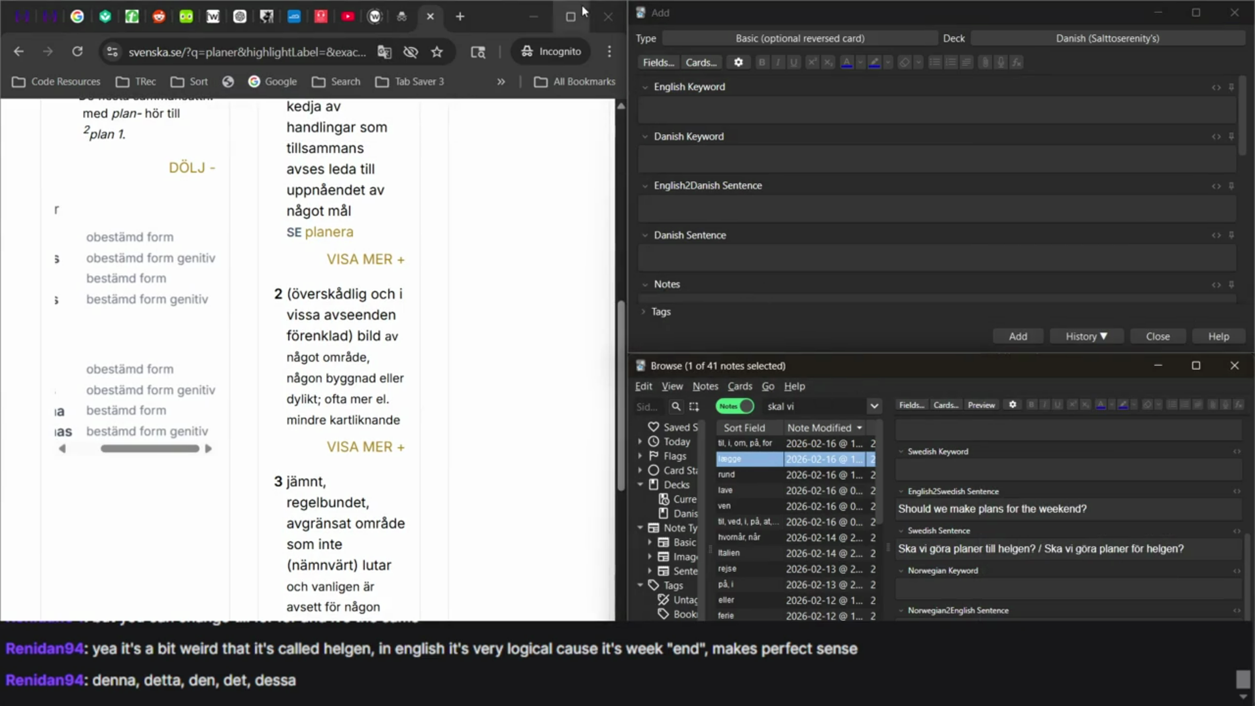
mouse_move(498, 13)
mouse_down()
mouse_move(426, 163)
mouse_move(464, 154)
mouse_move(464, 81)
mouse_move(484, 56)
mouse_move(702, 54)
mouse_up()
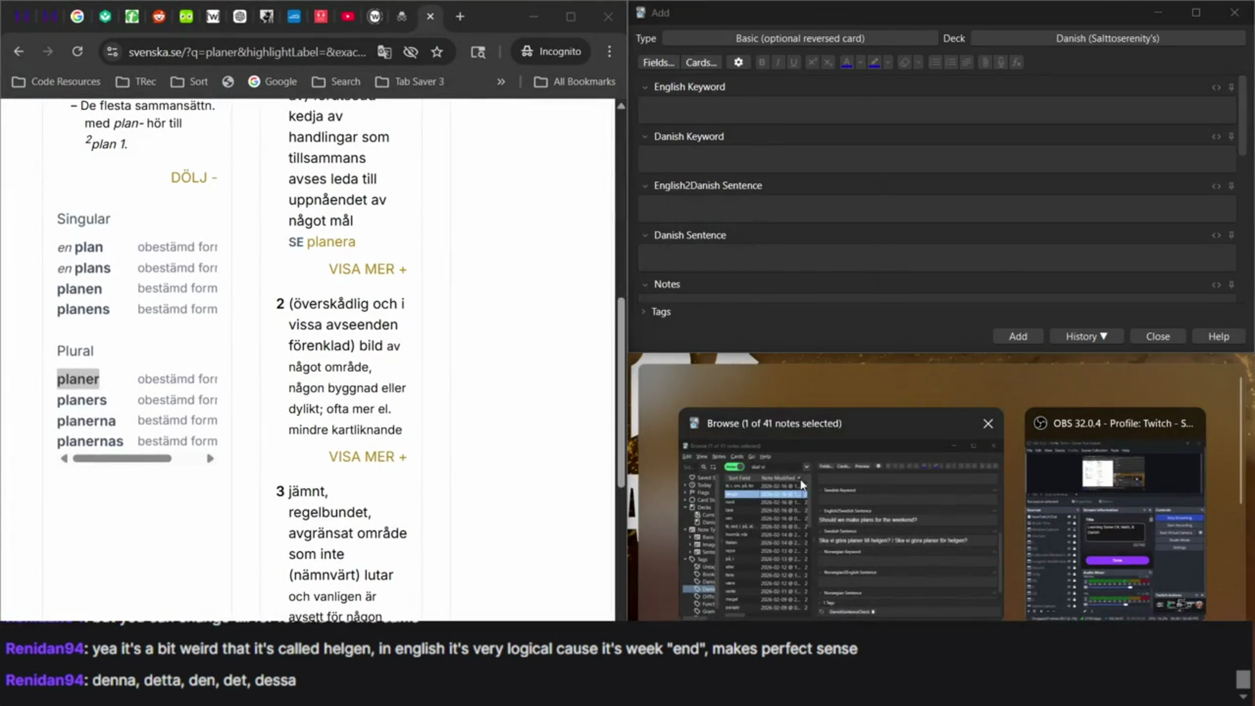
click(801, 485)
mouse_move(826, 693)
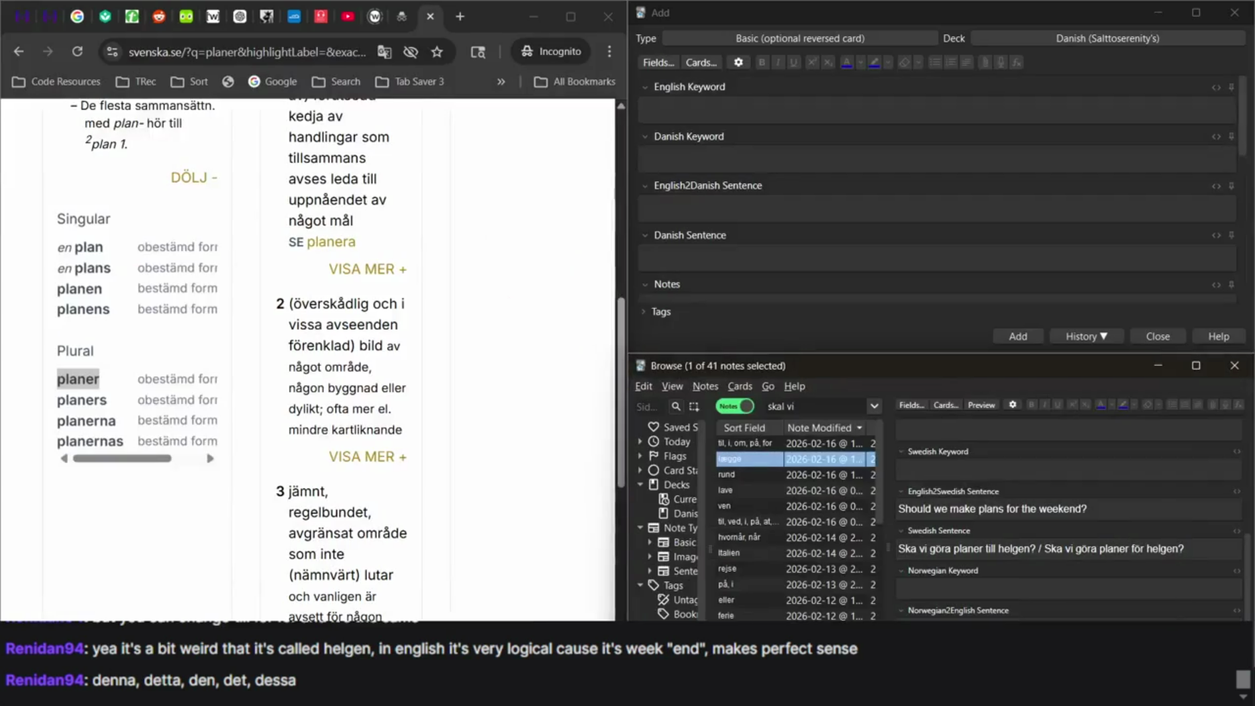
mouse_move(611, 693)
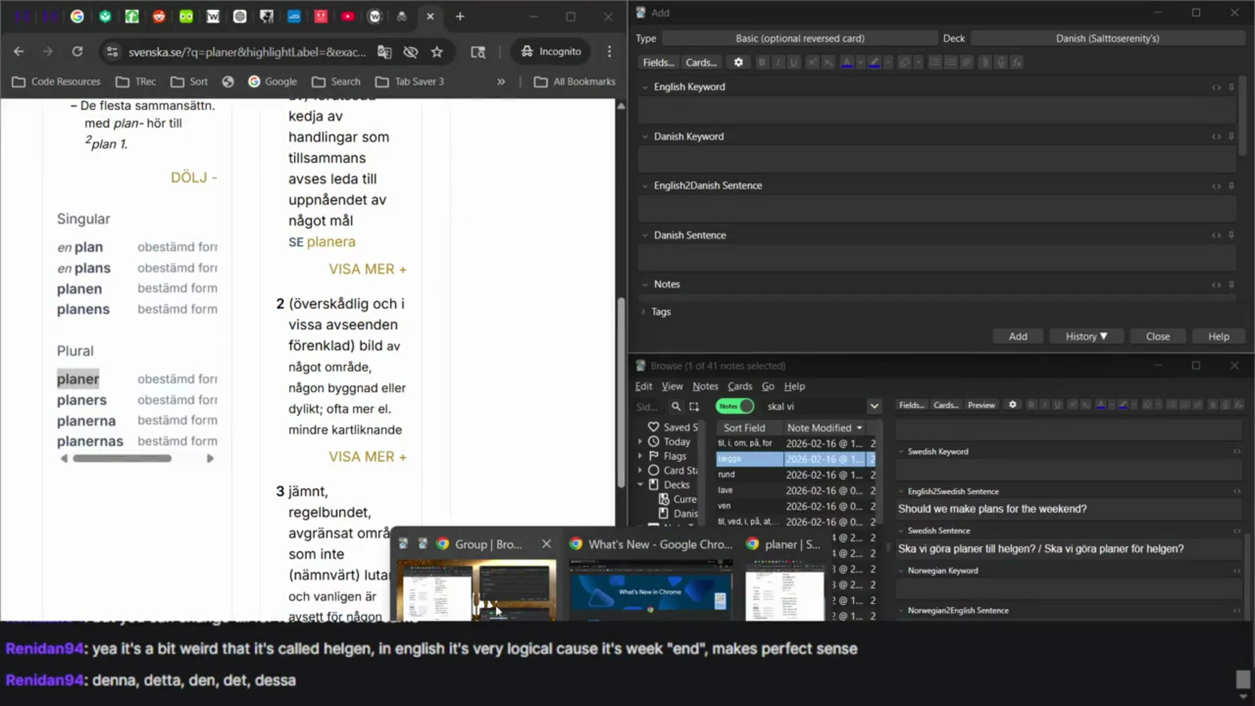
Finish the pending Duolingo translation by adding Just, come and home, and check it.
click(484, 608)
click(187, 16)
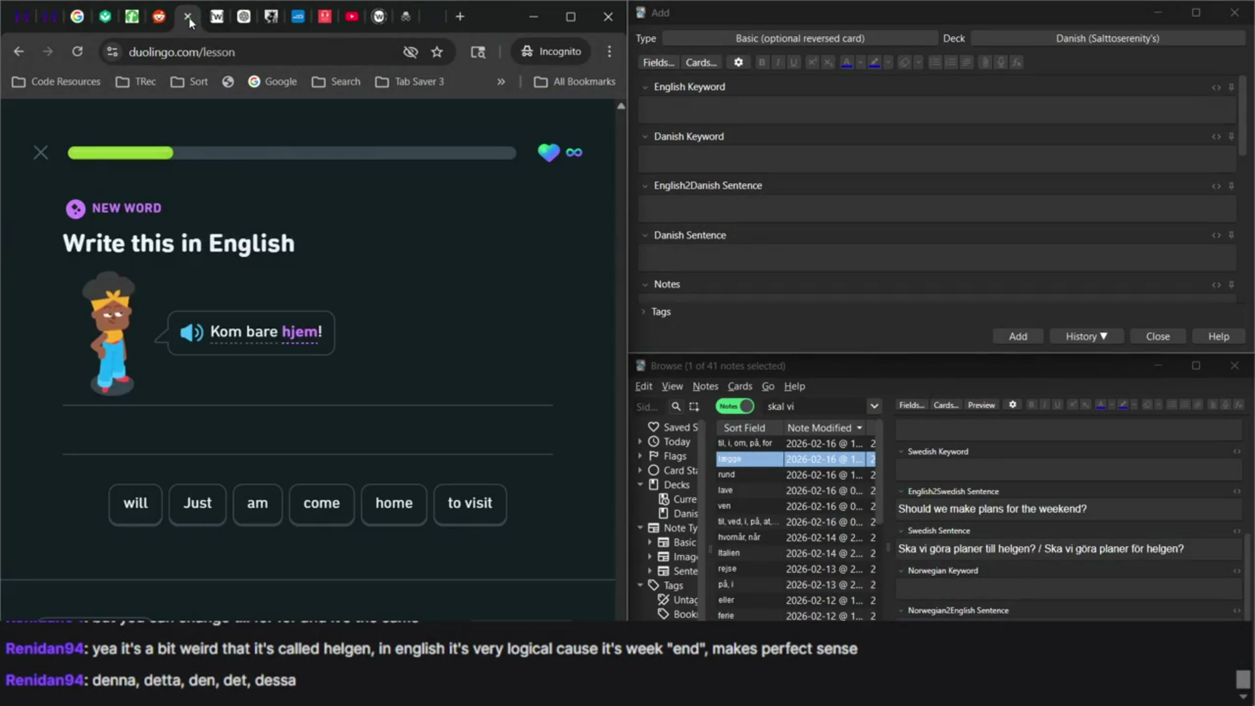
click(216, 511)
click(320, 510)
click(382, 515)
key(Return)
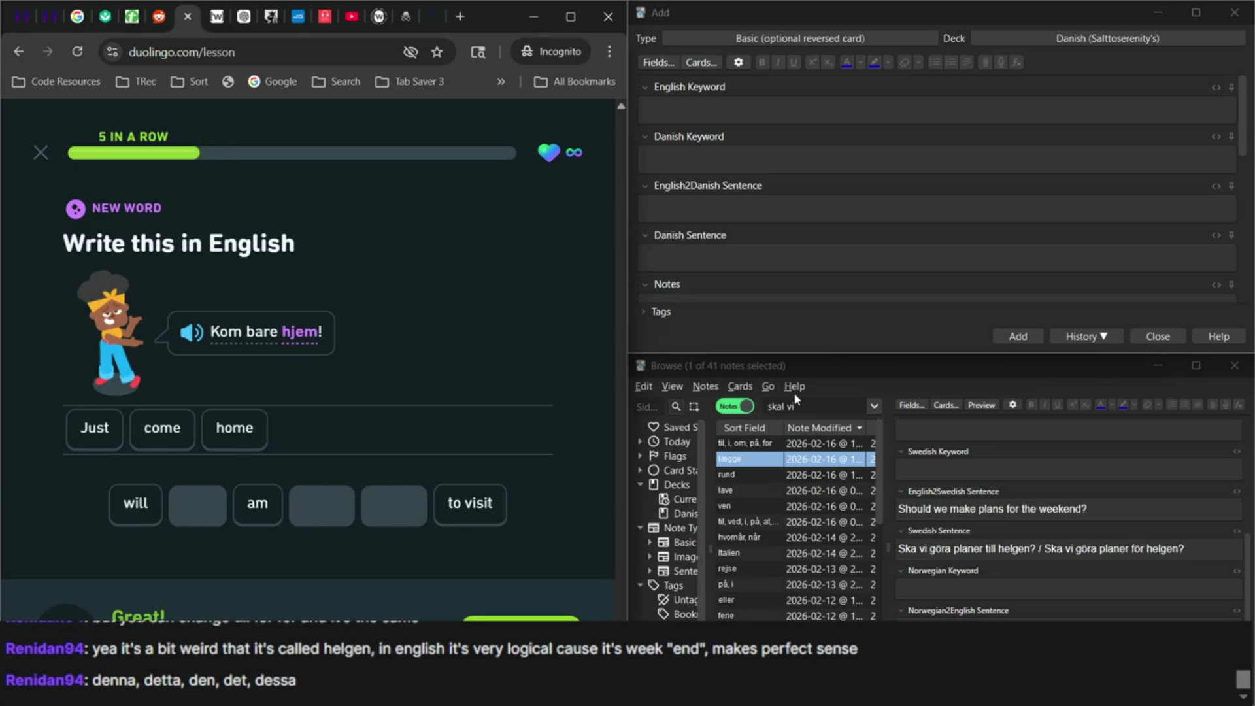
In Anki, clear the 'skal vi' search to list all 562 deck notes and open the bare note.
key(ctrl+a)
key(BackSpace)
key(Return)
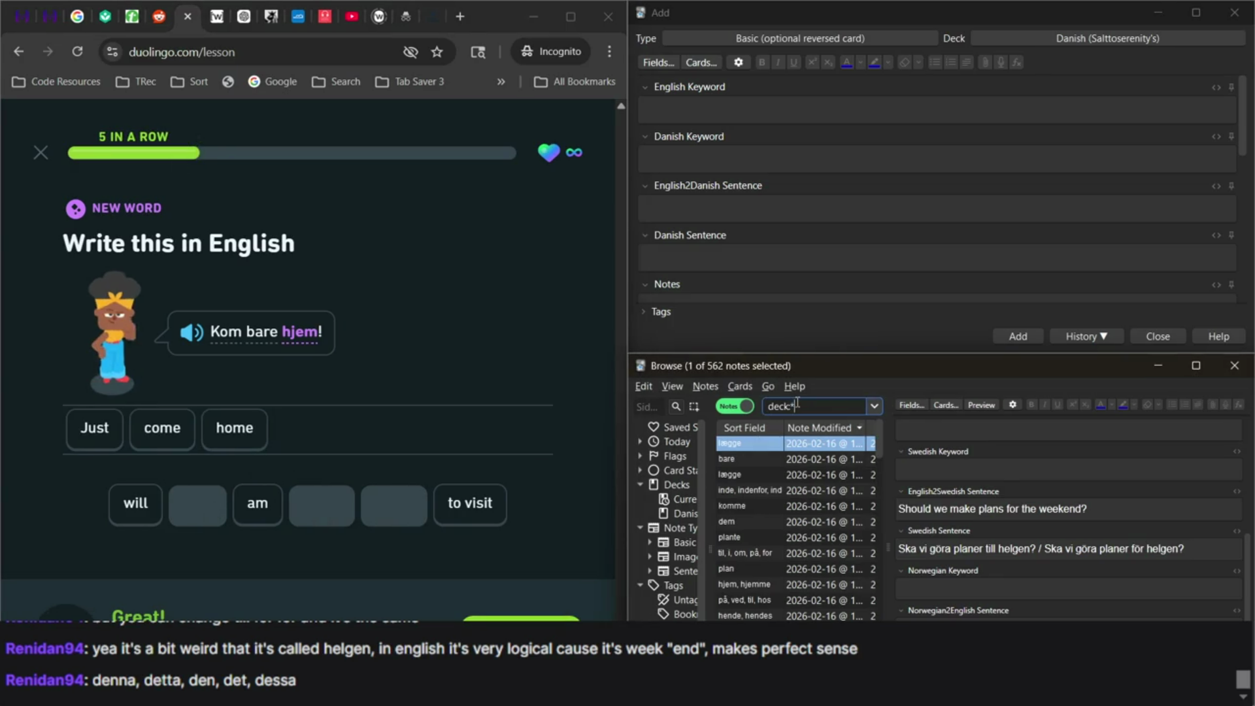
click(789, 460)
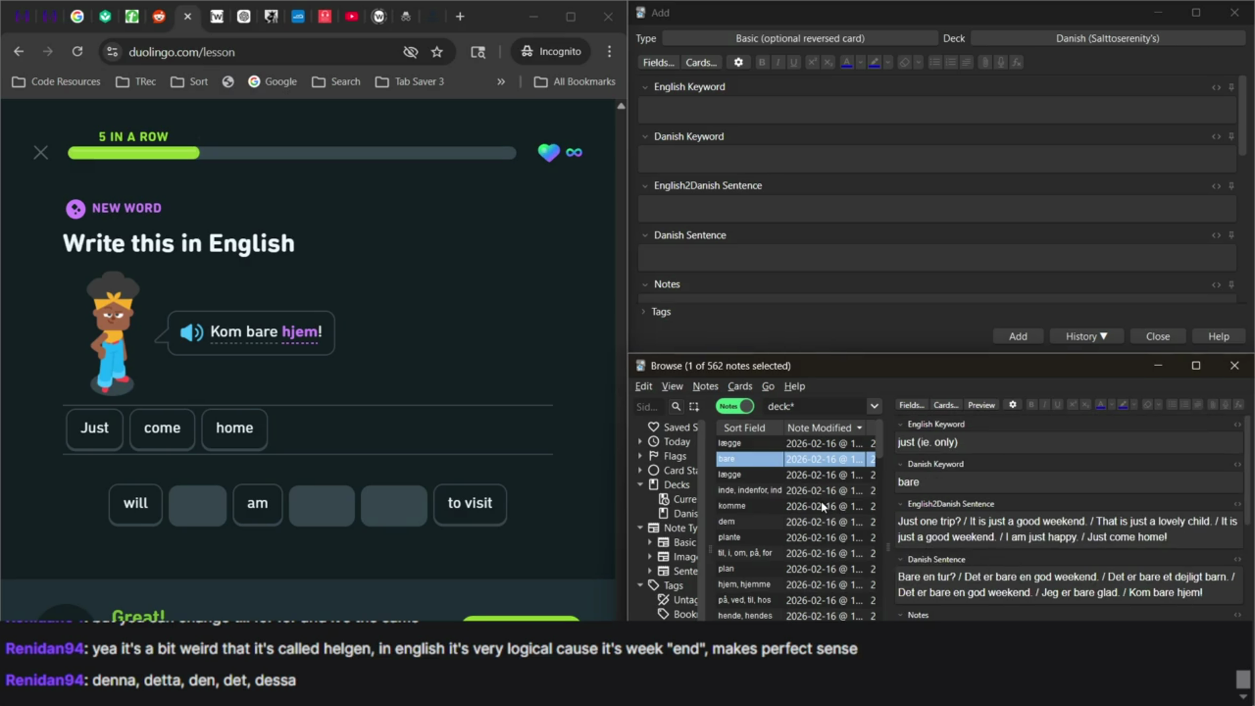
On the next listening exercise, build 'Jeg kommer ikke hjem i morgen' and submit it.
click(521, 618)
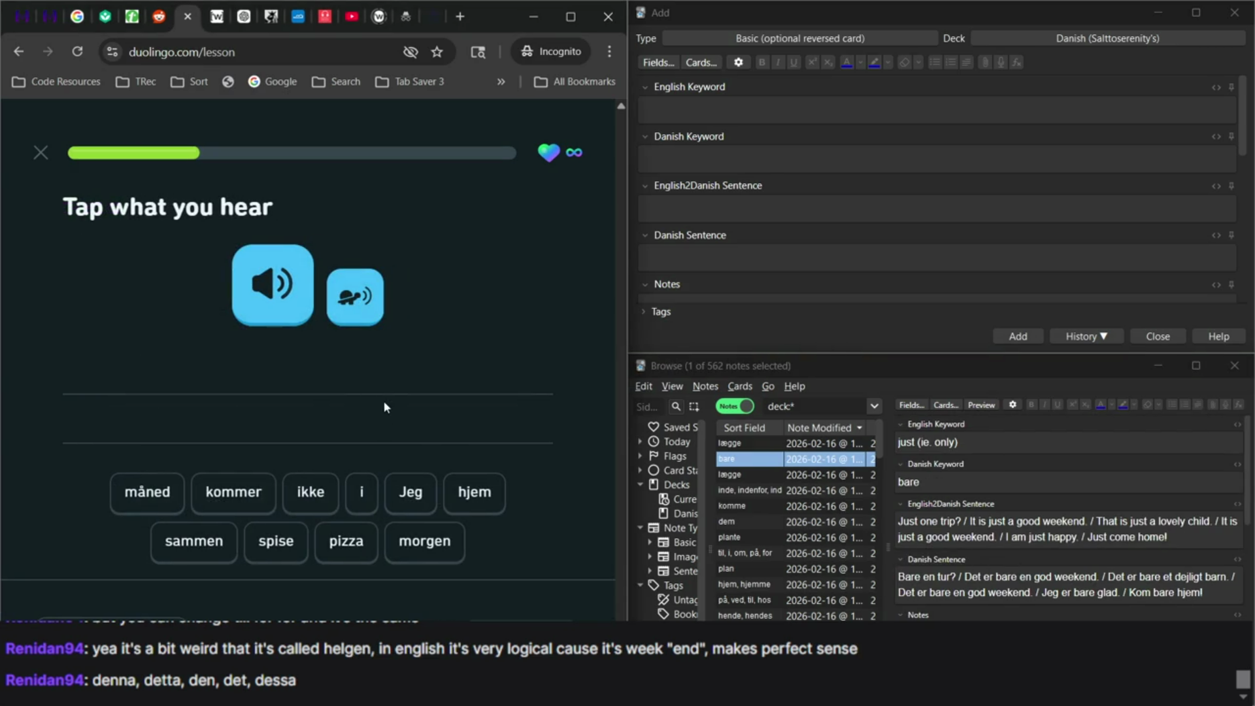
text(jeg k)
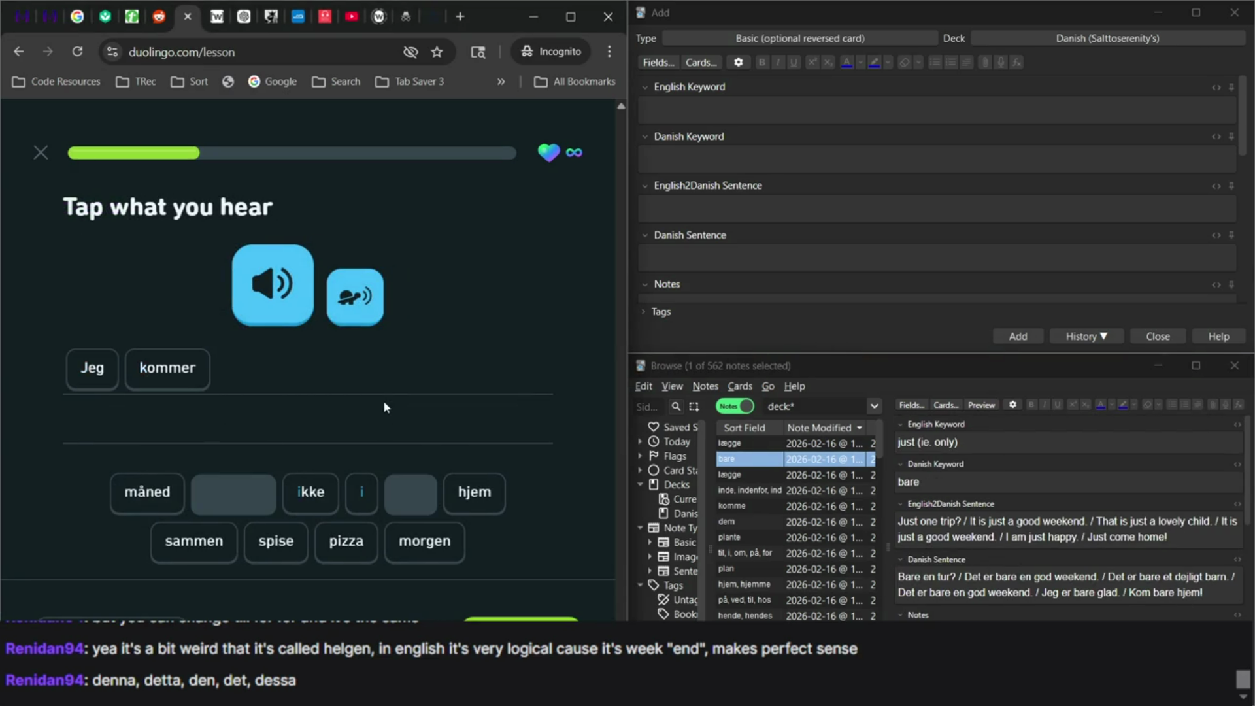
text(kke hjem)
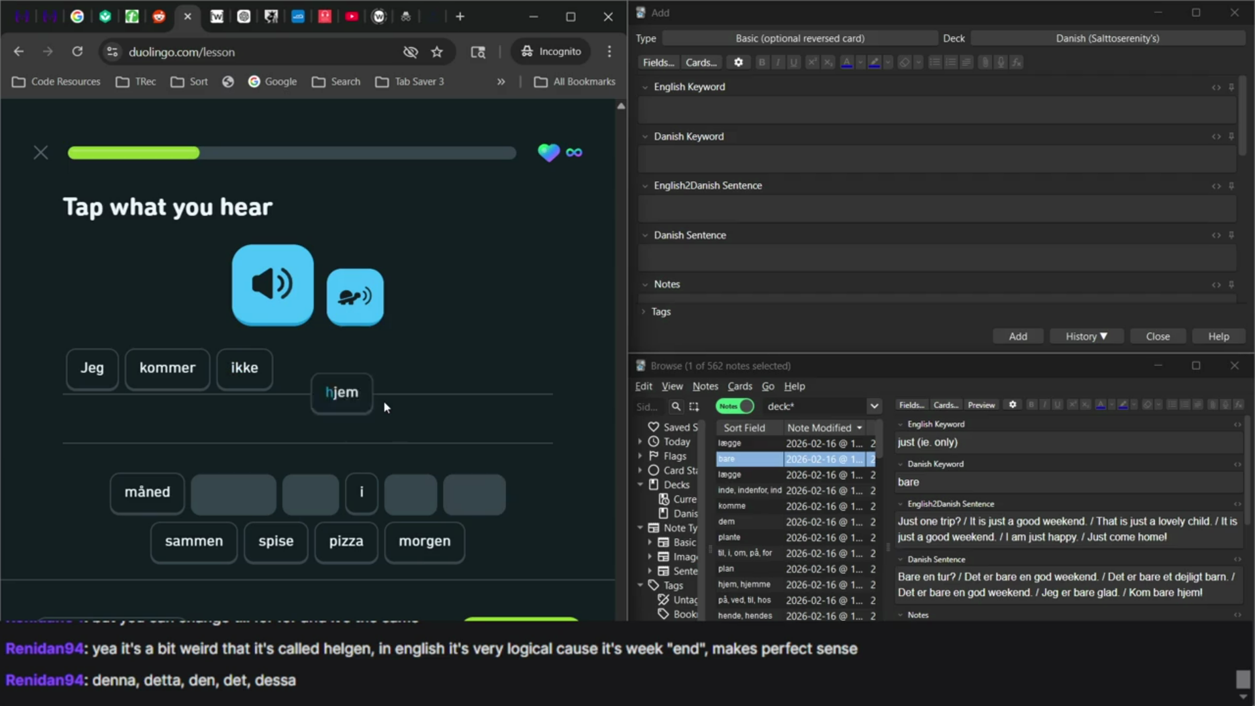
text(i morgen)
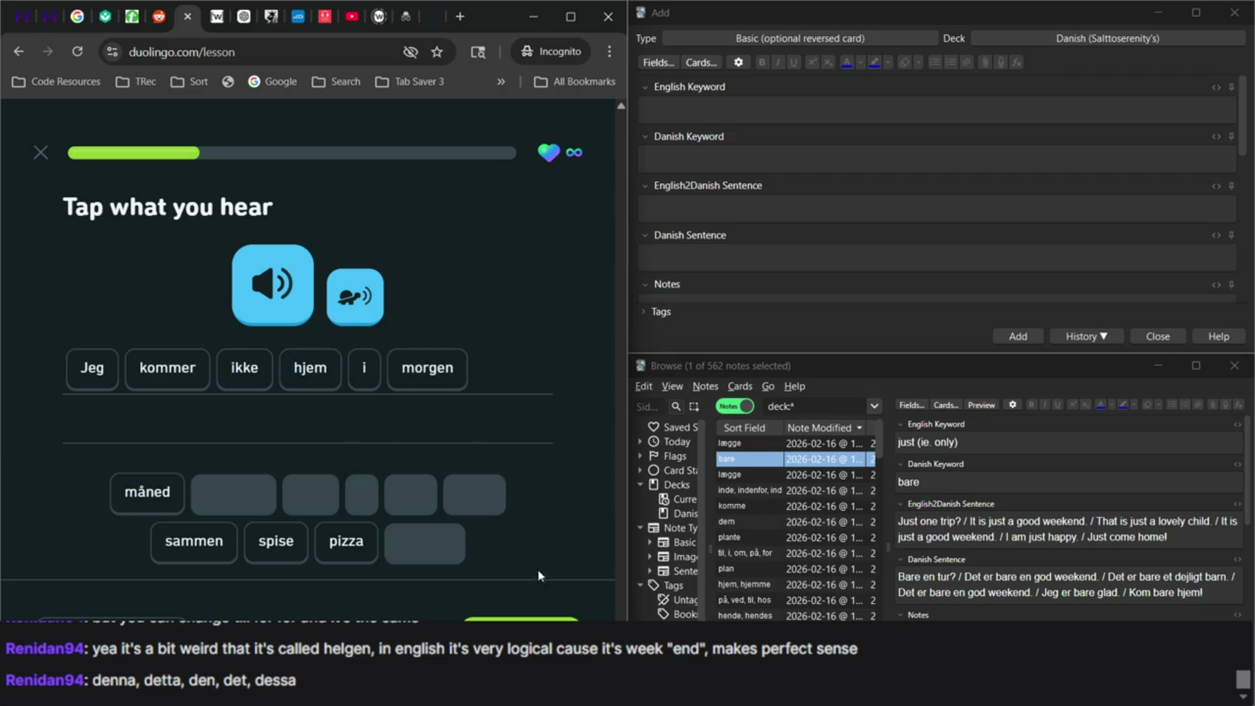
key(Return)
key(Return)
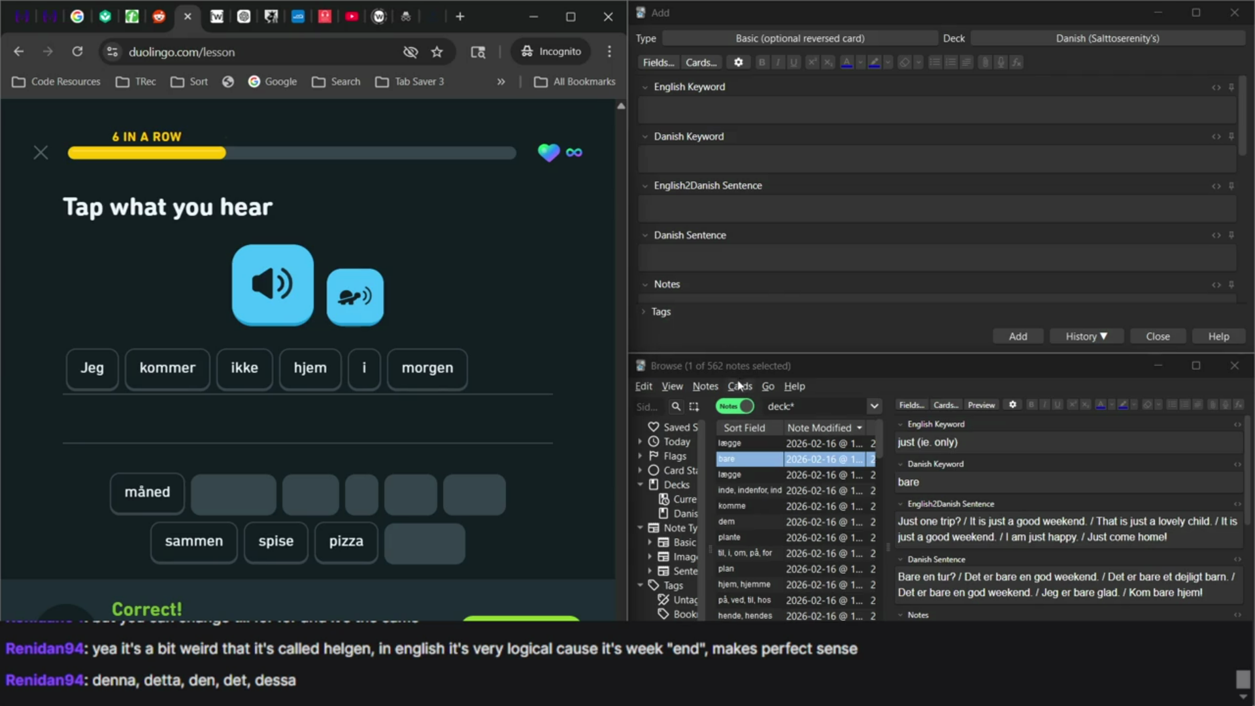
Search the deck for hjem, open the hjem, hjemme note among 13 results, then bring OBS forward.
click(817, 406)
text(hjem)
key(Return)
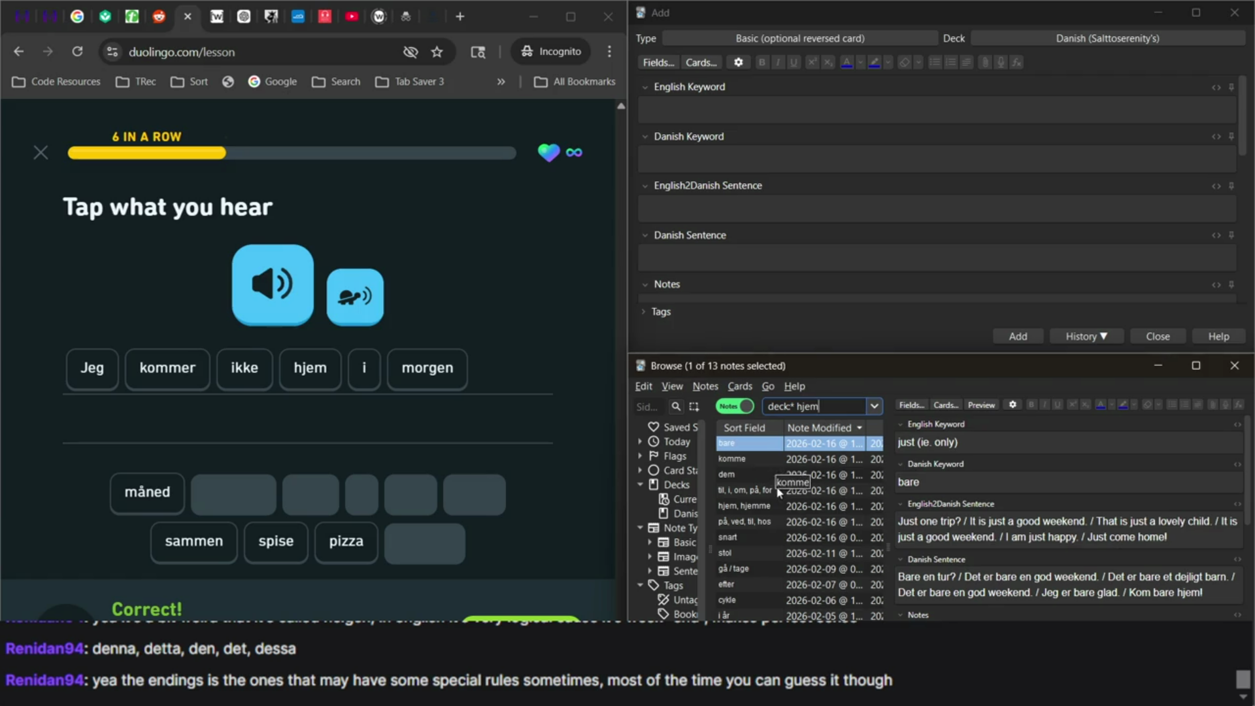
click(781, 506)
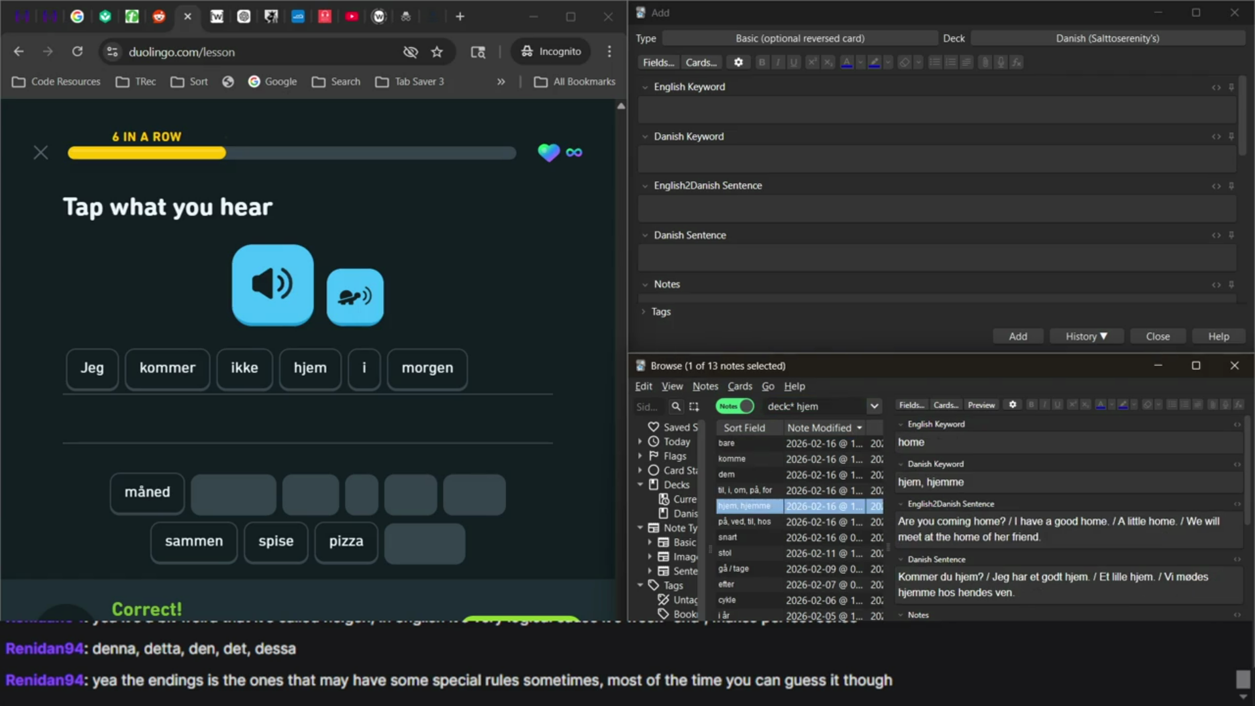
mouse_move(898, 693)
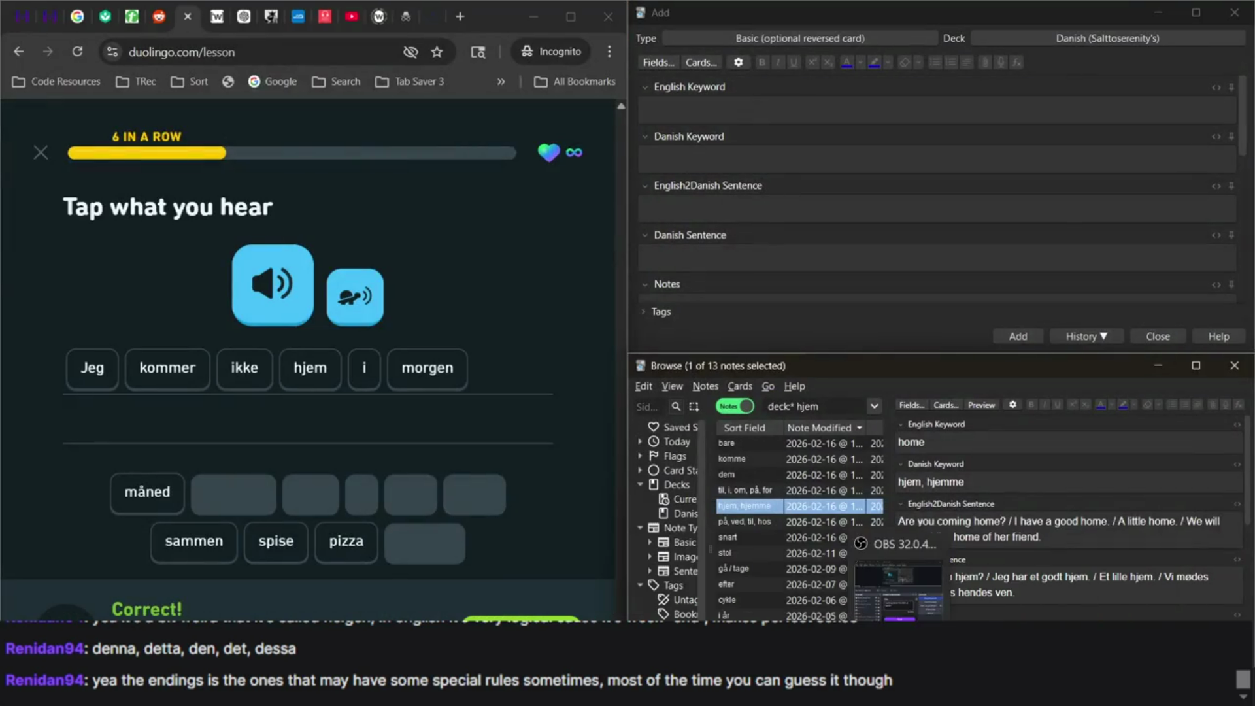
click(898, 588)
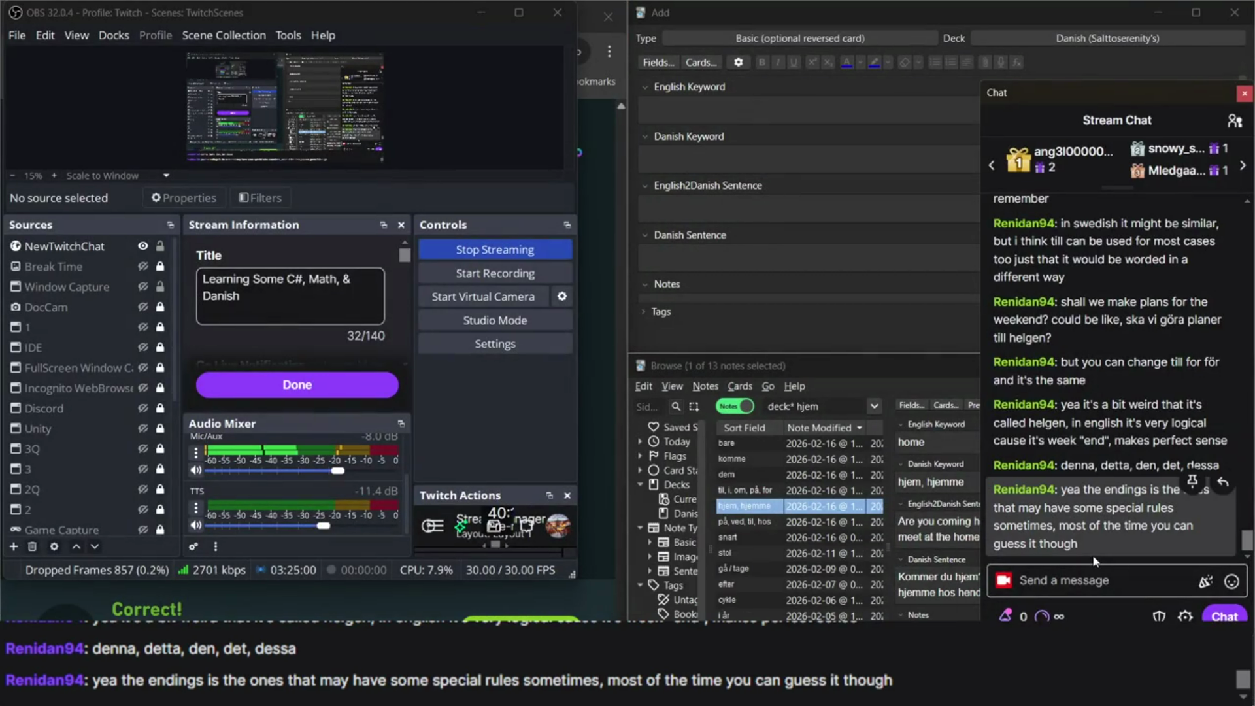
Return to the browser and open a new tab on the Google homepage.
click(609, 471)
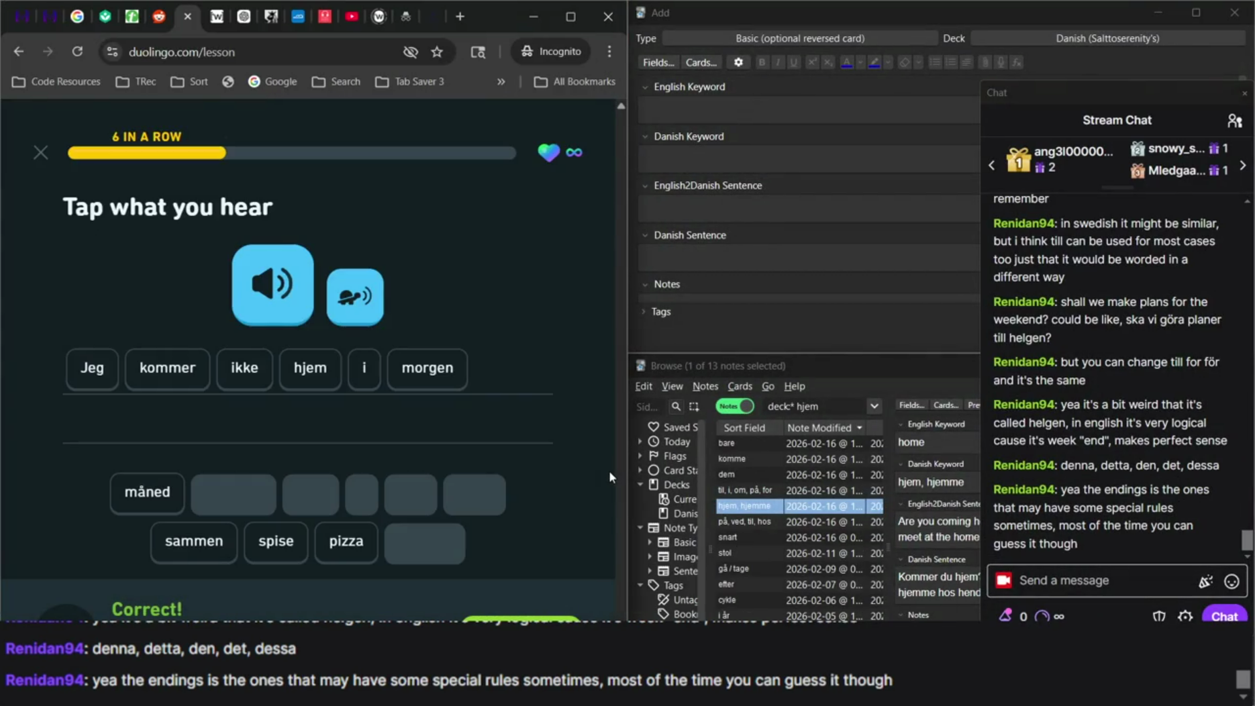
click(465, 20)
click(278, 81)
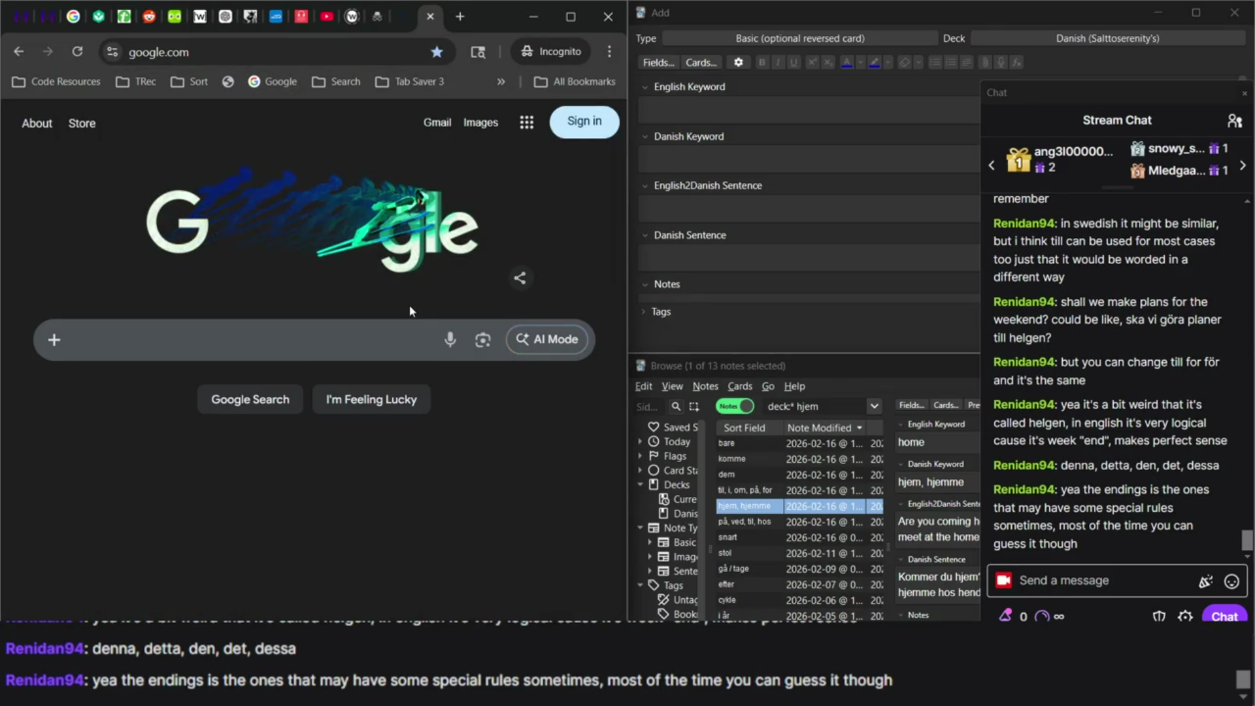
Search Google for 'duolingo grammar notes duo.me' and open the Duome forum's Grammar tips result.
text(duolingo )
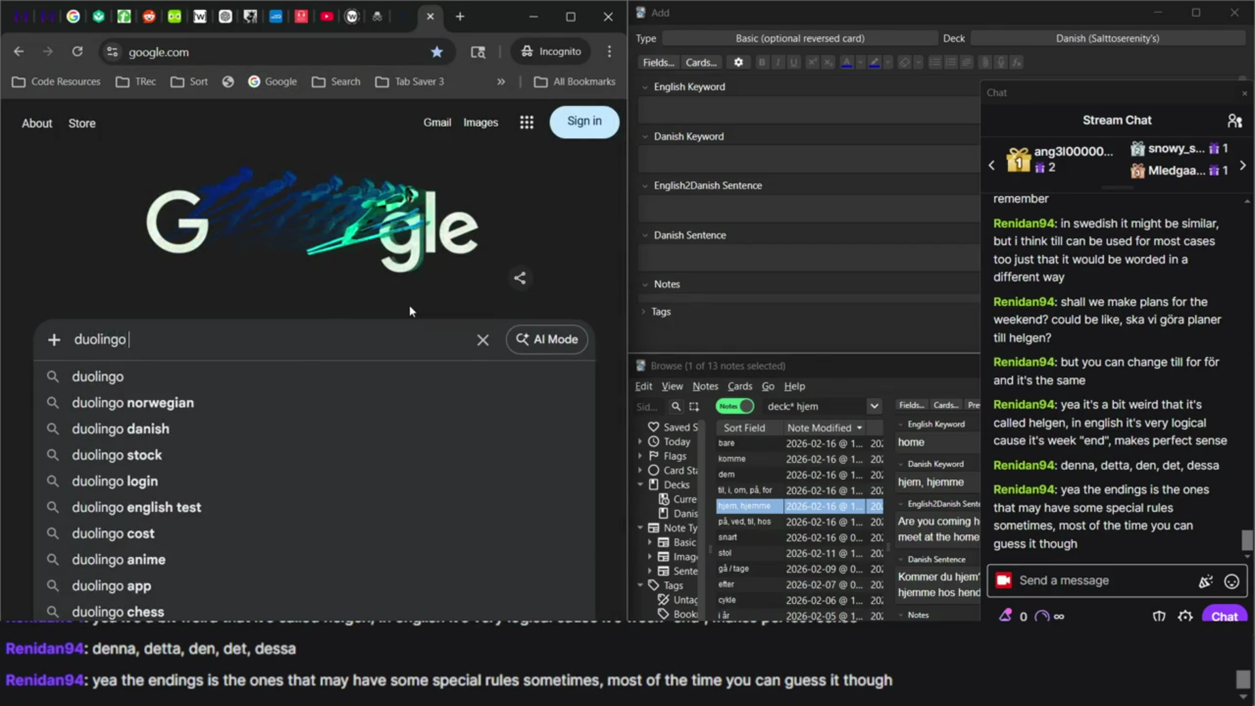
text(grammar note)
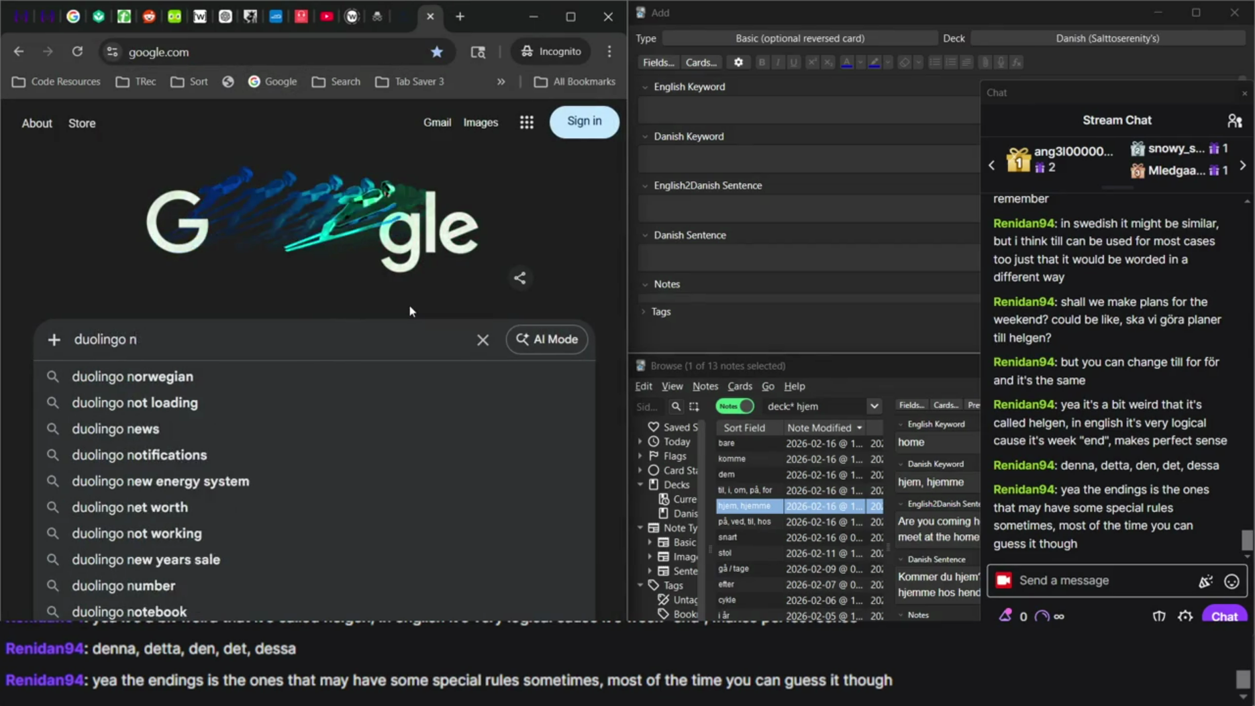
key(BackSpace)
text(grammar notes)
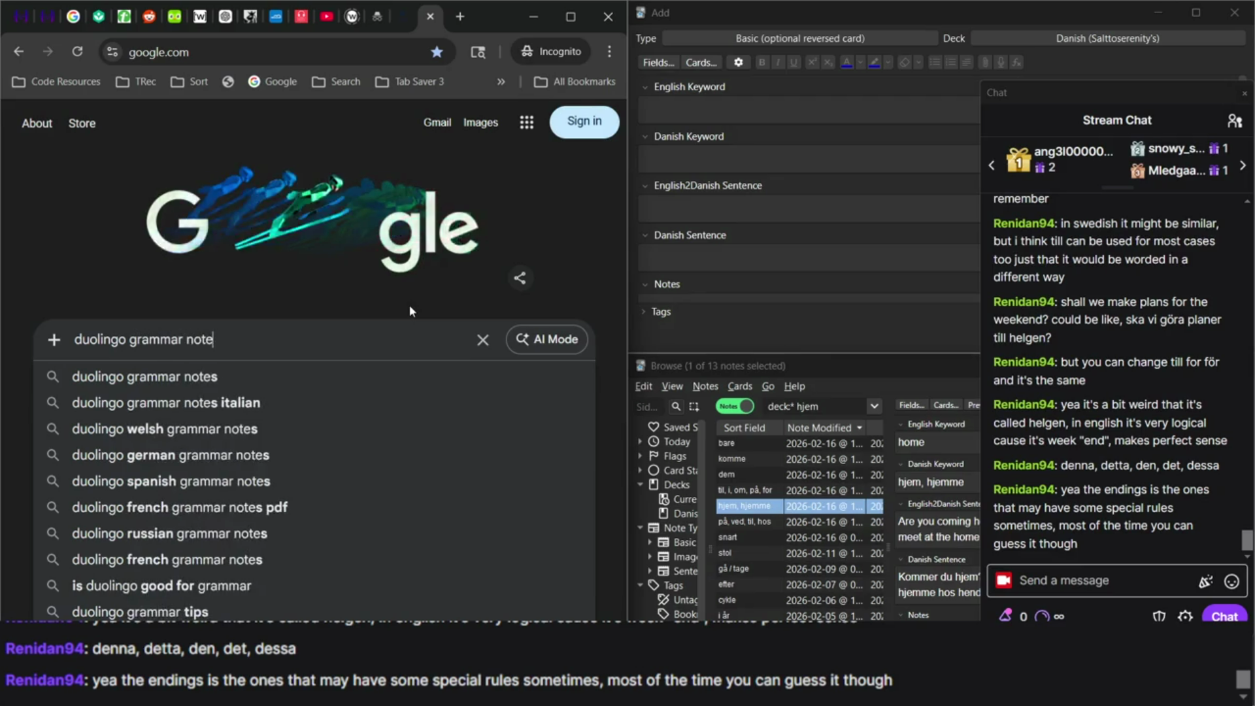
key(Return)
scroll(78, 422, down, 5)
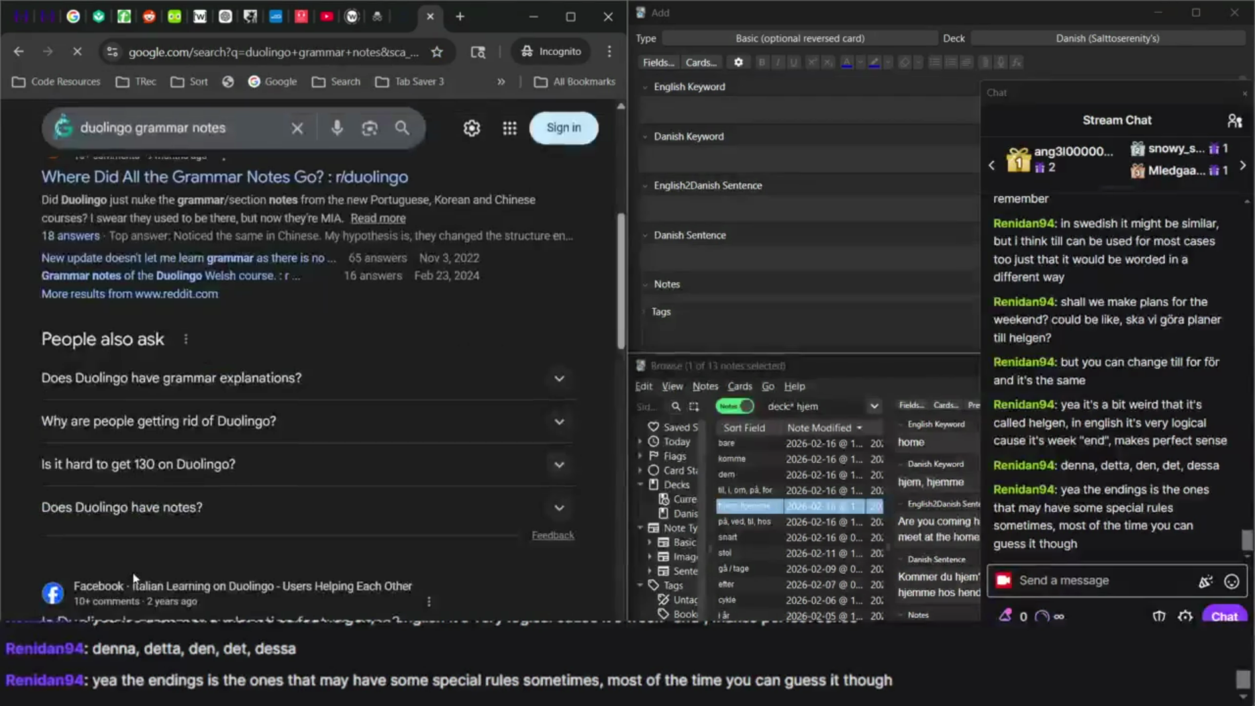
scroll(134, 577, down, 10)
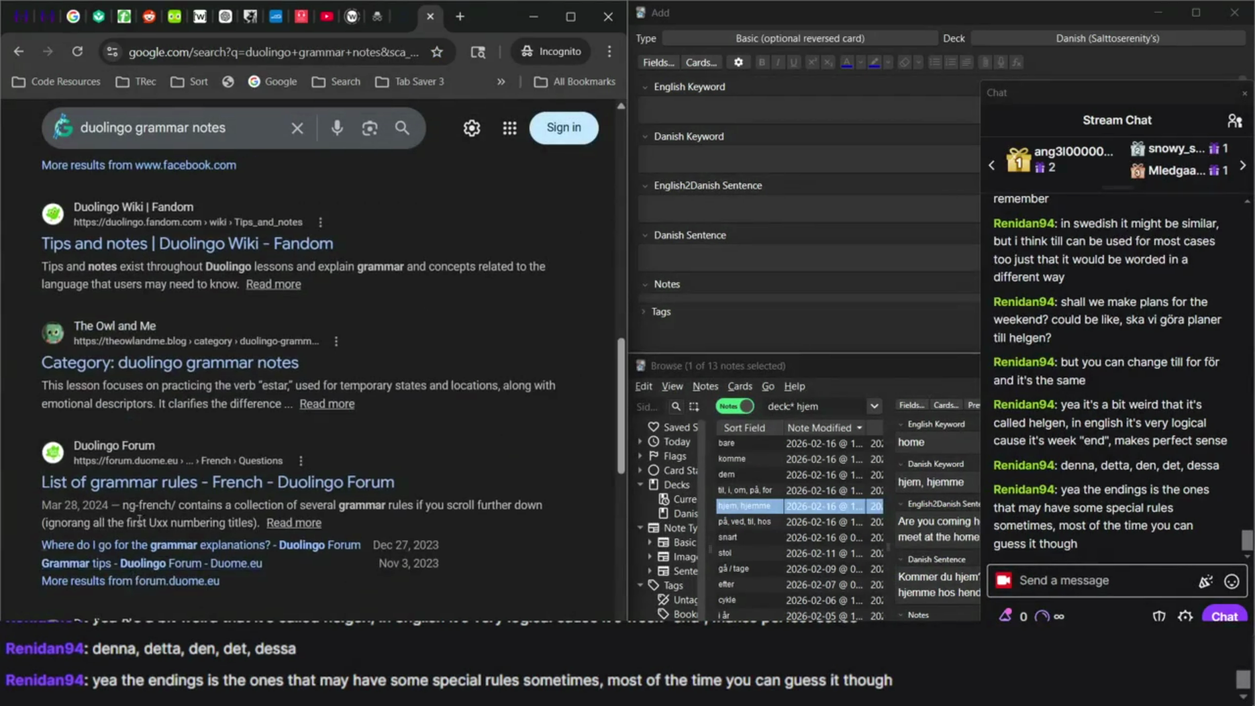
scroll(150, 337, down, 5)
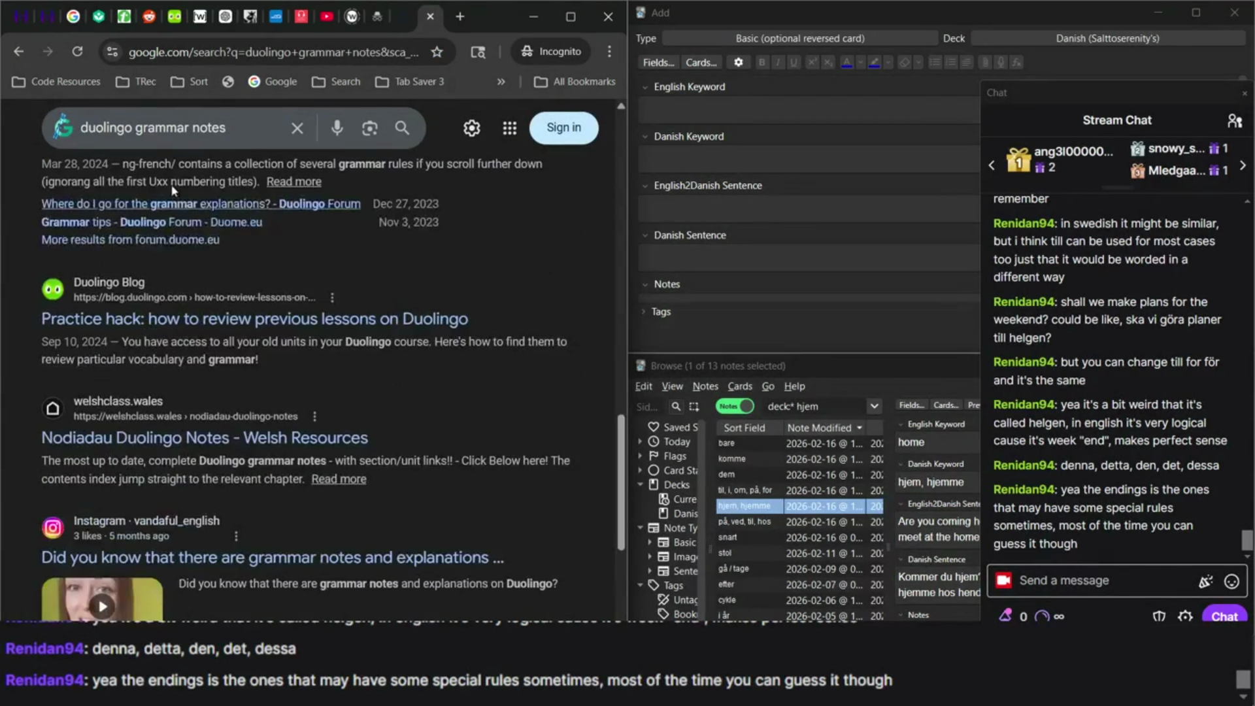
text( duo.me)
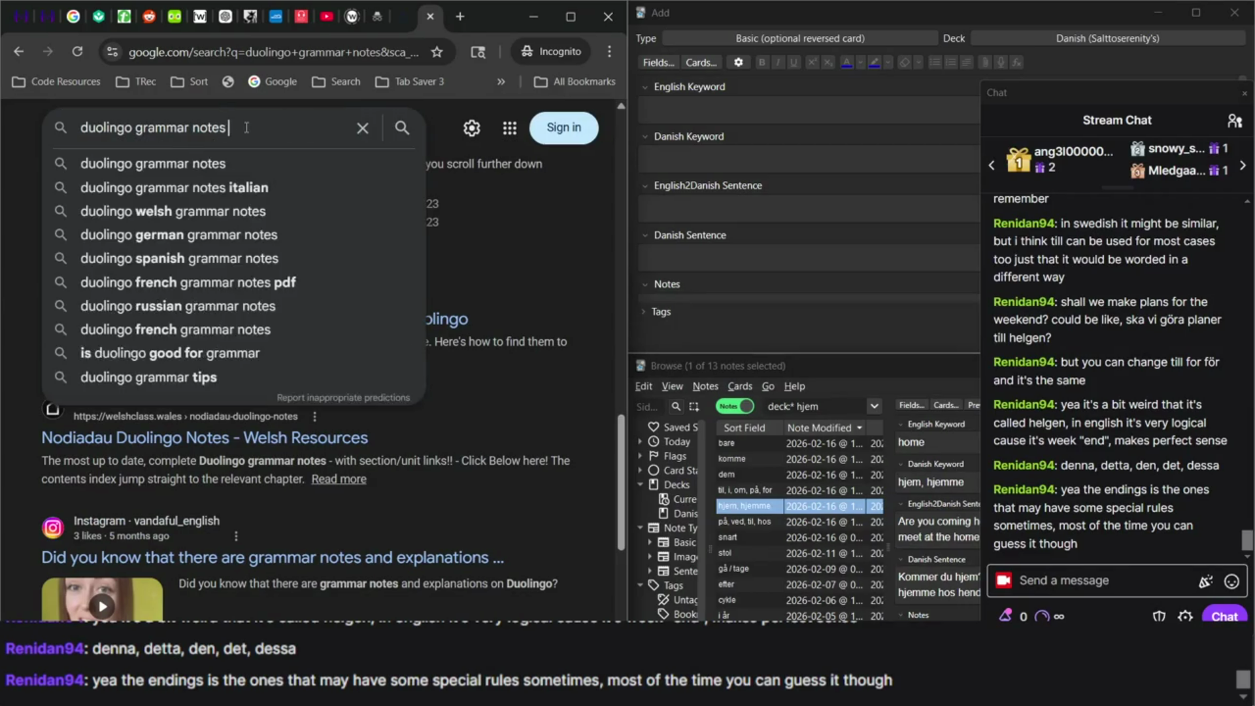
key(Return)
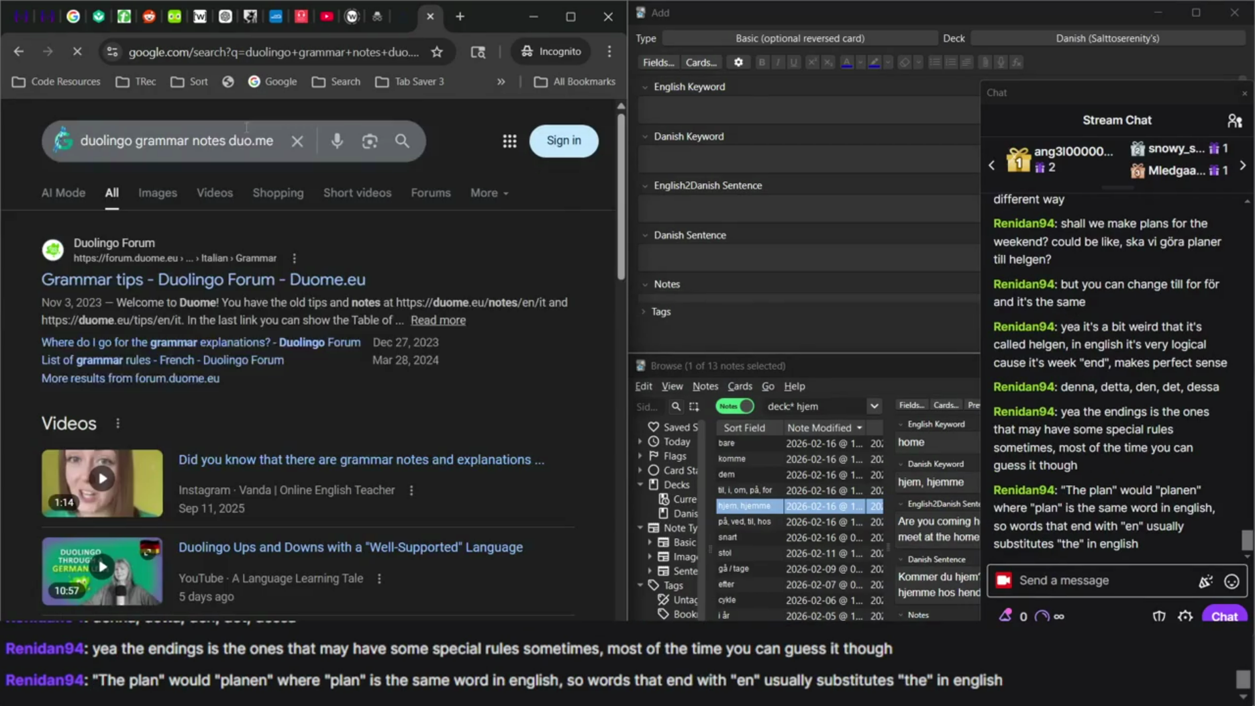
click(195, 283)
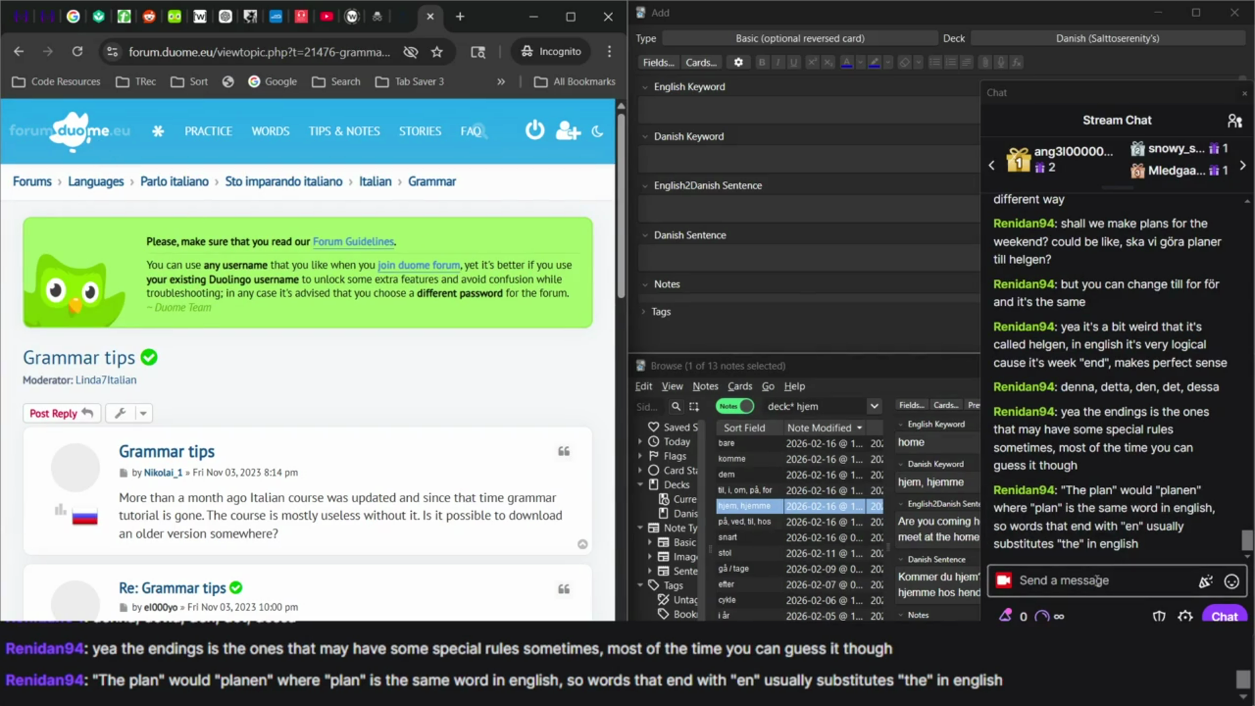
Open duome.eu's Tips & Notes page, closing the blank tab and the forum topic.
click(80, 130)
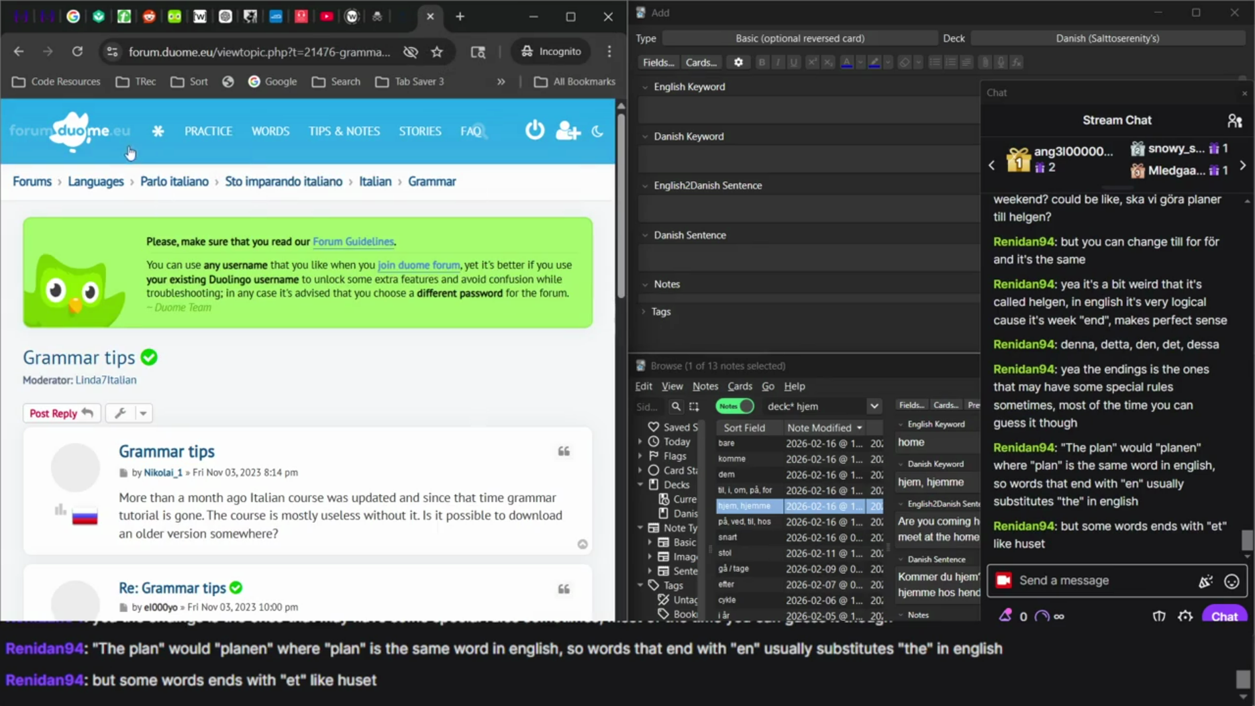
click(89, 131)
click(81, 149)
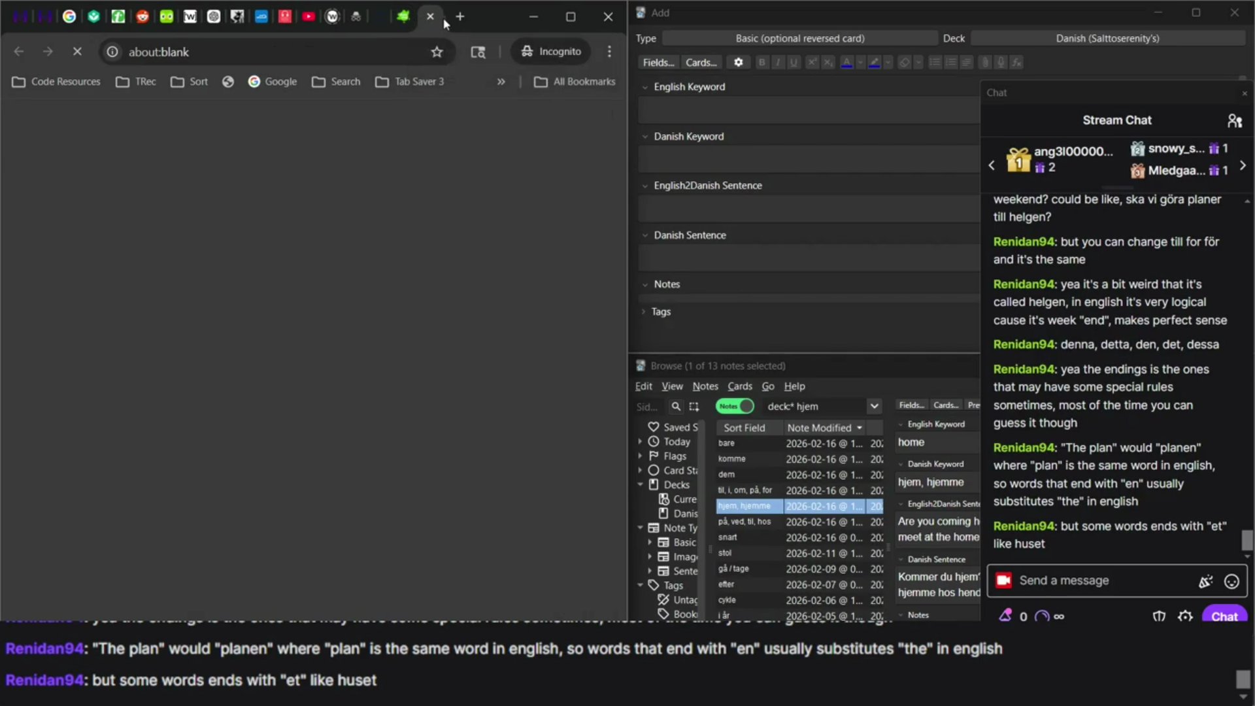
click(437, 20)
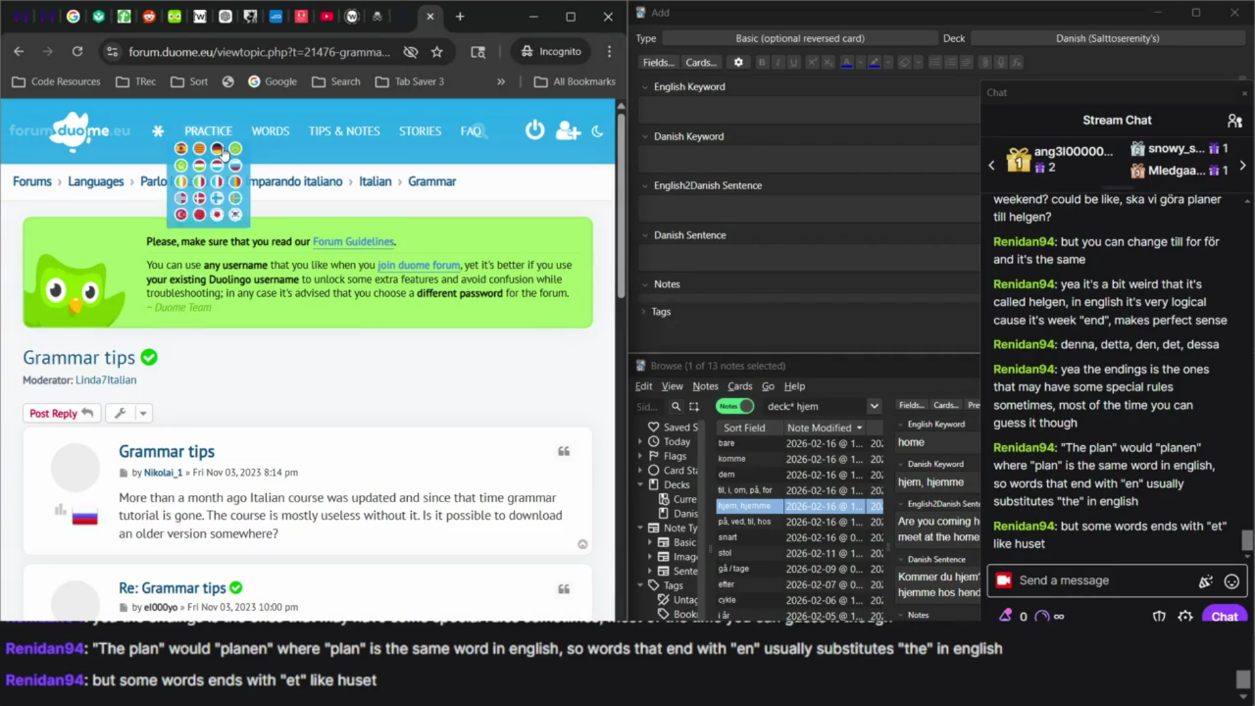
click(353, 134)
click(403, 19)
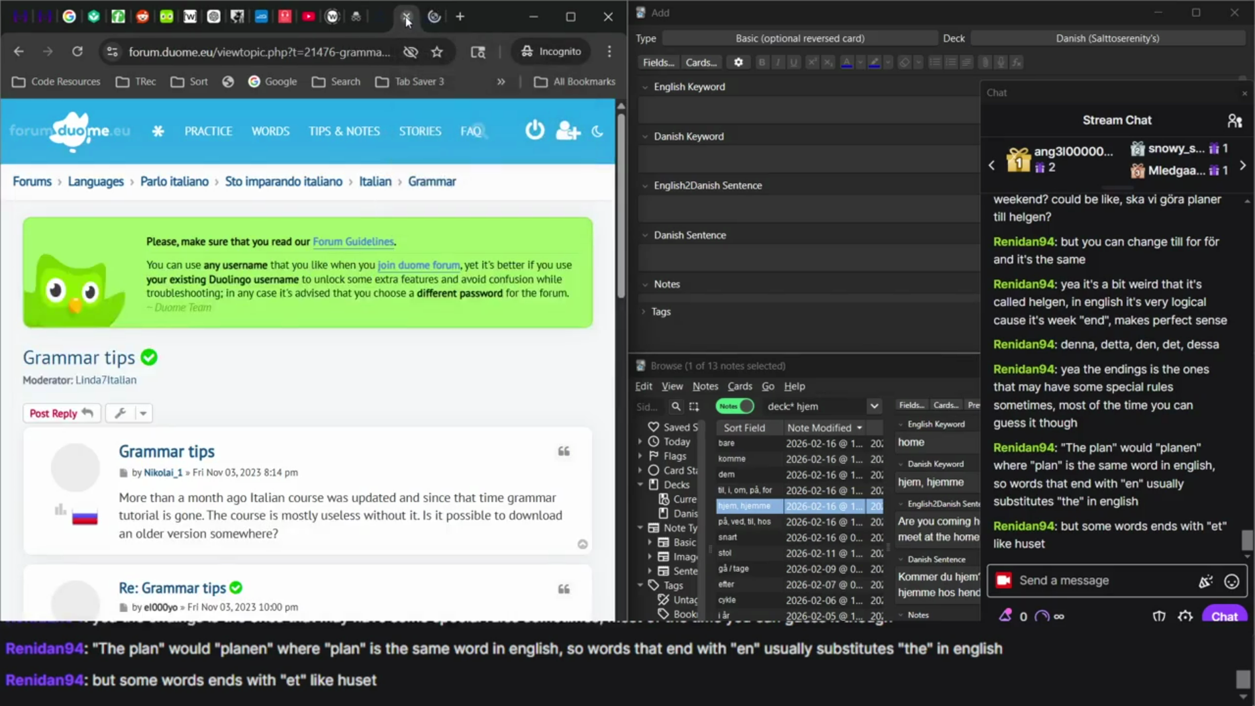
click(405, 18)
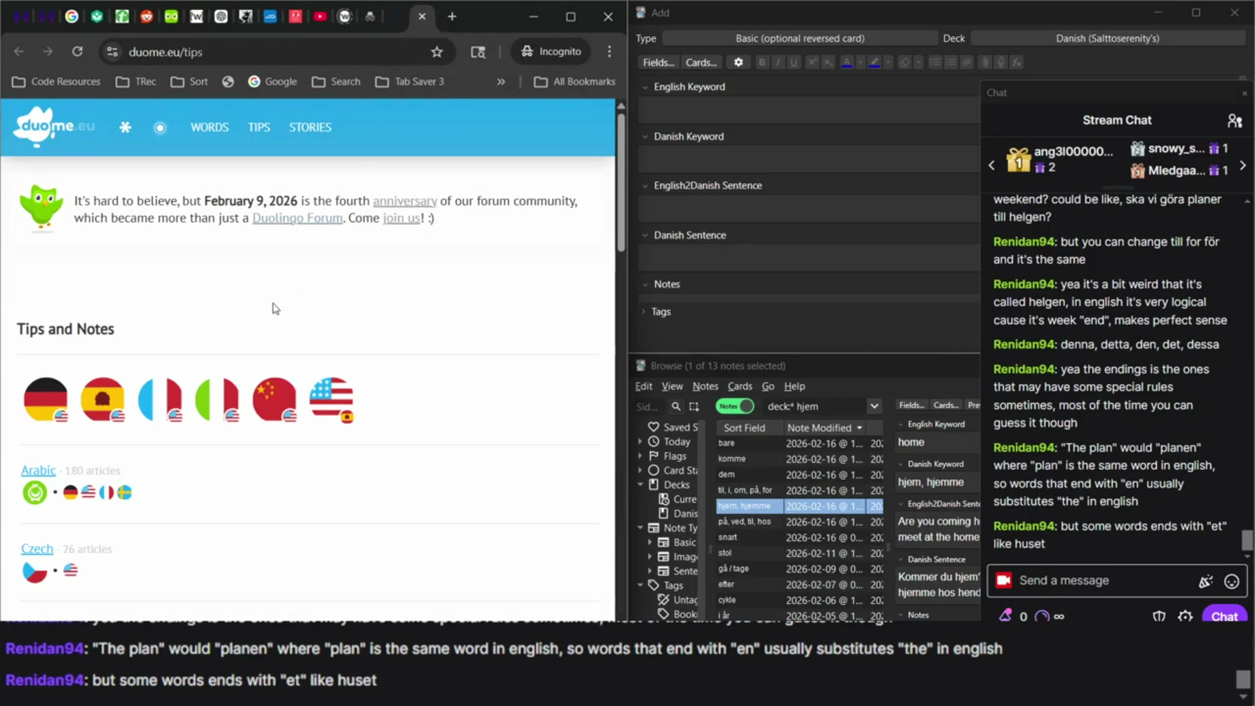
Scroll through the Swedish tips page and jump to its Plurals section.
scroll(91, 424, down, 5)
scroll(92, 423, down, 3)
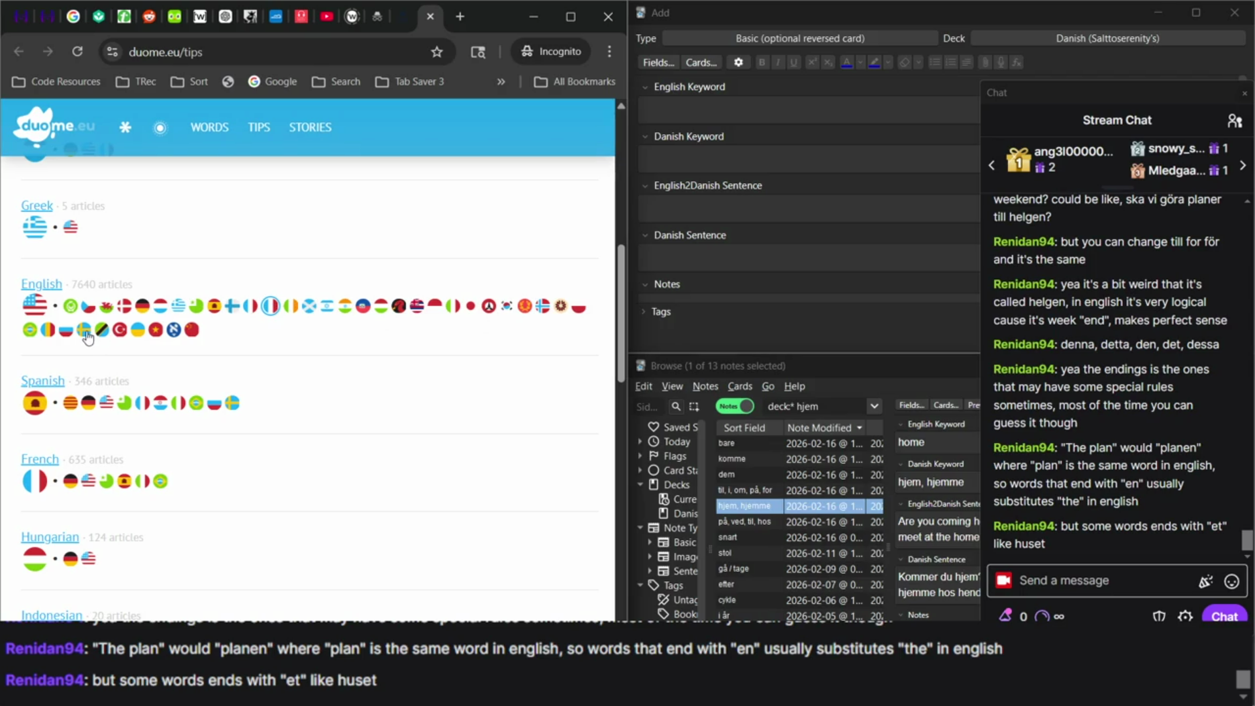
scroll(264, 419, down, 10)
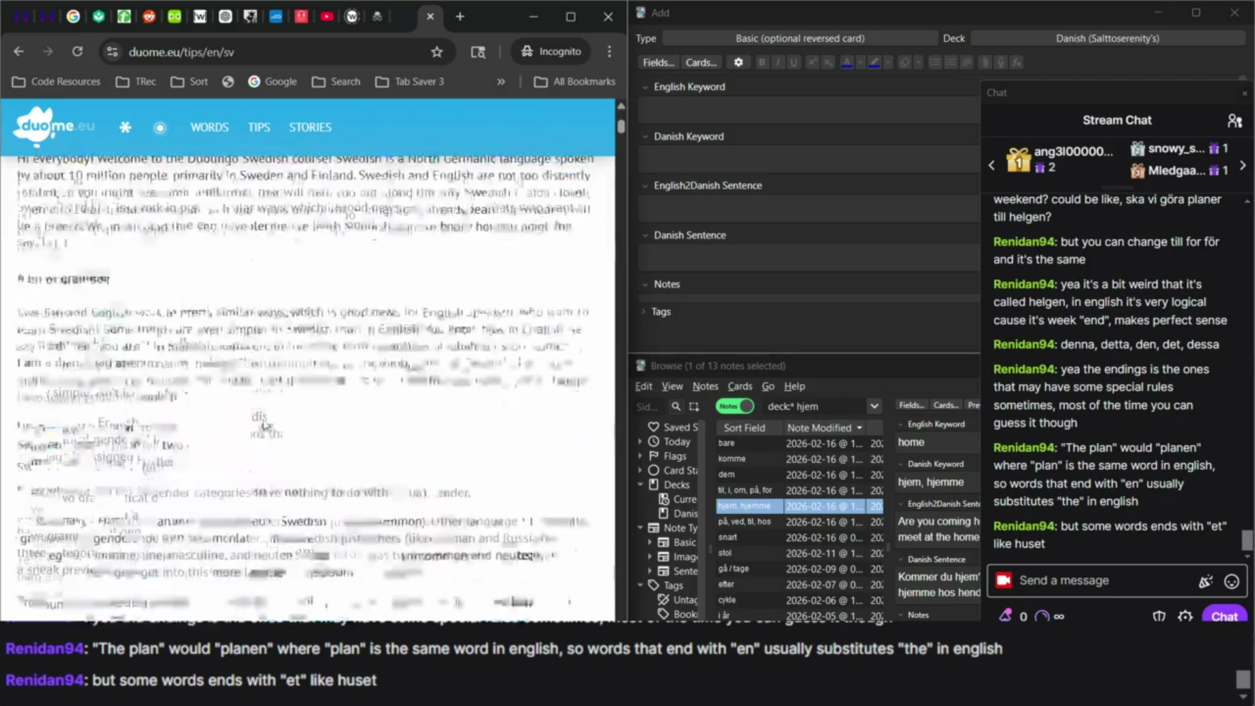
scroll(264, 420, down, 20)
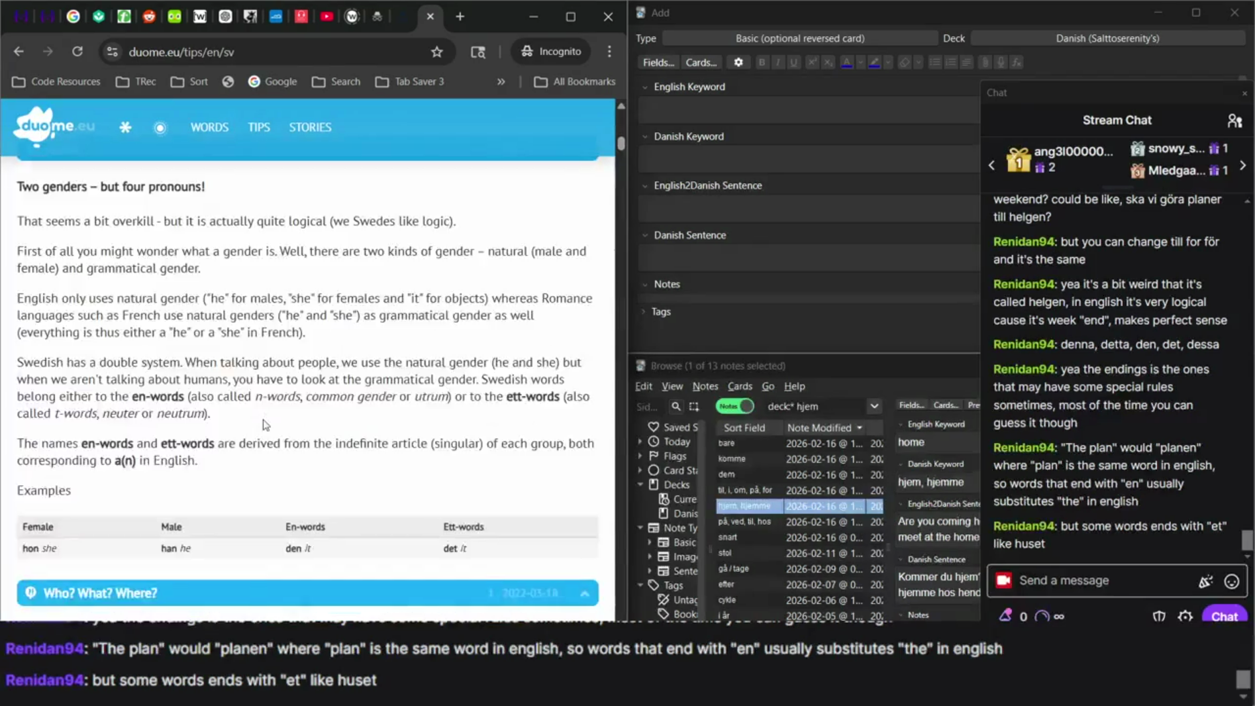
scroll(440, 328, up, 20)
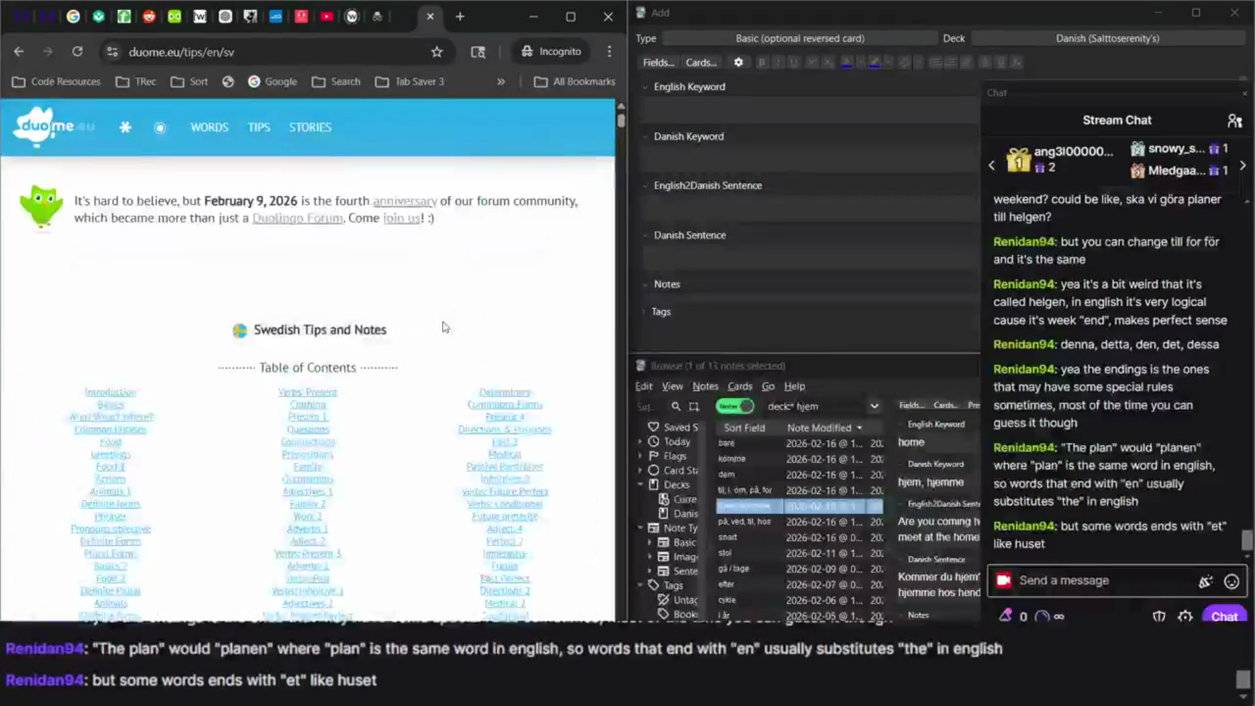
ctrl+scroll(334, 280, up, 5)
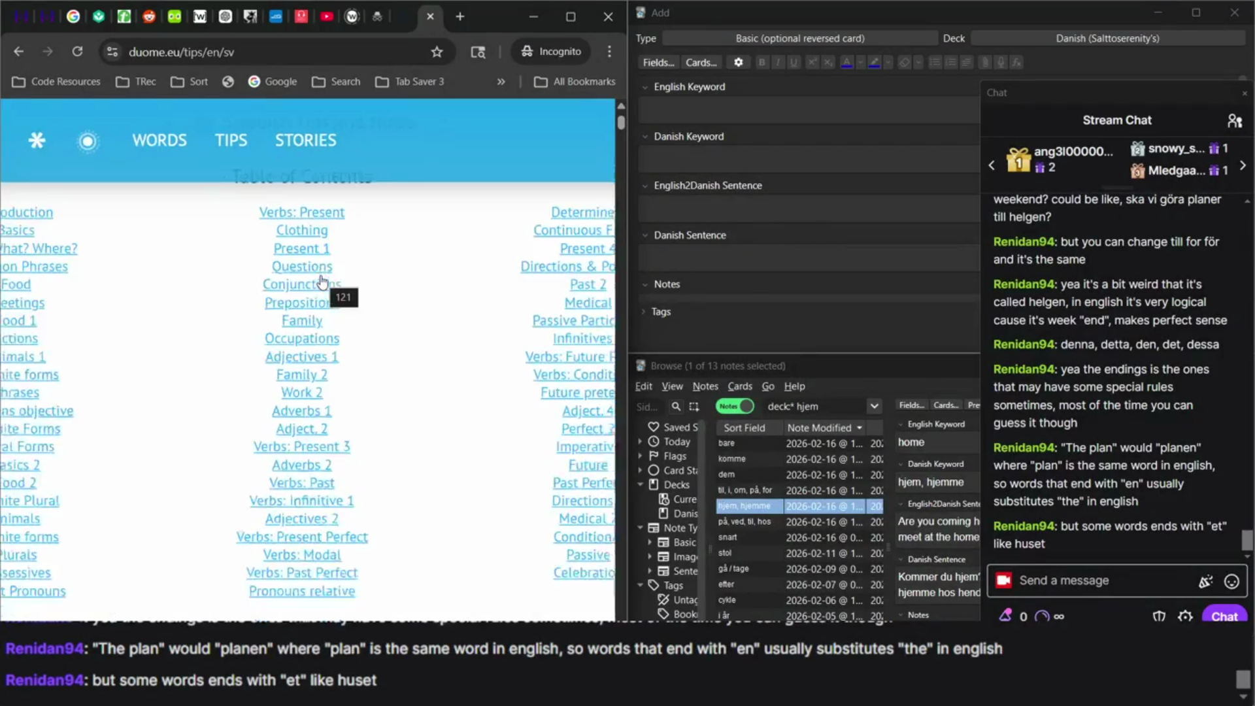
scroll(210, 467, left, 2)
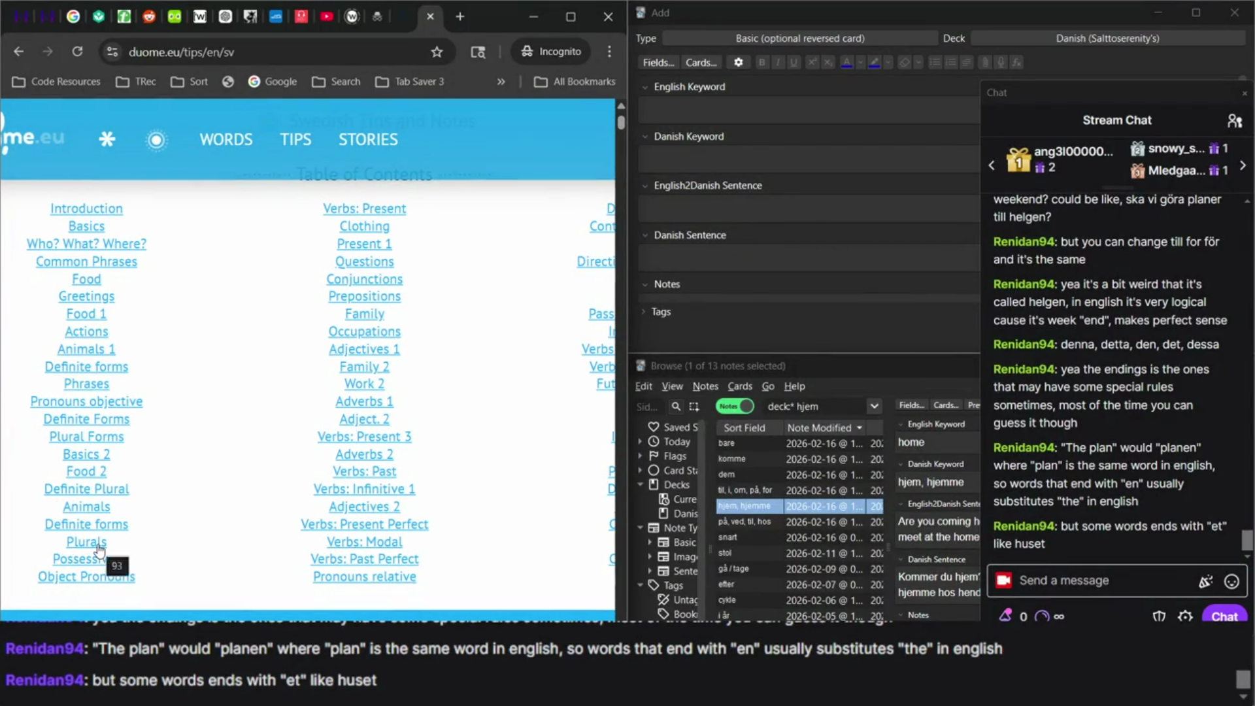
click(100, 549)
Scroll to 'The ending -en' and highlight its rule sentence.
ctrl+scroll(364, 572, down, 5)
scroll(365, 573, down, 1)
scroll(364, 573, down, 10)
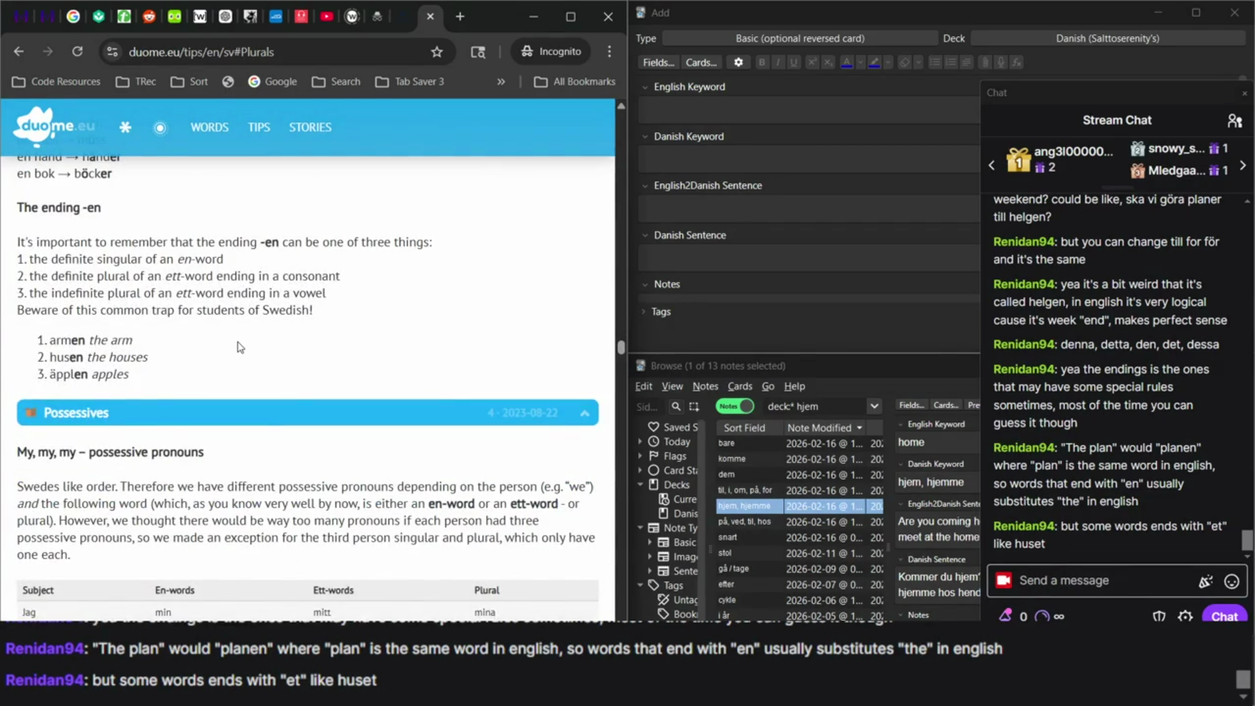
ctrl+scroll(239, 348, up, 3)
ctrl+scroll(240, 348, down, 2)
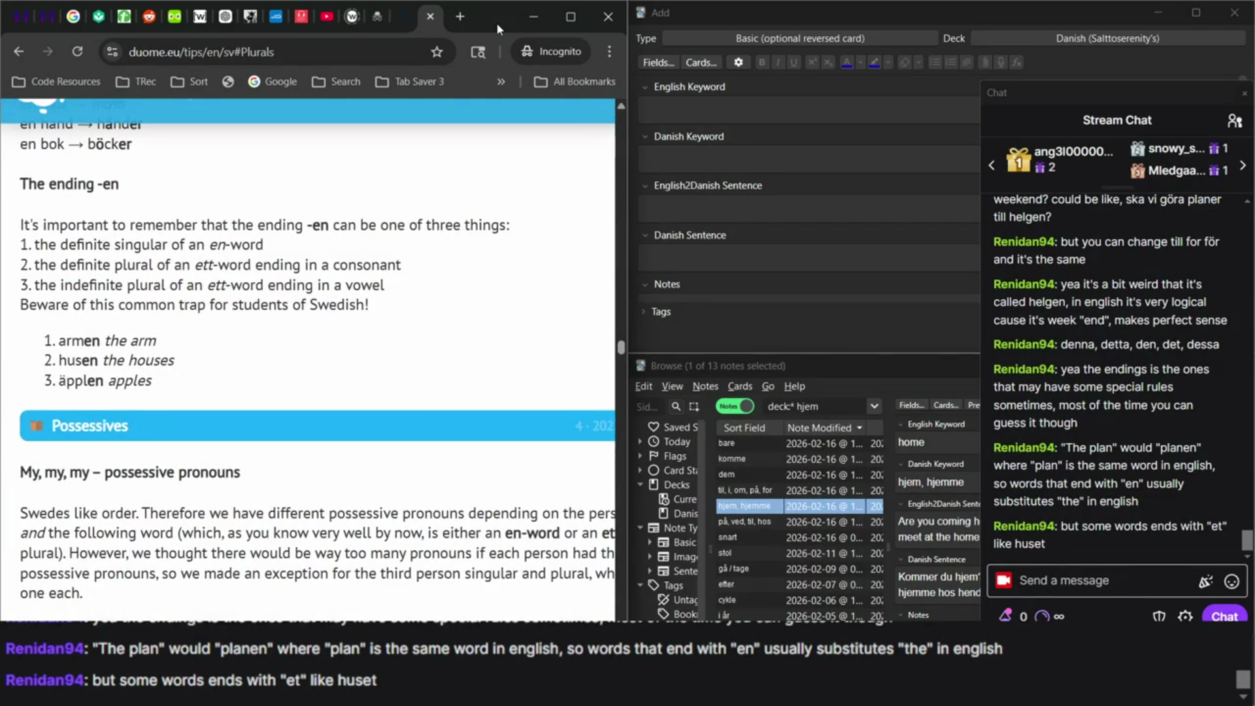
ctrl+scroll(151, 264, up, 2)
ctrl+scroll(151, 264, down, 2)
mouse_move(195, 224)
mouse_down()
mouse_move(159, 341)
mouse_move(516, 225)
mouse_move(520, 237)
mouse_up()
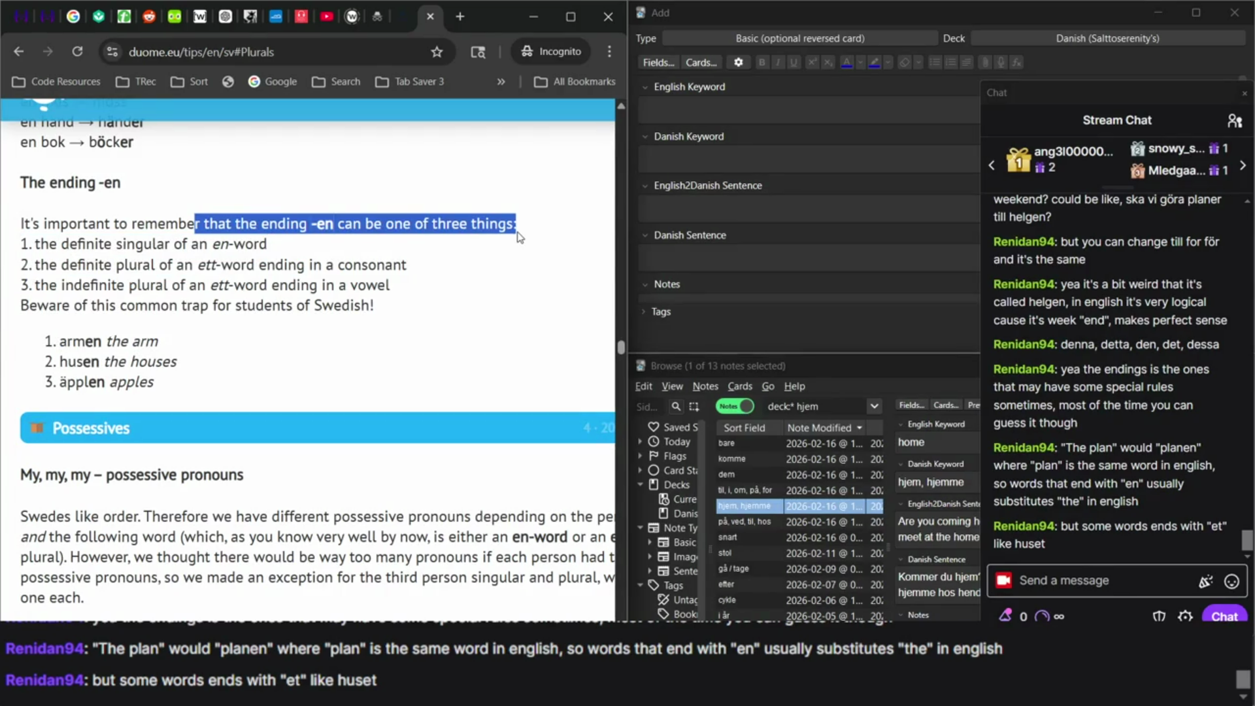
click(59, 227)
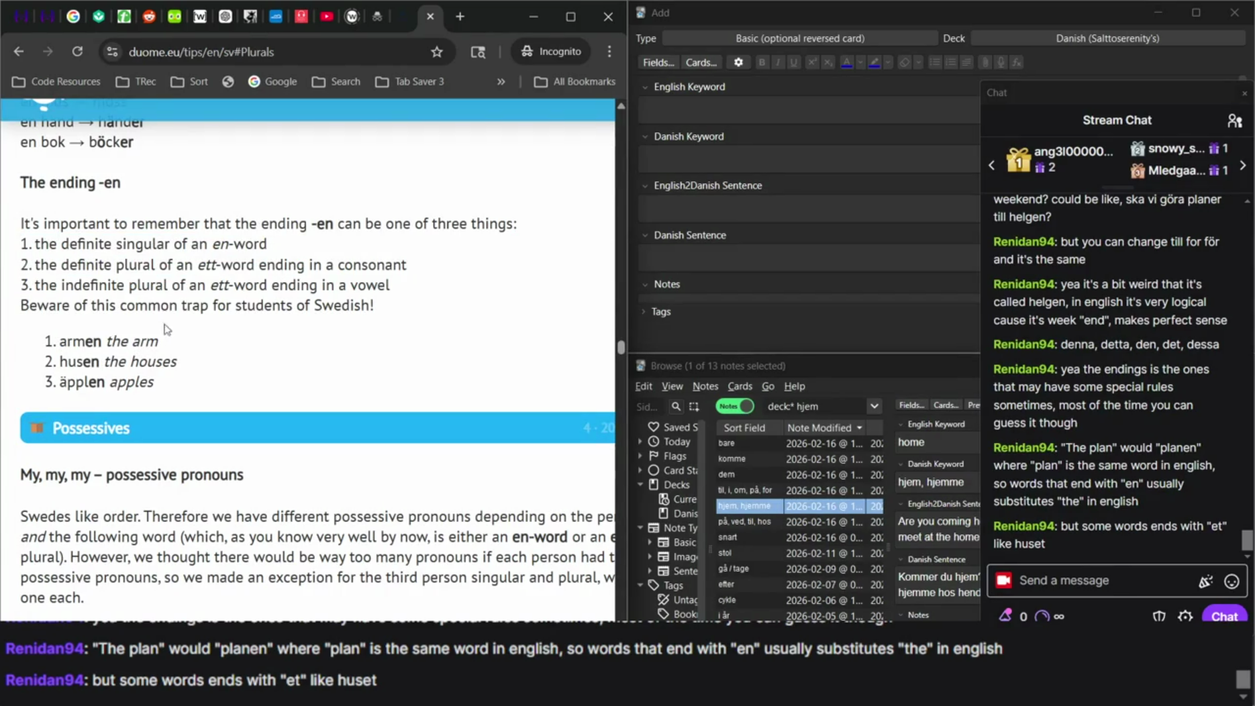
Highlight armen, the ett-word consonant plural rule and the husen 'the houses' example.
double_click(66, 331)
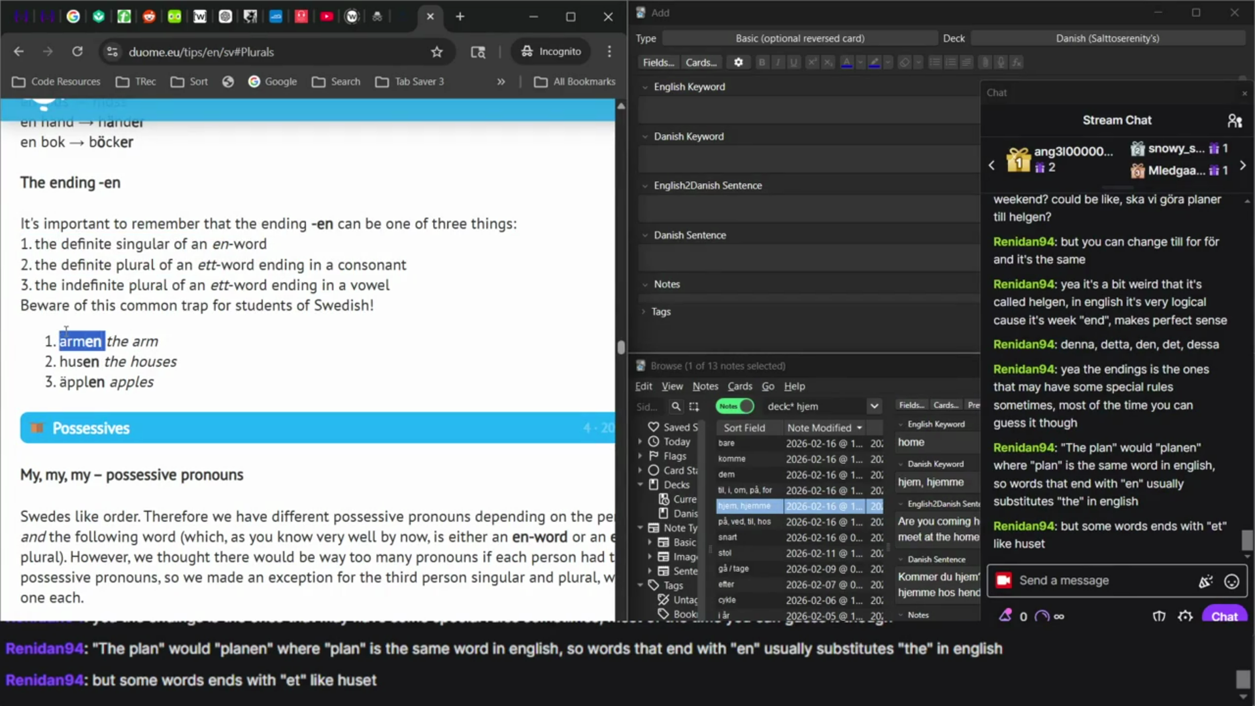
triple_click(145, 267)
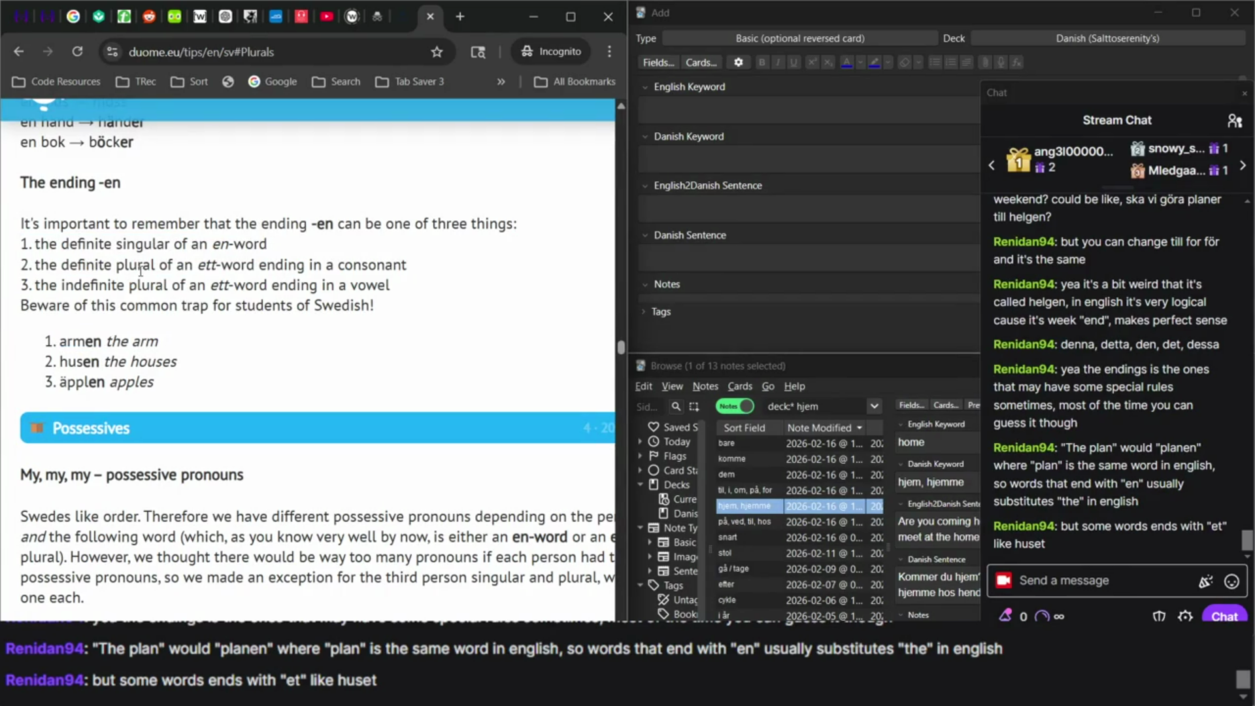
double_click(85, 363)
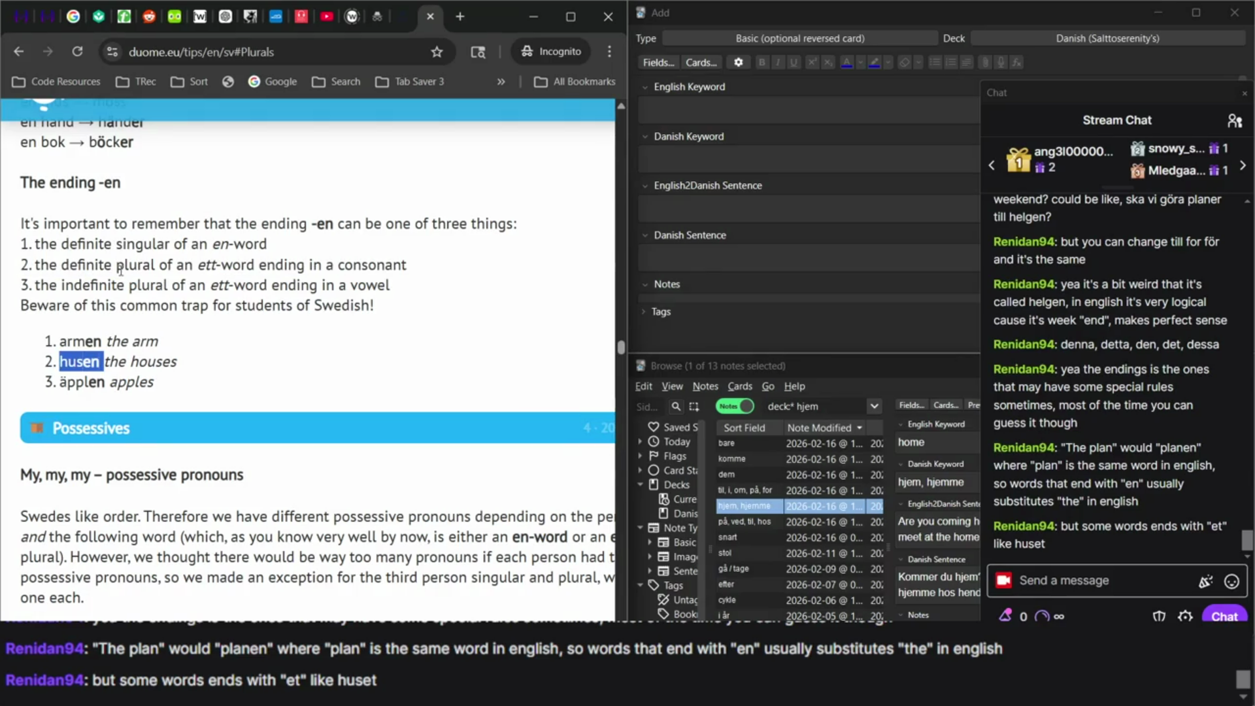
triple_click(88, 369)
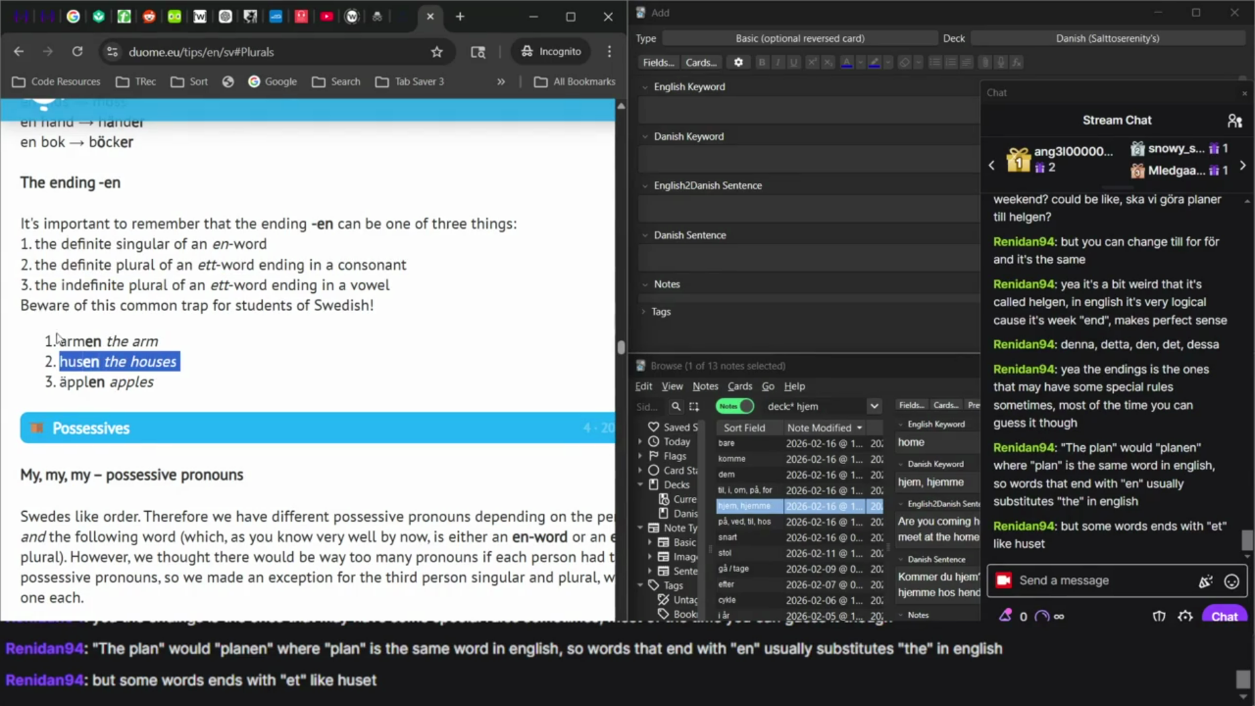
triple_click(109, 356)
drag(109, 356, 91, 421)
click(91, 411)
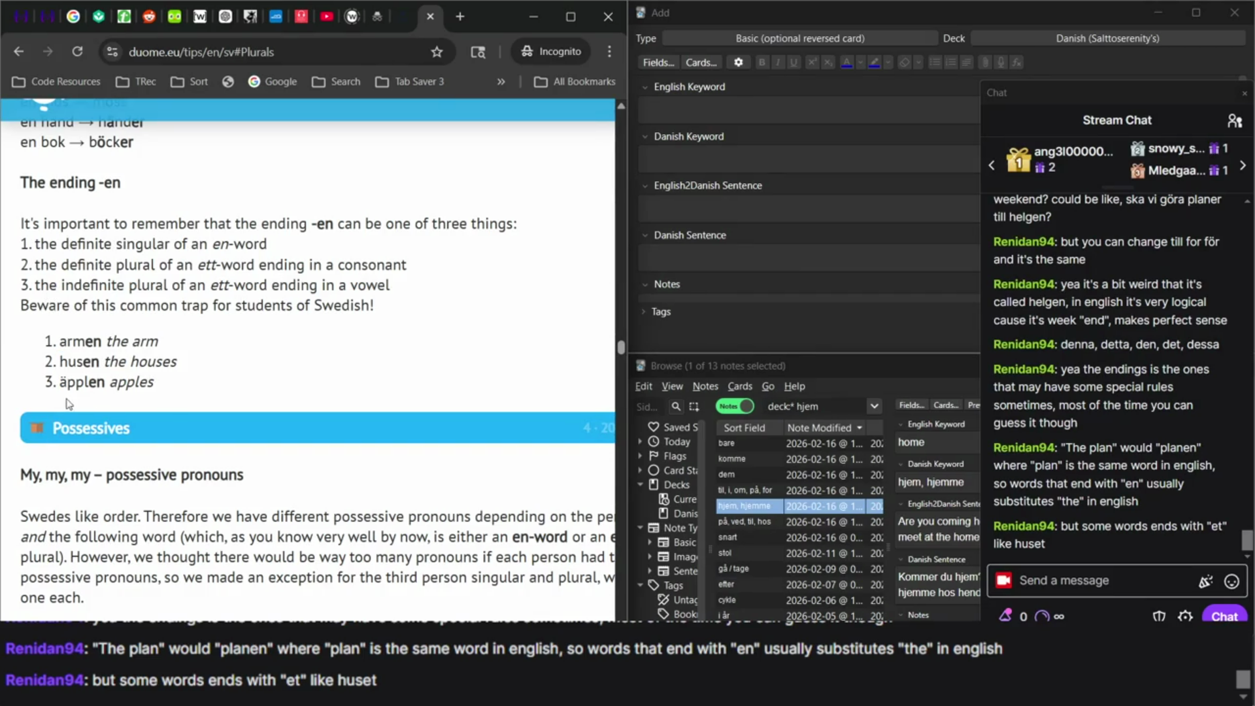
Highlight the äpplen example and the whole -en rule, then go back to the Duolingo lesson.
triple_click(121, 378)
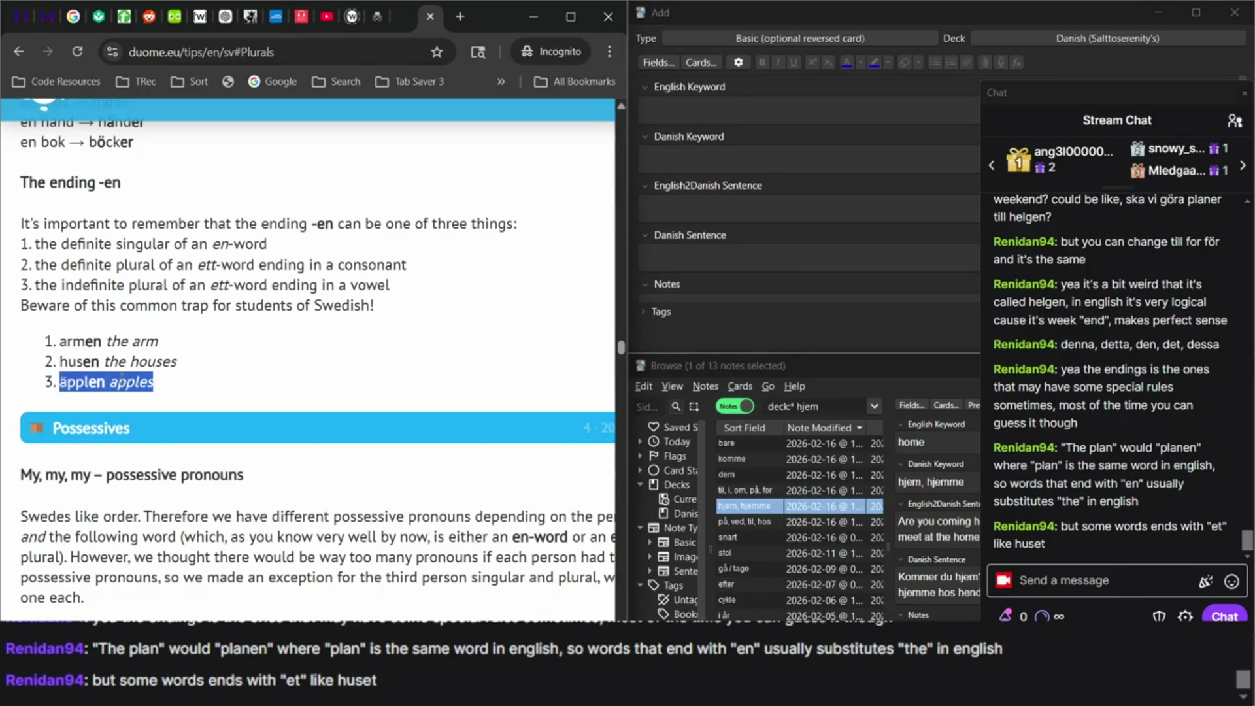
click(171, 390)
mouse_move(19, 218)
mouse_down()
mouse_move(166, 345)
mouse_move(206, 419)
mouse_up()
click(139, 418)
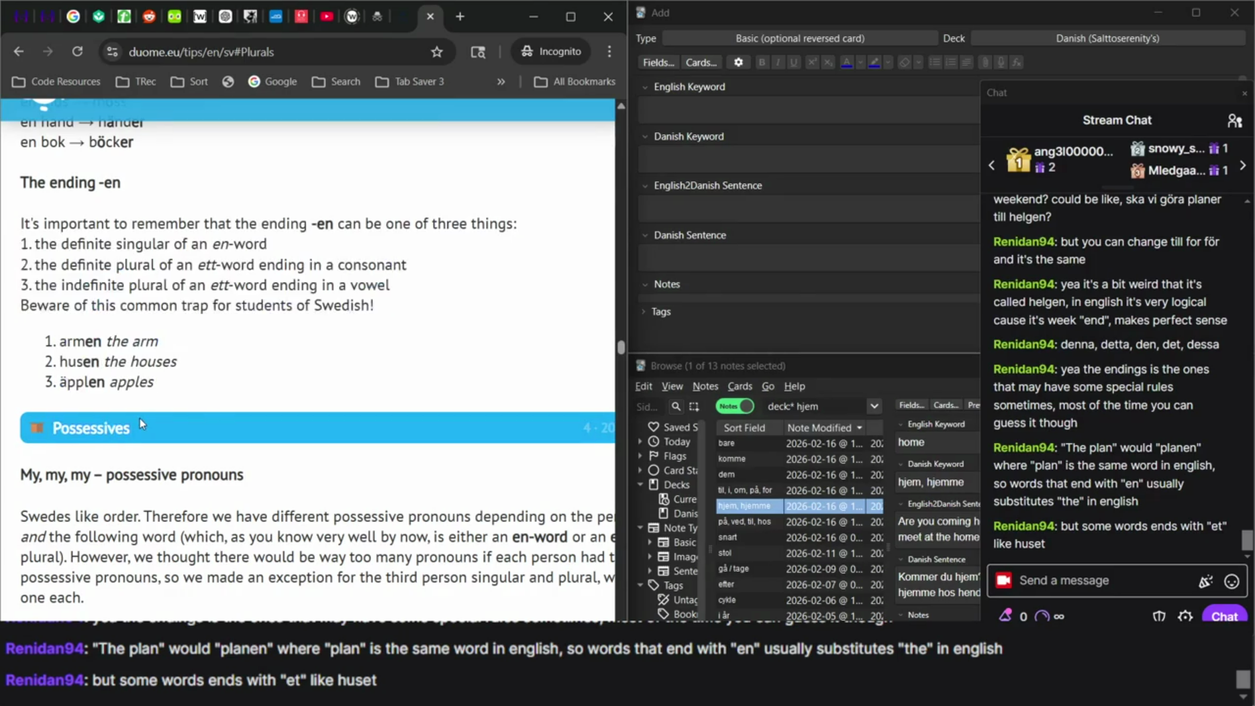
scroll(140, 419, up, 1)
double_click(121, 395)
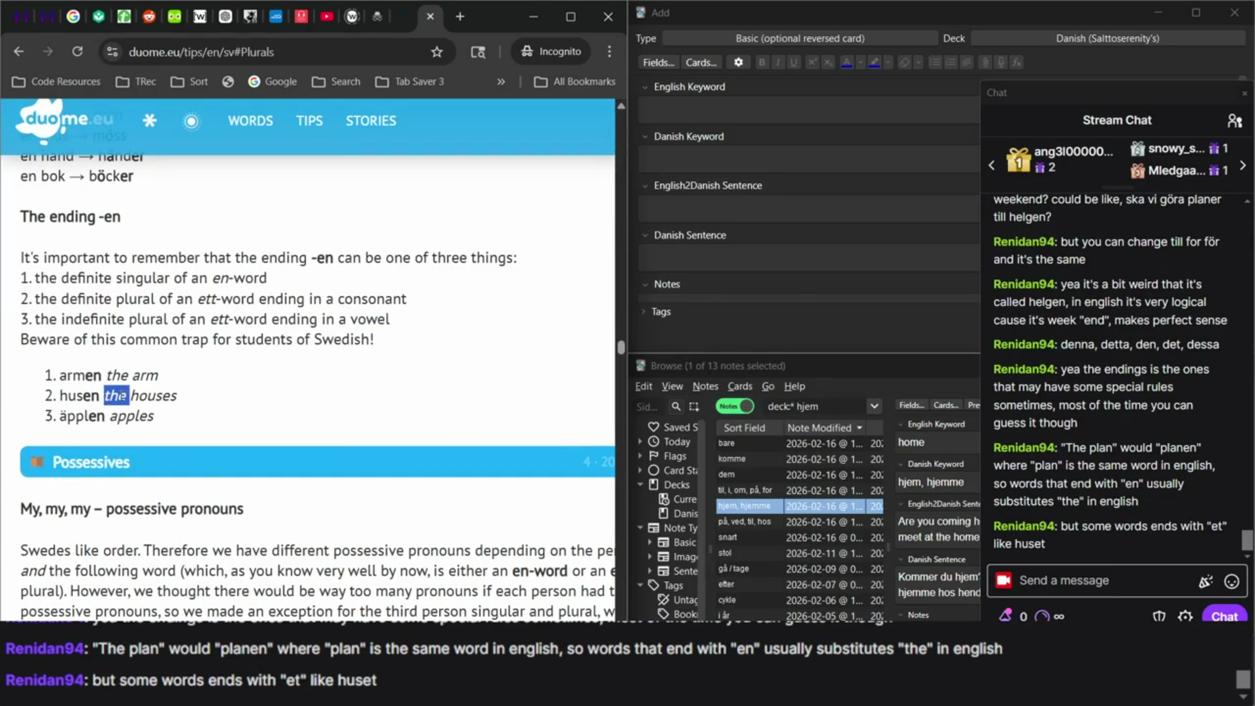
click(121, 395)
click(171, 25)
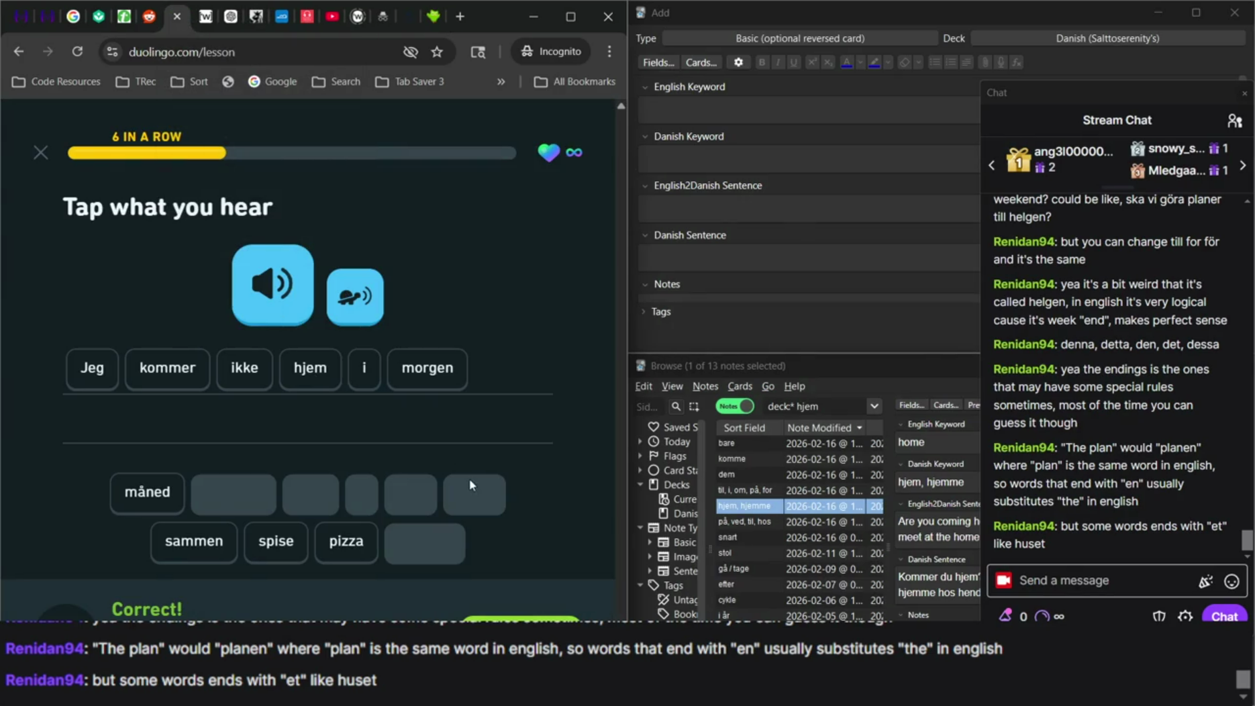
Cycle through the new-note form, Duolingo and OBS, ending on Anki's card browser.
click(783, 219)
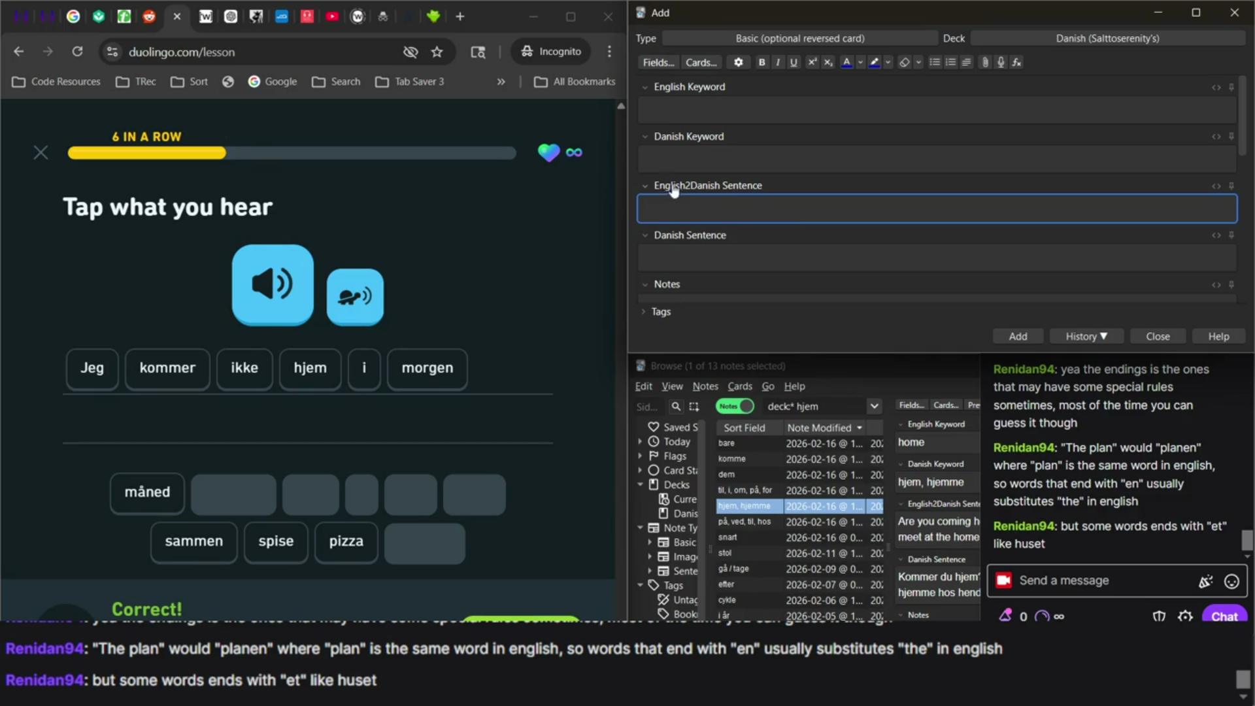
click(568, 210)
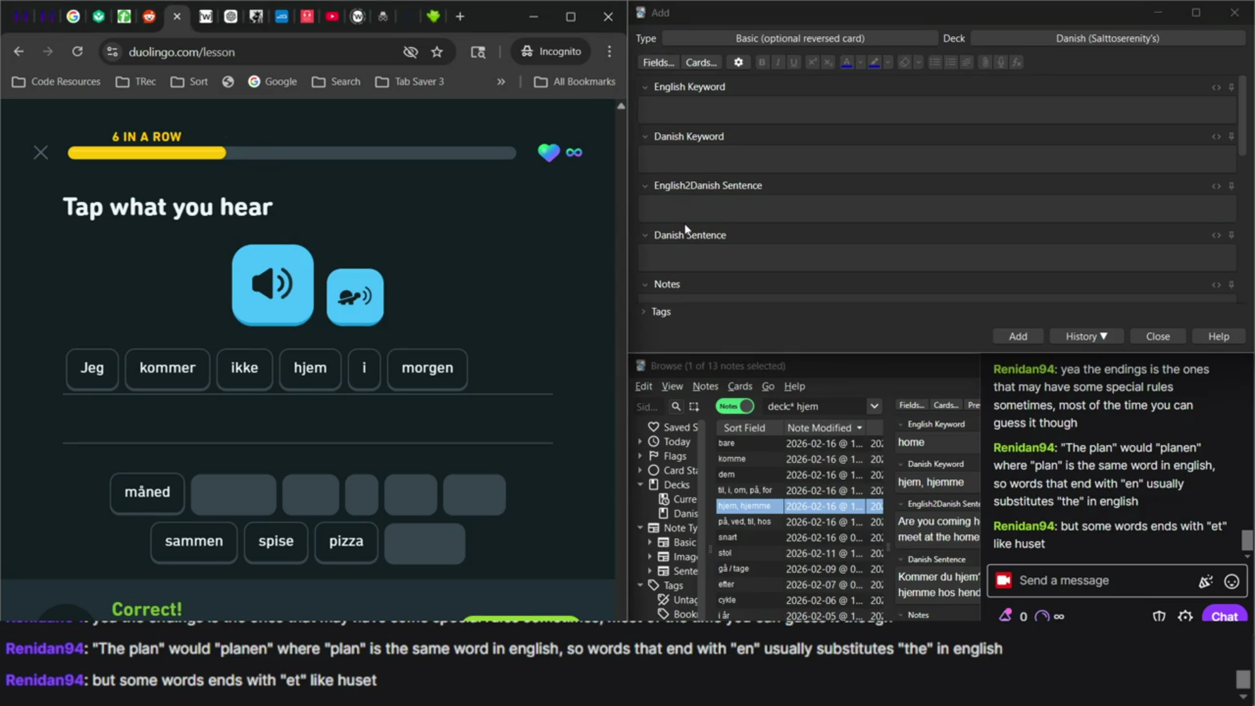
click(823, 399)
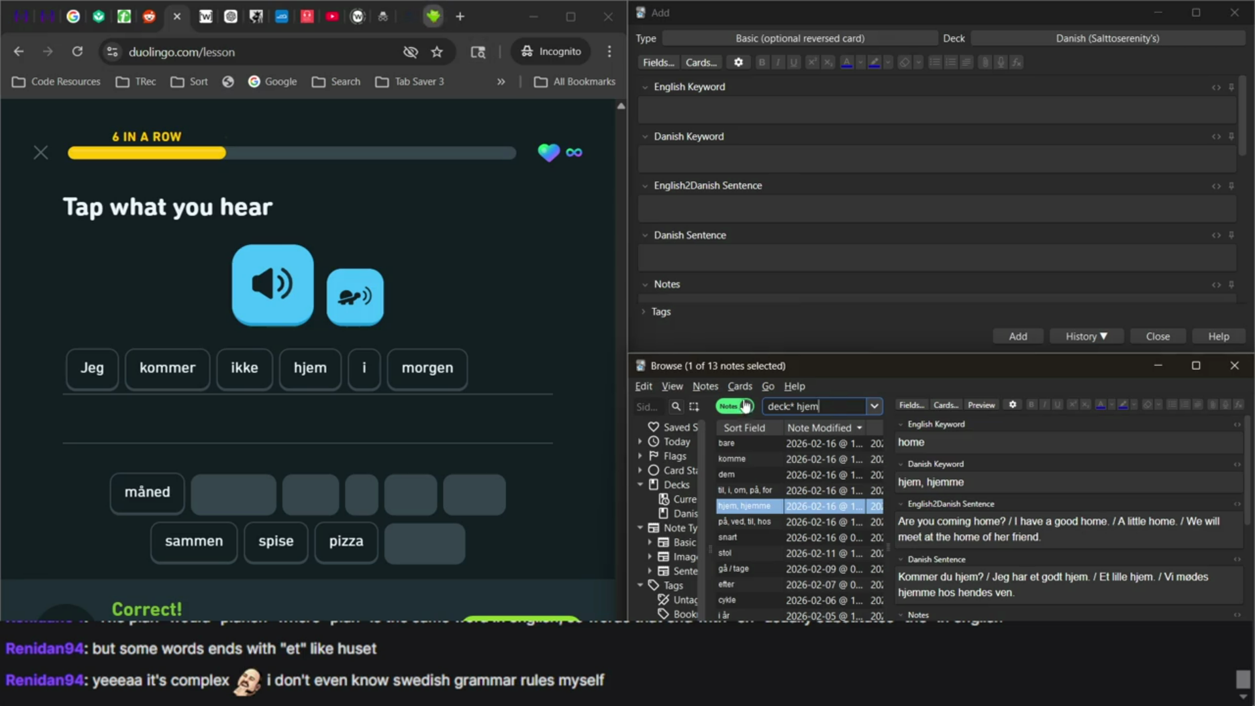
mouse_move(899, 699)
click(898, 584)
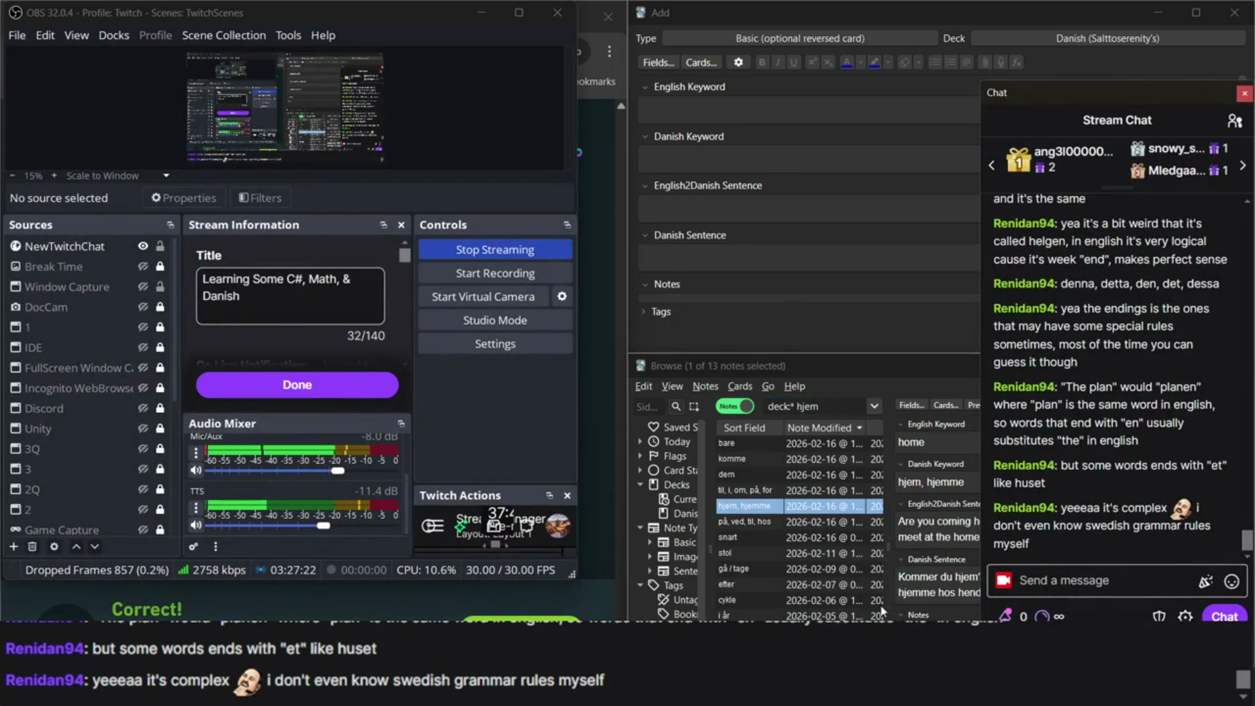
click(827, 507)
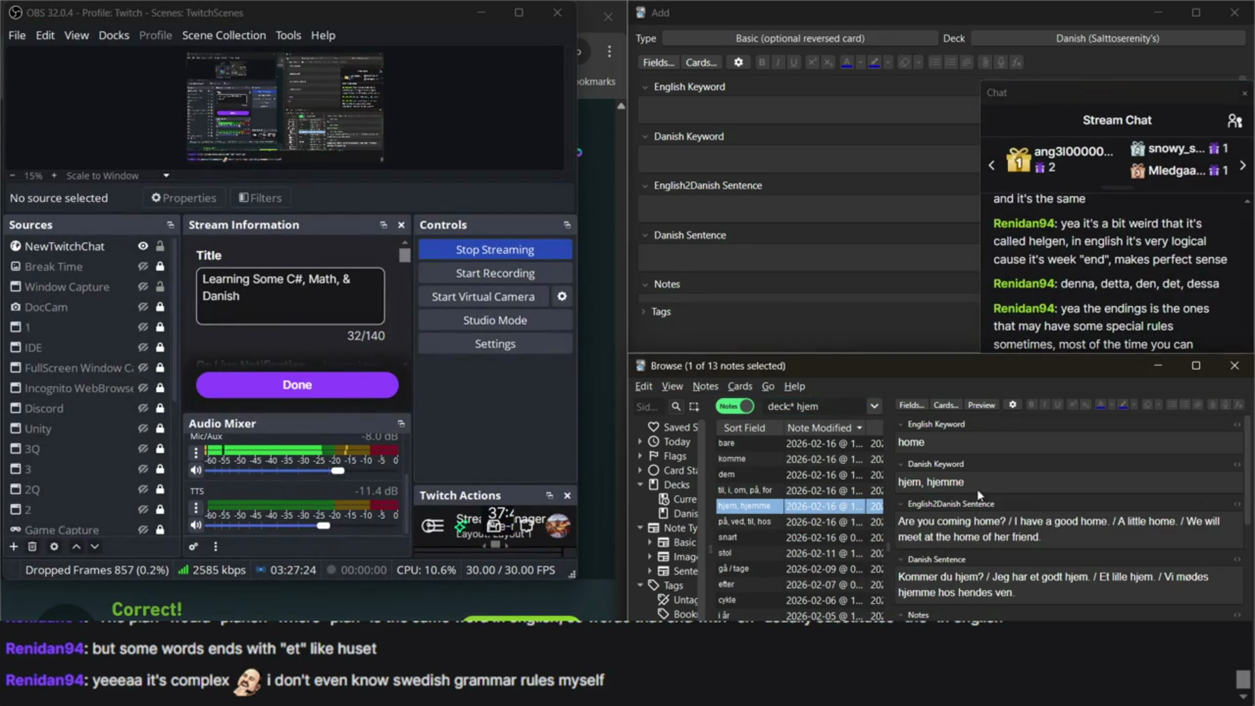
Append ' / I will not come home tomorrow.' to the hjem note's English2Danish Sentence.
click(1091, 543)
text(/)
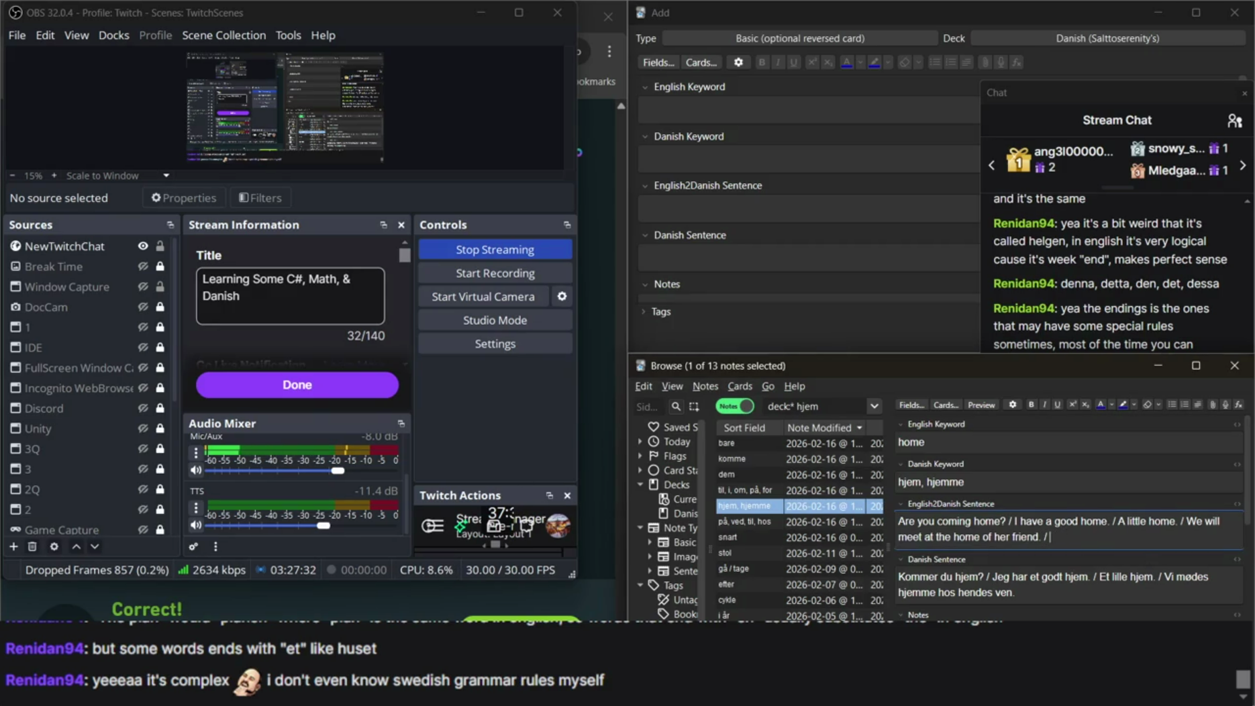
key(alt+Tab)
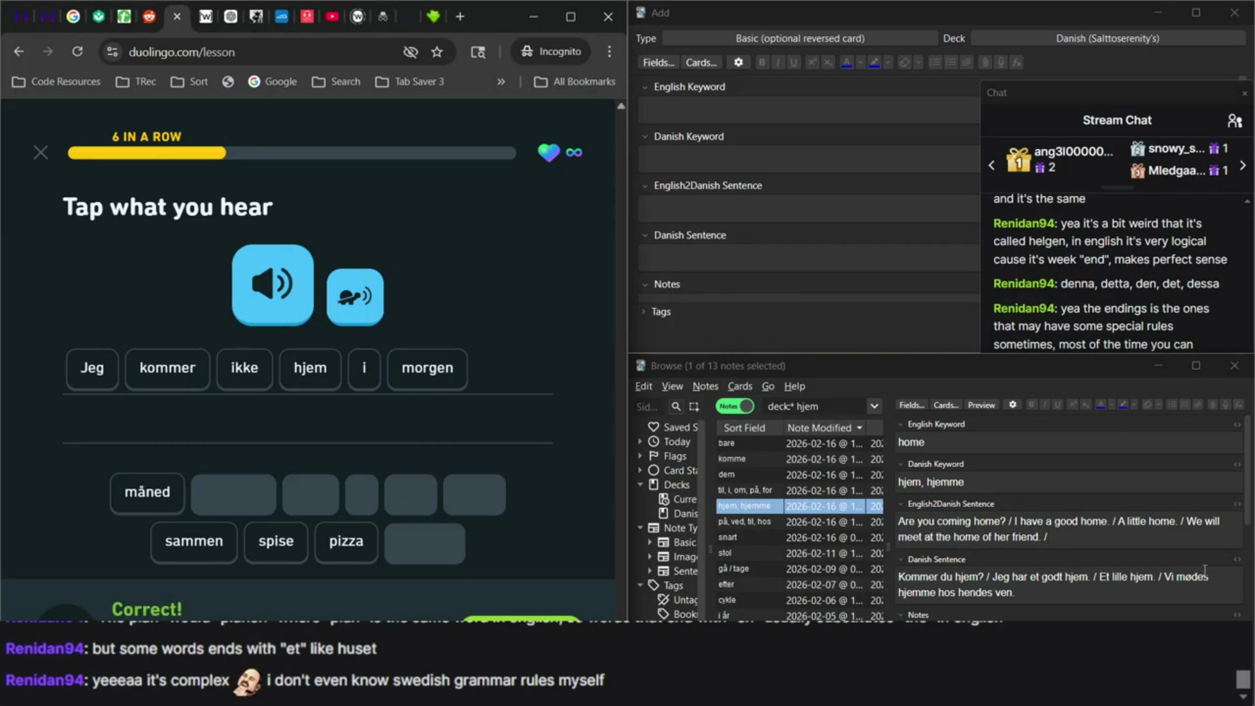
click(1114, 546)
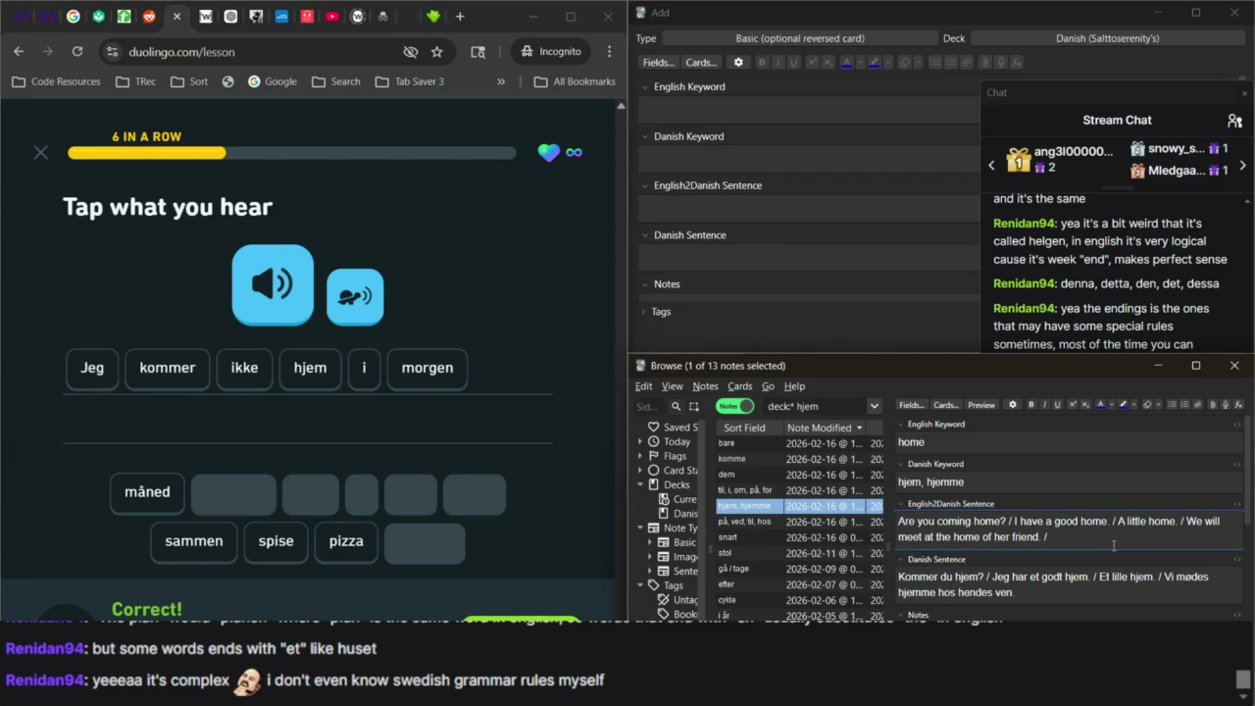
text(will not come home)
text( tomorrow)
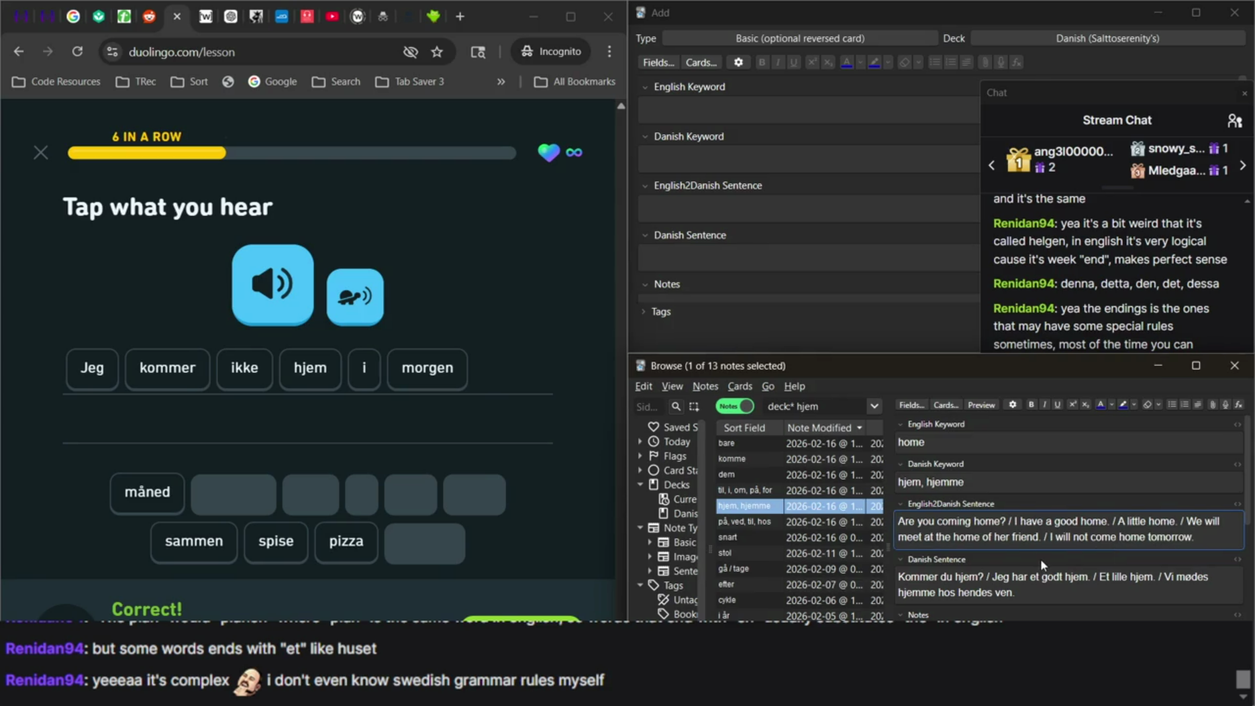
text(.)
Append 'Jeg kommer ikke hjem i morgen.' to the Danish Sentence, then continue the lesson.
click(1075, 599)
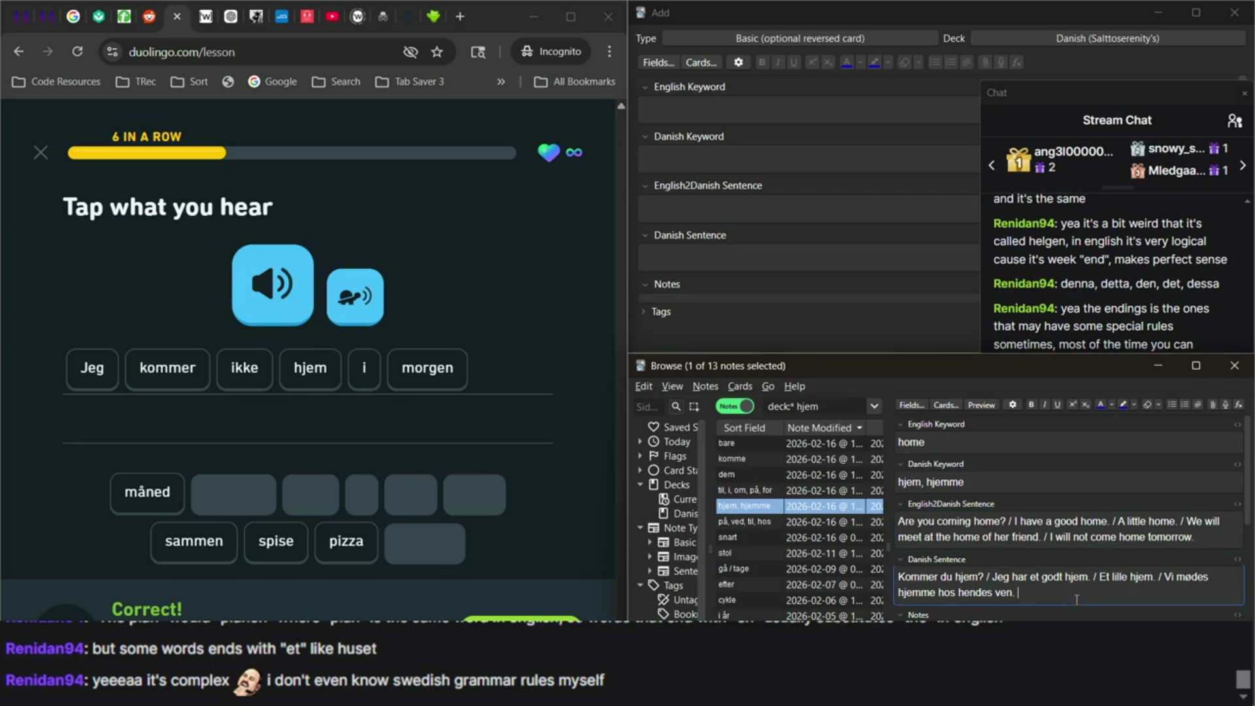
text(/ Jeg kommer ikke hjem i morgen.)
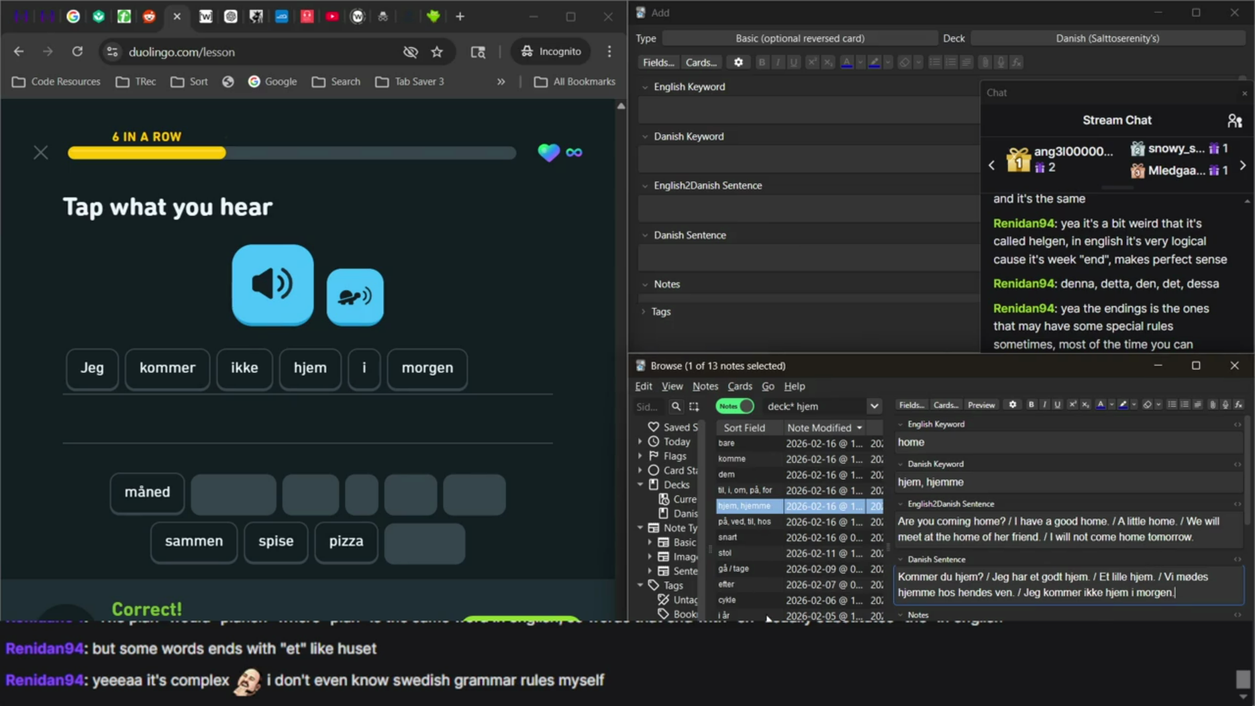
click(521, 633)
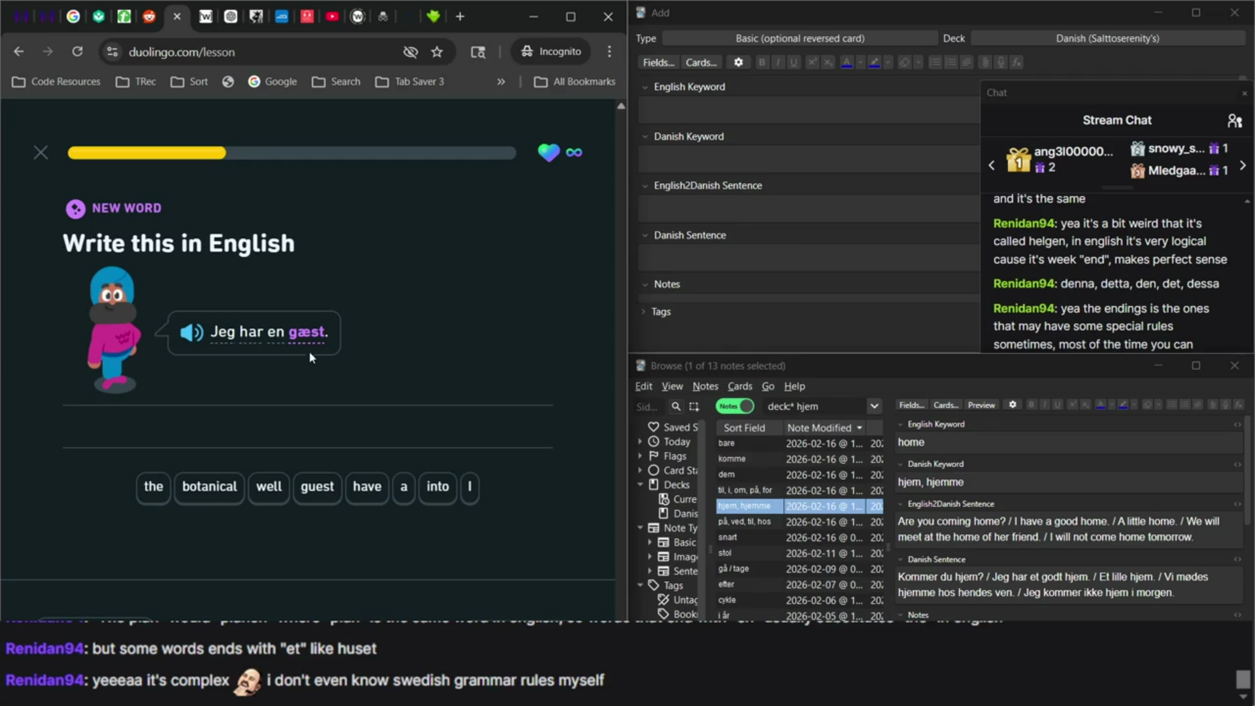
Search the deck for gæst and open the gæst note from the 3 results.
click(832, 407)
text(g)
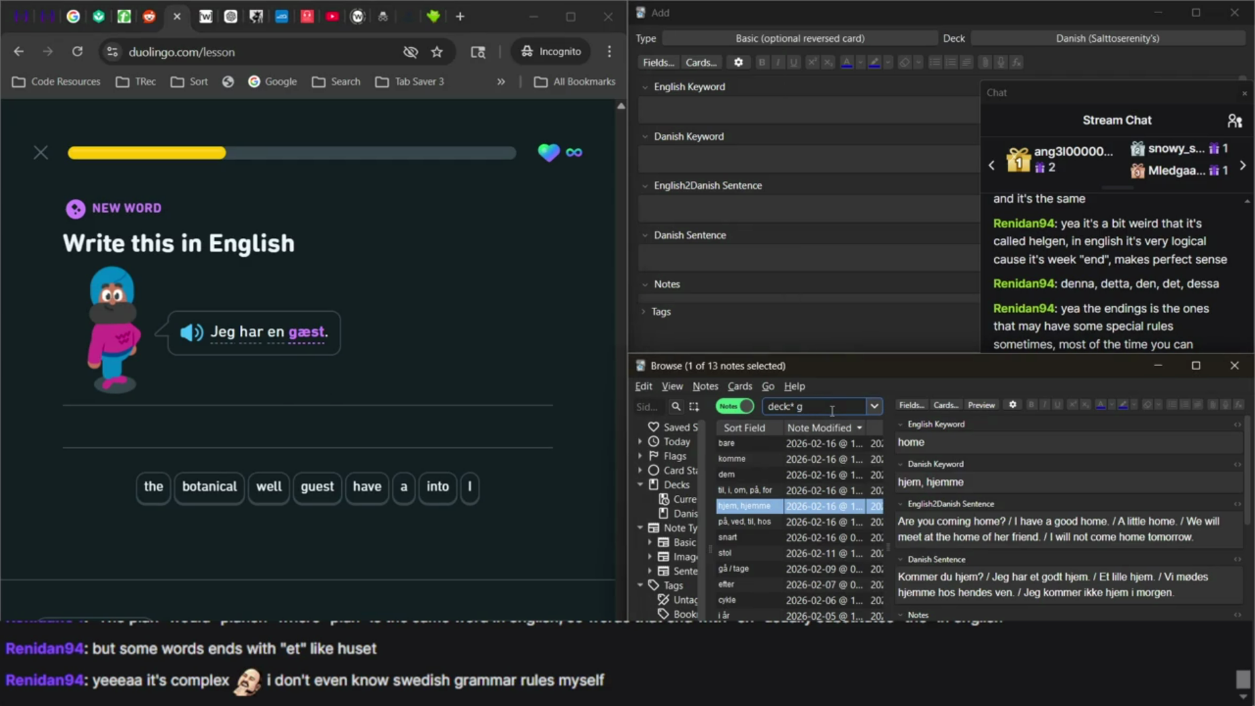
key(super+space)
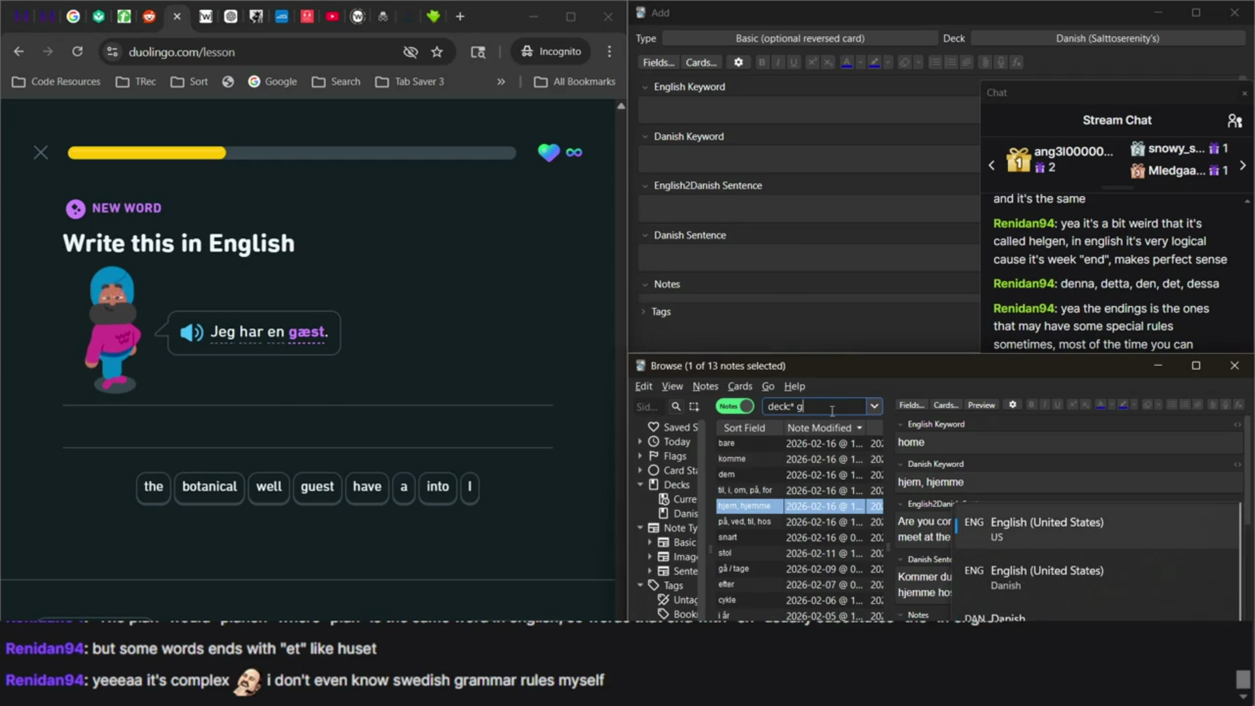
text(æst)
key(Return)
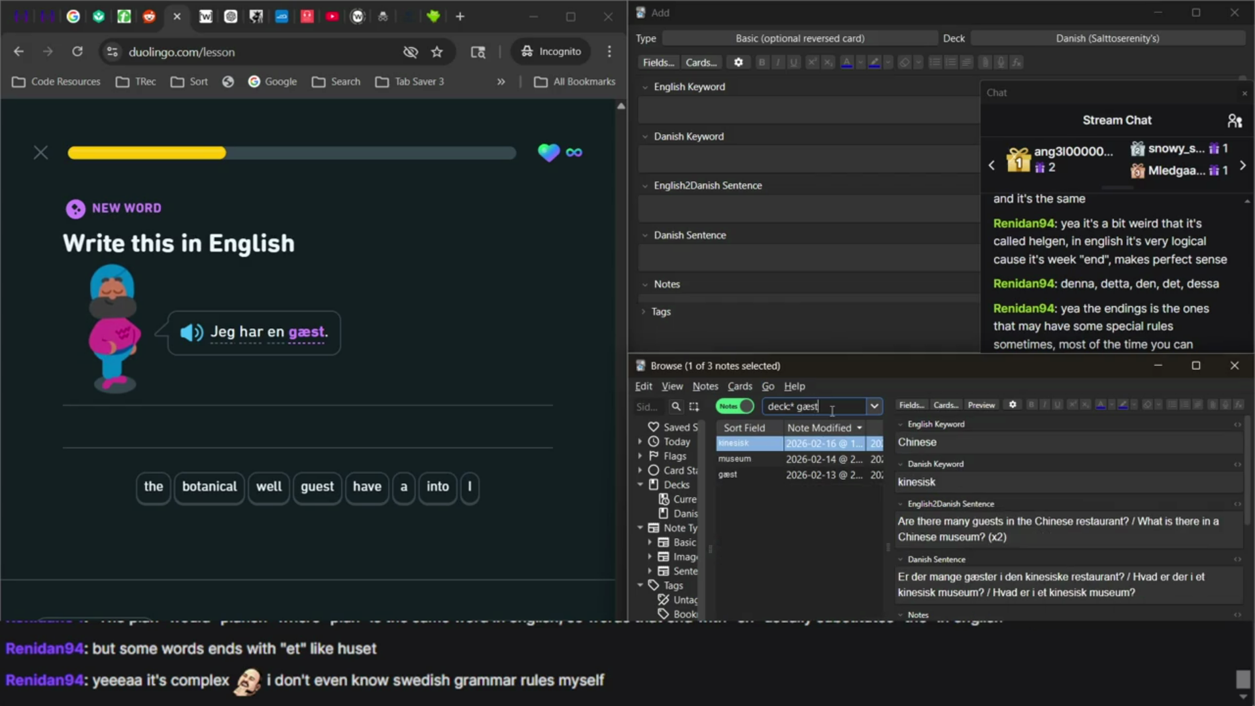
click(781, 475)
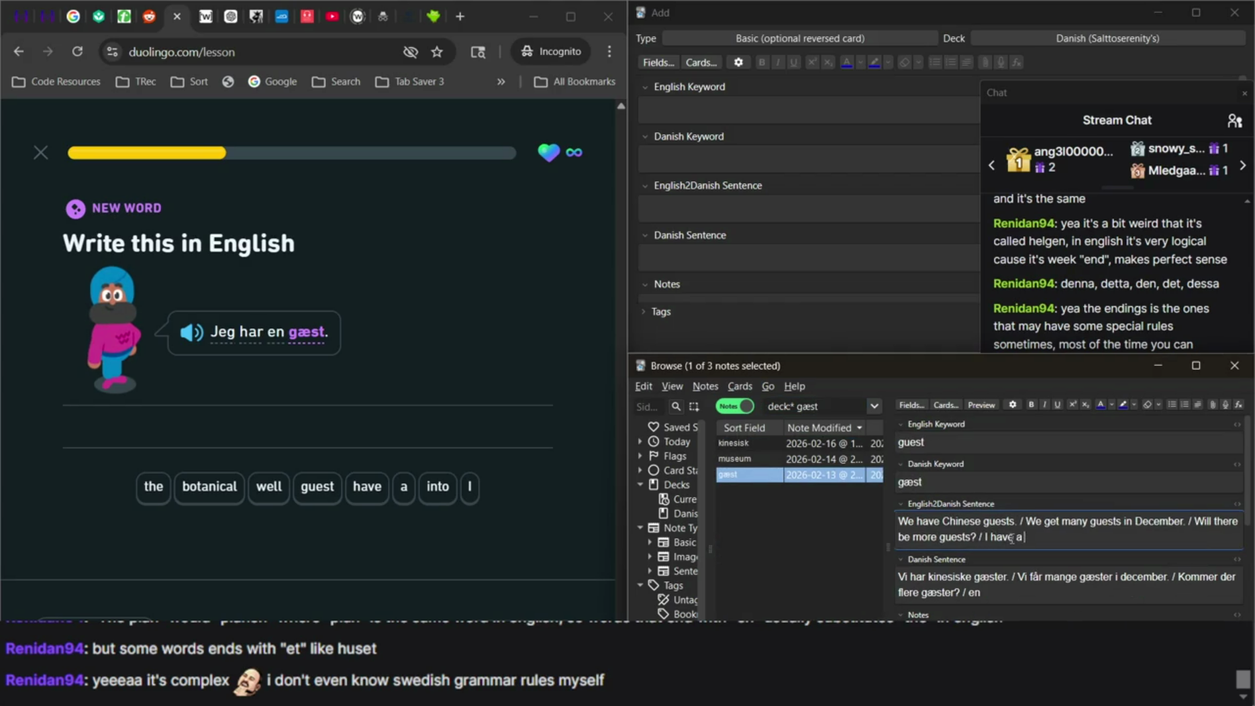
Type 'har' into the gæst note's Danish Sentence, then check OBS, Duolingo and YouTube.
click(1026, 585)
text(Jeg gar en gæst-)
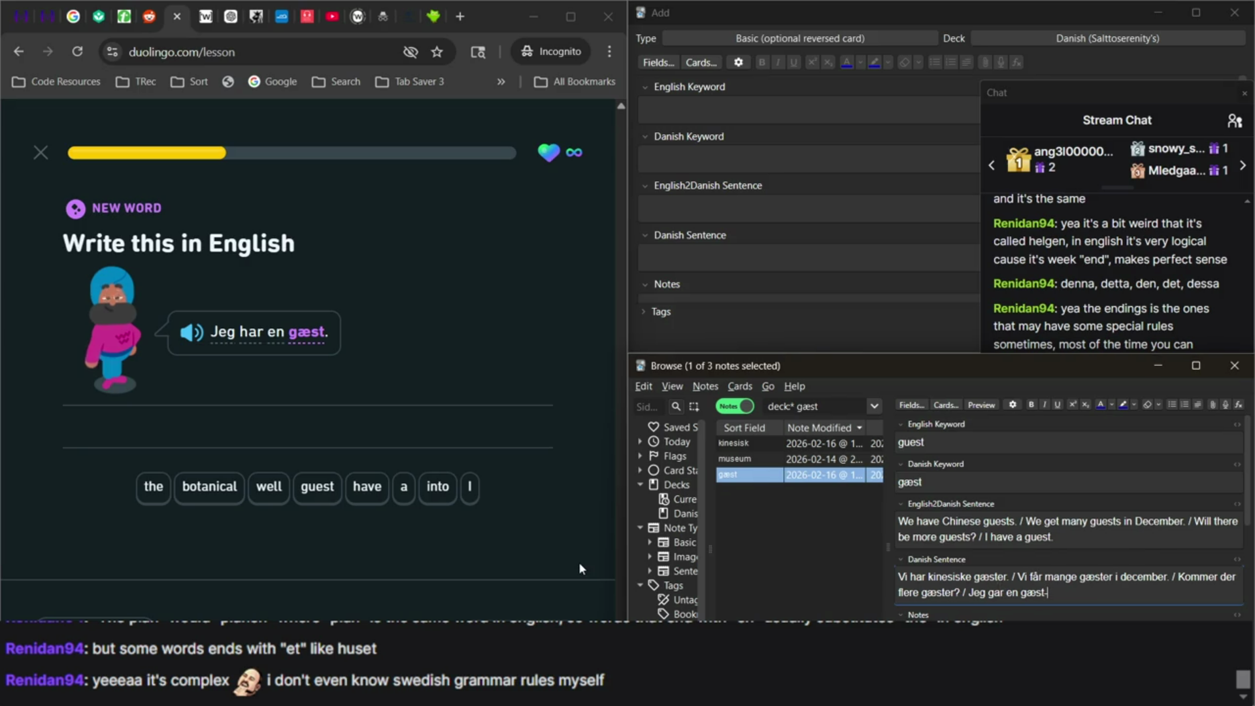
text(har)
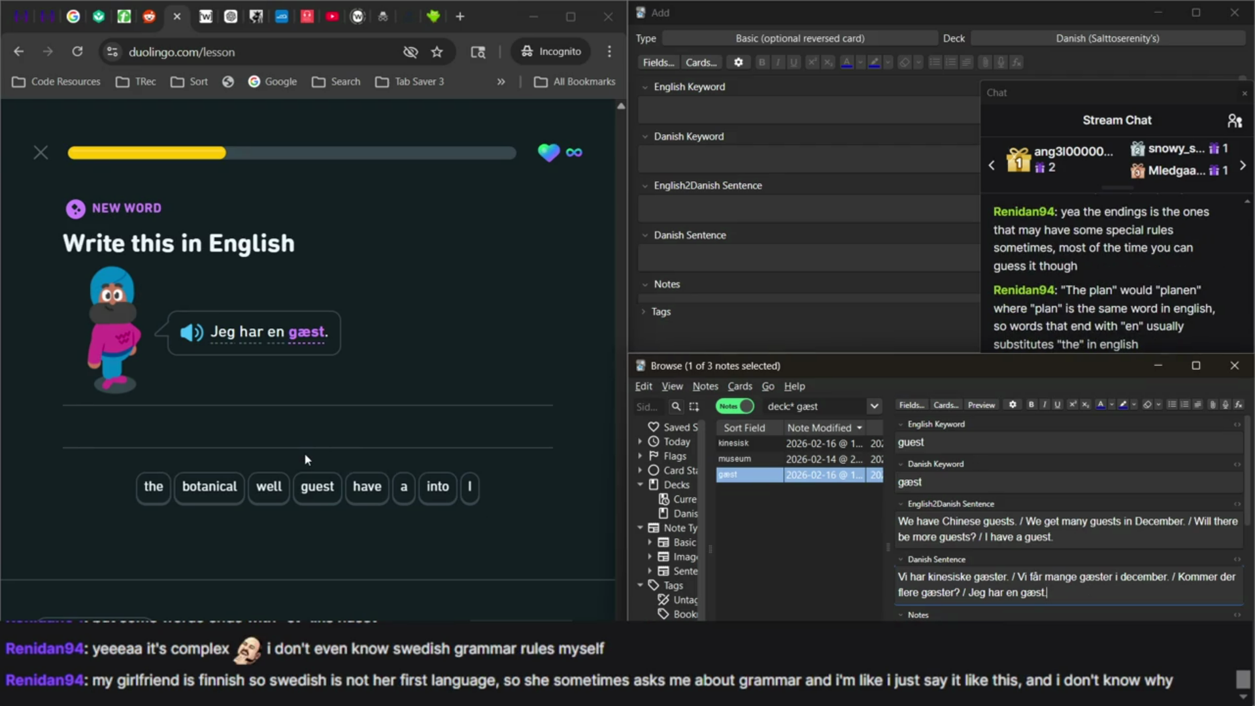
click(1078, 314)
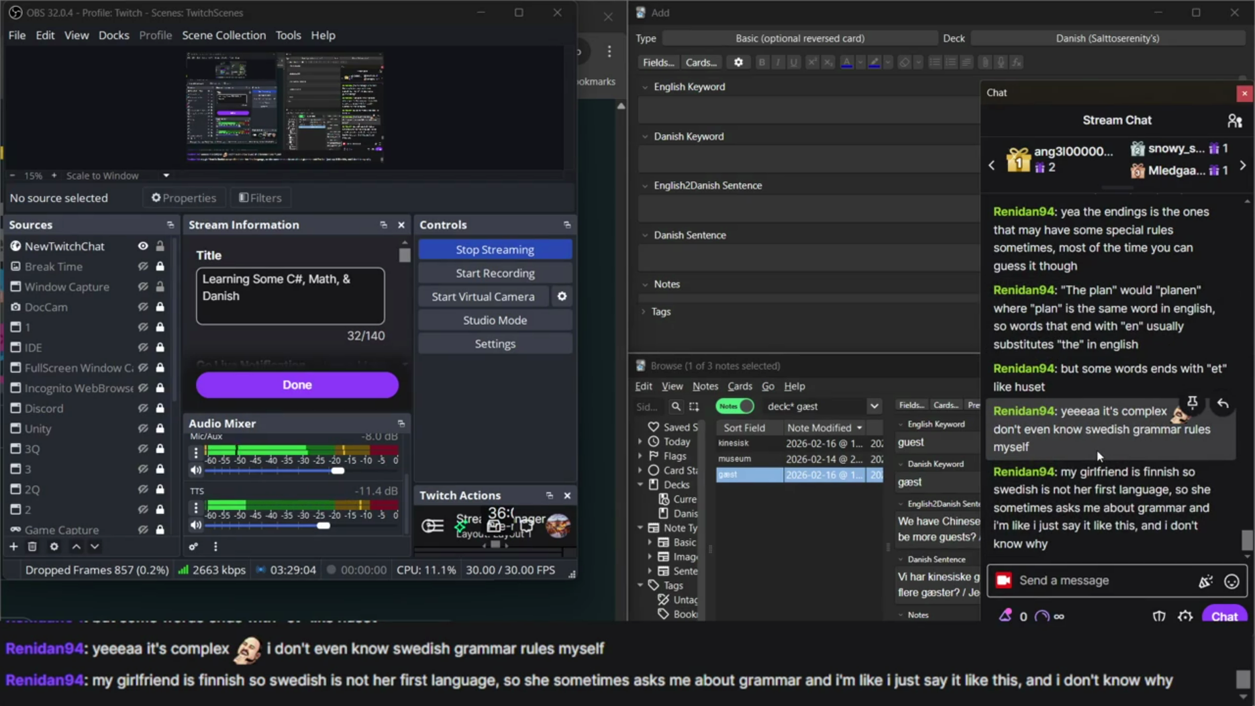
click(575, 618)
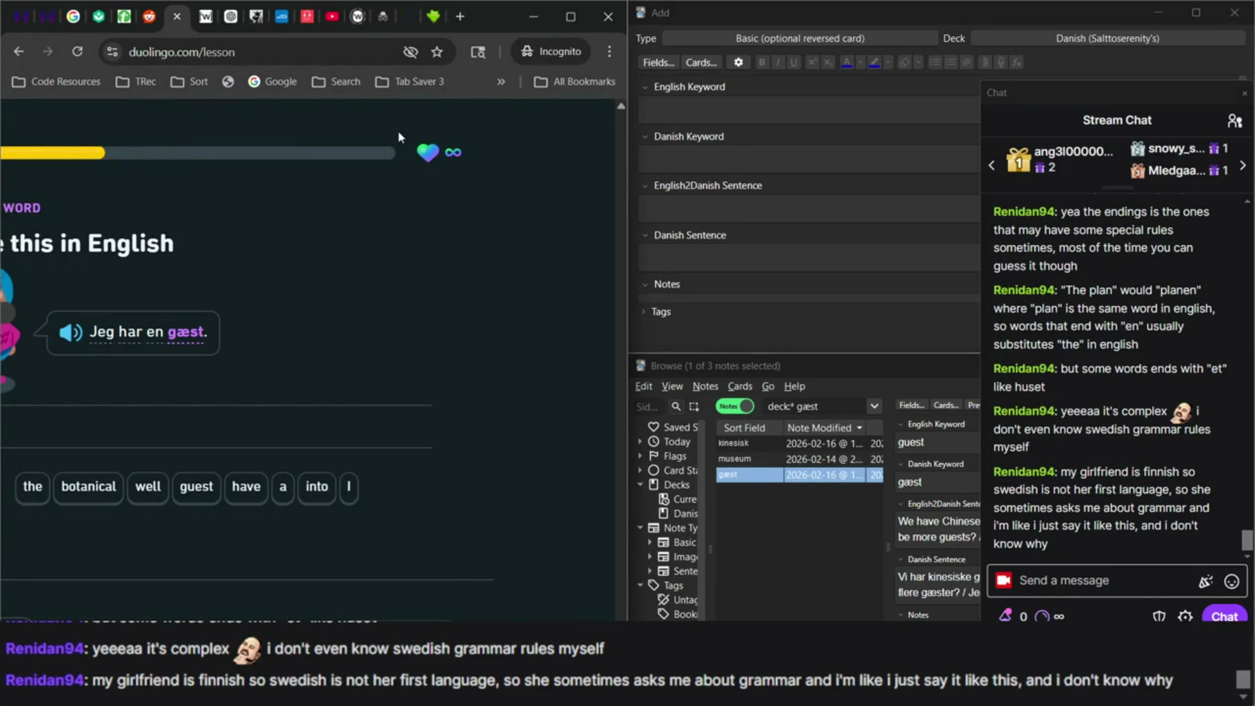
click(334, 22)
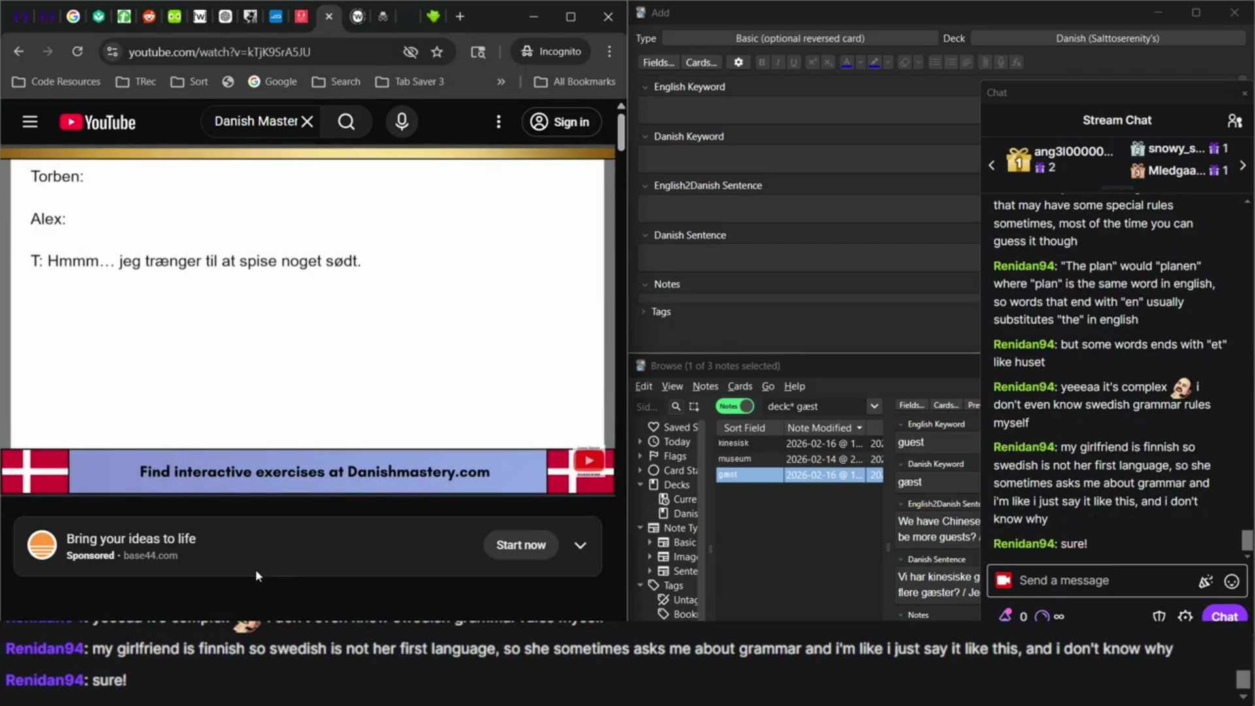
Open YouTube in a new tab and search 'icelandicscadiian languages stand up'.
right_click(68, 122)
click(126, 139)
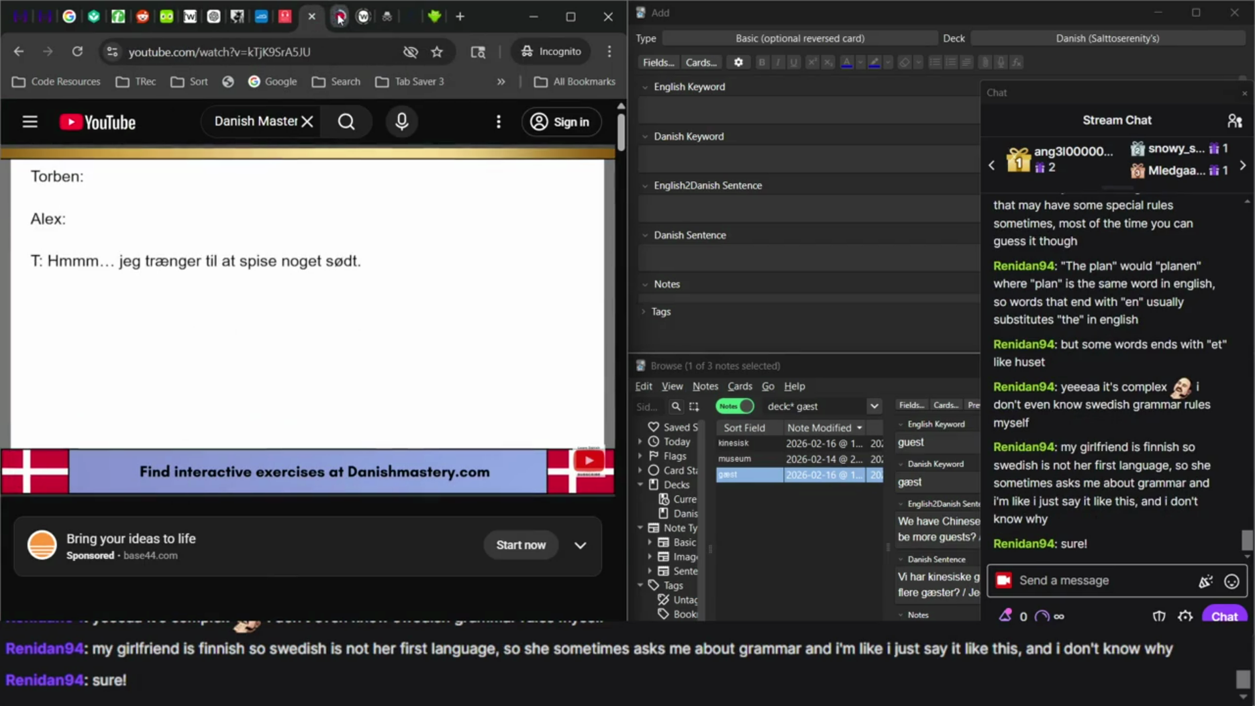
click(339, 20)
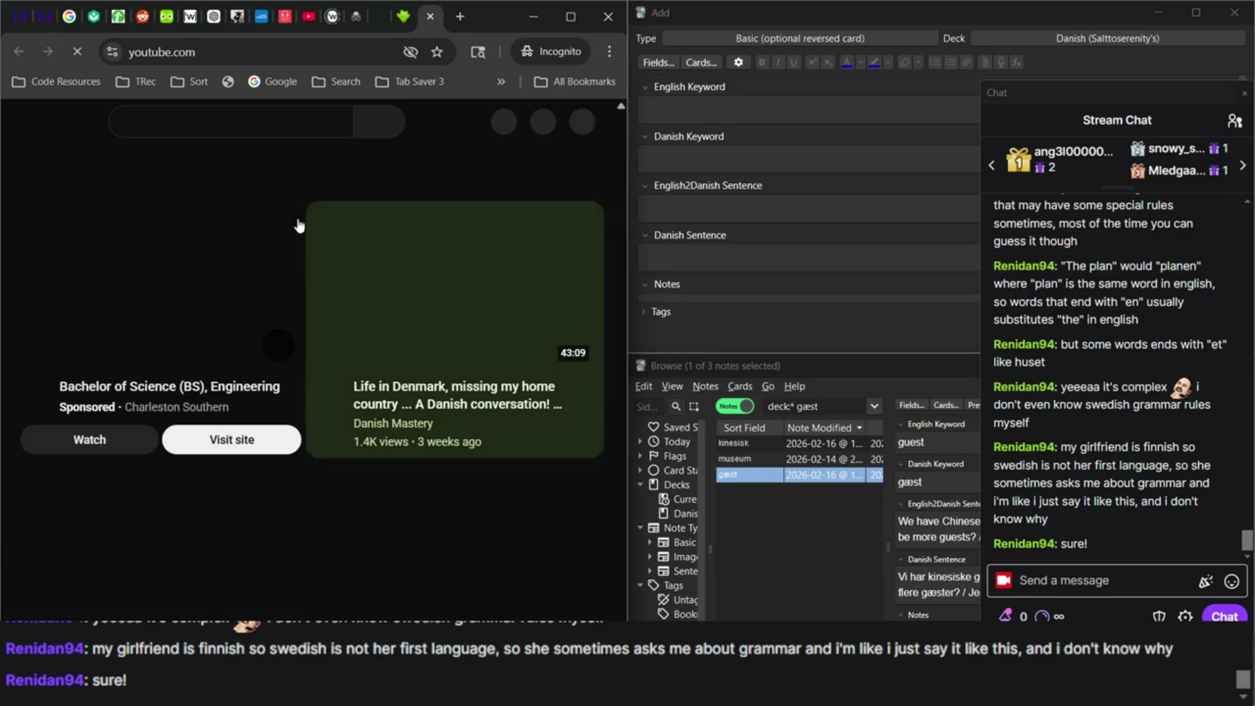
double_click(238, 122)
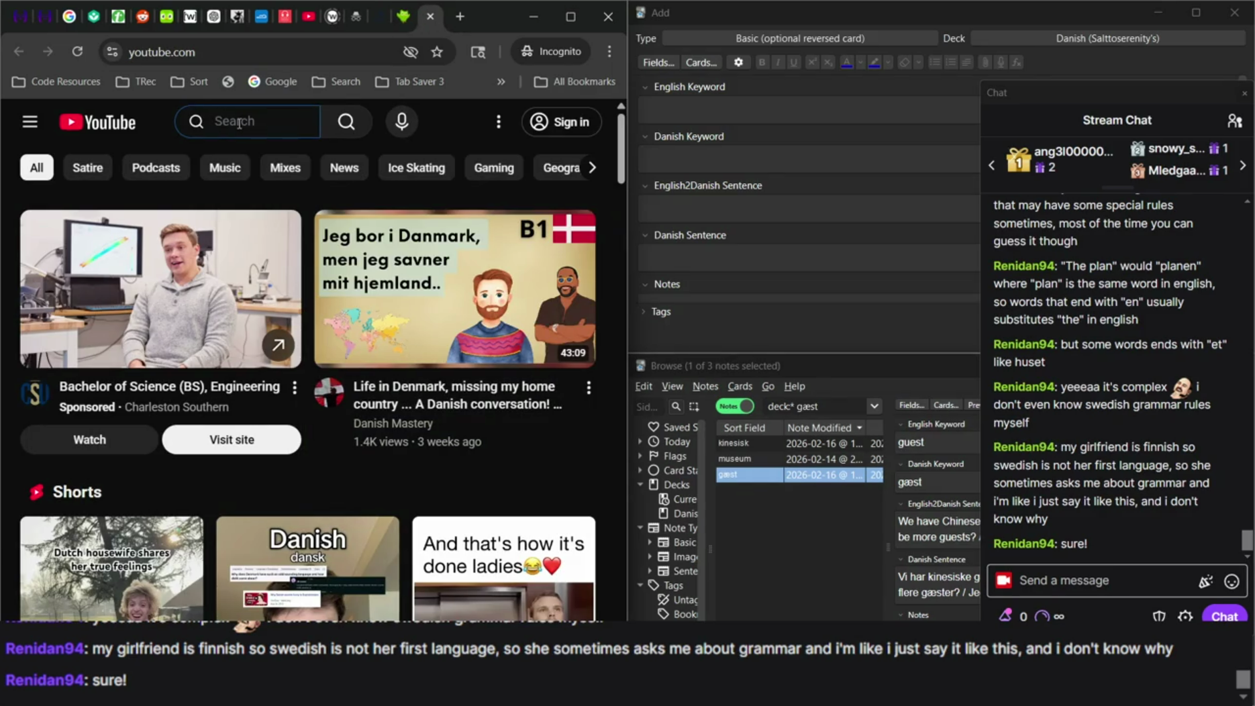
text(icelandic)
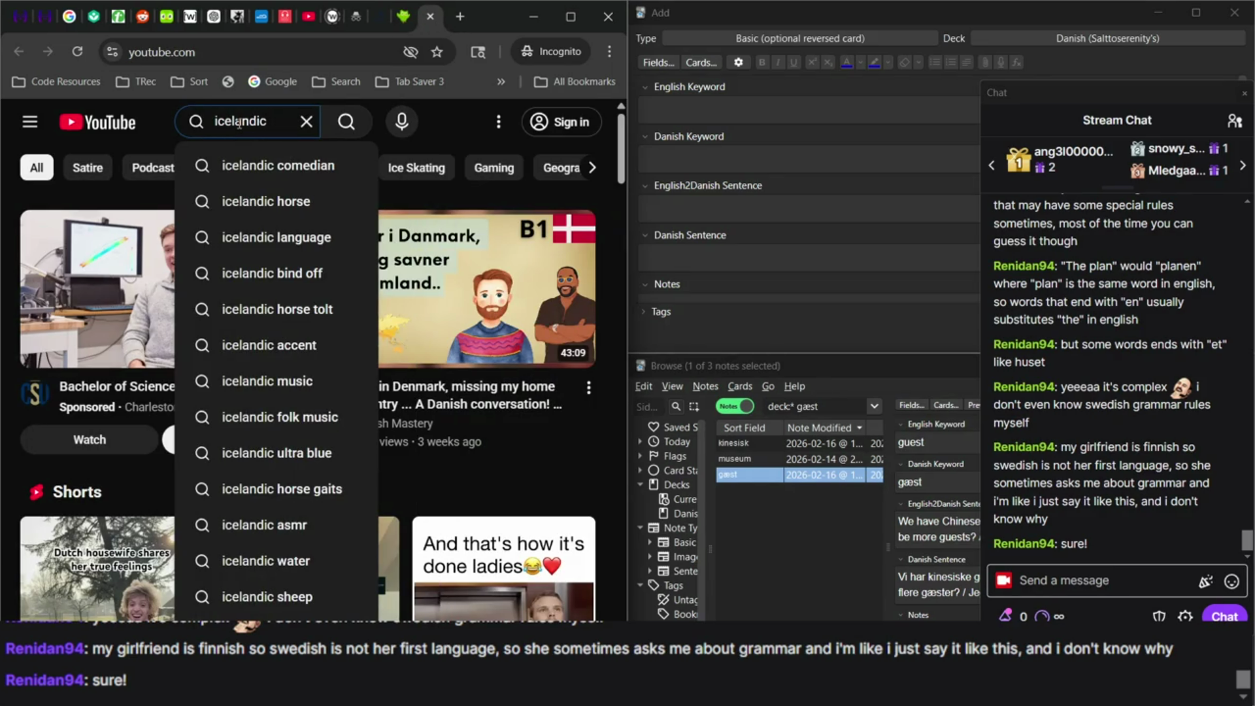
text(scadiv)
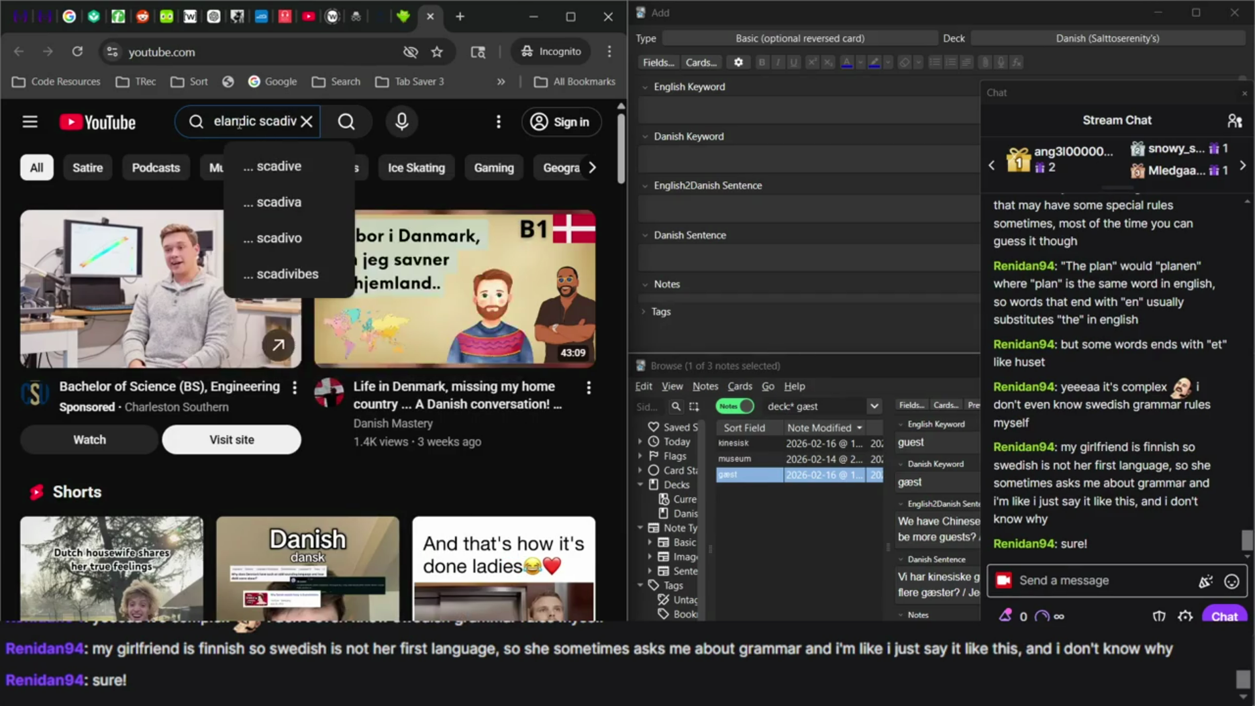
text(ian lang)
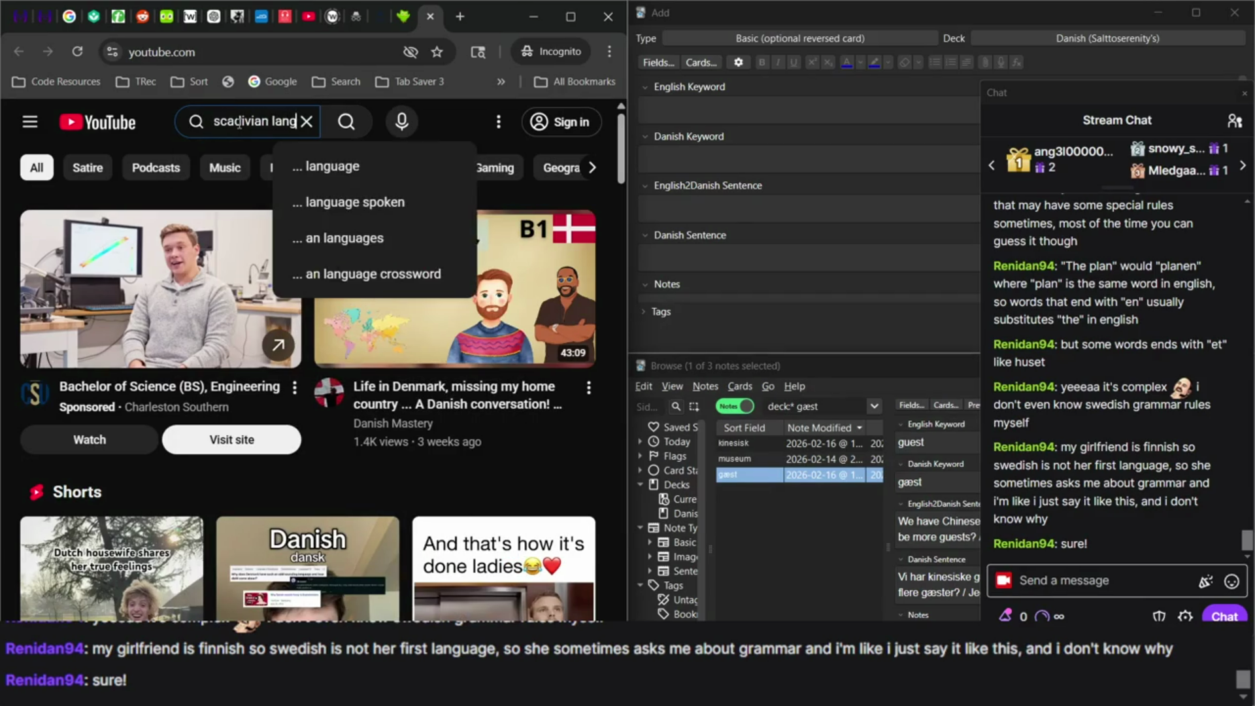
text(uages stand up)
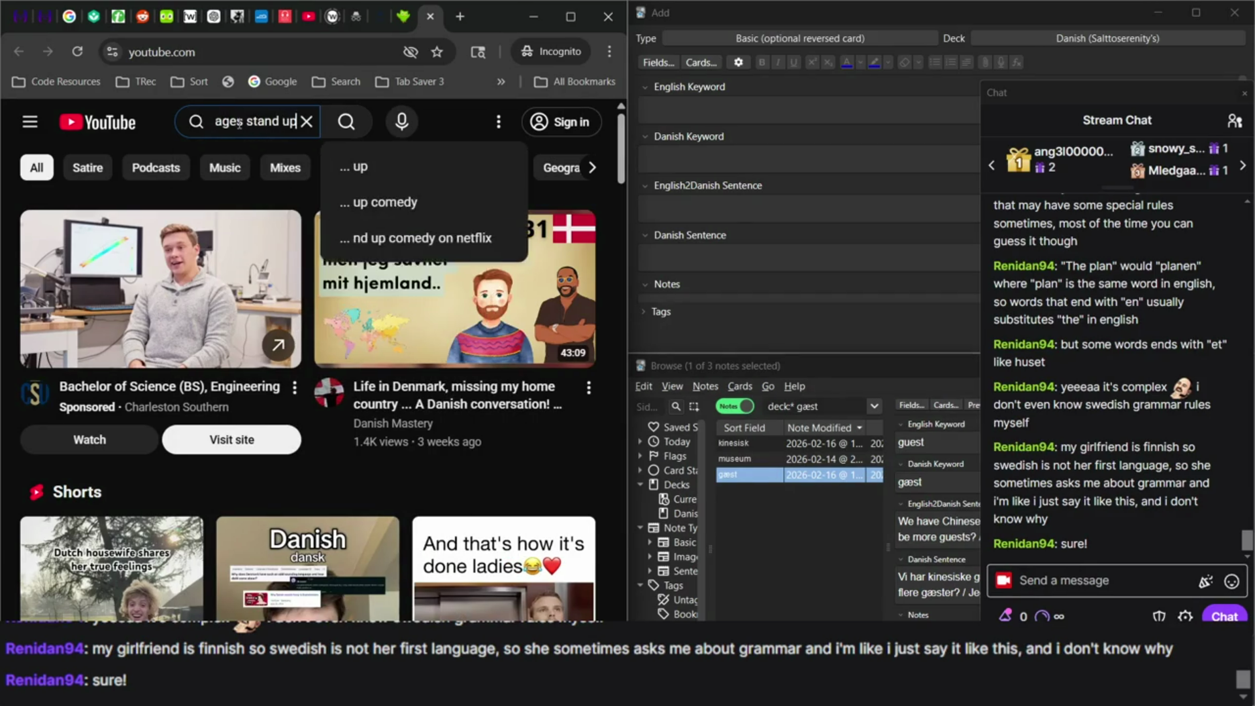
click(346, 122)
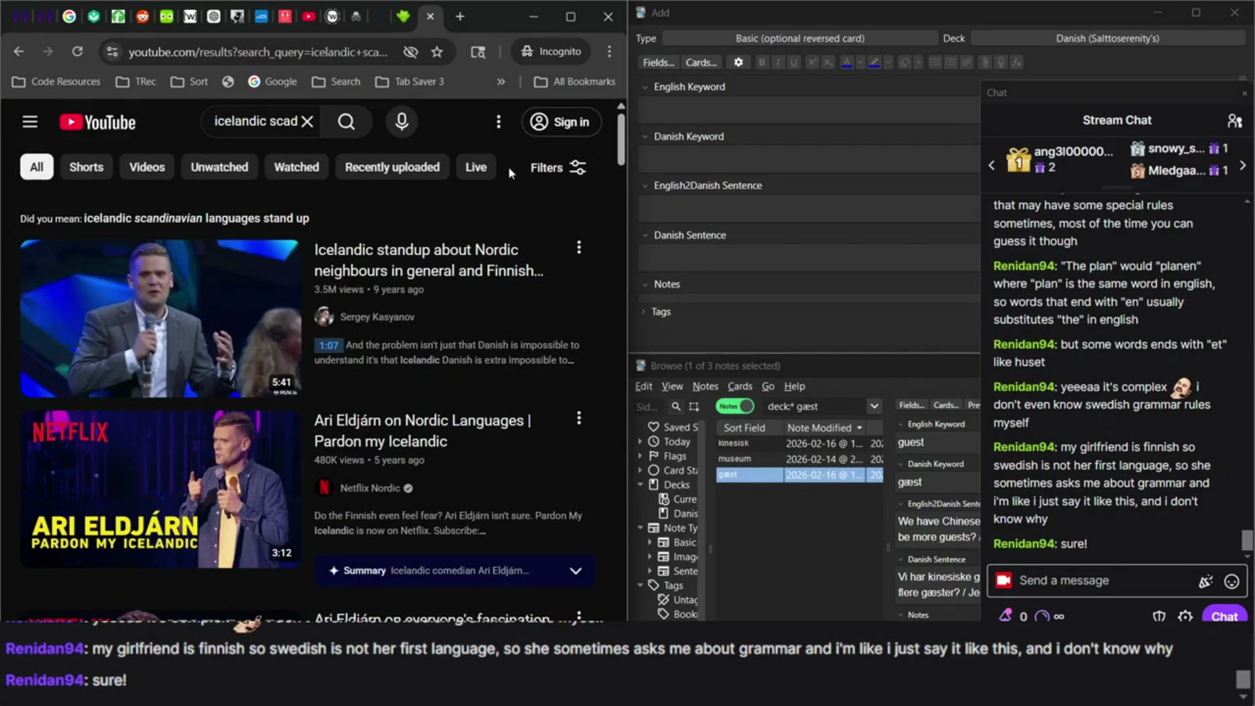
Open the first Icelandic standup result and play it full screen.
click(457, 274)
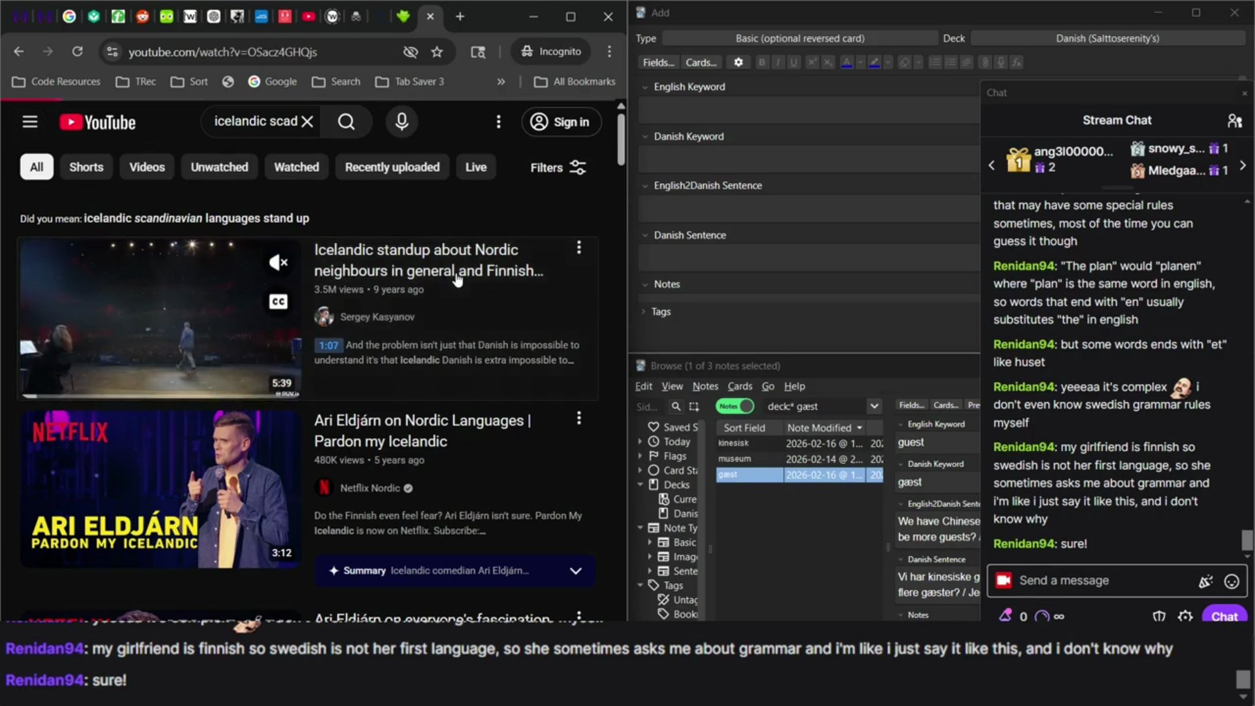
click(271, 321)
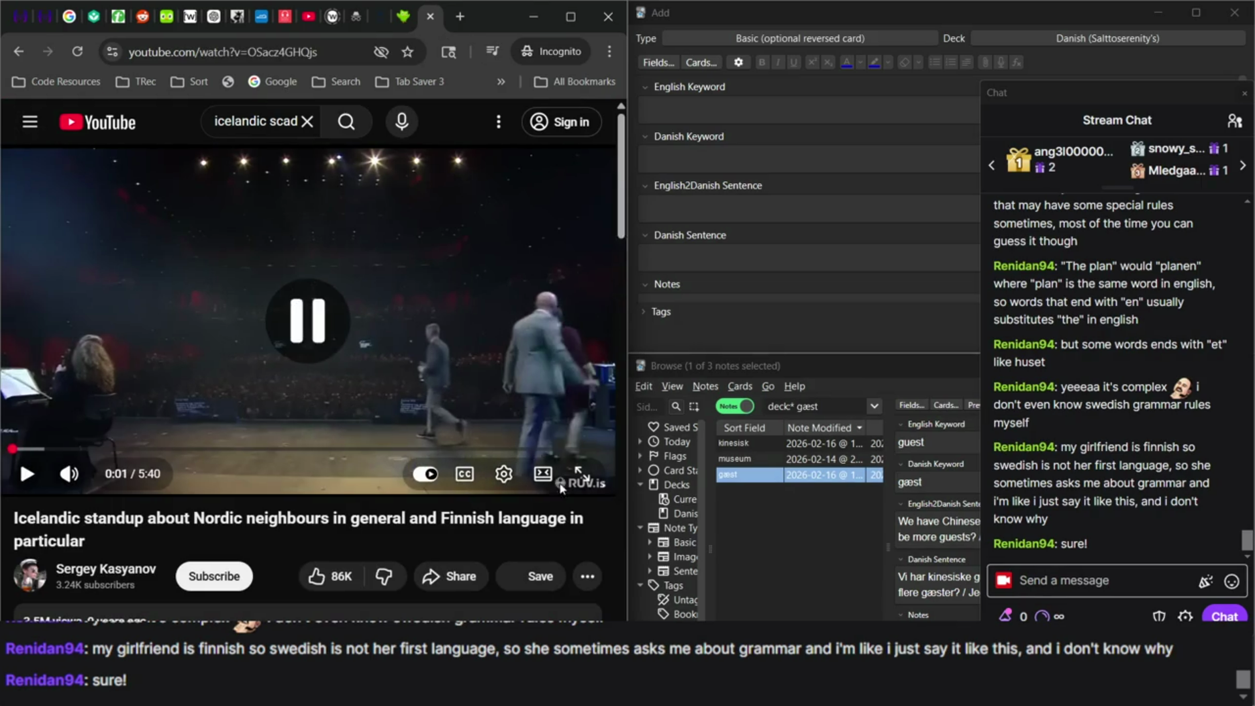
click(580, 475)
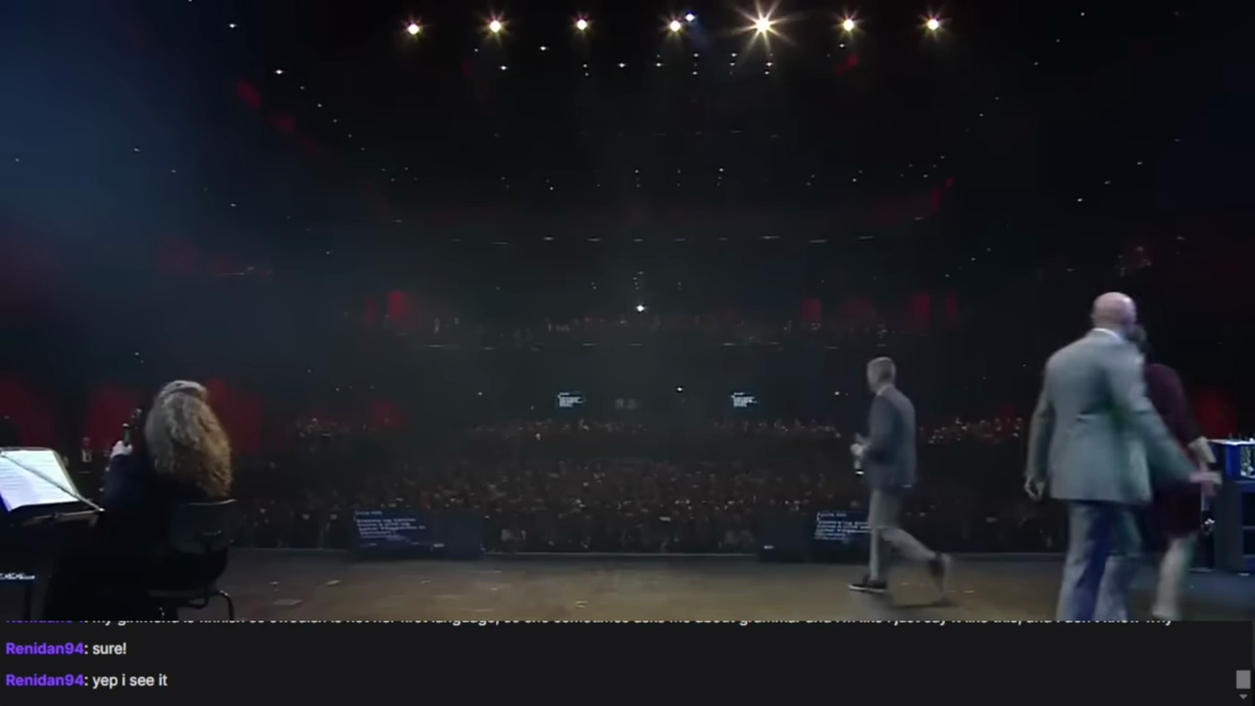
click(543, 470)
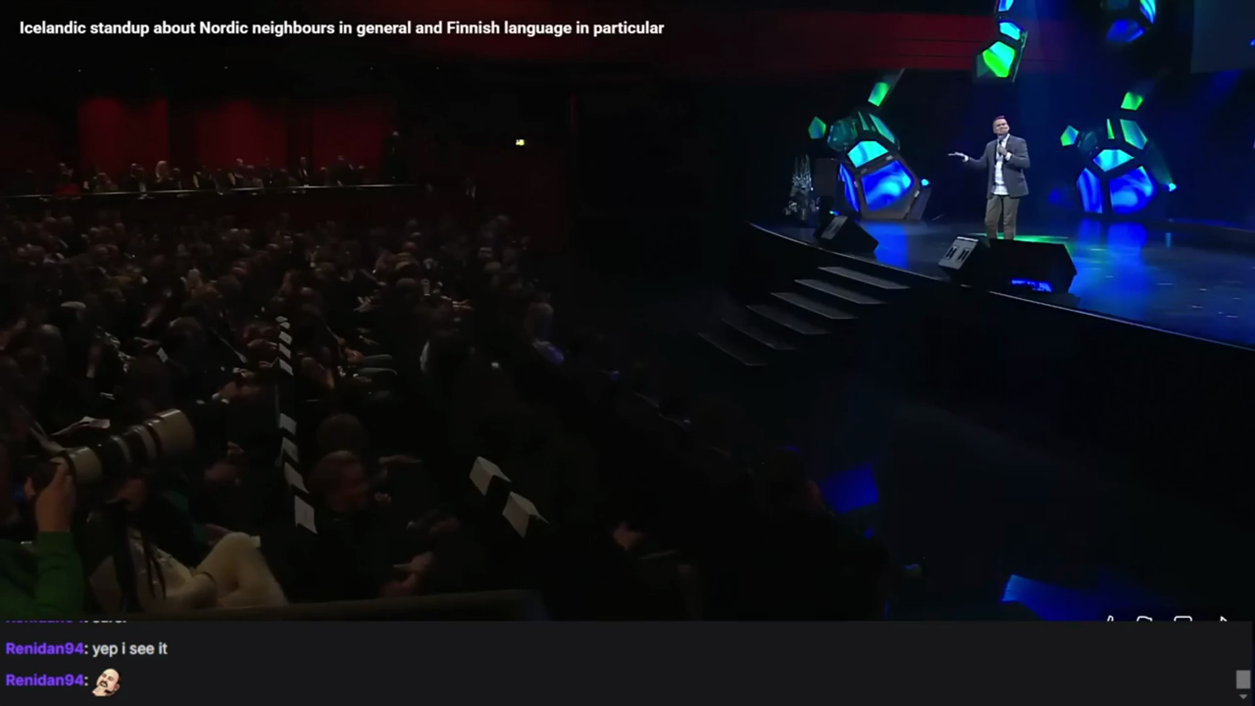
key(space)
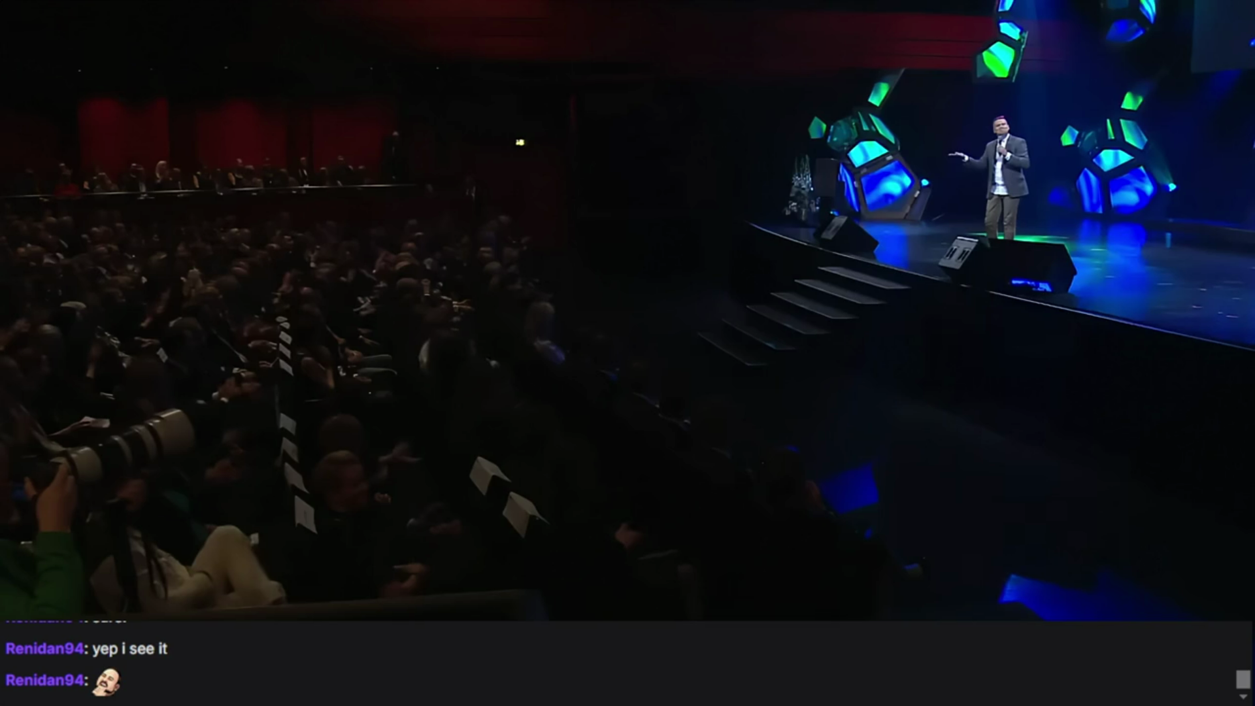
key(space)
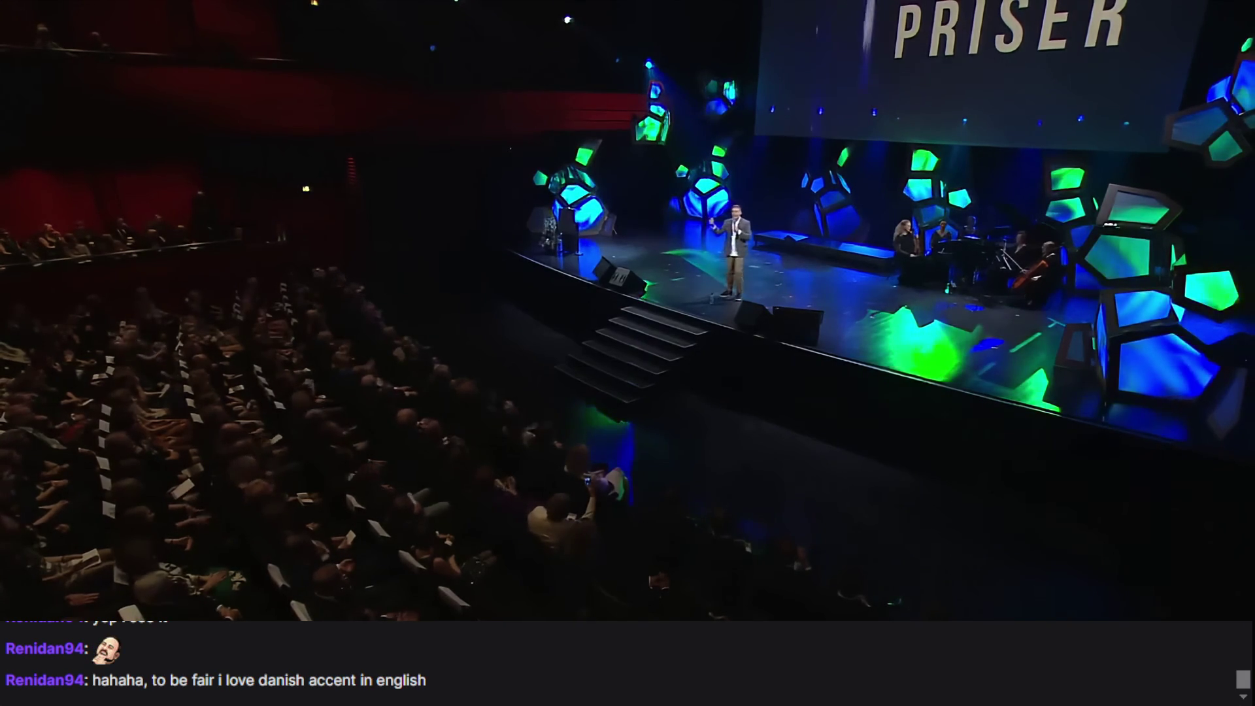
key(space)
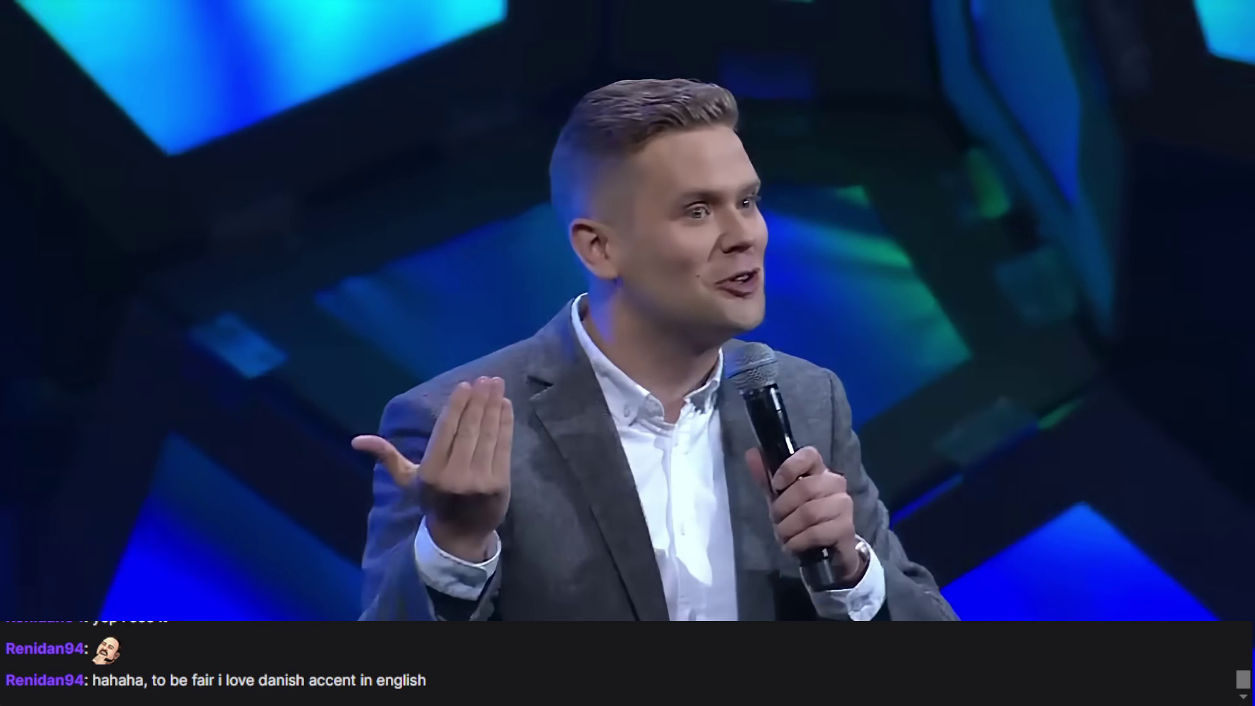
key(space)
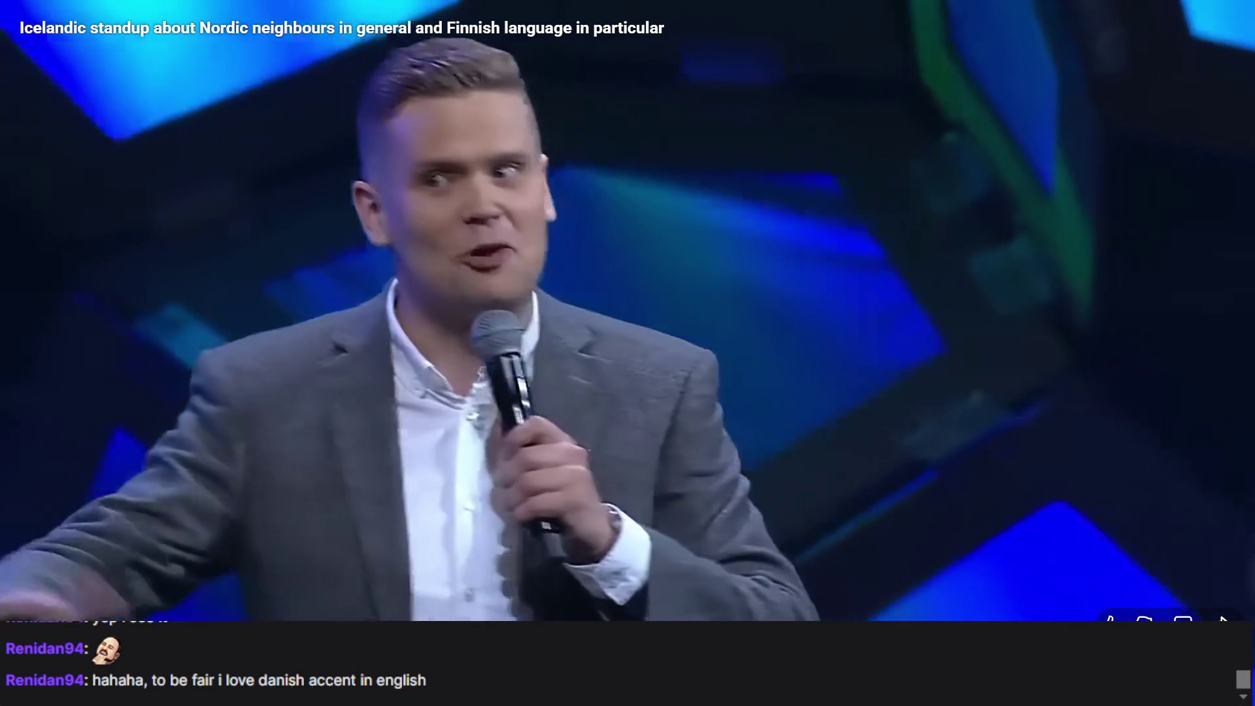
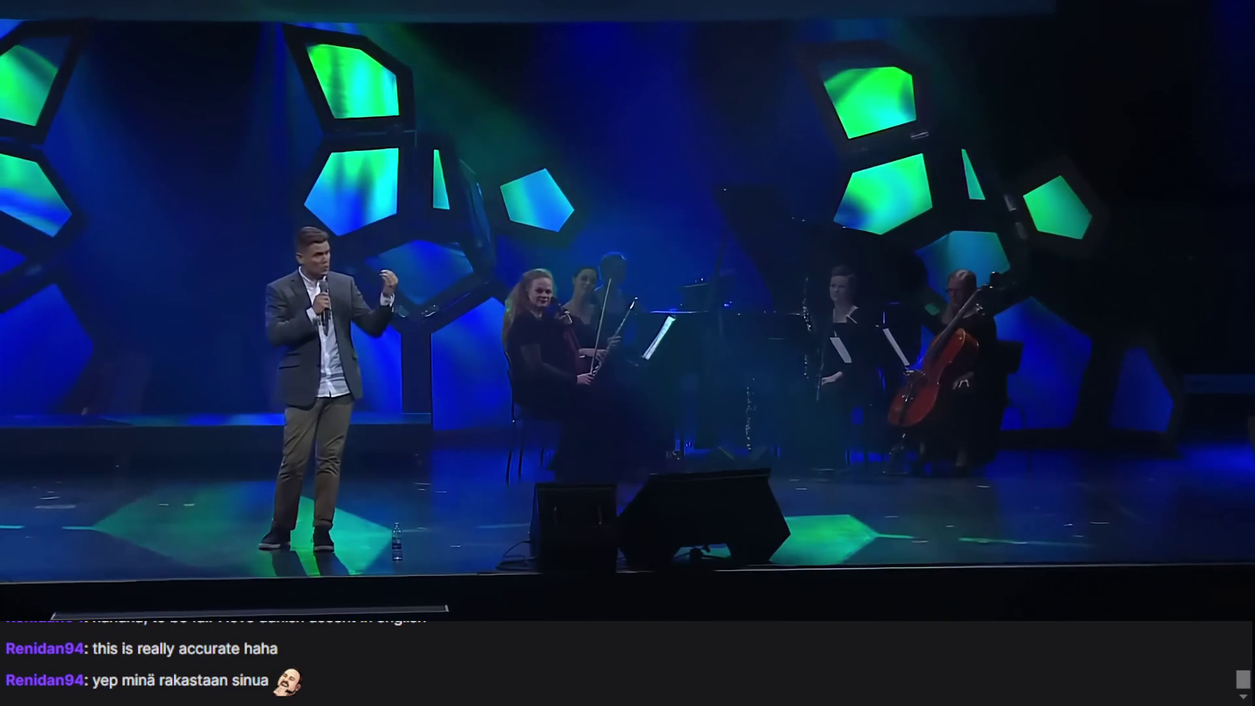
Pause the Icelandic standup video at 4:40, check OBS, and return it to full screen.
key(space)
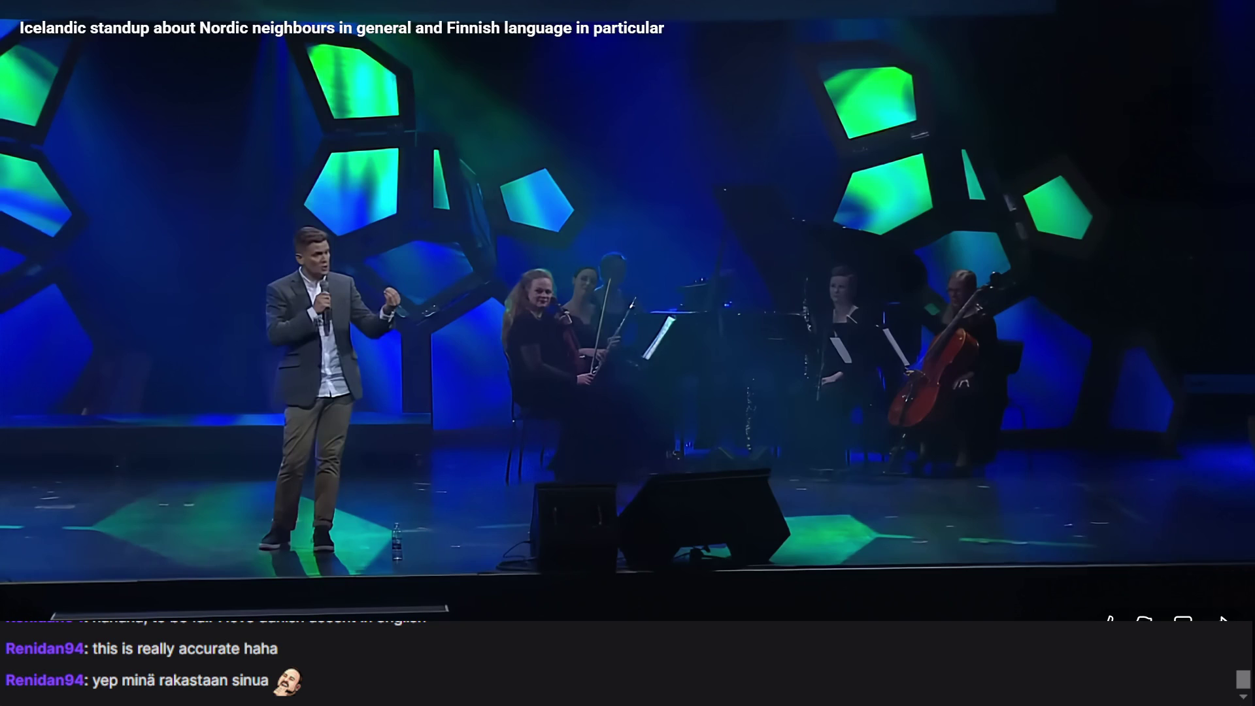
key(Escape)
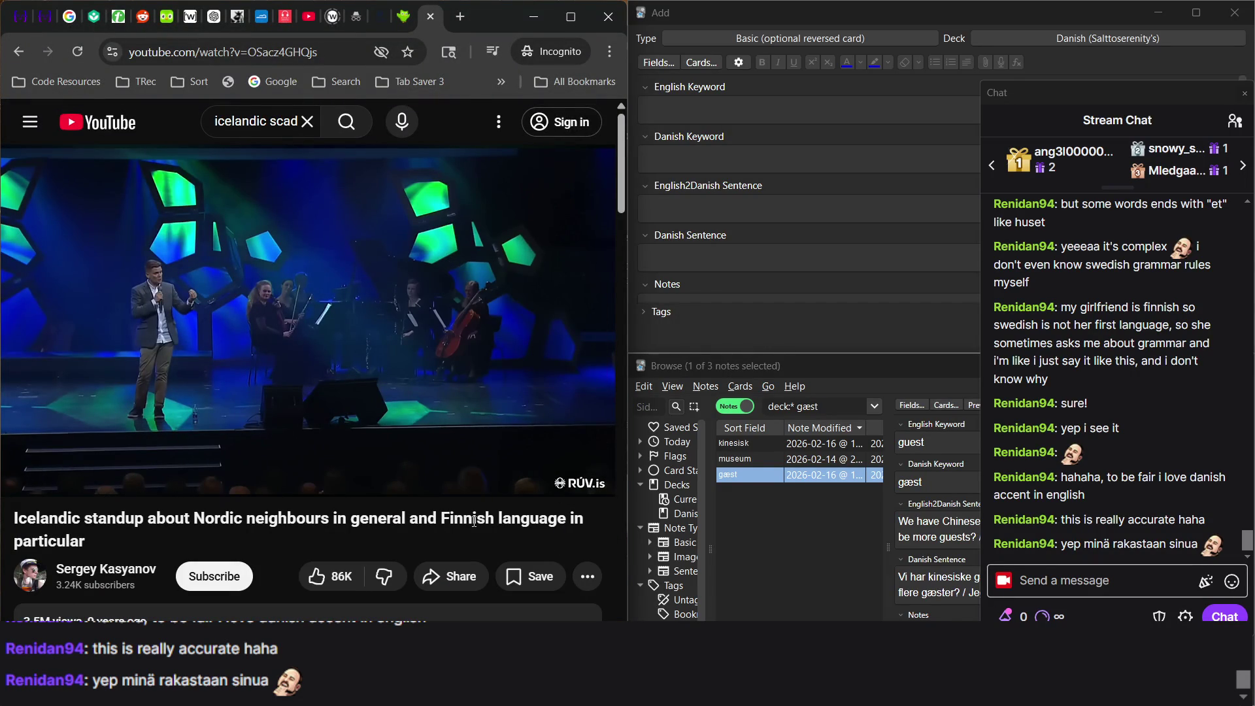
click(1148, 414)
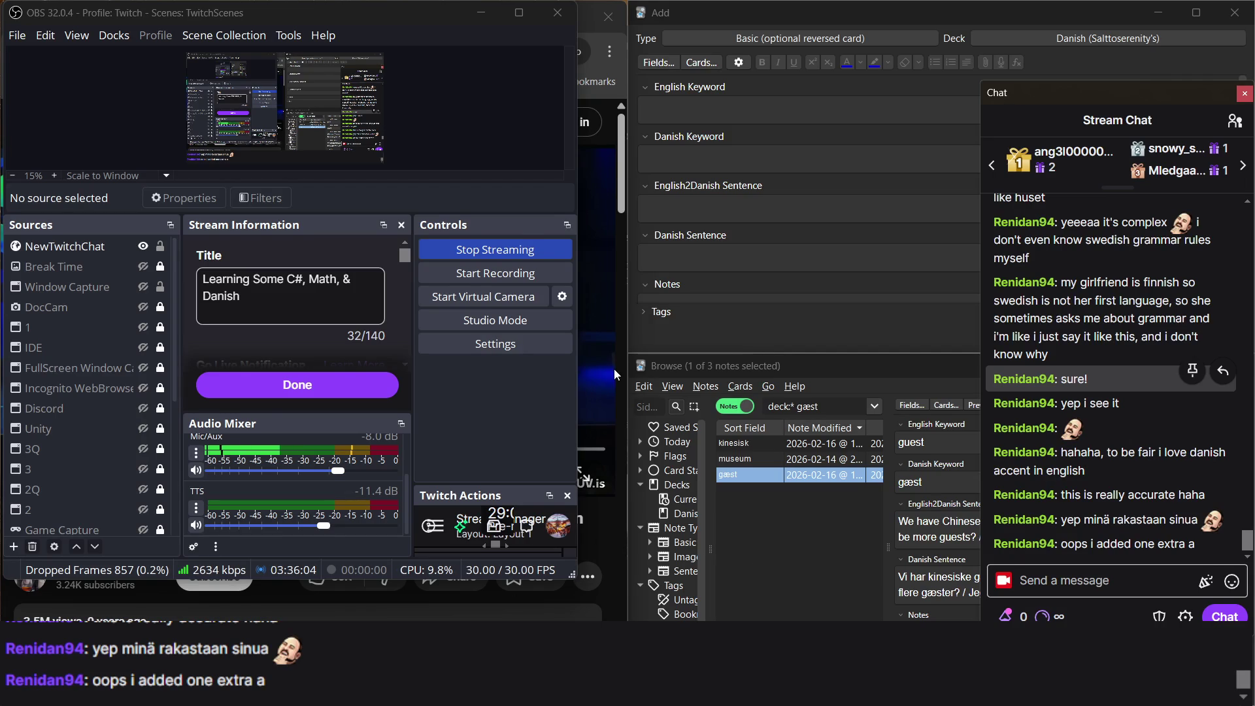
click(582, 476)
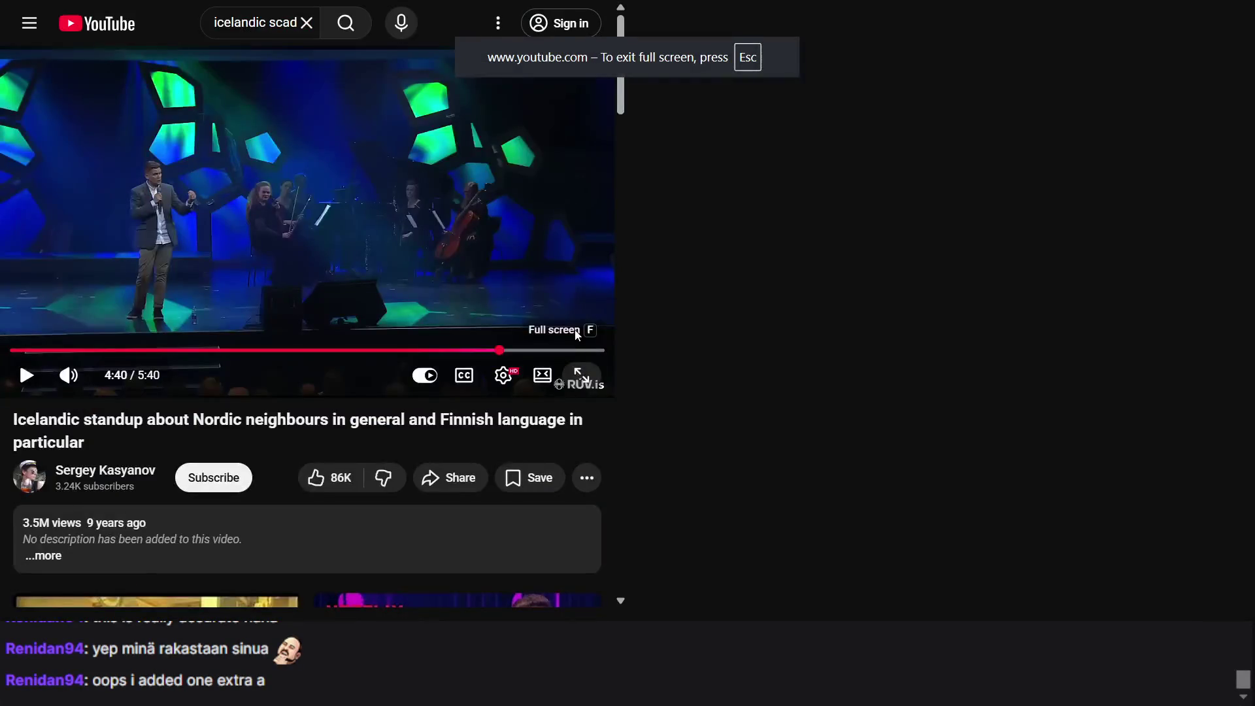
key(Left)
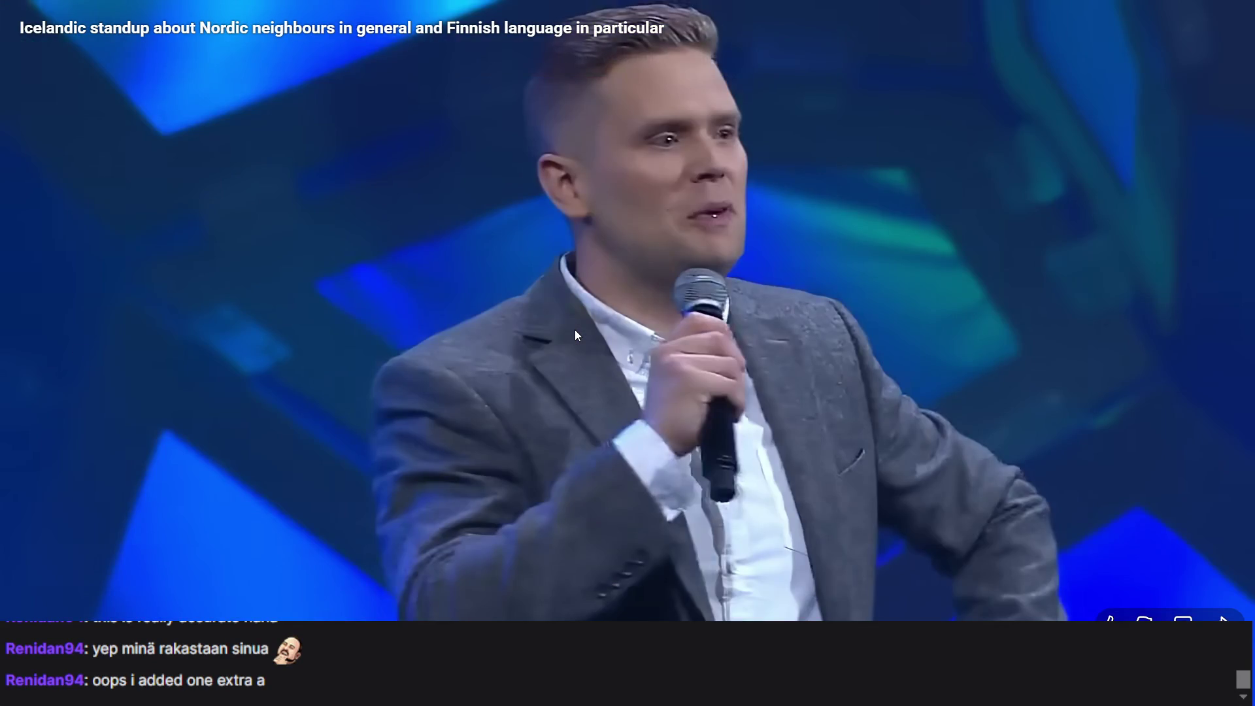
Resume the standup clip, leave full screen near the end and pause at 5:37.
key(space)
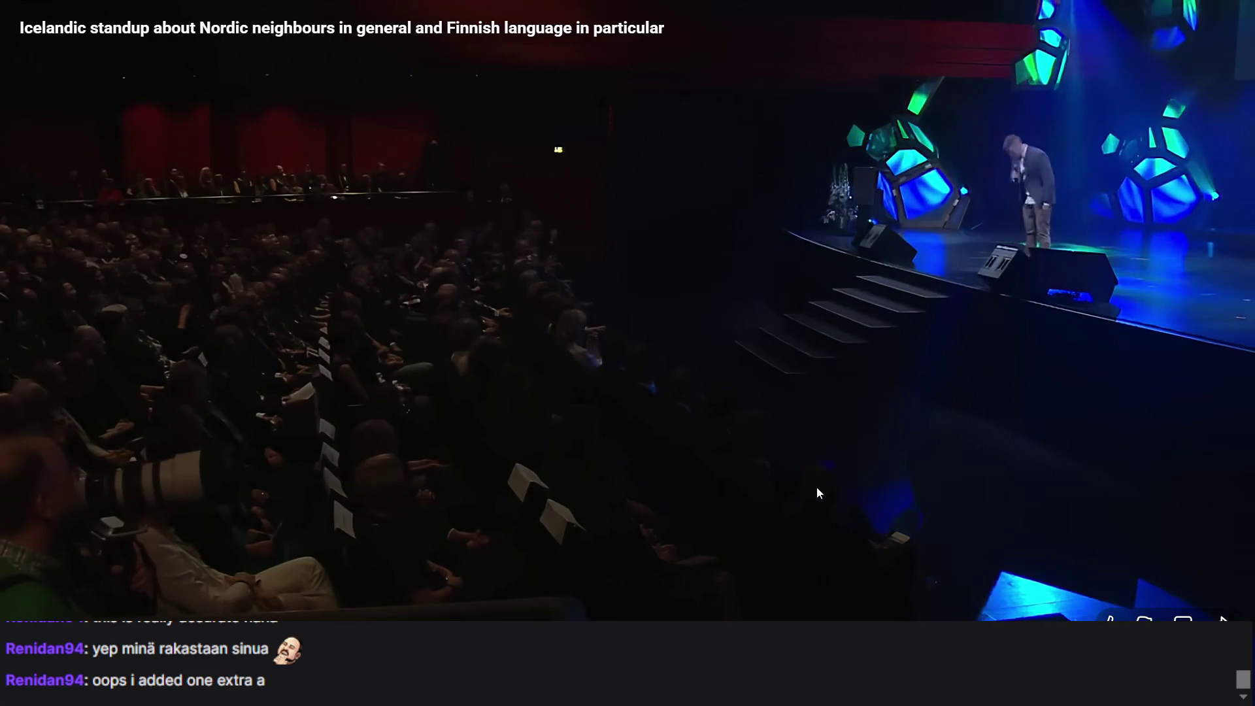
key(Escape)
click(426, 347)
Skim the duome.eu Swedish plurals and possessives tips, then move to the Duolingo tab and OBS.
click(744, 214)
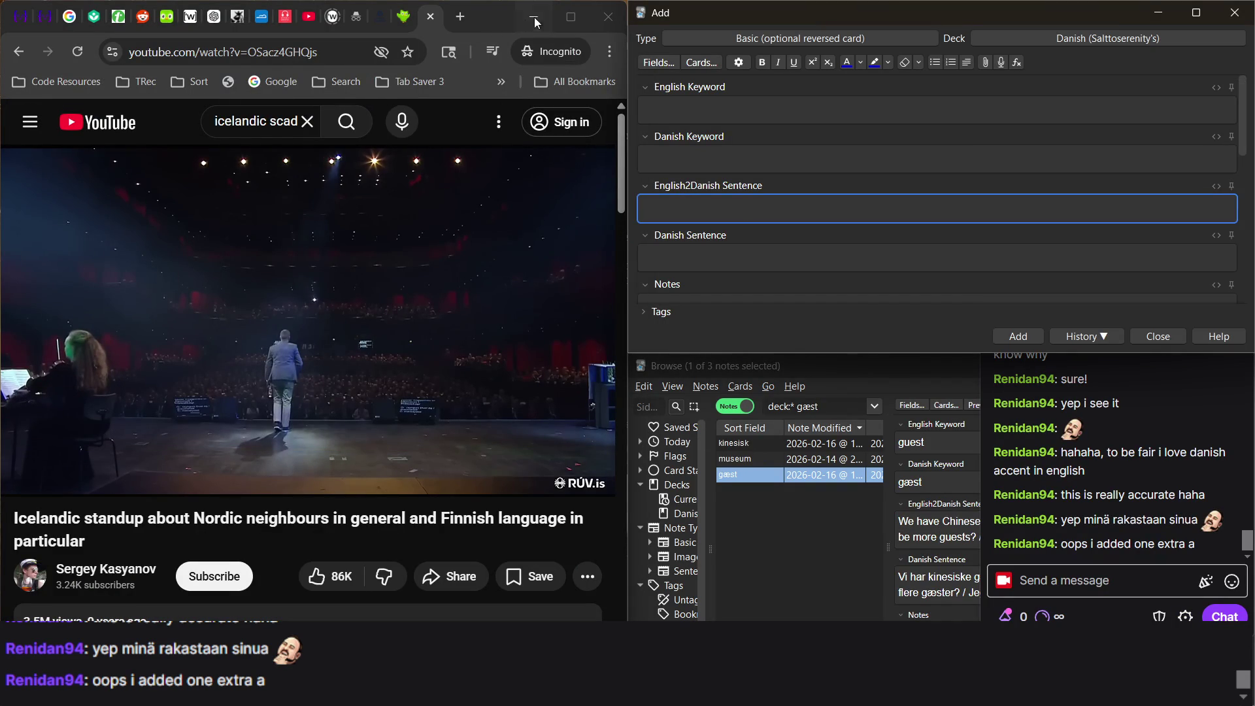
click(402, 18)
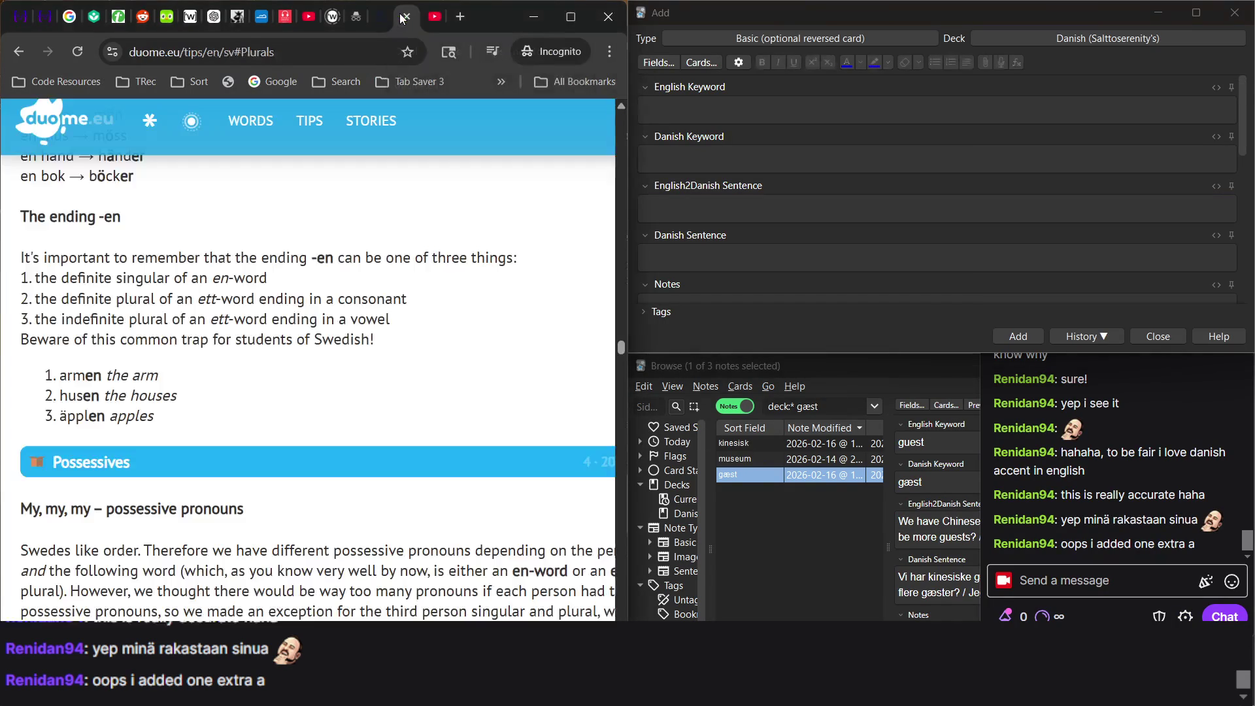
scroll(450, 228, down, 5)
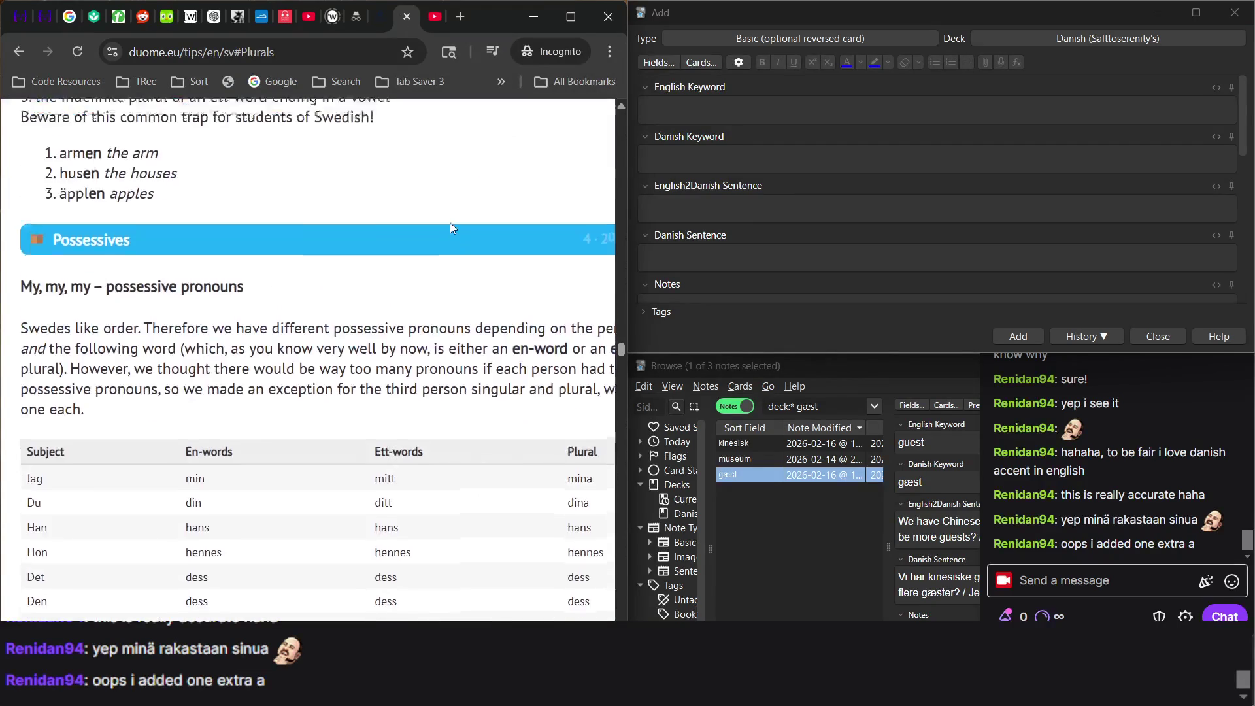
scroll(441, 196, up, 7)
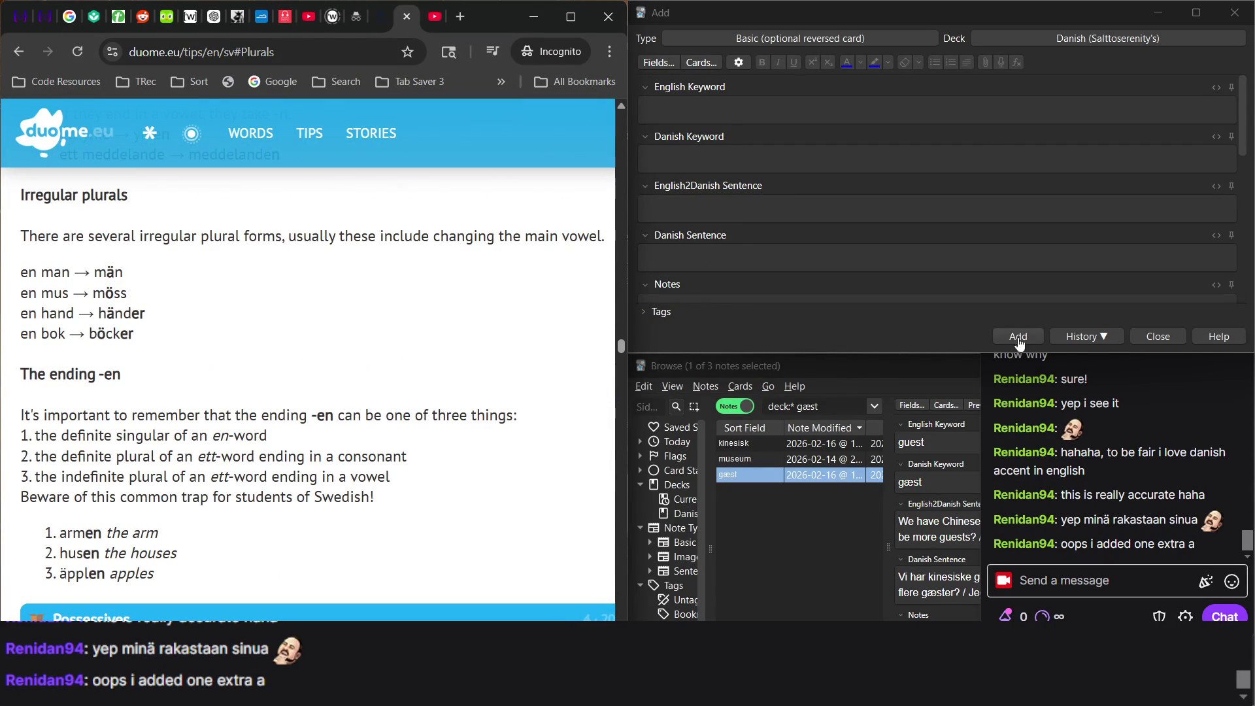
click(167, 16)
click(1097, 504)
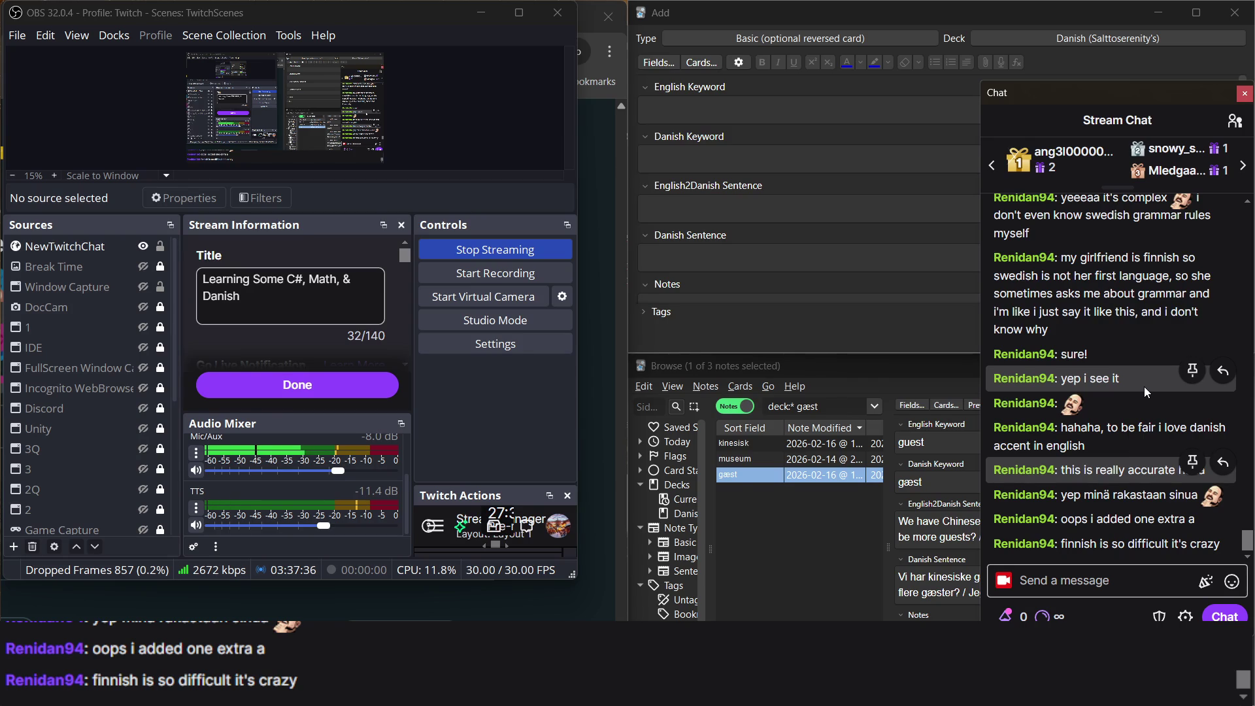
Put the caret in the Add window's Danish Keyword, then view the gæst note in the browser.
click(605, 319)
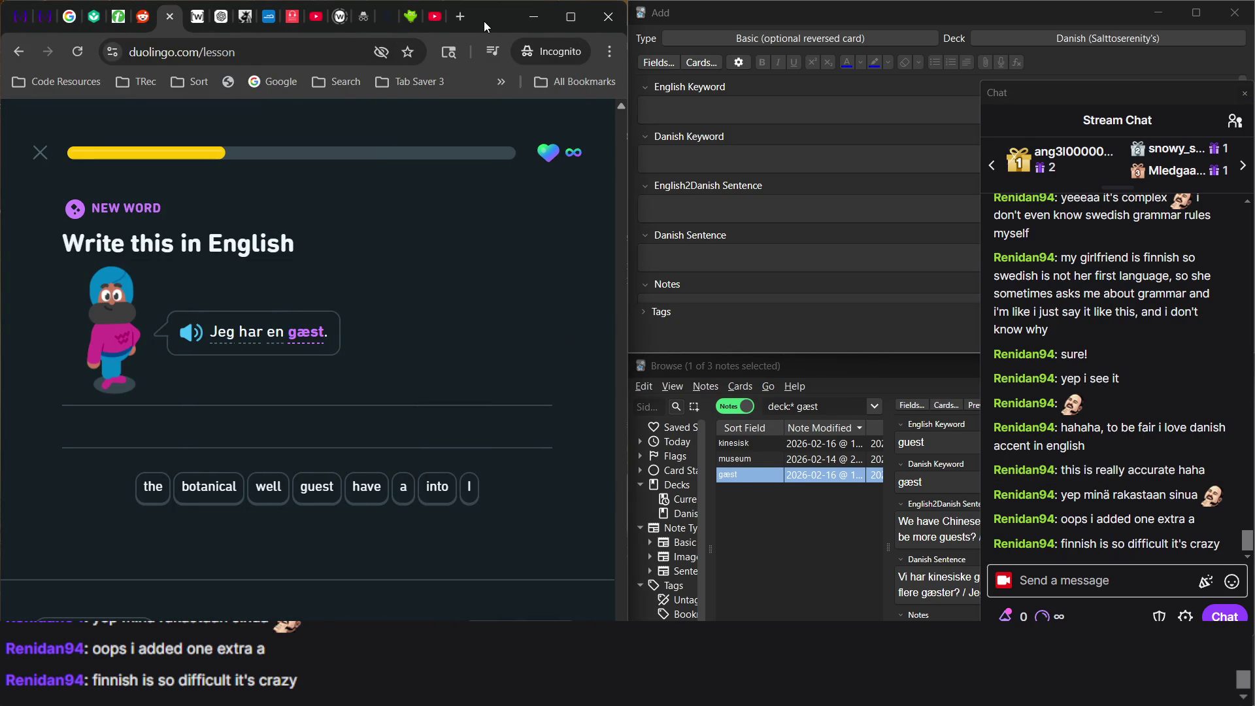
click(706, 136)
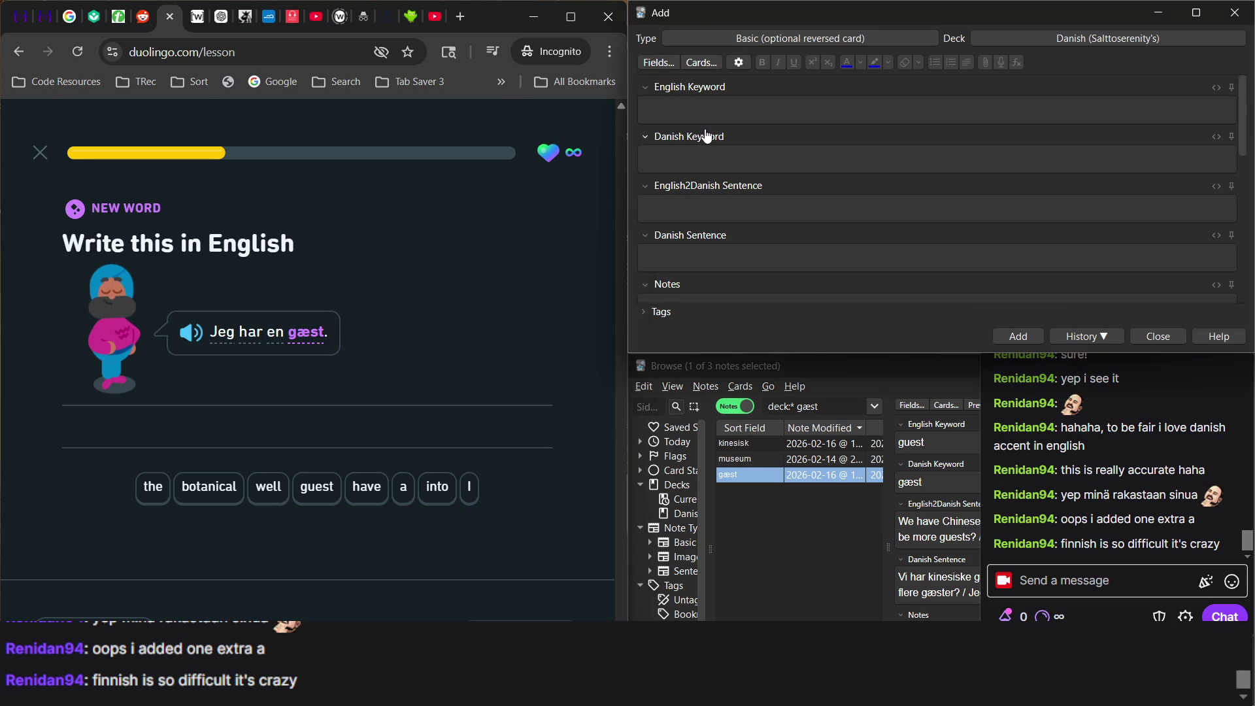
click(705, 145)
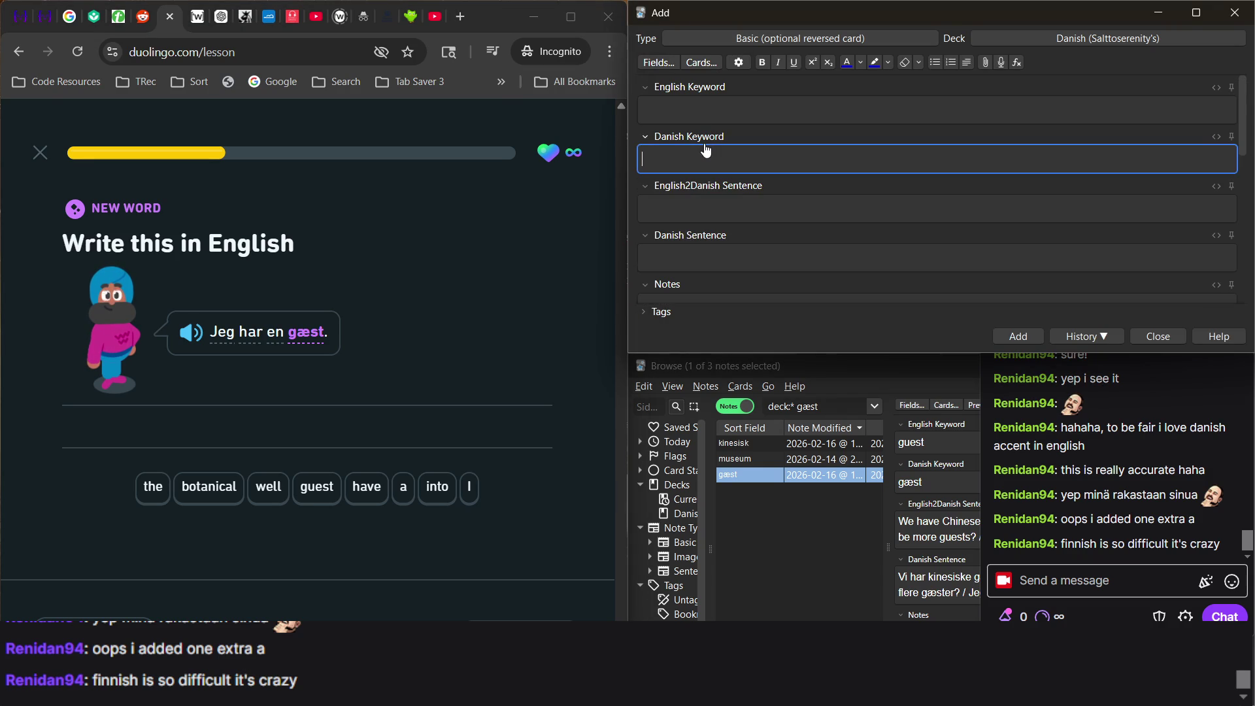
click(733, 594)
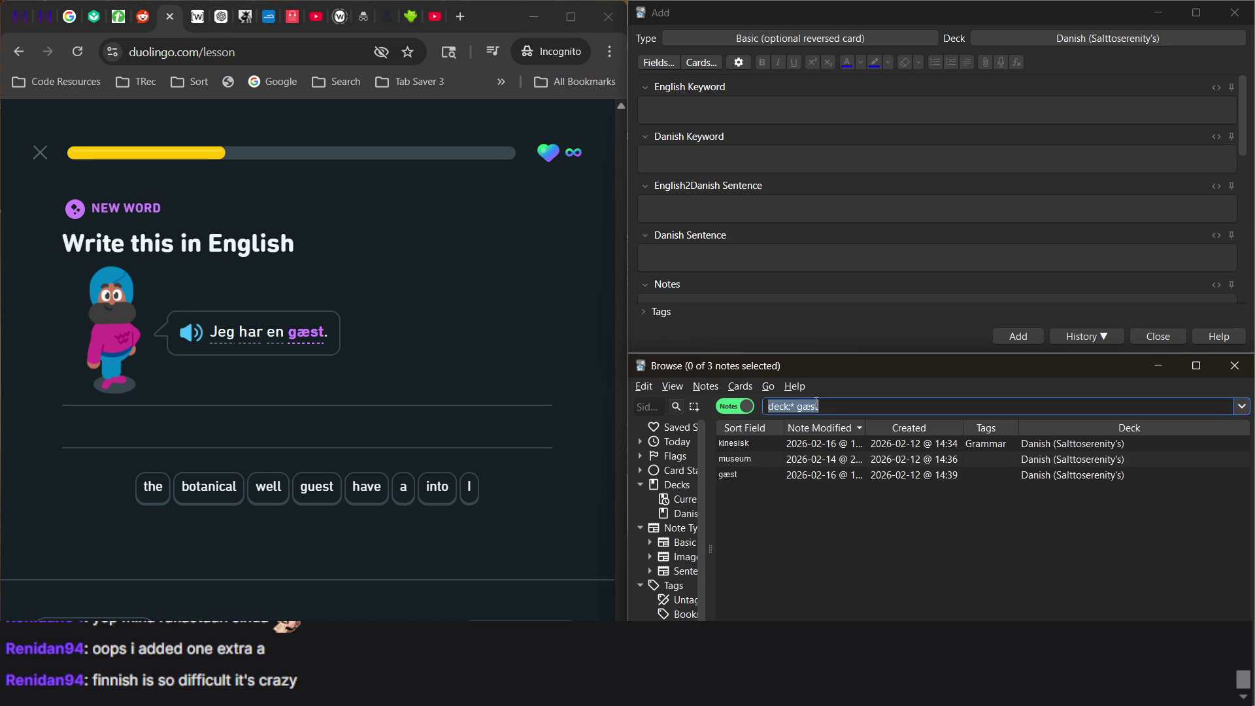
click(754, 475)
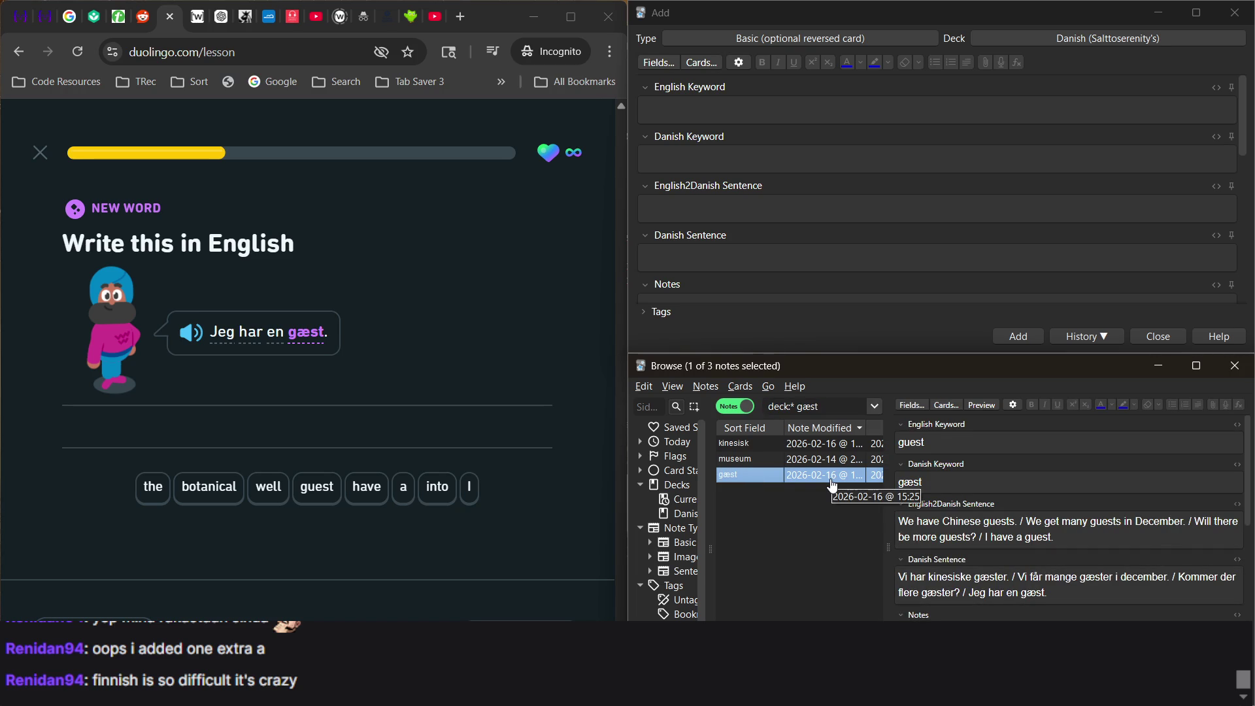
Answer 'Jeg har en gæst.' with 'I have a guest', then glance at OBS.
click(470, 487)
click(367, 492)
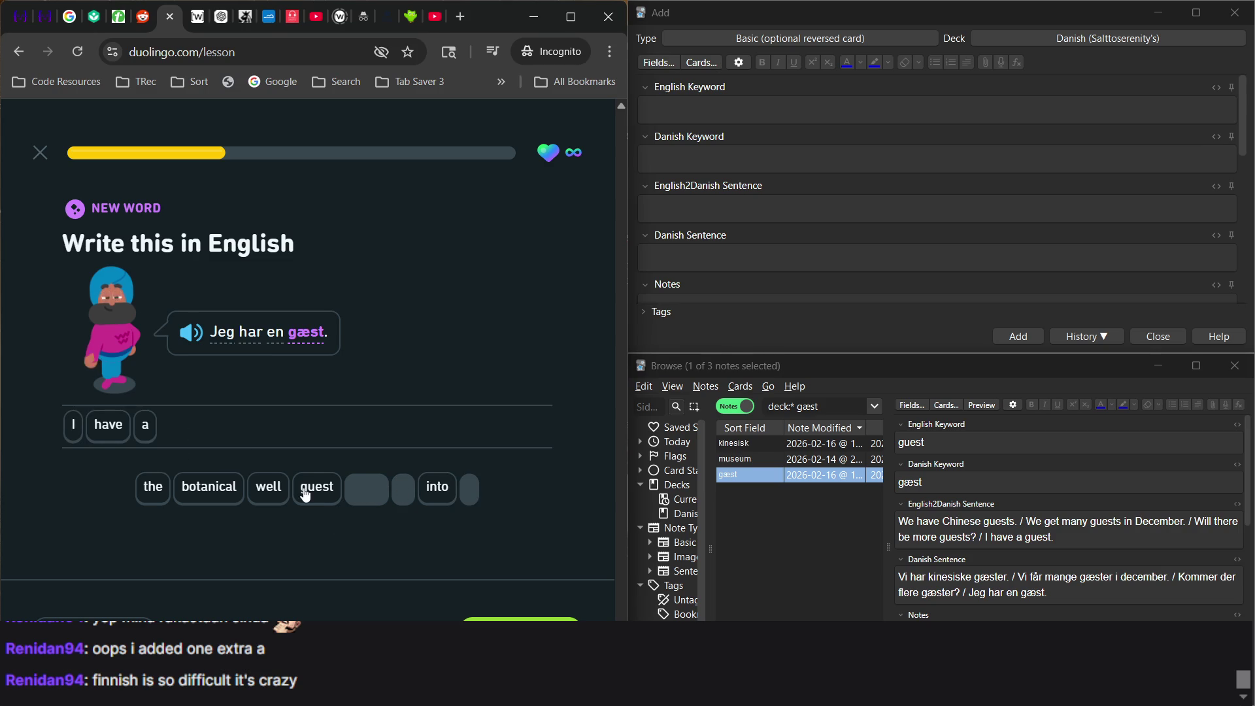
key(Return)
key(Return)
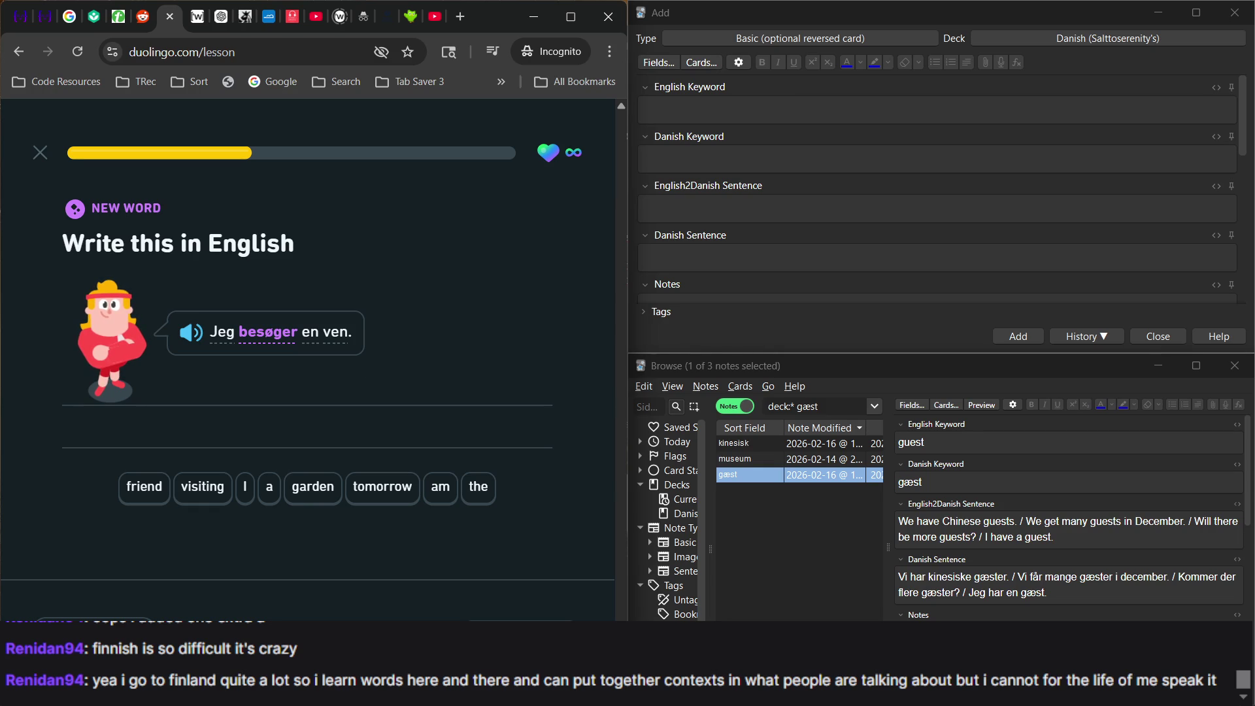
click(902, 592)
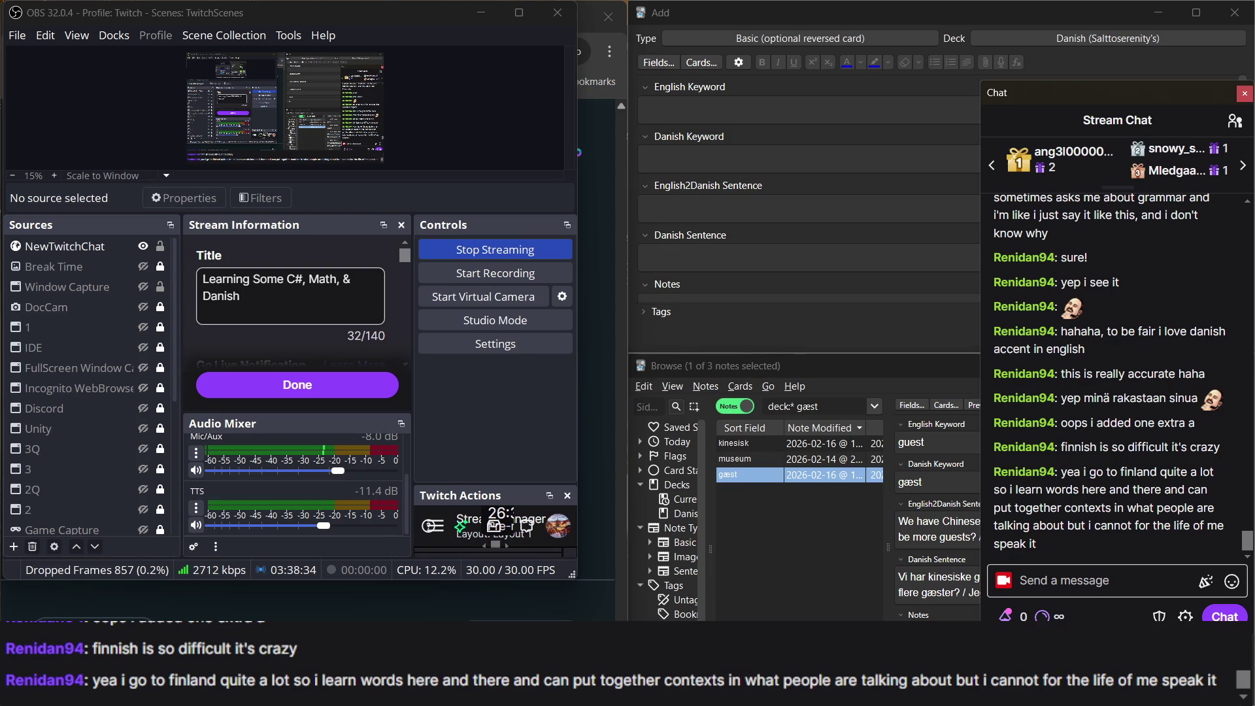
key(alt+Tab)
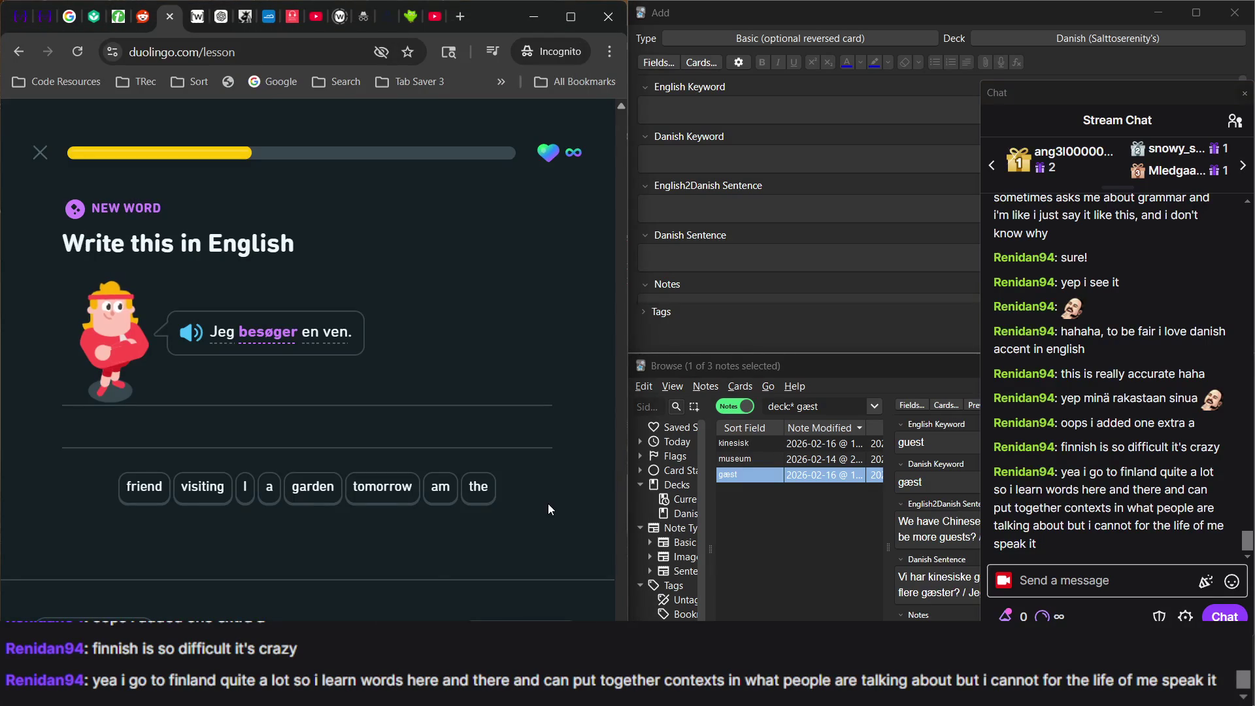
Translate 'Jeg besøger en ven.' as 'I am visiting a friend', reaching 8 in a row.
click(245, 489)
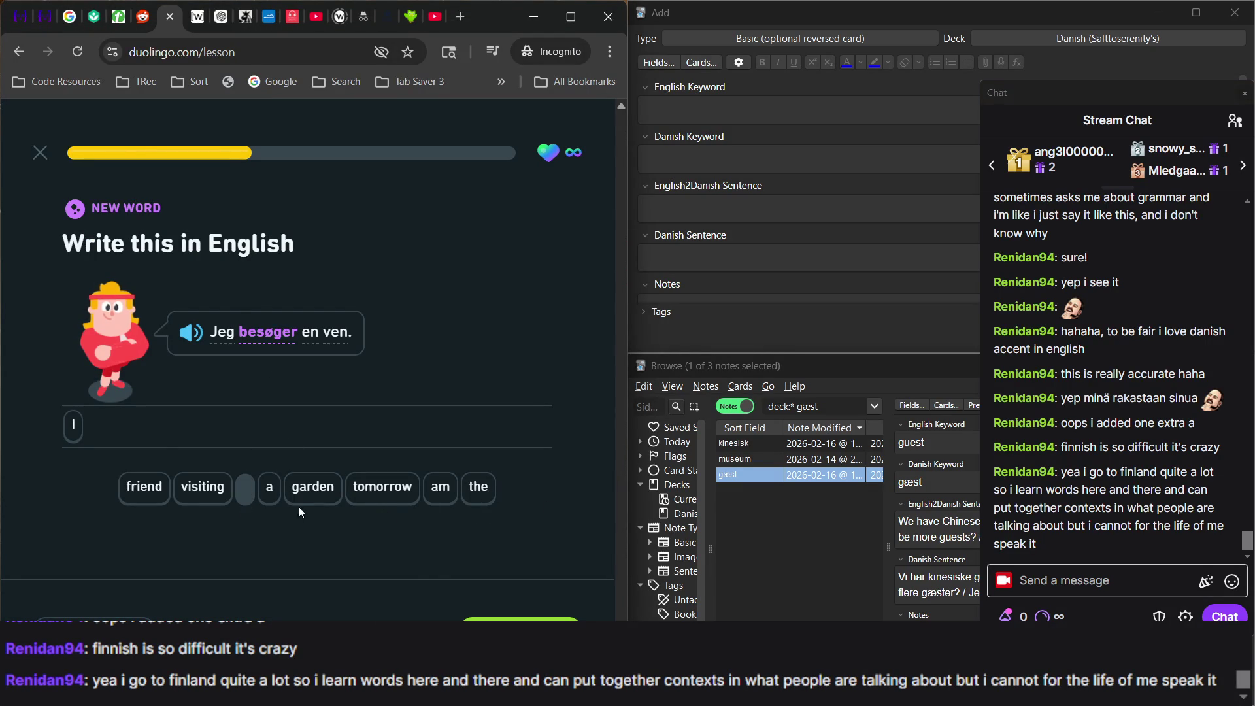
click(440, 489)
click(203, 487)
click(268, 487)
click(145, 502)
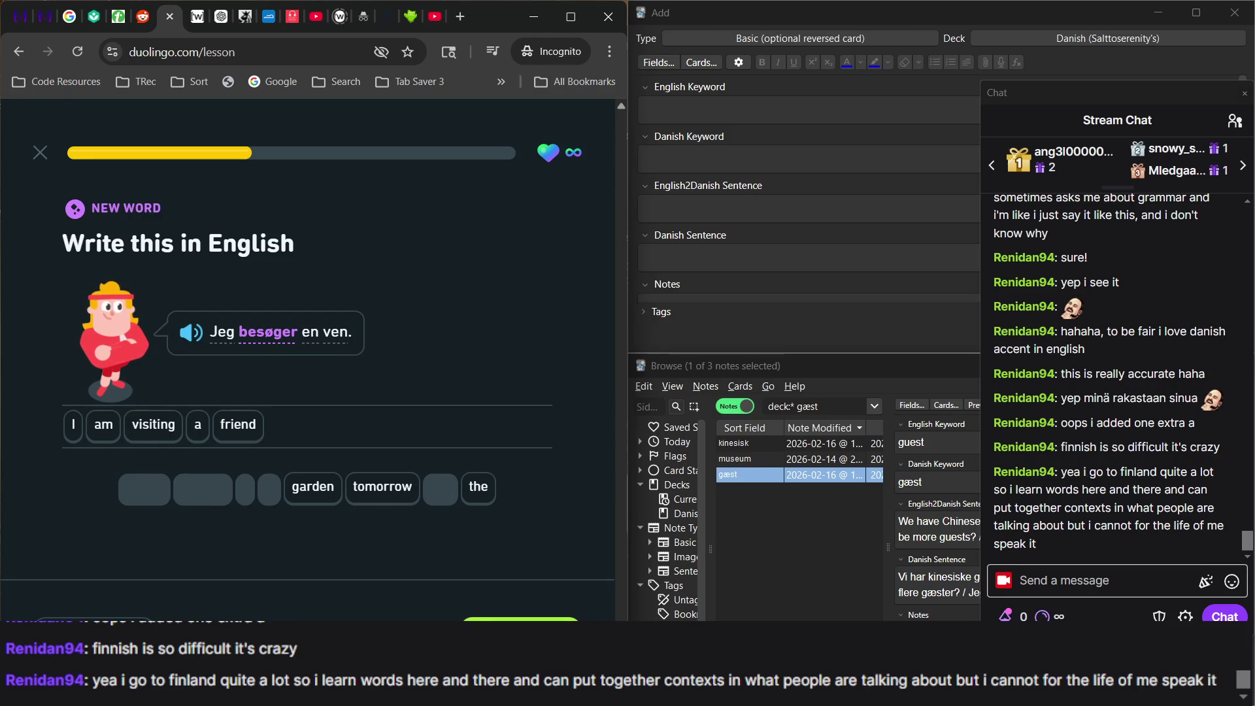
key(Return)
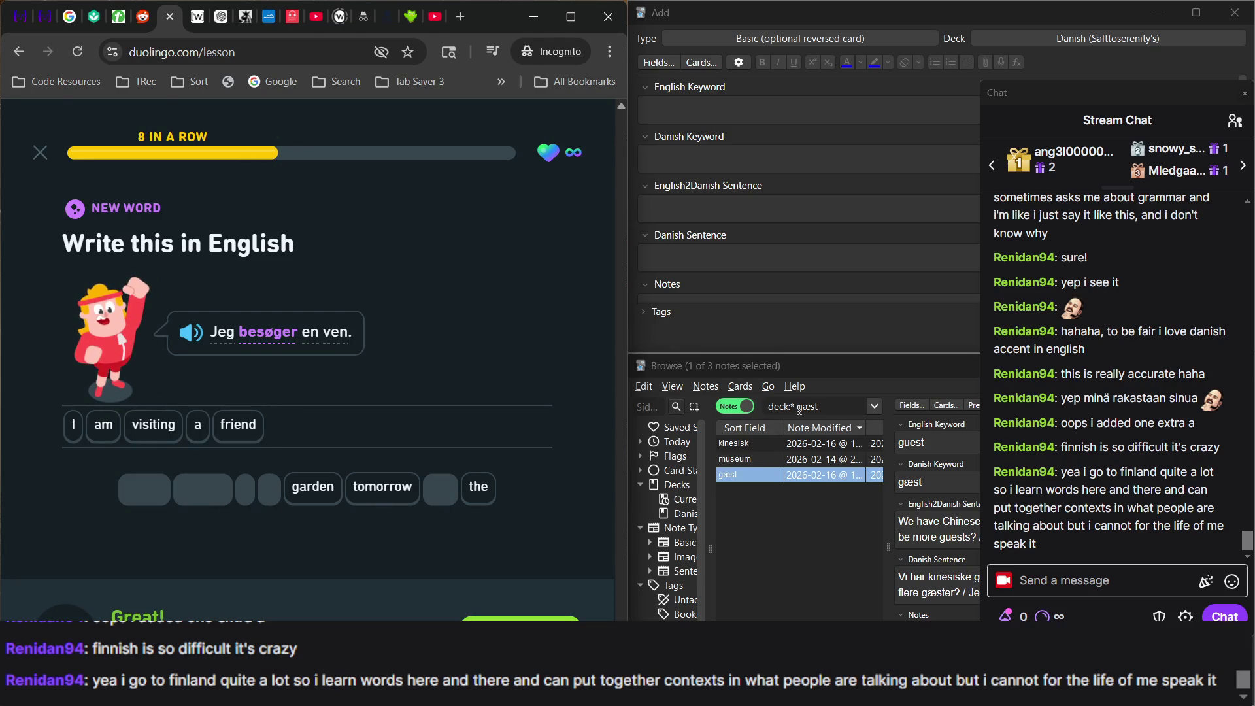
mouse_move(284, 343)
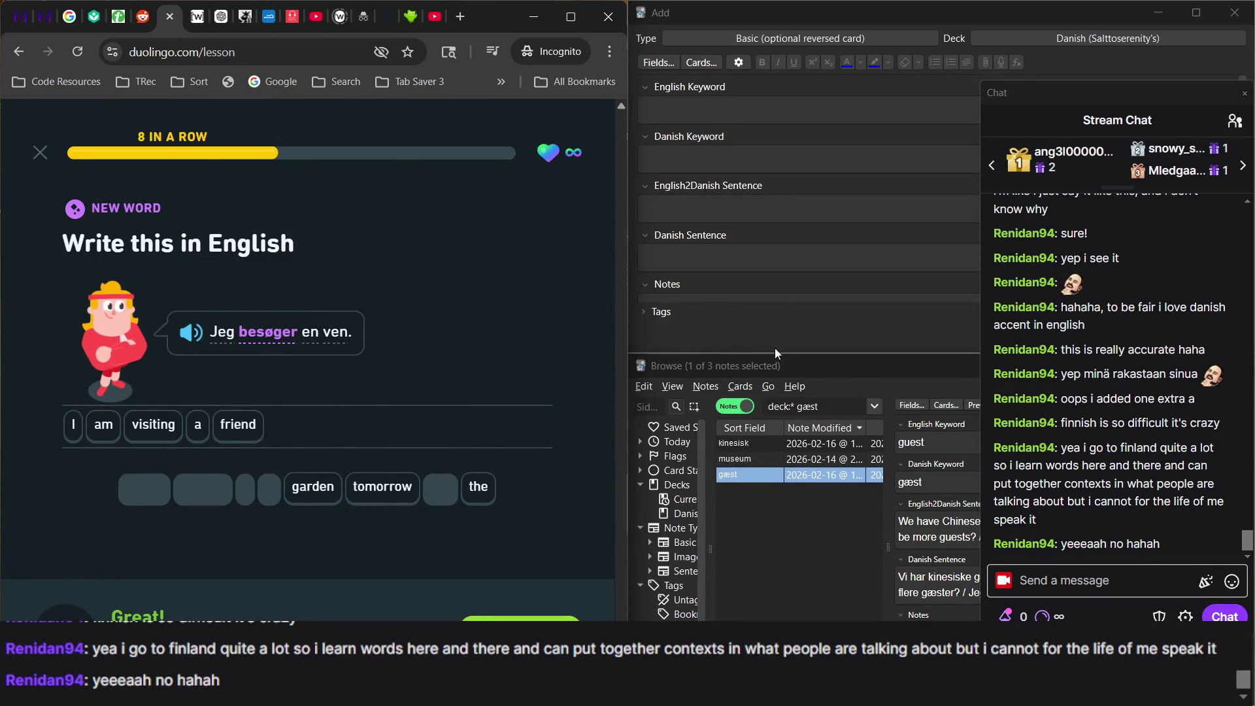
click(717, 110)
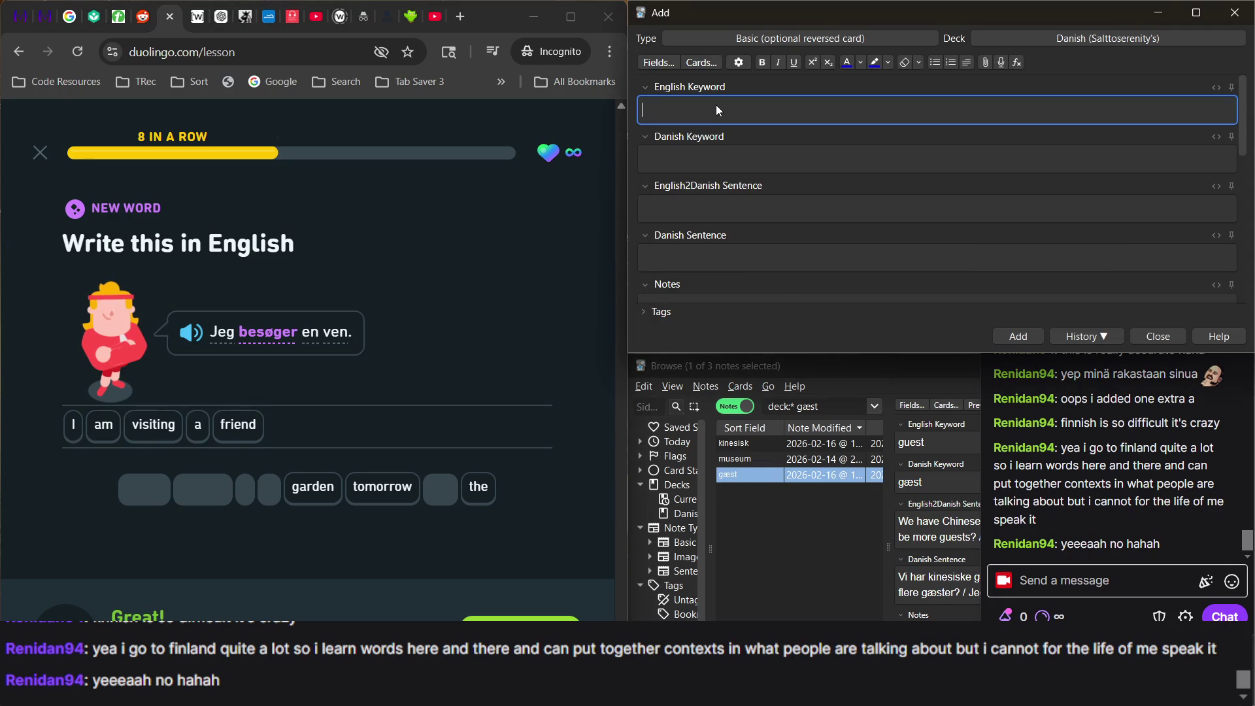
Enter English keyword 'to visit' and Danish keyword 'besøger' in the new note.
text(to v)
text(isit)
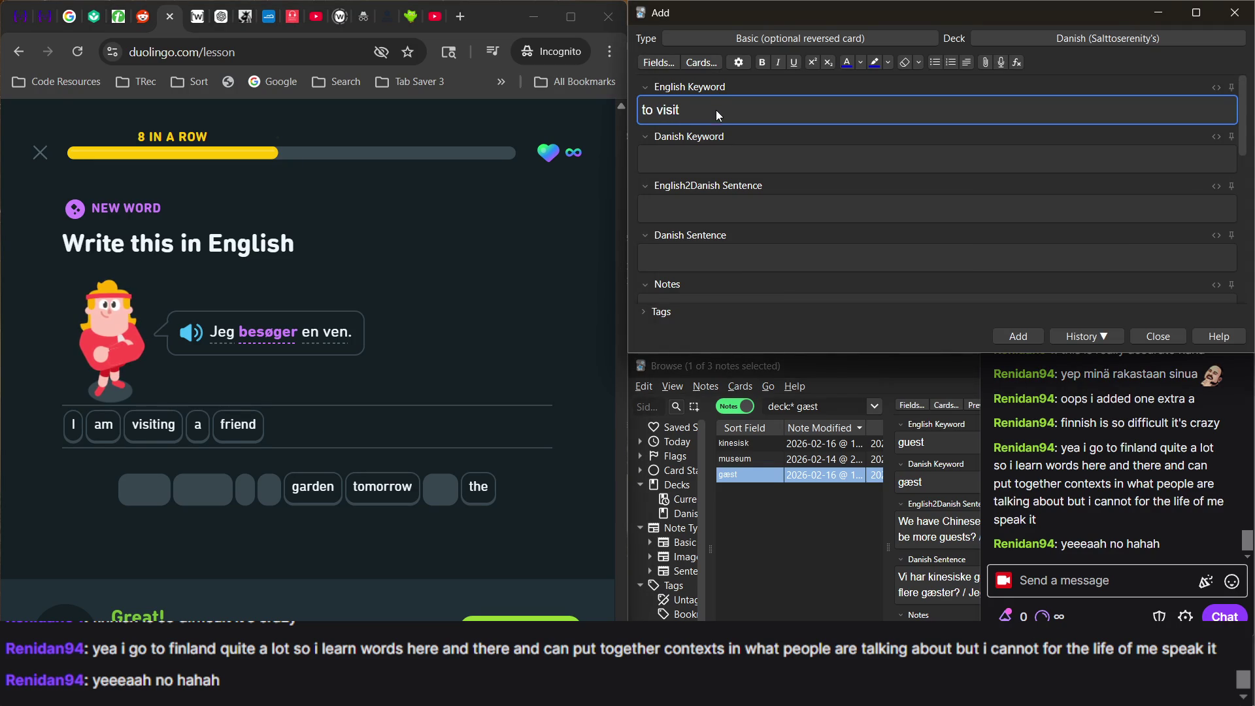
click(700, 168)
text(be)
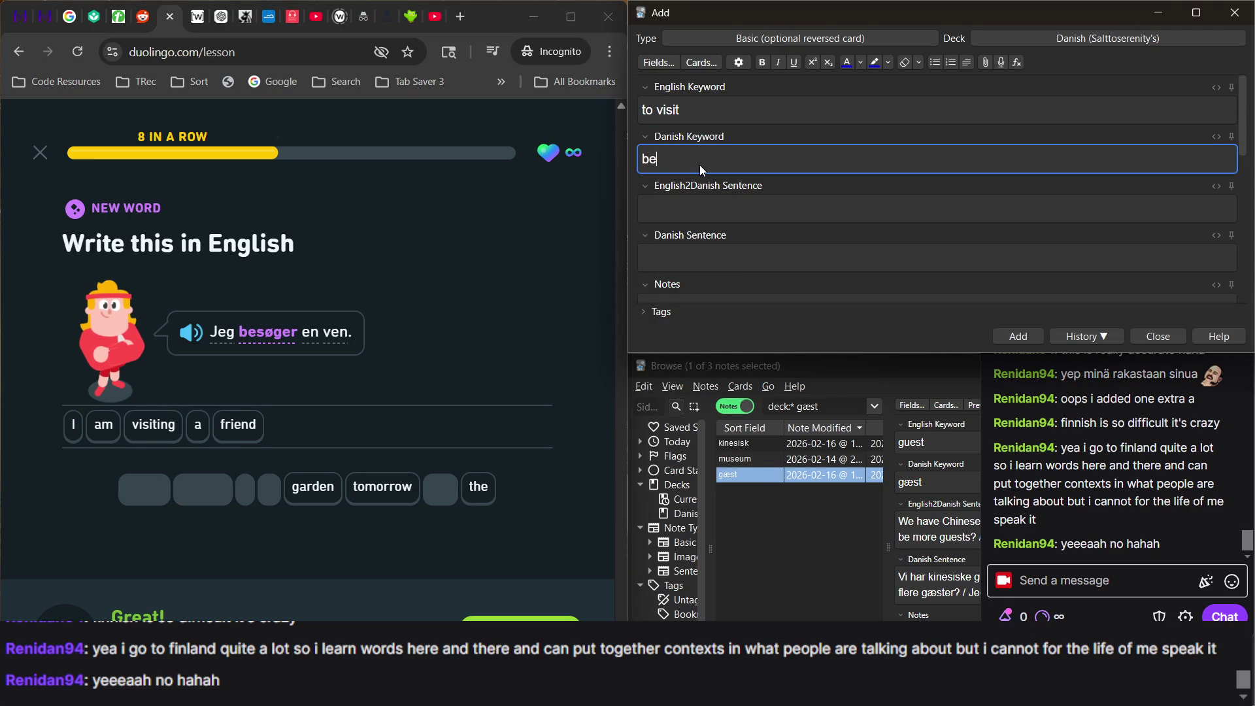
key(BackSpace)
key(BackSpace)
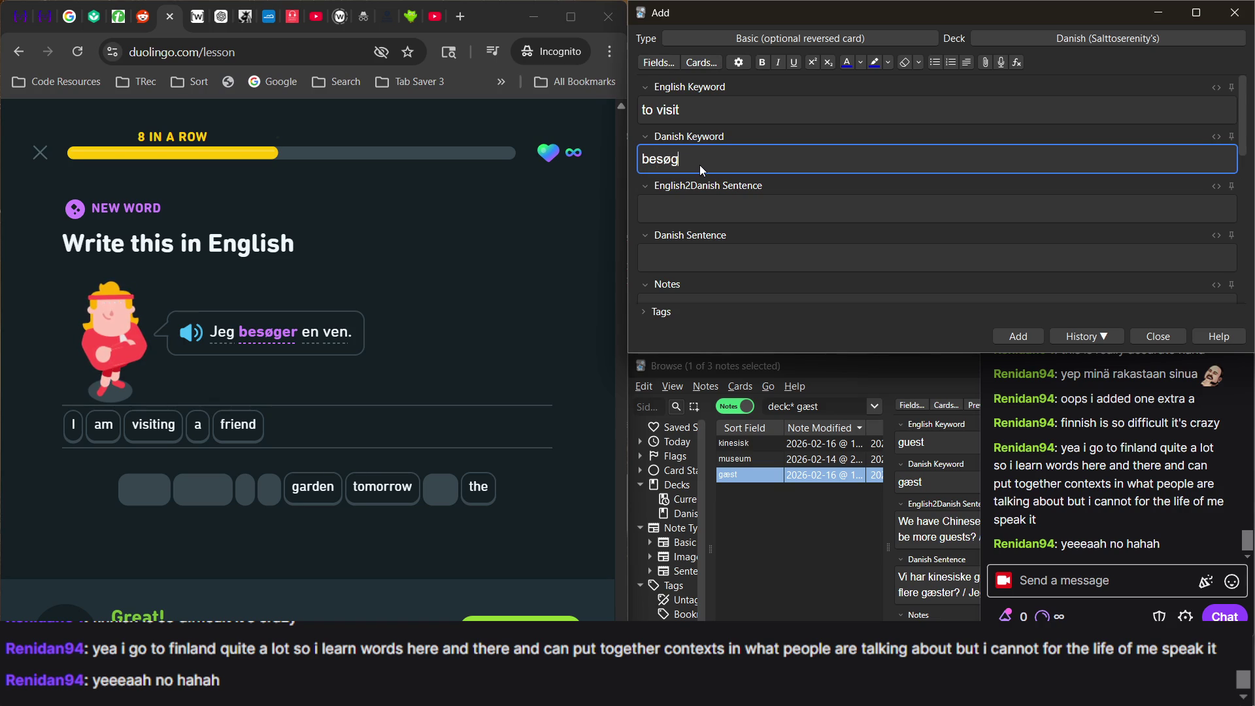
click(717, 207)
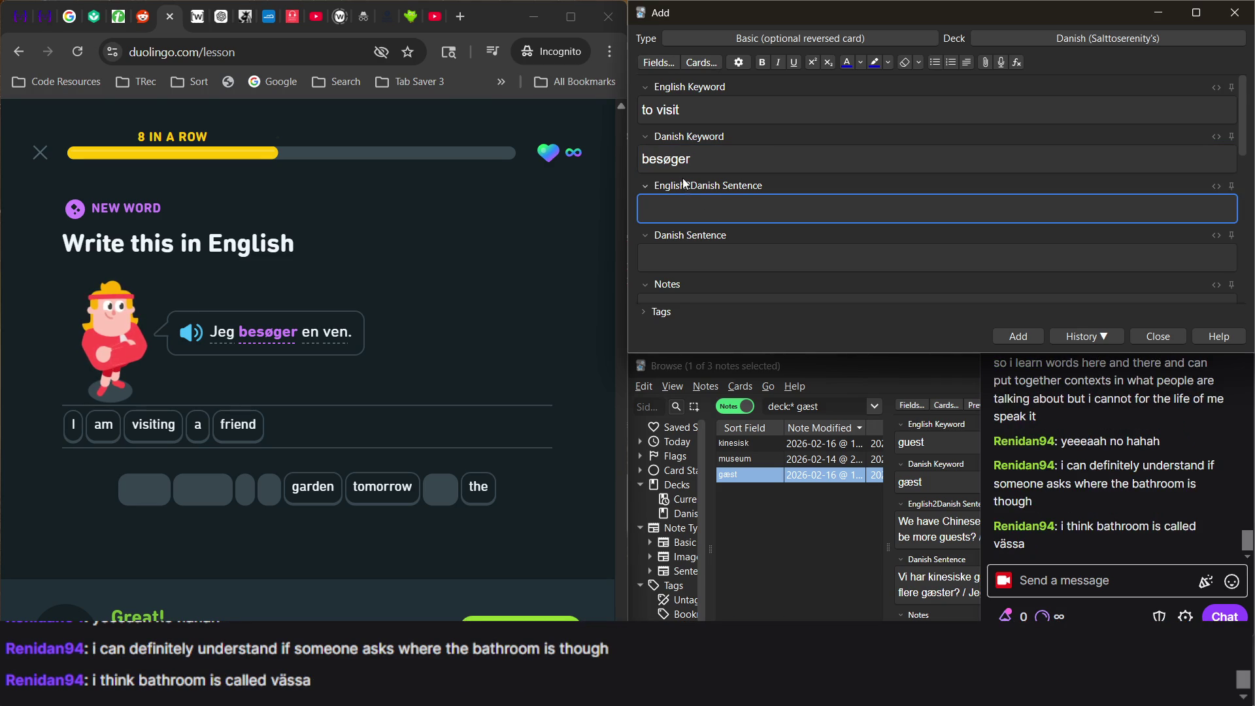
double_click(672, 162)
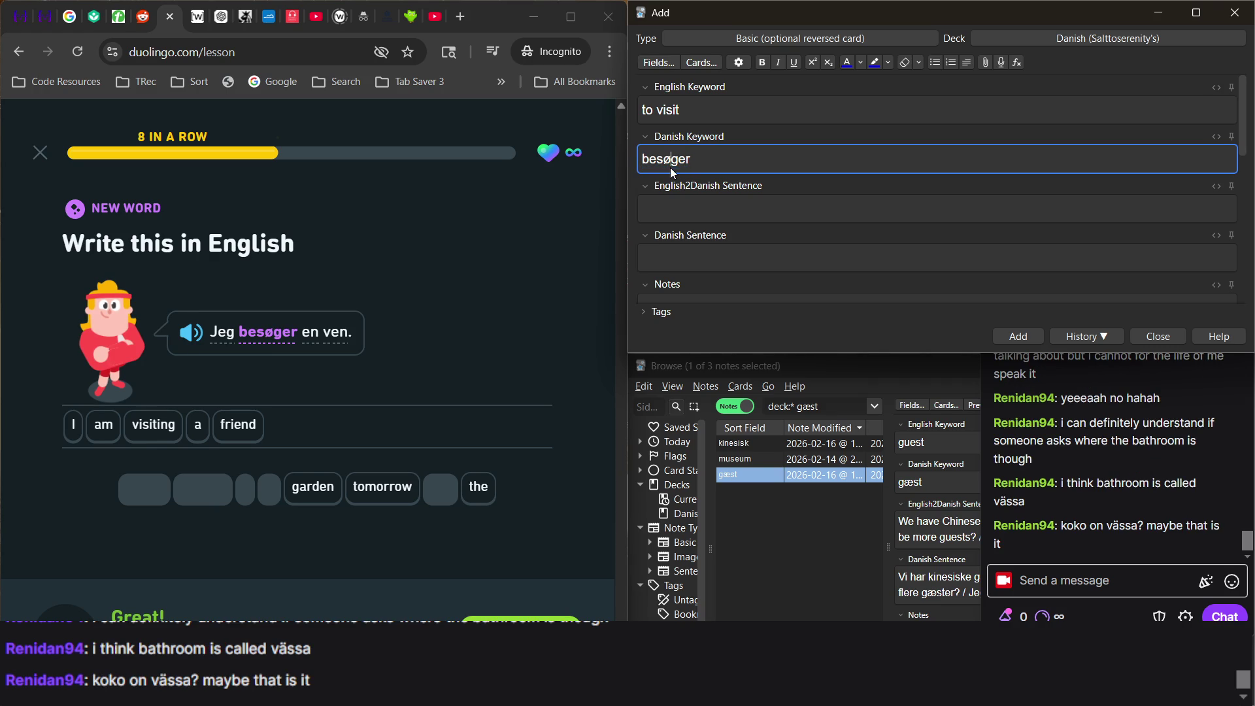
Type 'I am visiting a friend.' into the English2Danish Sentence field.
click(1086, 414)
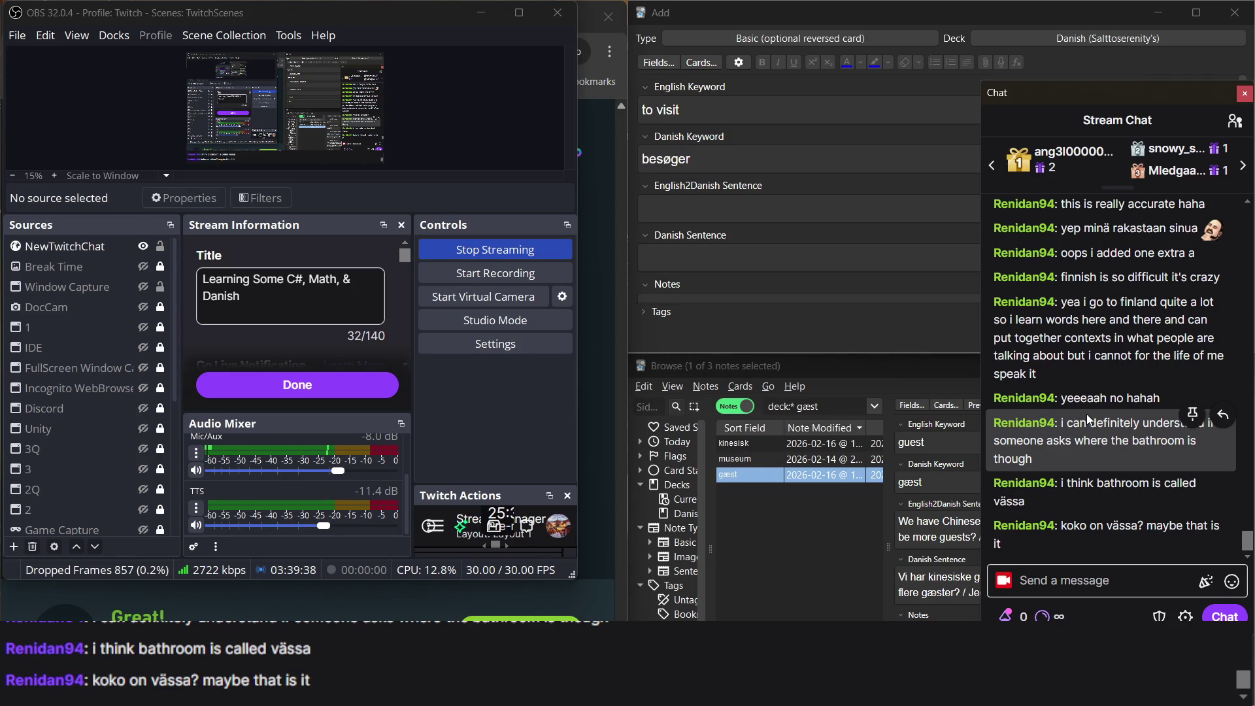
click(723, 221)
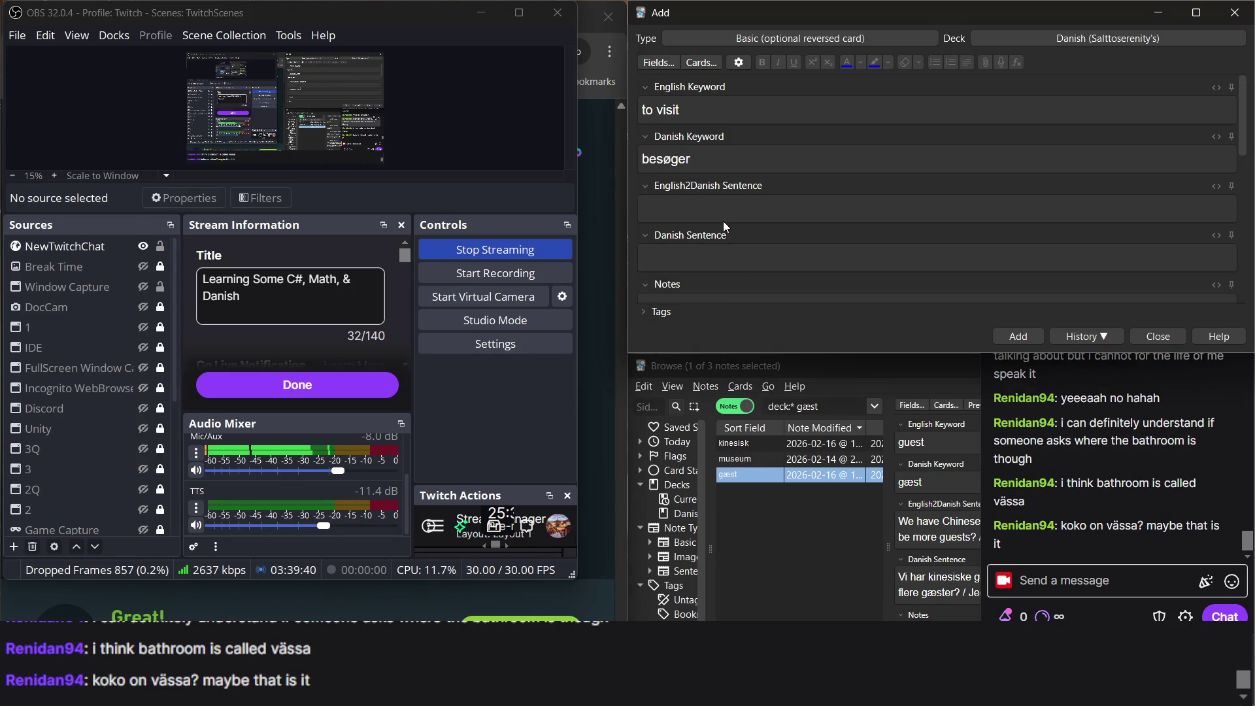
click(609, 235)
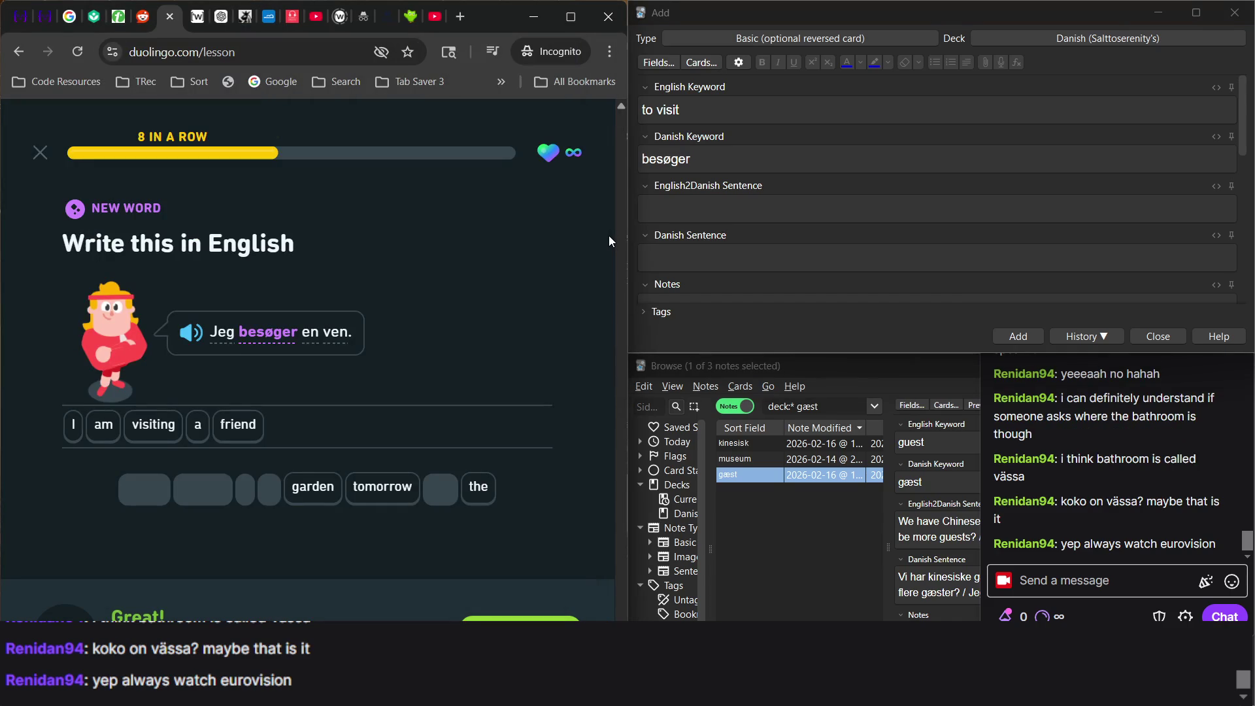
click(784, 249)
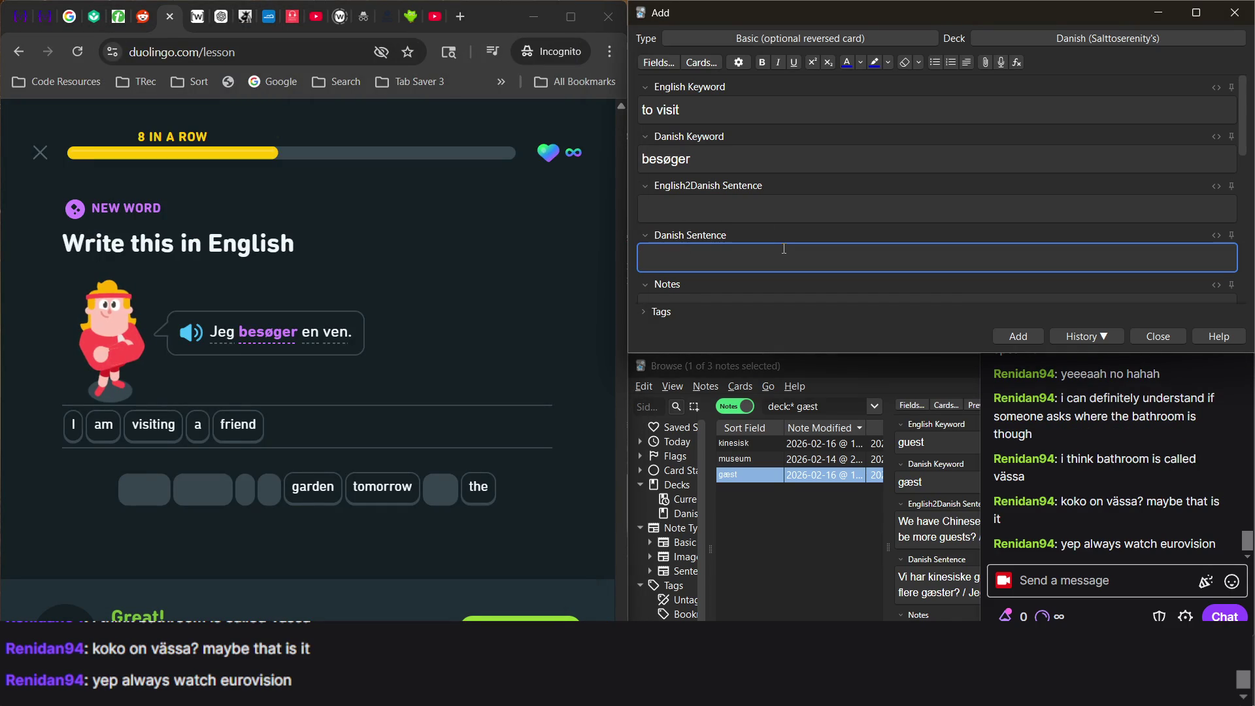
right_click(757, 211)
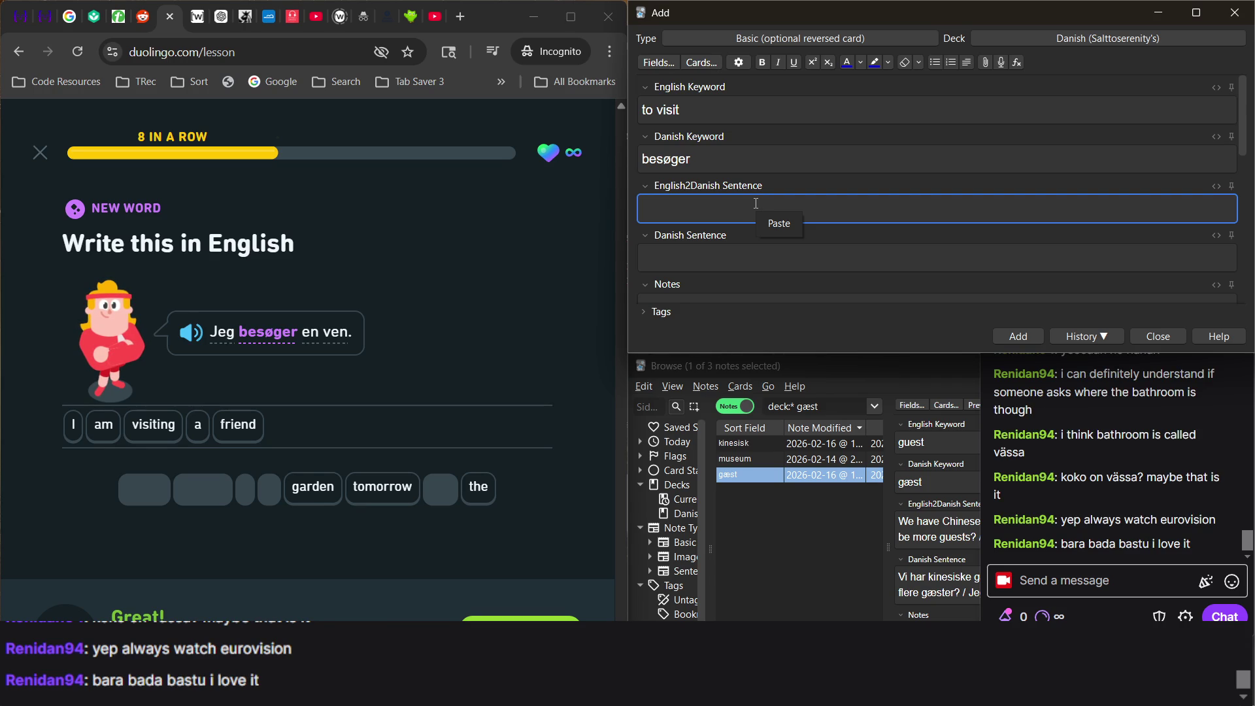
click(702, 221)
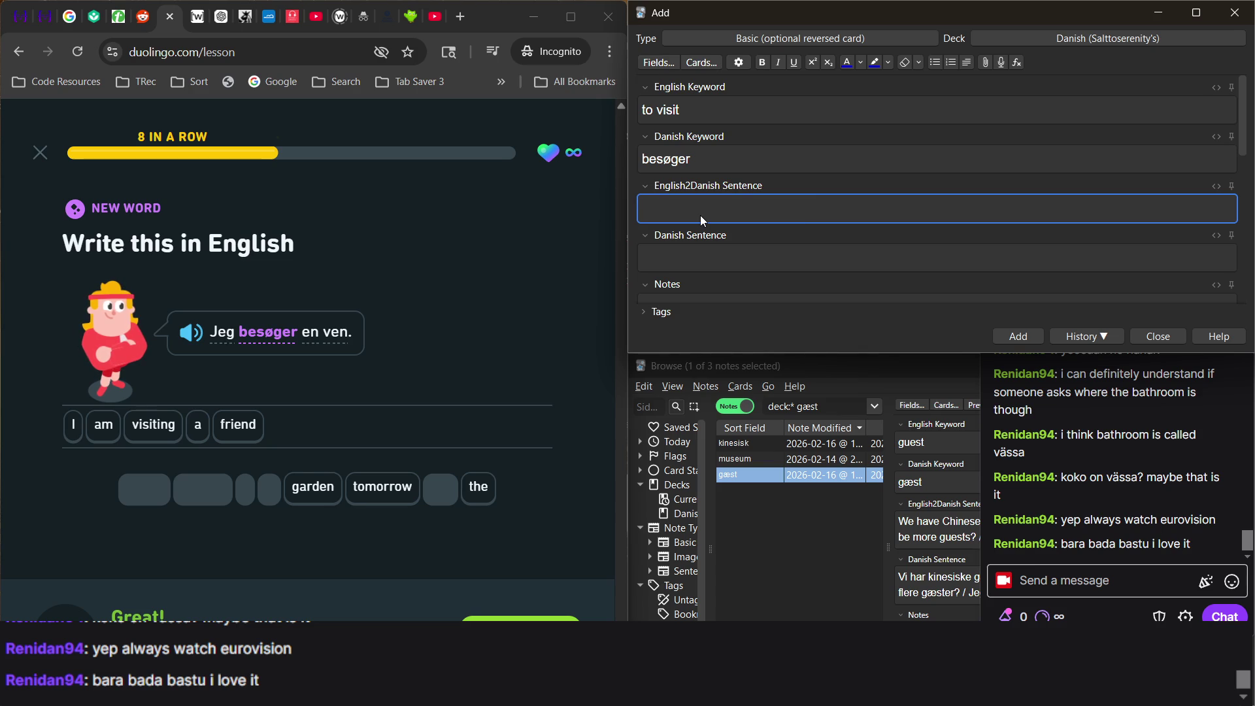
text(I am visiting)
text( a frine)
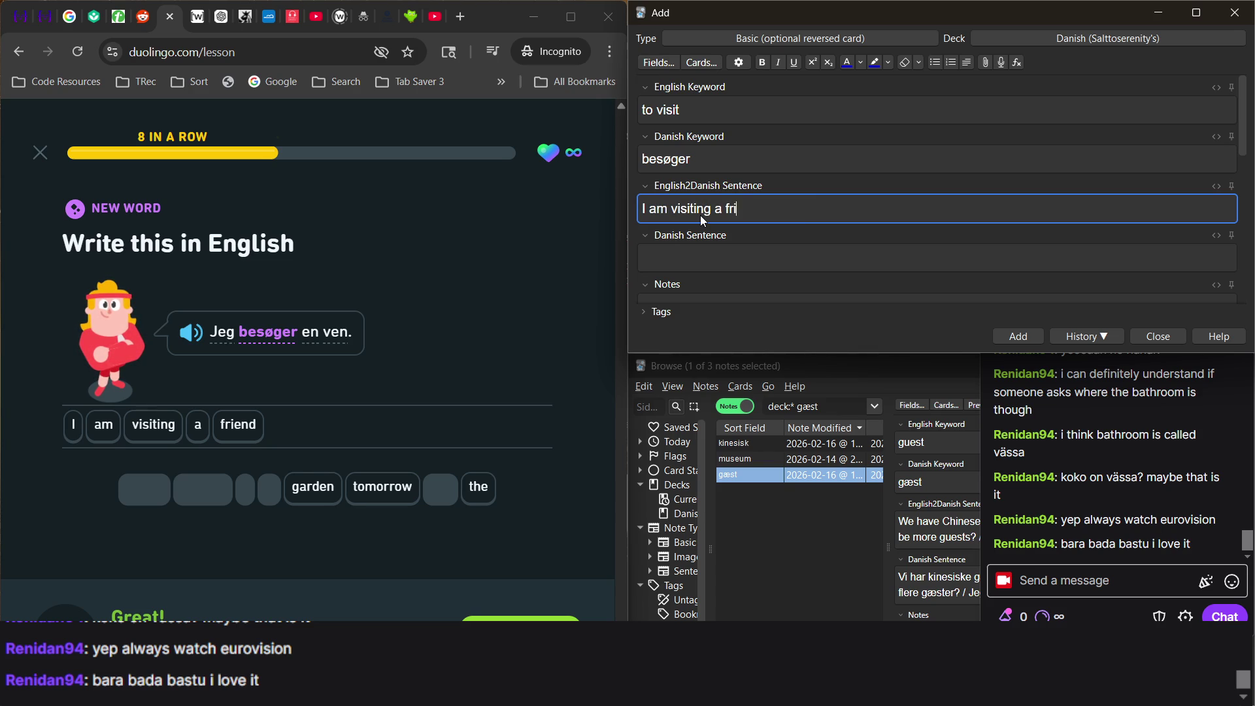
key(BackSpace)
key(BackSpace)
text(end.)
scroll(700, 214, down, 3)
scroll(704, 196, up, 3)
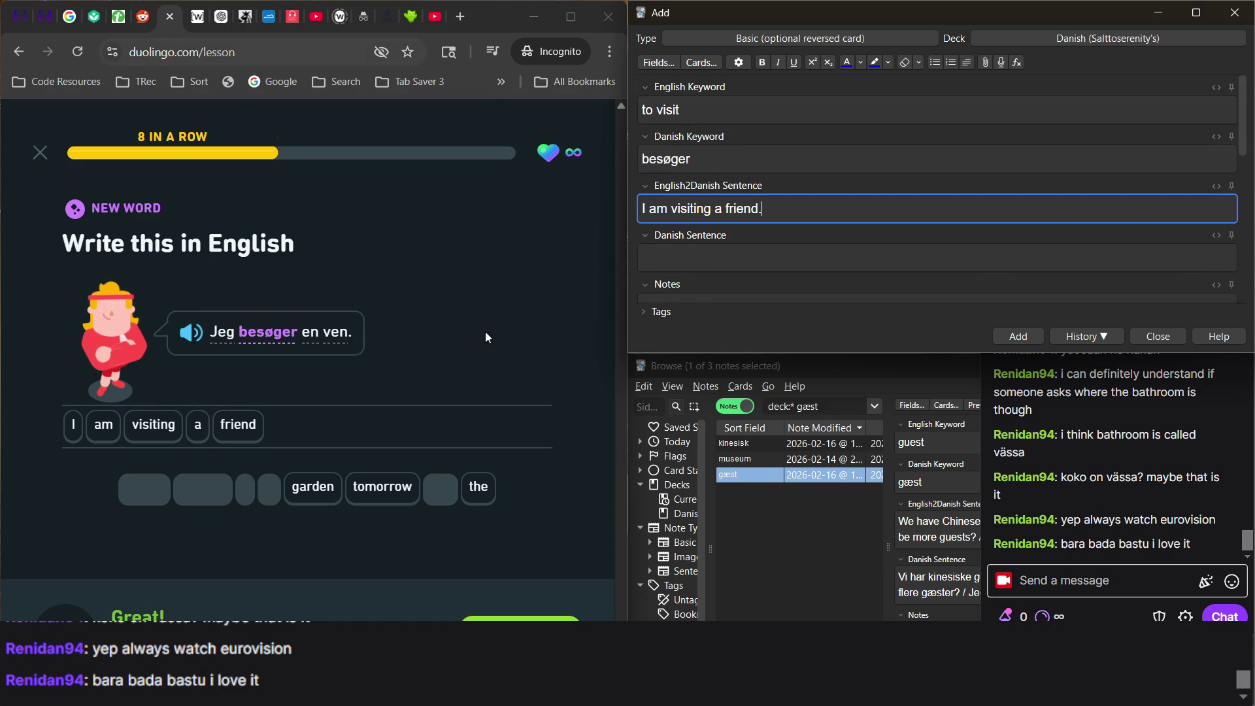
Check the browser, stream and Duolingo, then select the Danish keyword besøger.
click(828, 557)
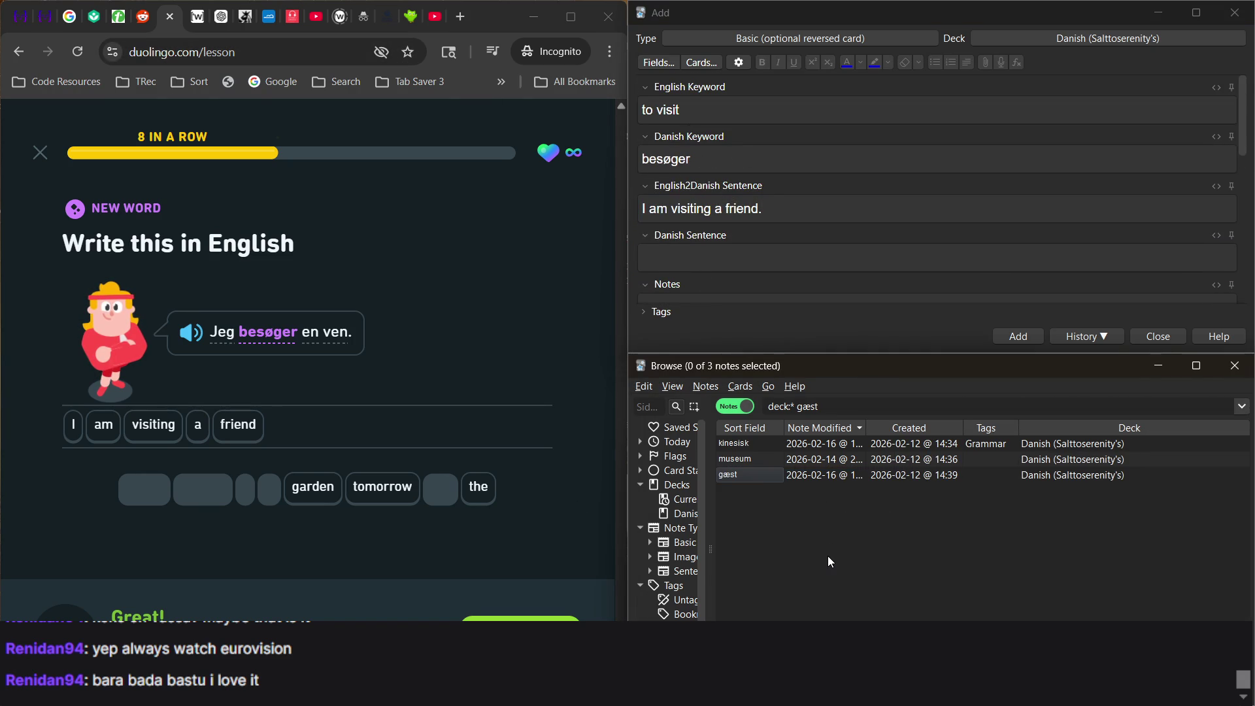
click(849, 261)
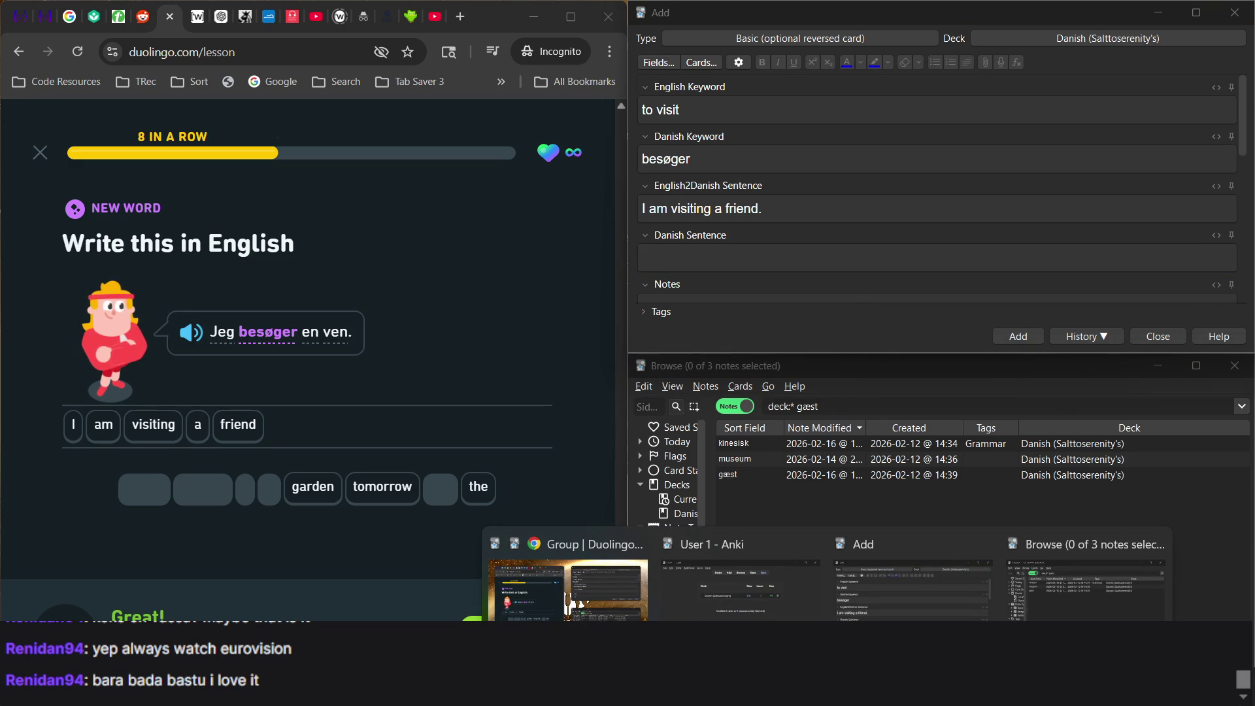
click(569, 614)
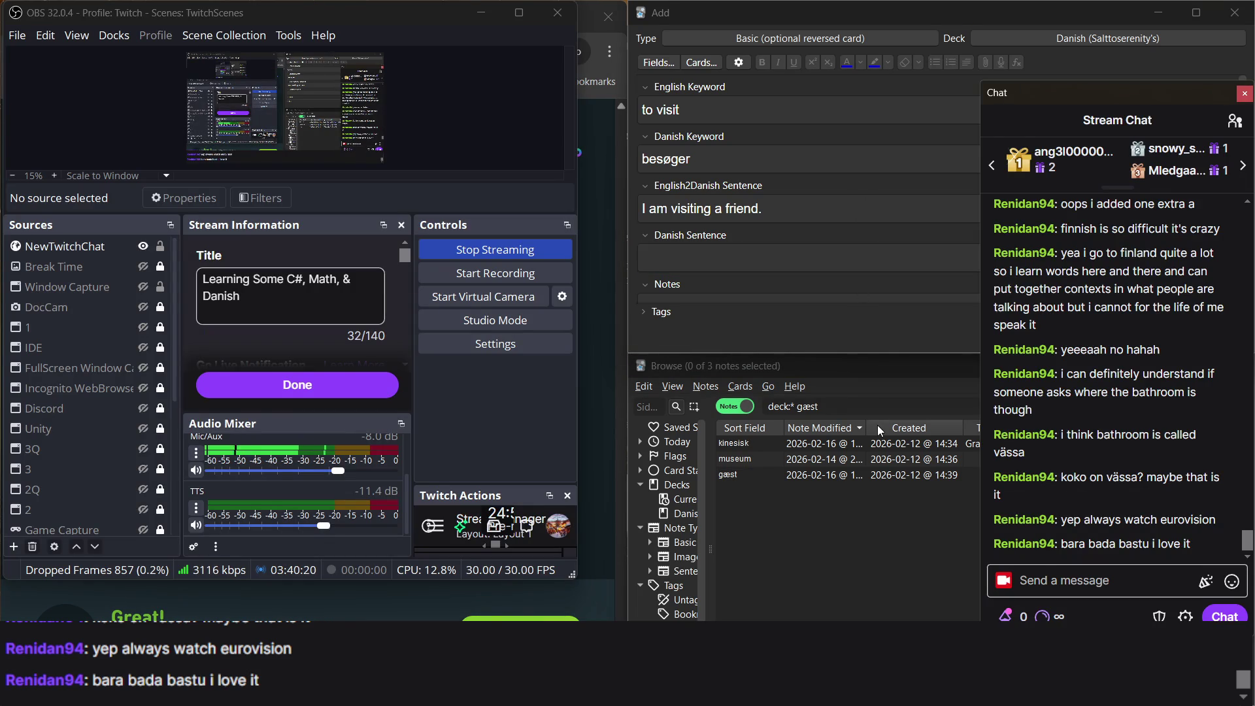
click(596, 215)
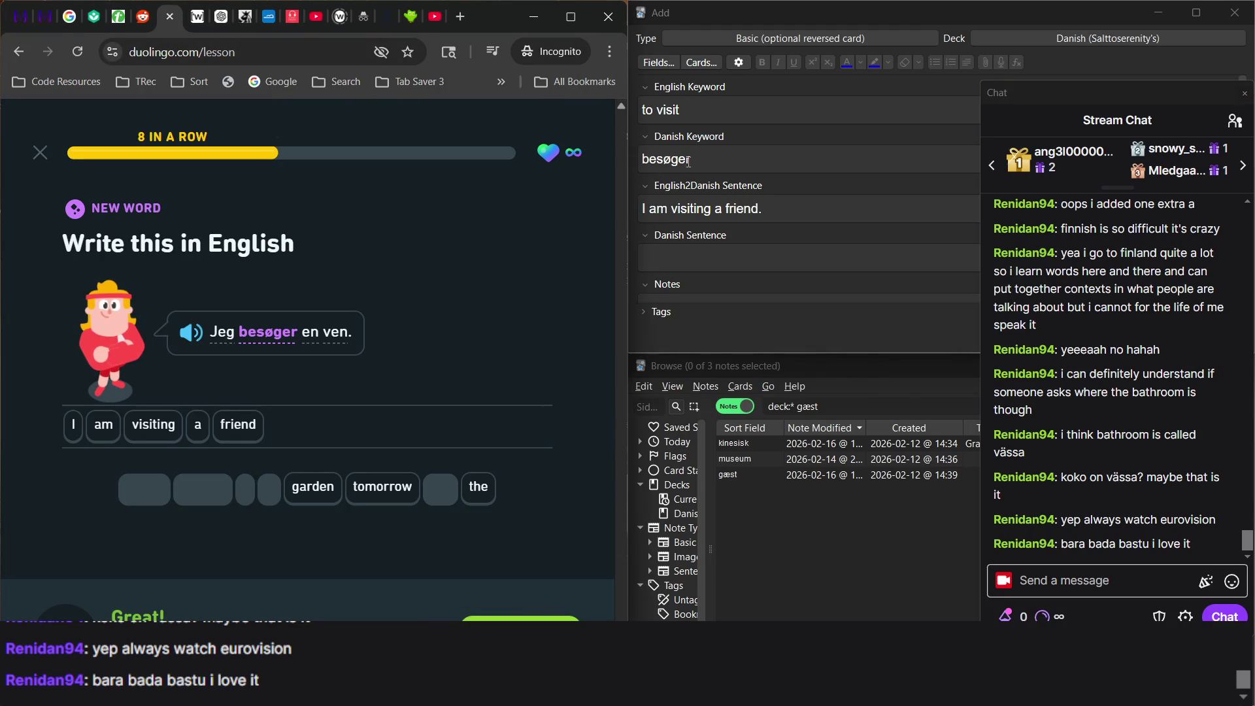
click(685, 162)
double_click(685, 163)
key(ctrl+c)
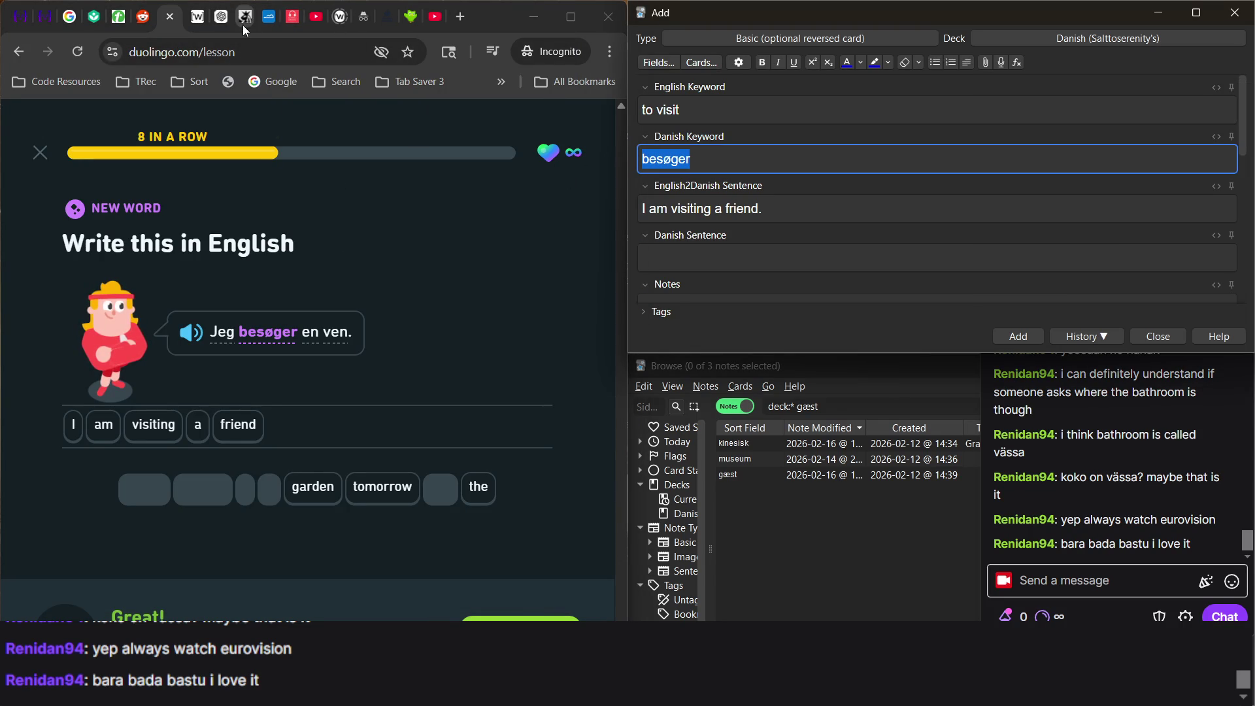
Look up the infinitive besøge on Wiktionary.
click(197, 17)
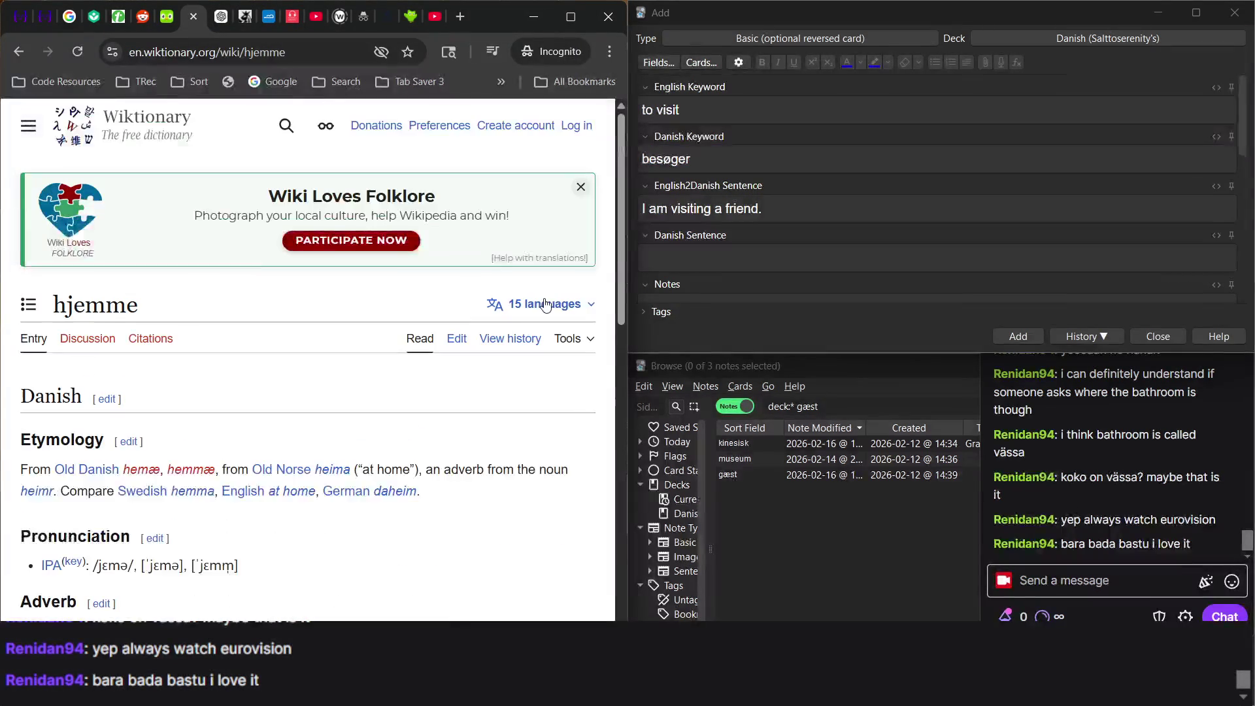
click(285, 133)
key(ctrl+v)
key(BackSpace)
key(Return)
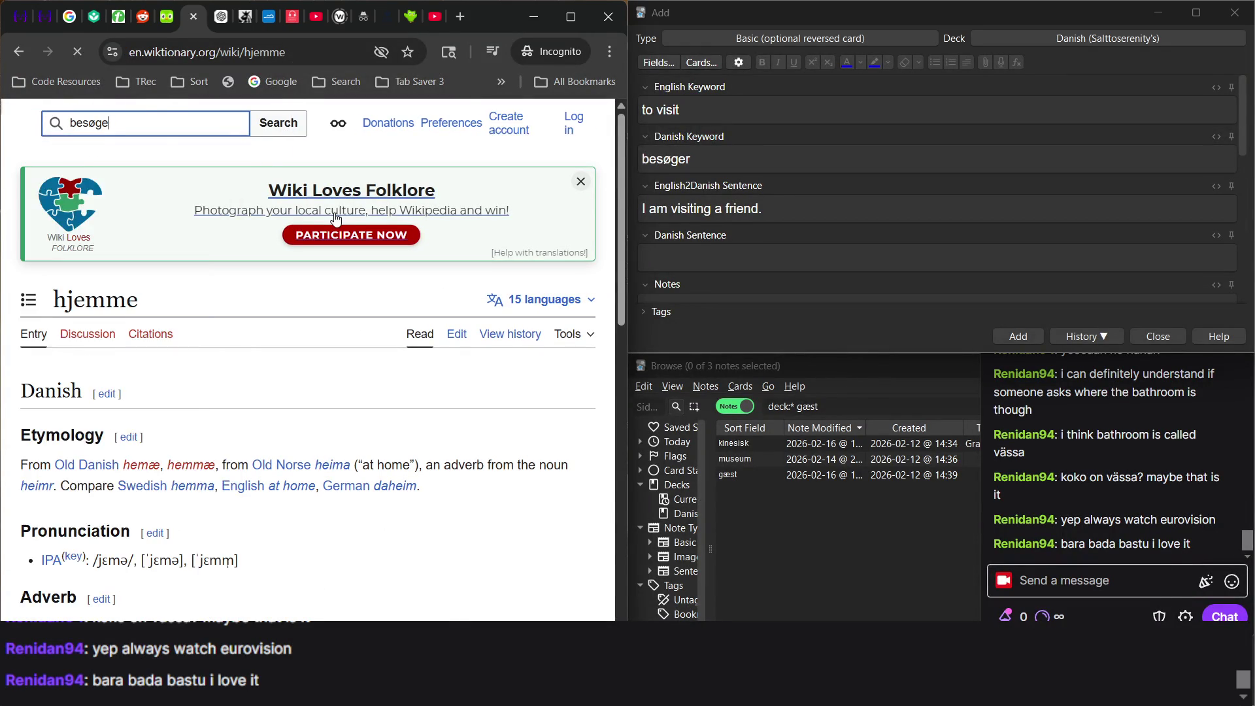
scroll(215, 362, down, 5)
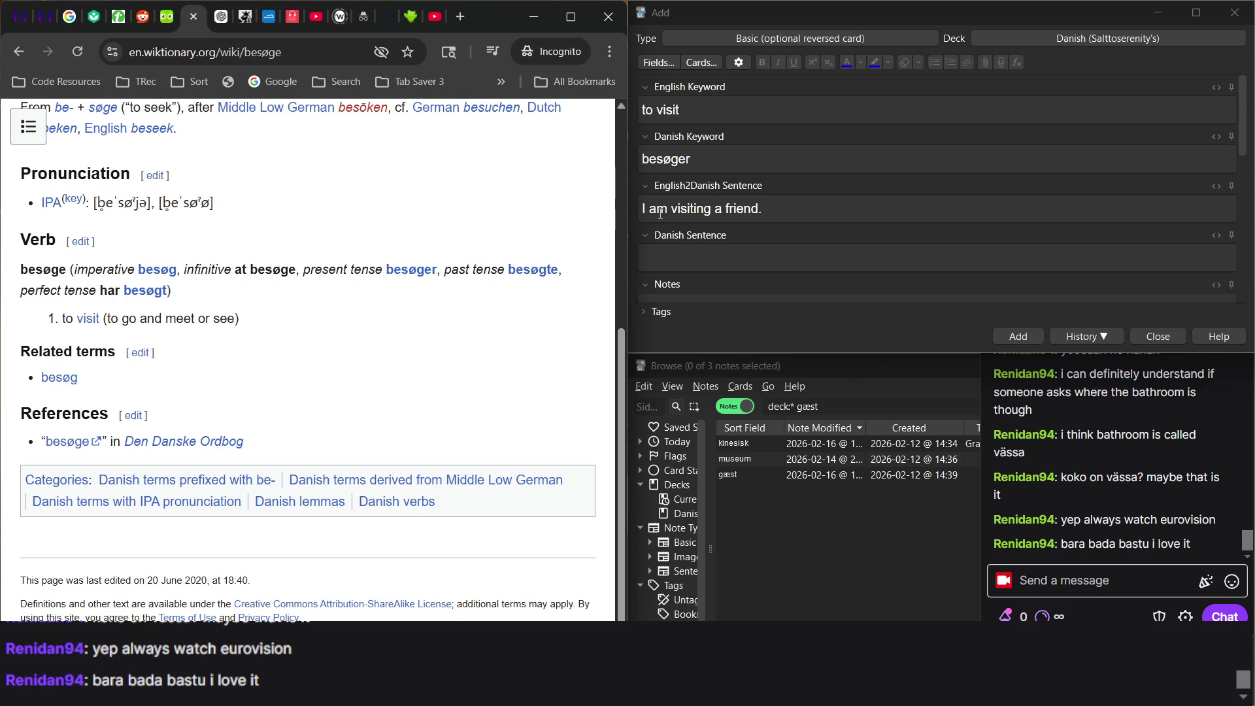
Change the keyword to besøge, add Danish sentence 'Jeg besøger en ven.' and save the note.
click(721, 156)
scroll(721, 156, down, 1)
click(673, 223)
text(Jeg bes)
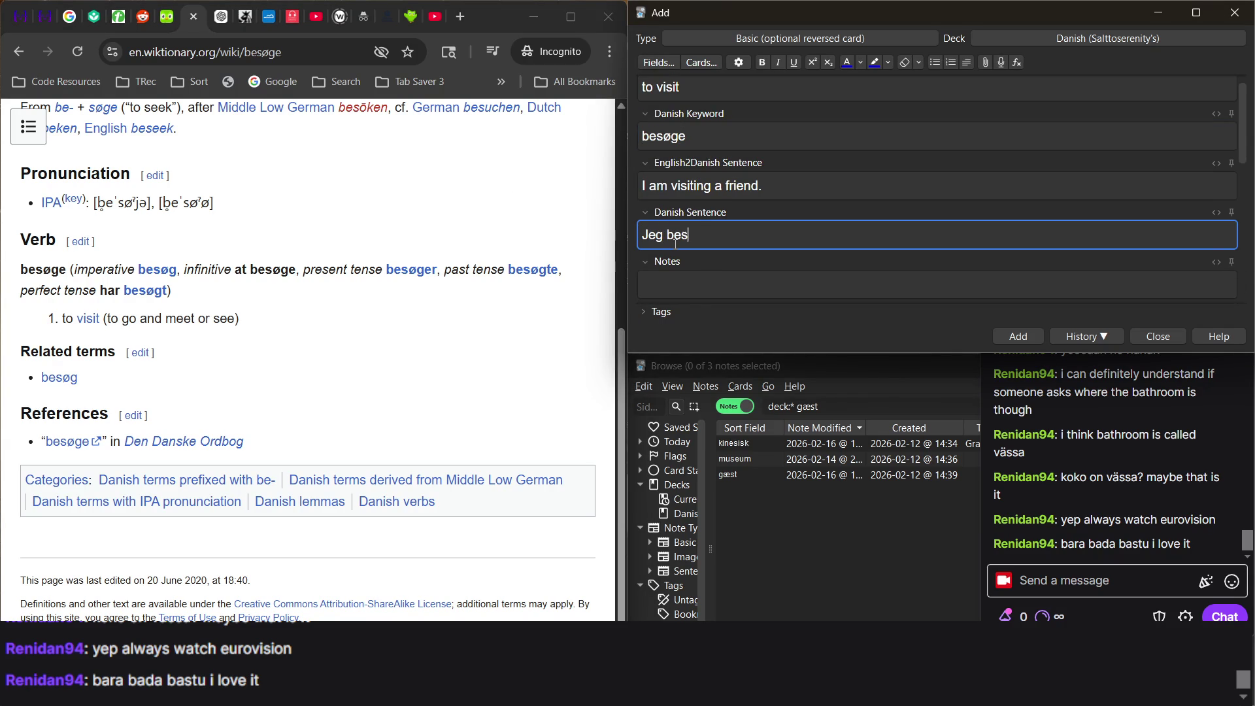
text(øger en ven.)
click(167, 18)
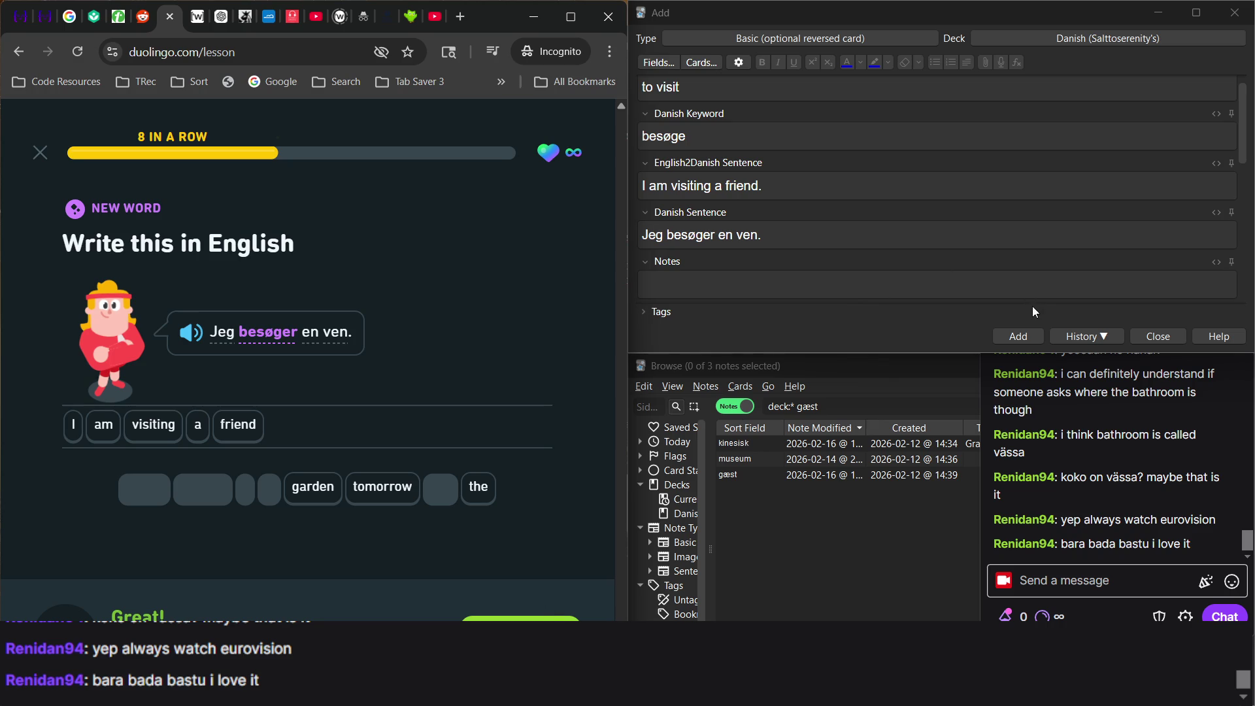
click(1020, 340)
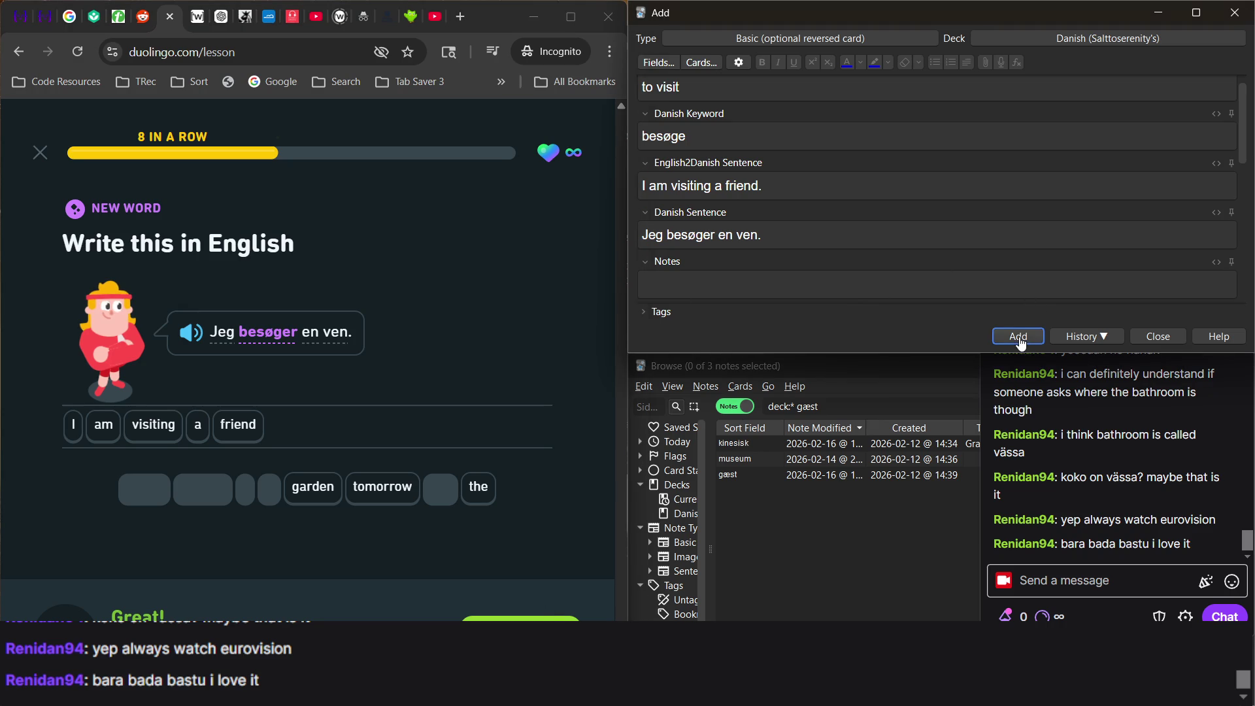
Continue to the next Duolingo exercise and speak 'Der er blomster og planter her.'.
scroll(788, 231, down, 2)
click(662, 319)
click(521, 619)
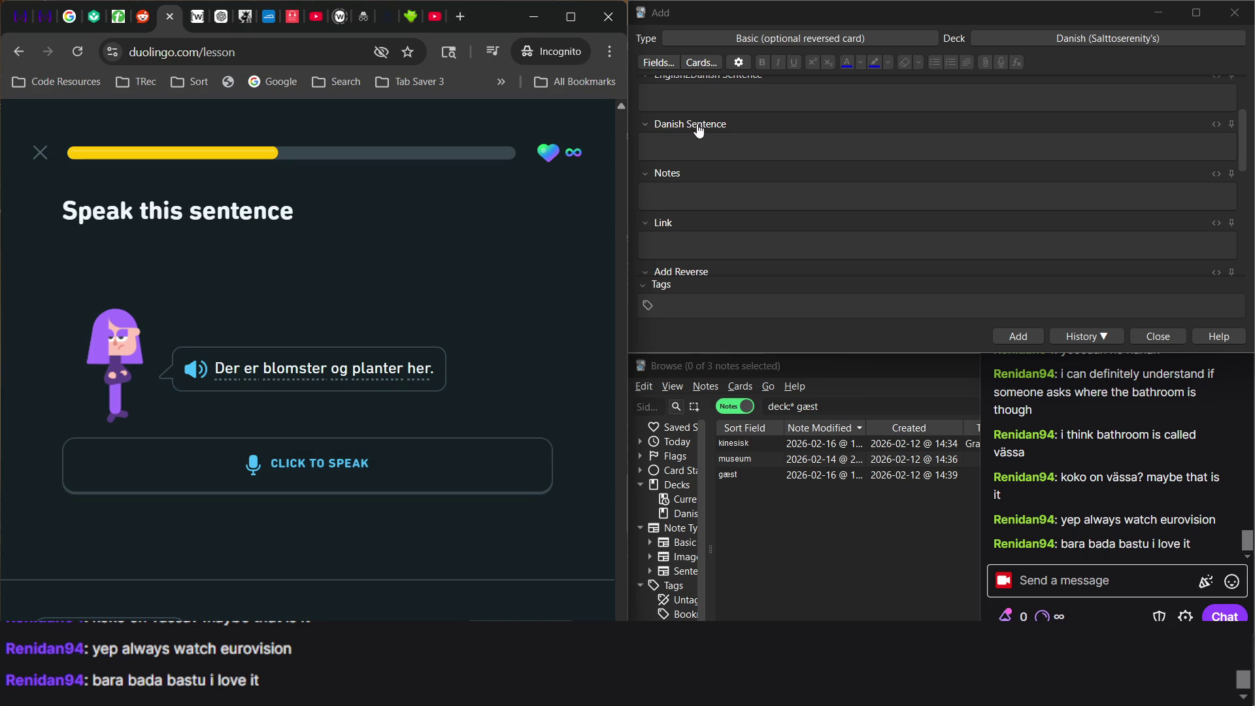
scroll(694, 96, up, 3)
click(381, 462)
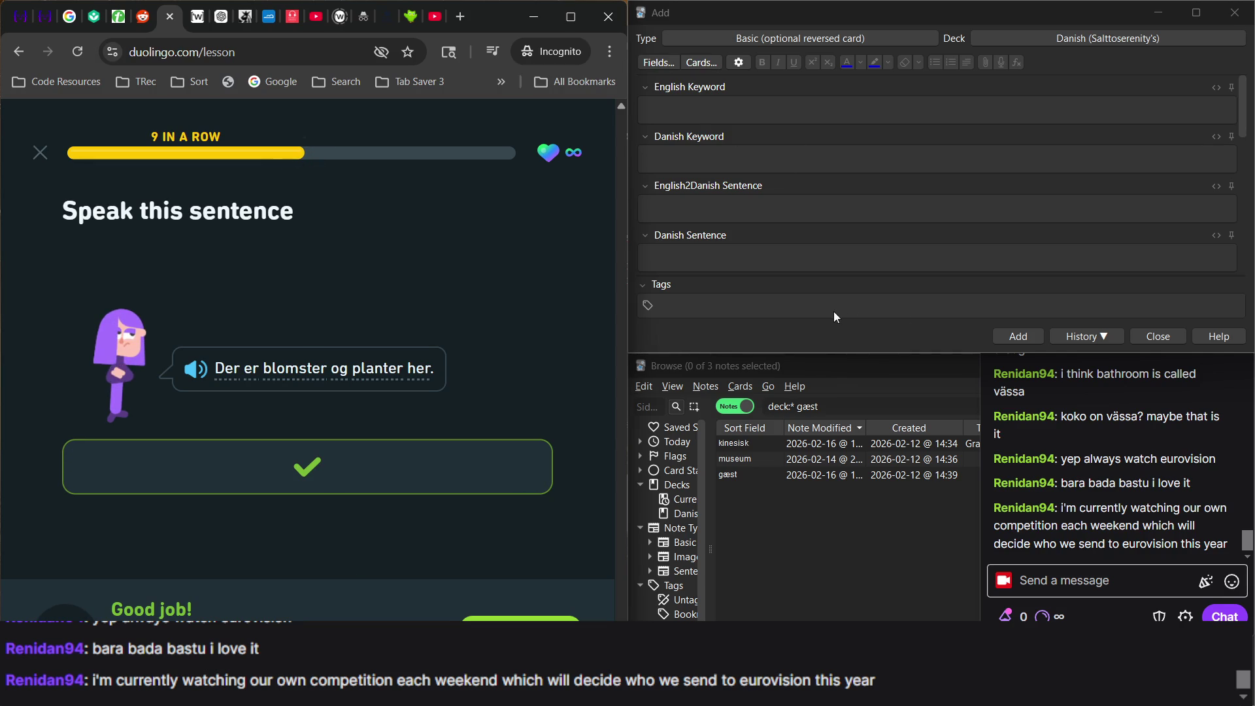
Search the card browser for 'deck* plant' and reopen the plante note beside Duolingo.
double_click(841, 400)
text(plan)
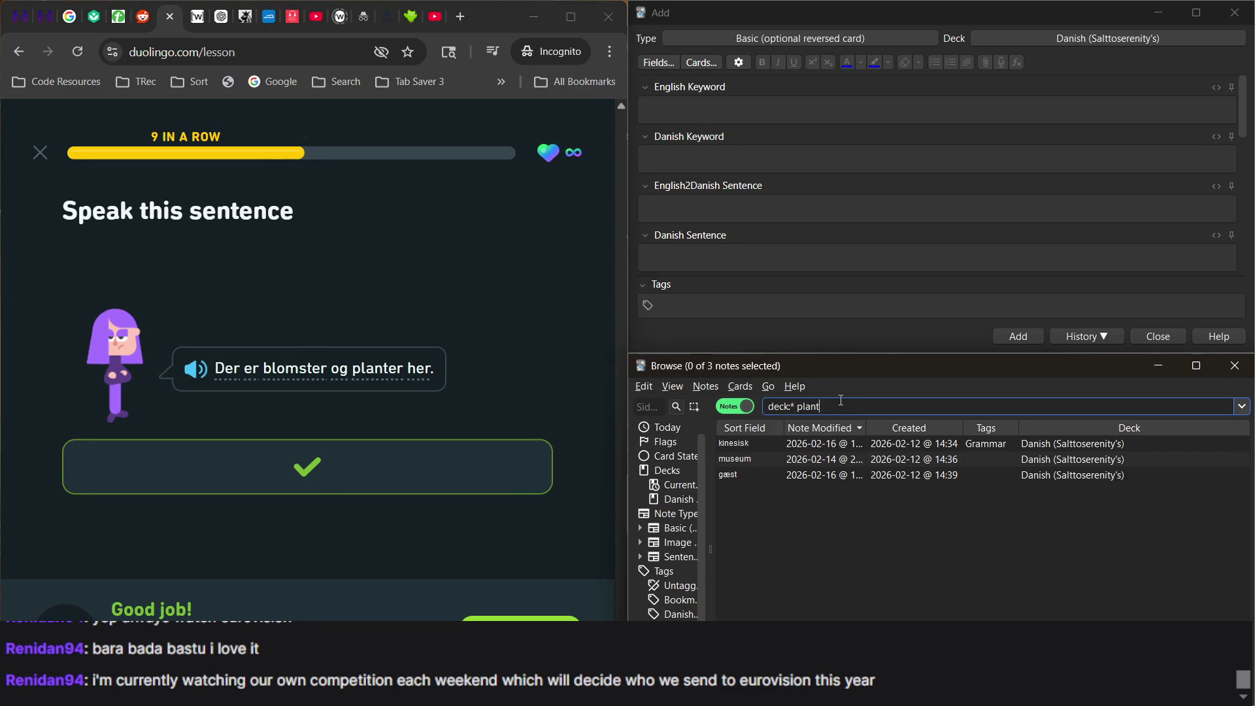
key(Return)
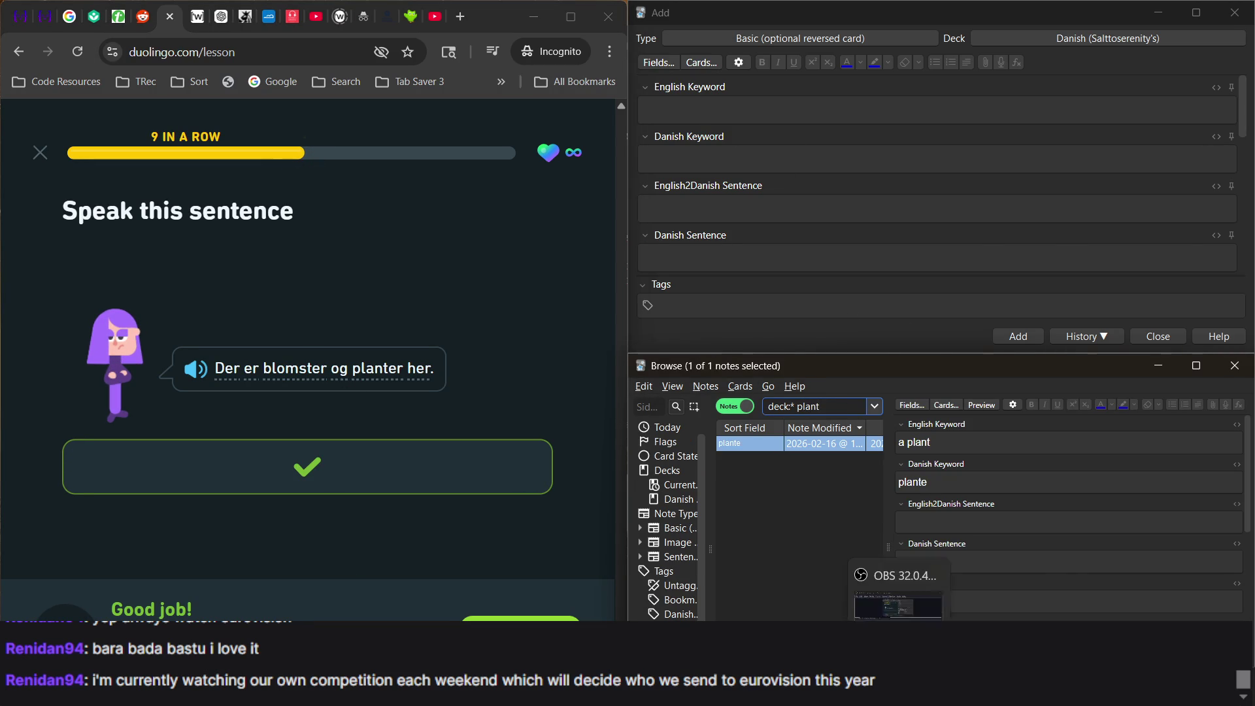
key(alt+Tab)
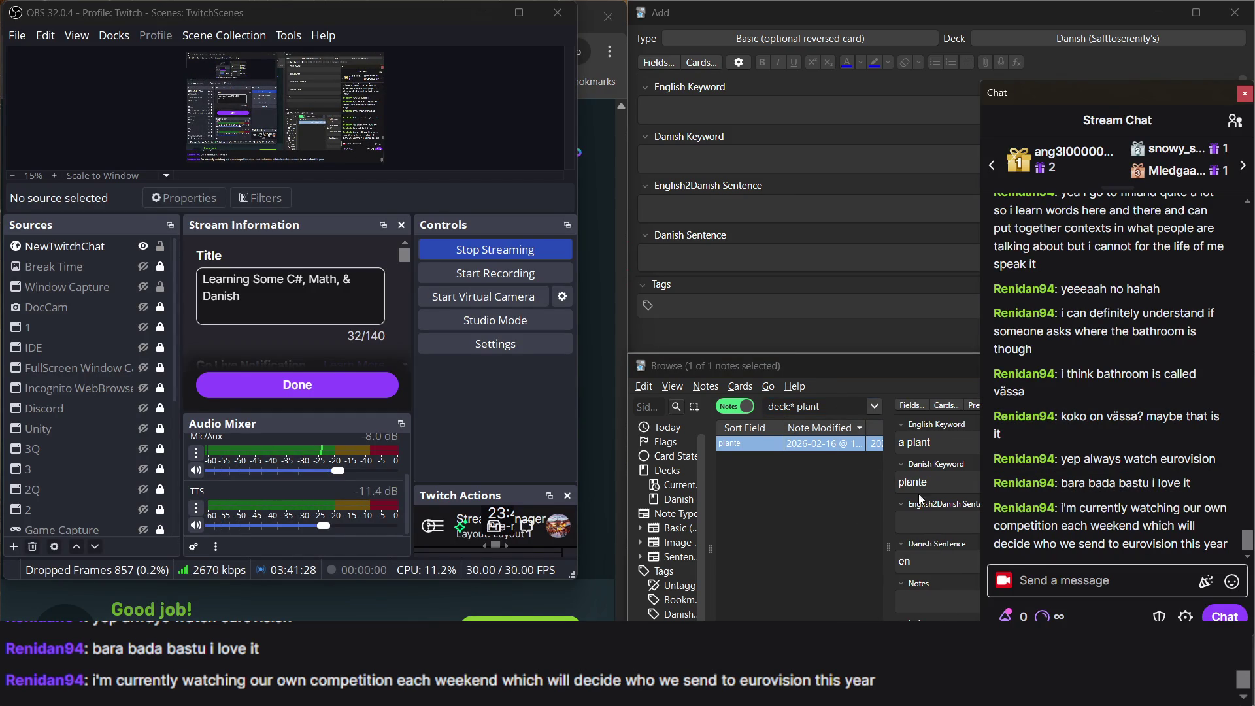
click(924, 520)
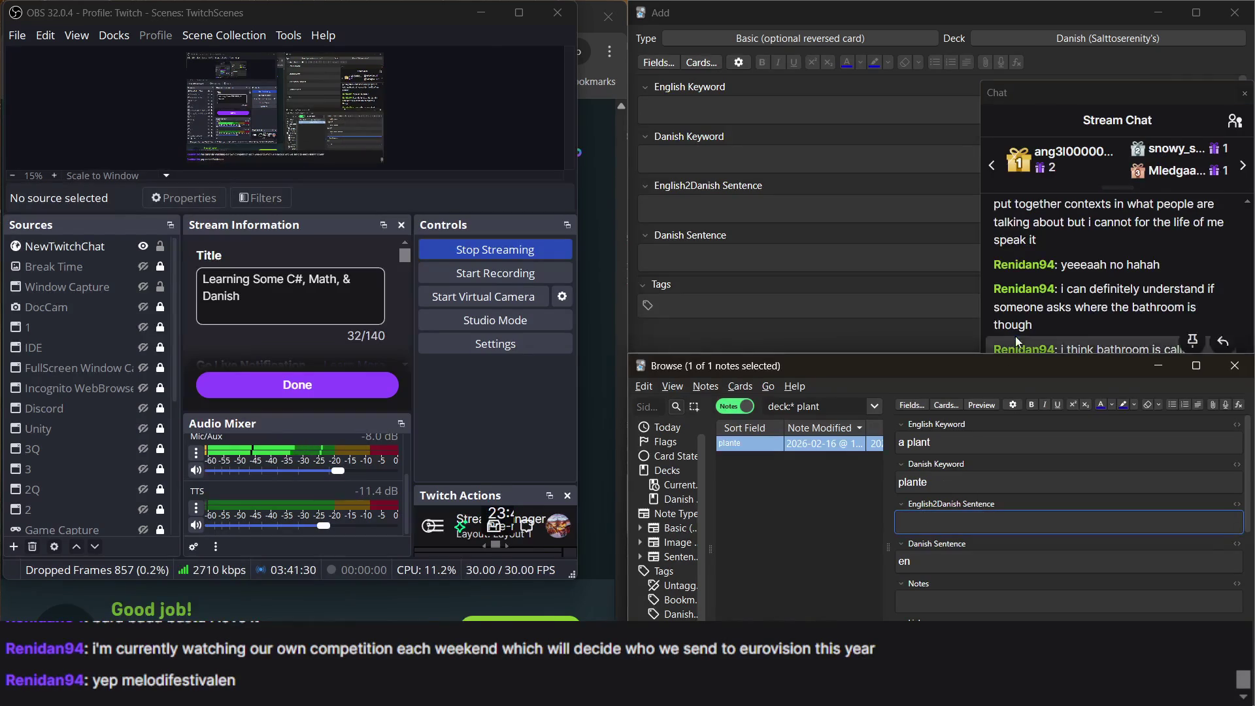
click(1085, 293)
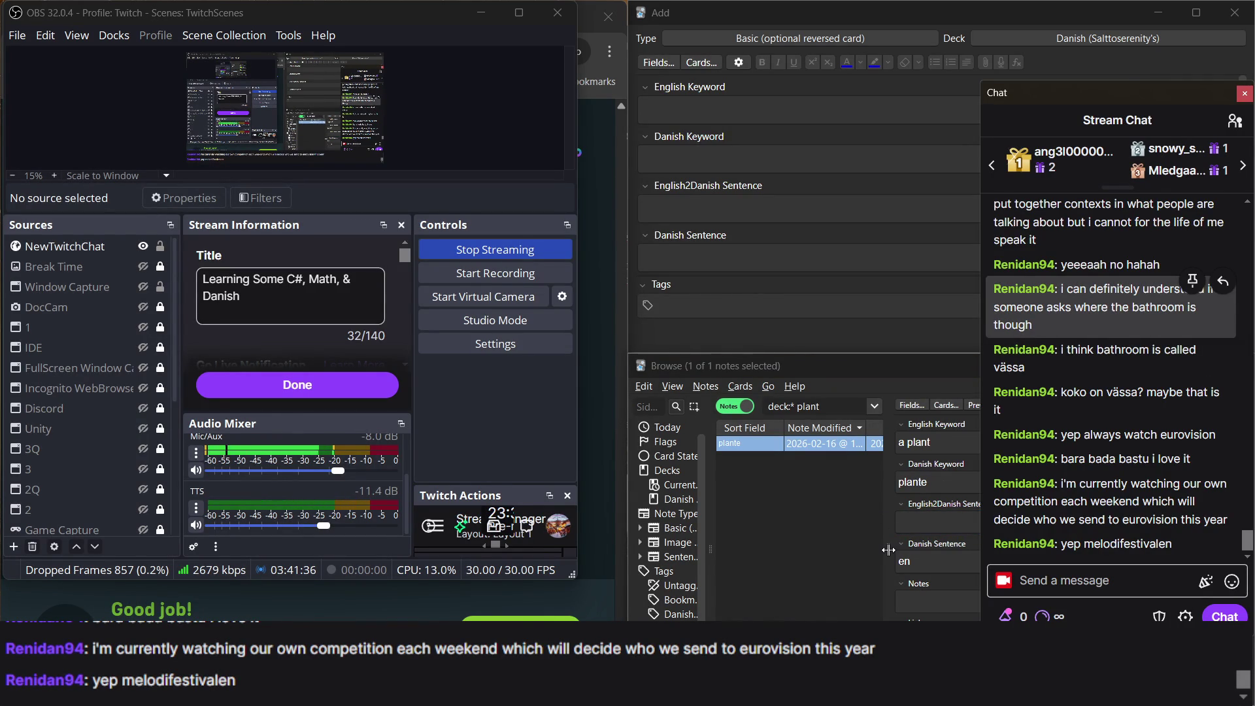
click(829, 587)
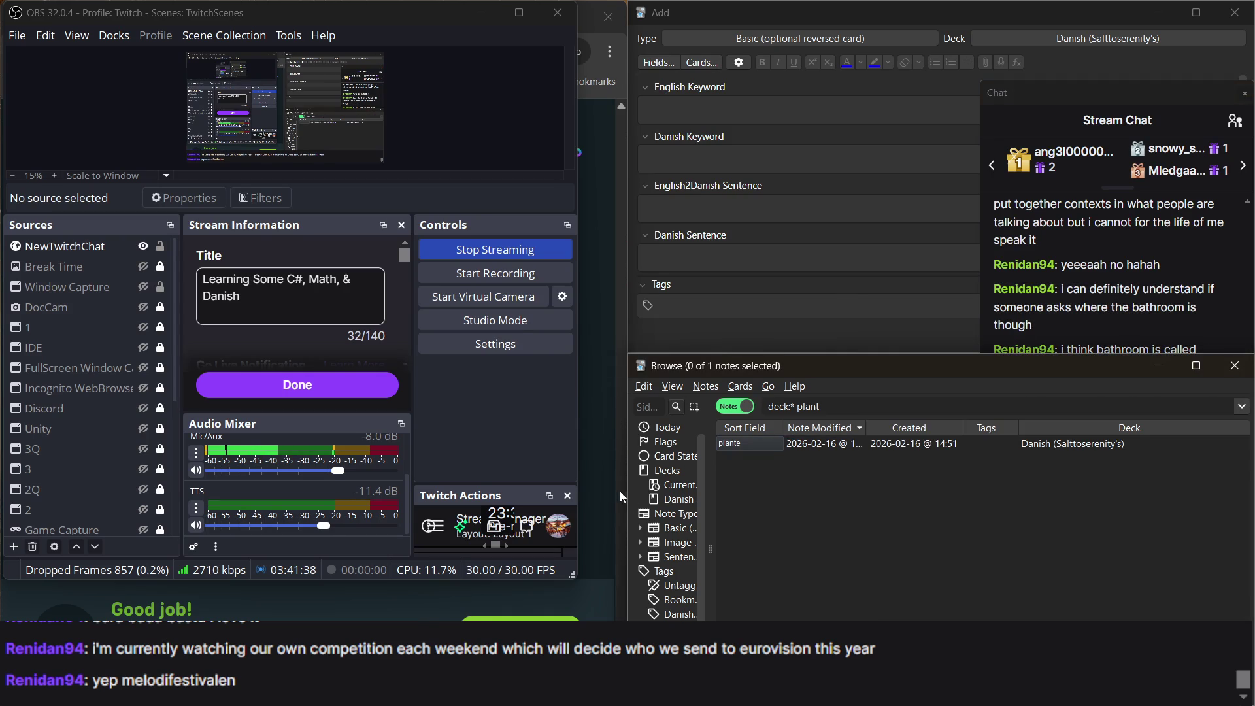
click(610, 477)
click(746, 448)
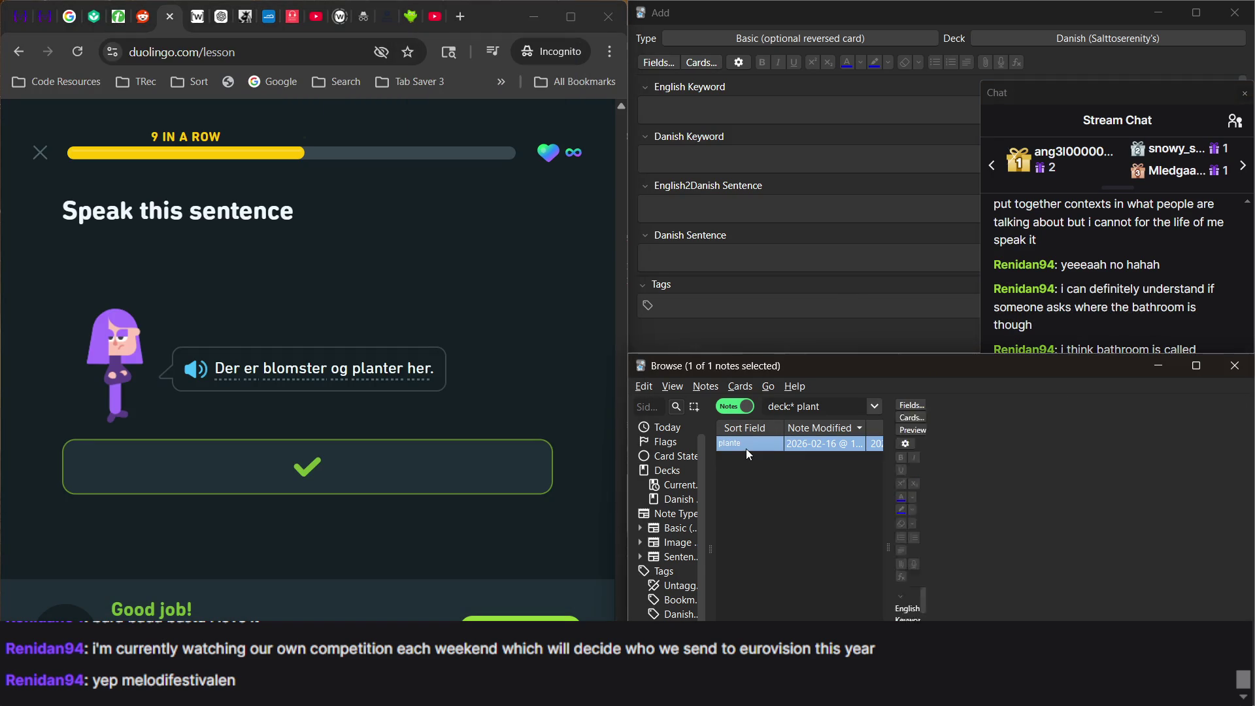
Add the English sentence 'There are flowers and plants here.' to the plante note.
click(946, 516)
text(There r)
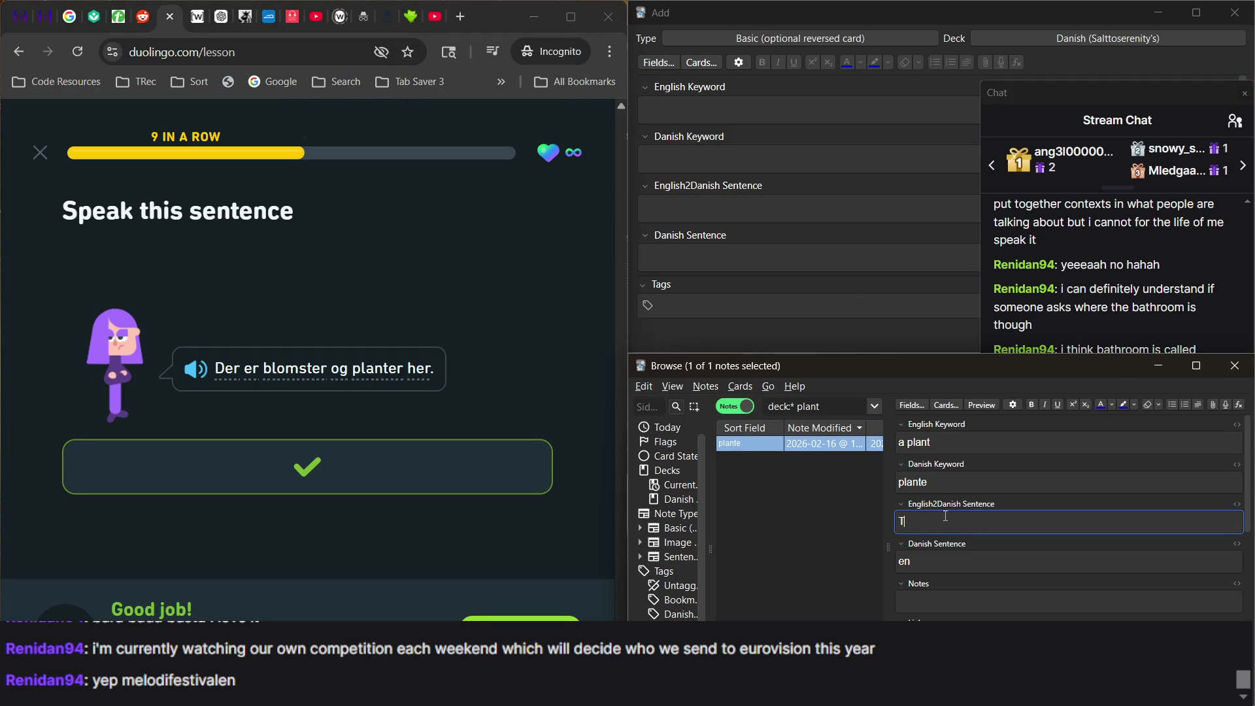
key(BackSpace)
text(are flowe)
text(rs )
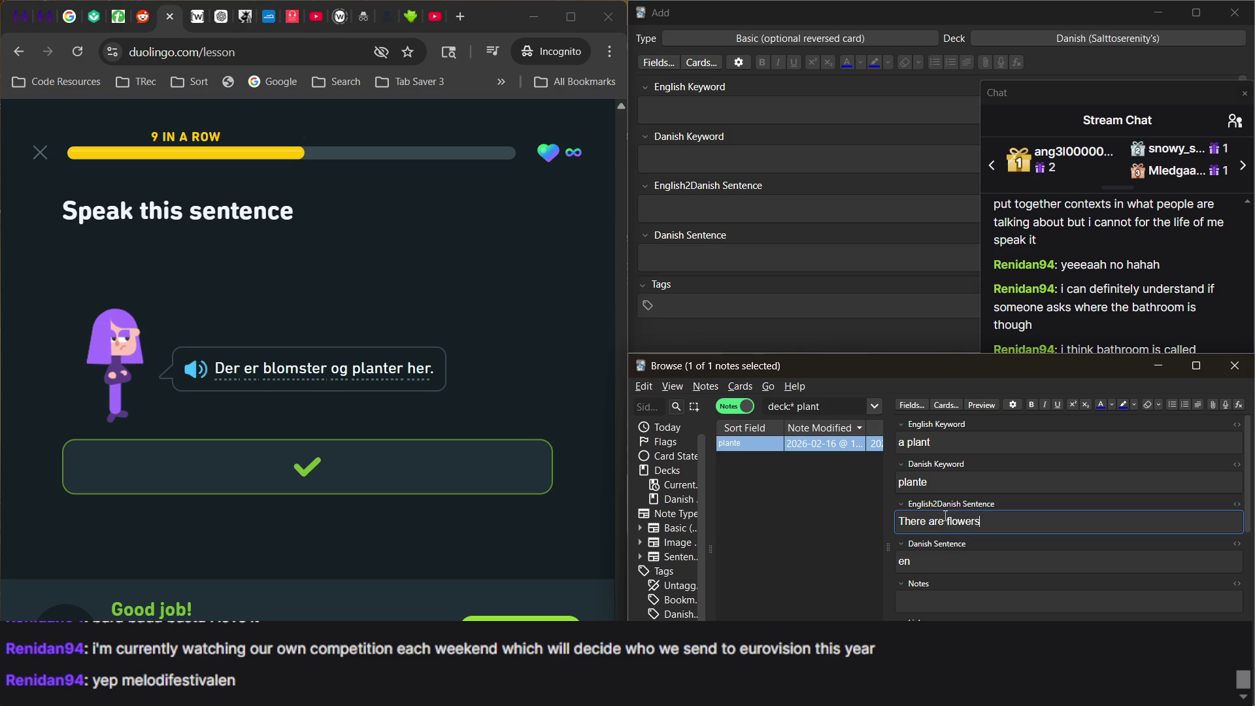
text(and plan)
text(ts here.)
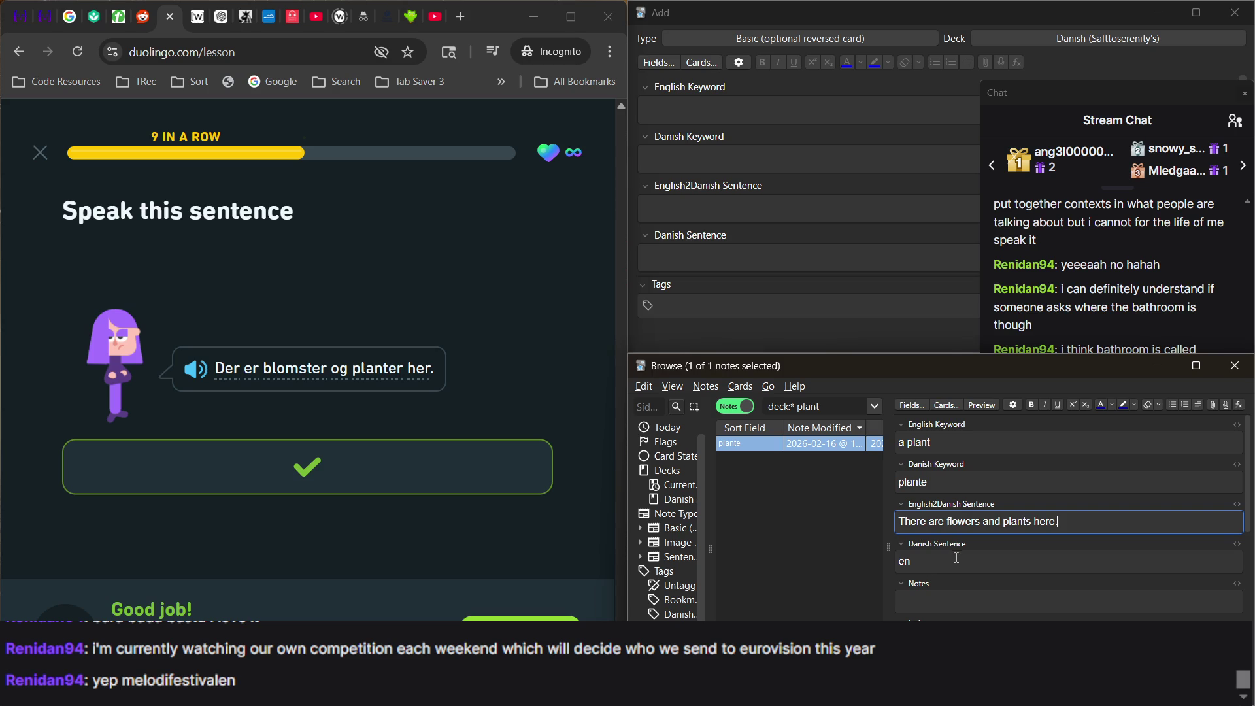
Prepend 'Der er blomster og planter her. /' to the Danish sentence, then continue in Duolingo.
double_click(912, 562)
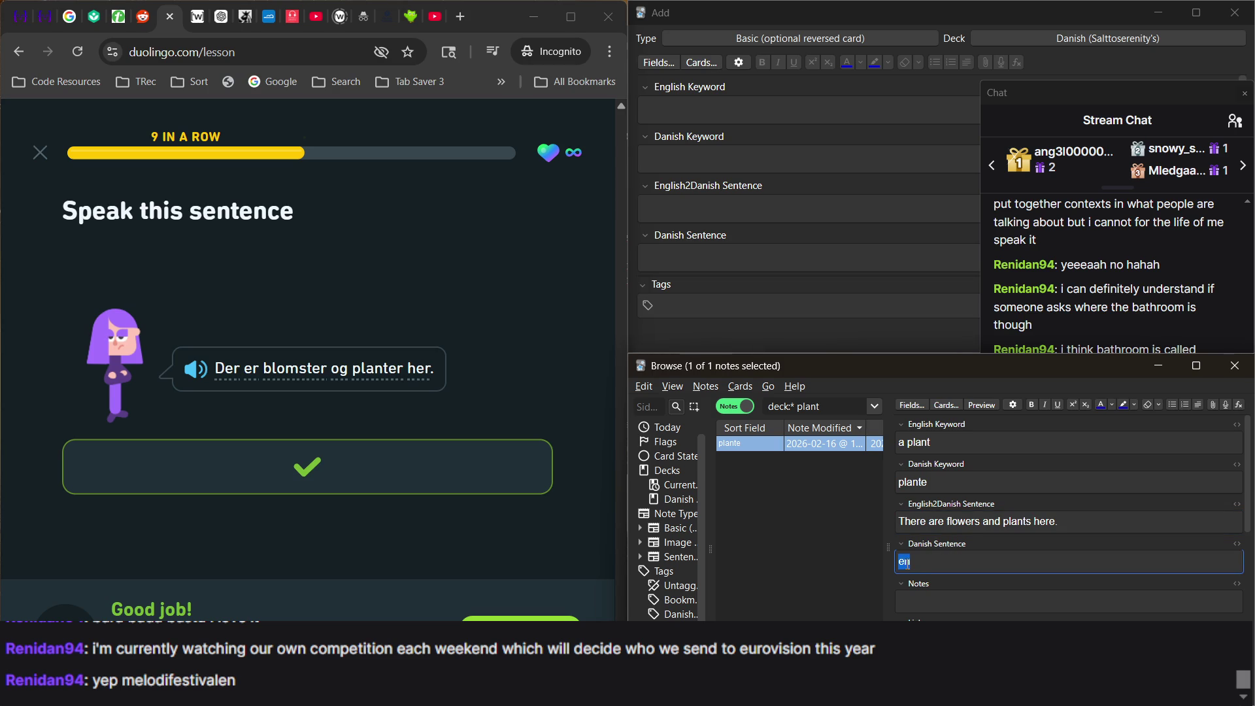
click(902, 563)
text(Der er b)
text(lomster )
text(og planter her)
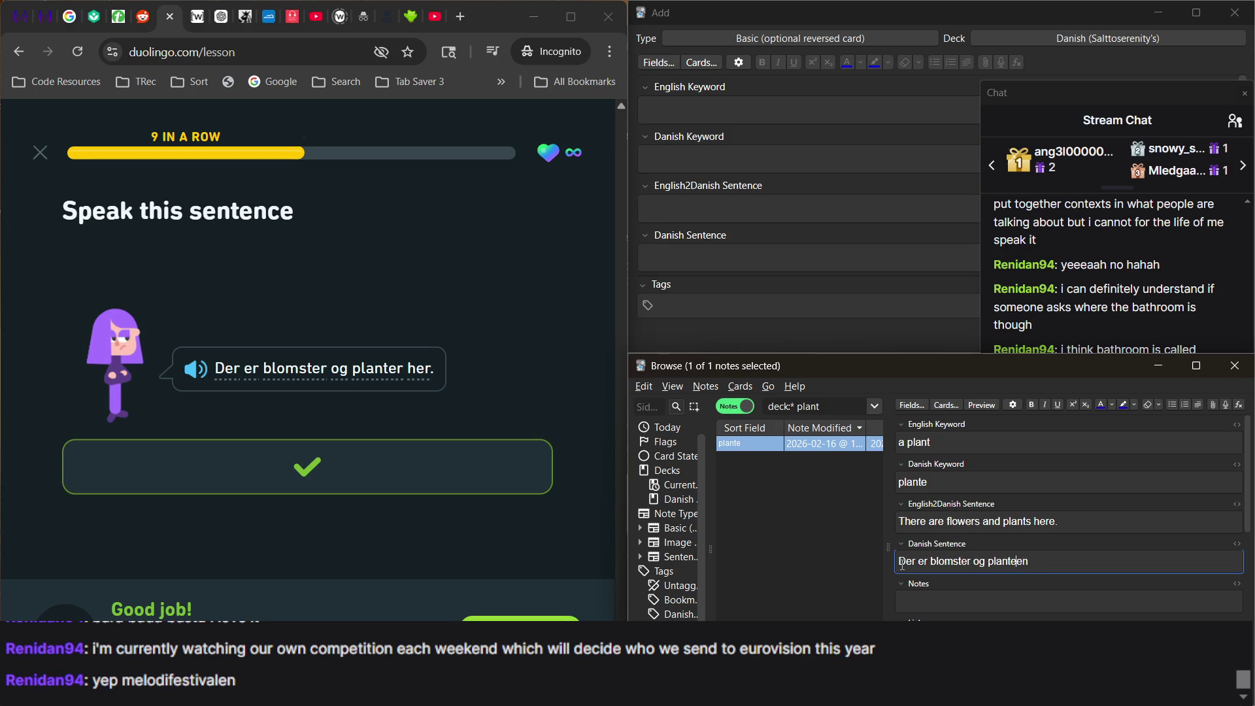
text(. /)
key(alt+Tab)
key(Return)
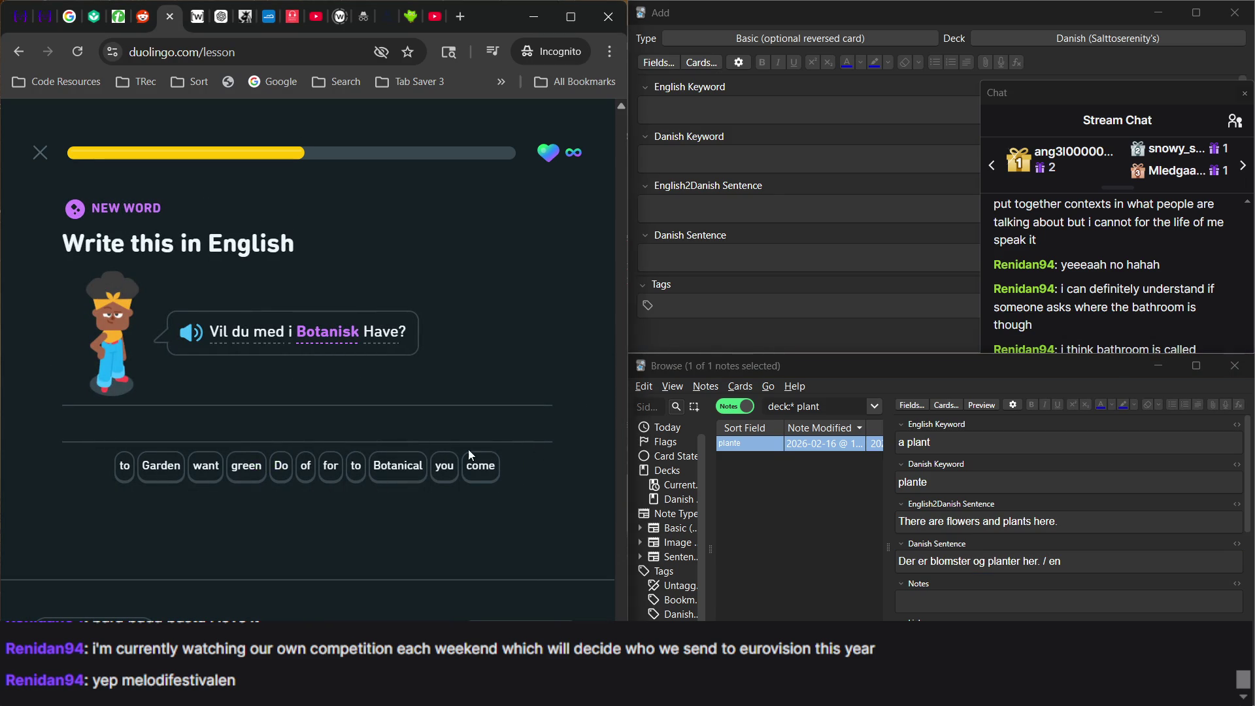
Fill the new card's keywords: English 'botanical' and Danish 'botanisk'.
click(696, 115)
text(bota)
text(nti)
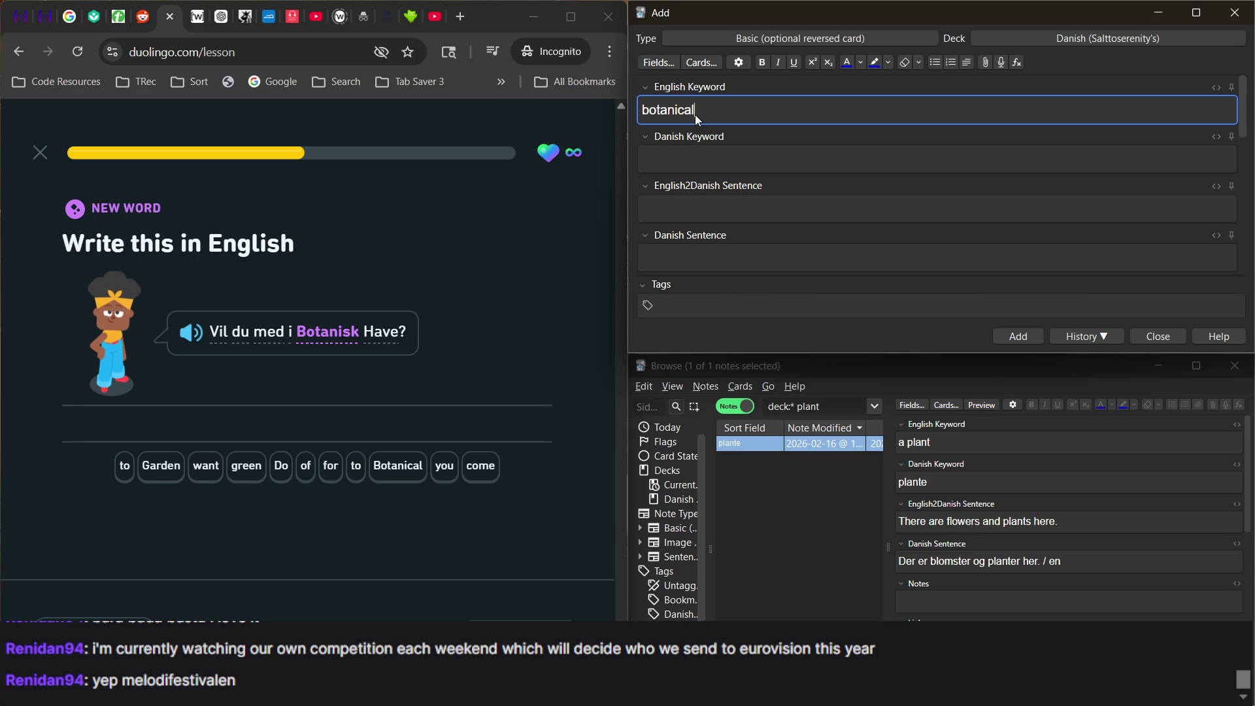
click(712, 167)
text(botans)
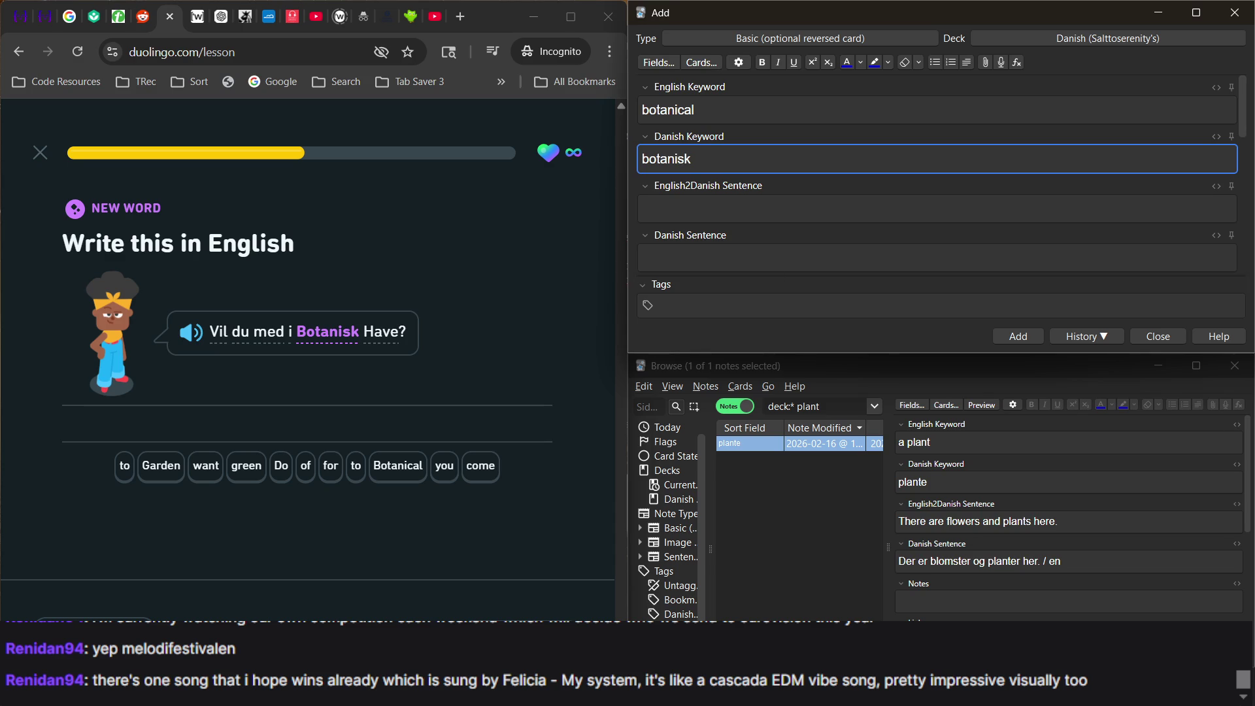
key(alt+Tab)
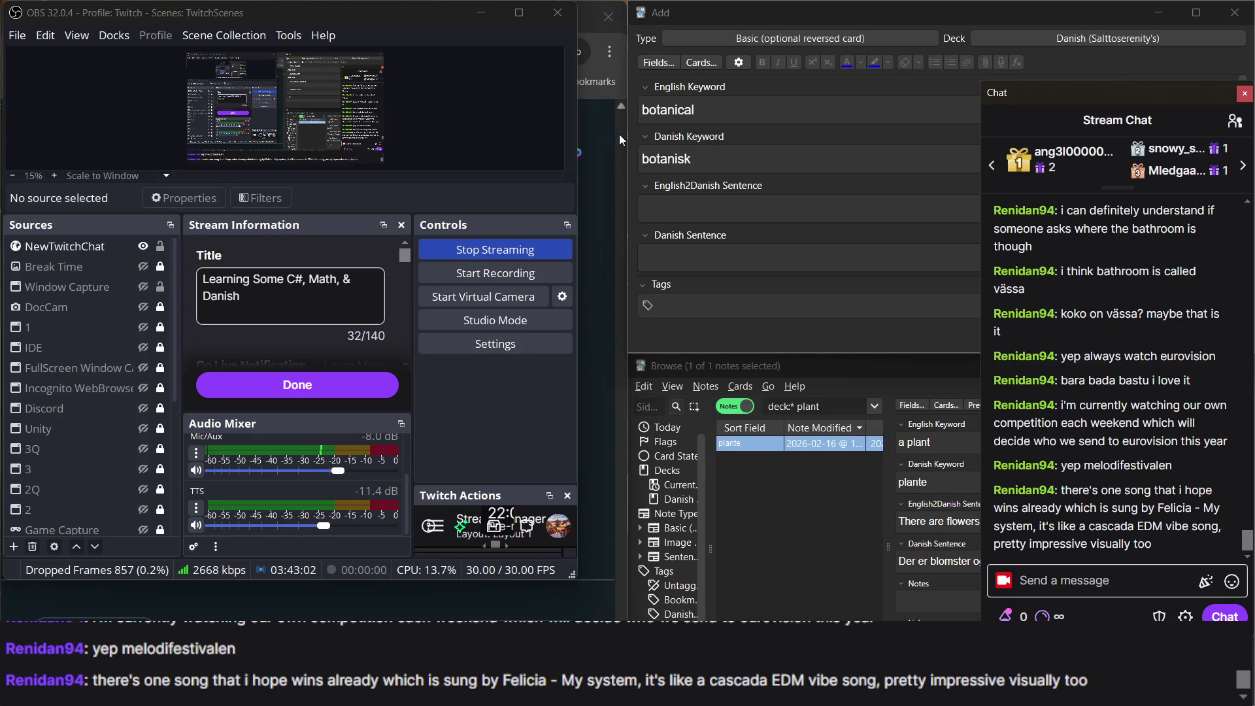
Bring the Duolingo lesson and stream chat back in front, then return to the Anki Add window.
click(605, 243)
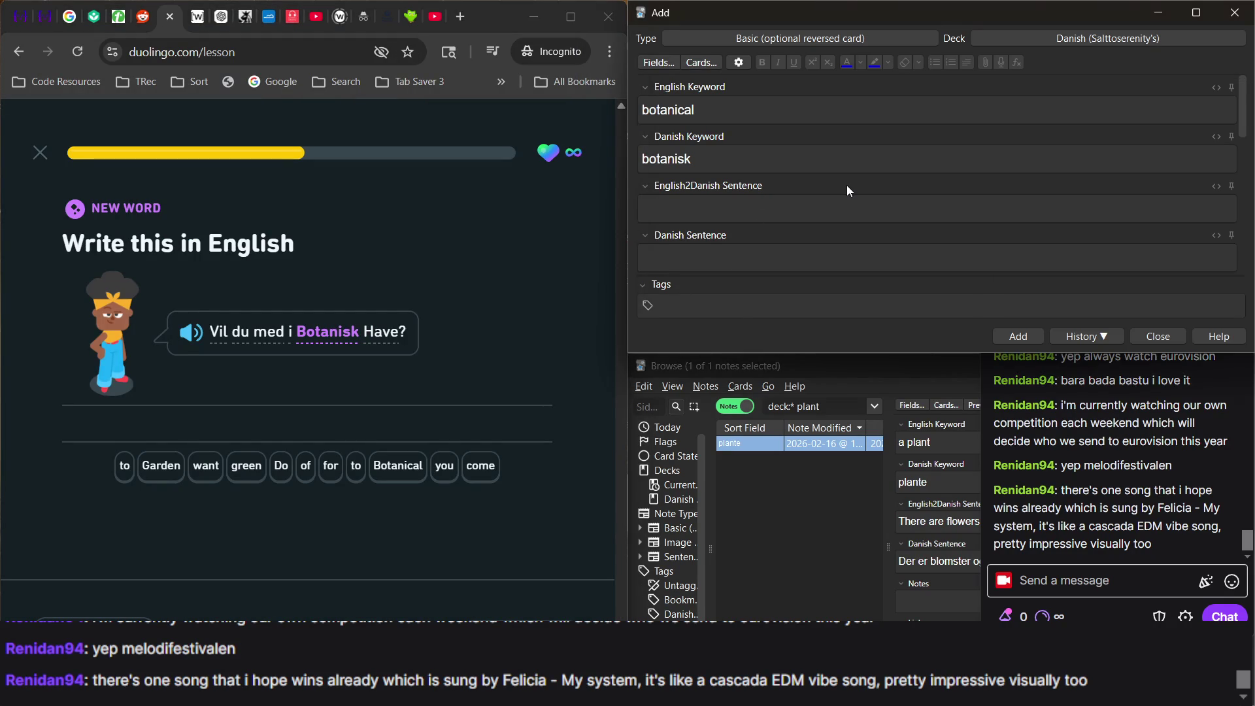
click(1076, 461)
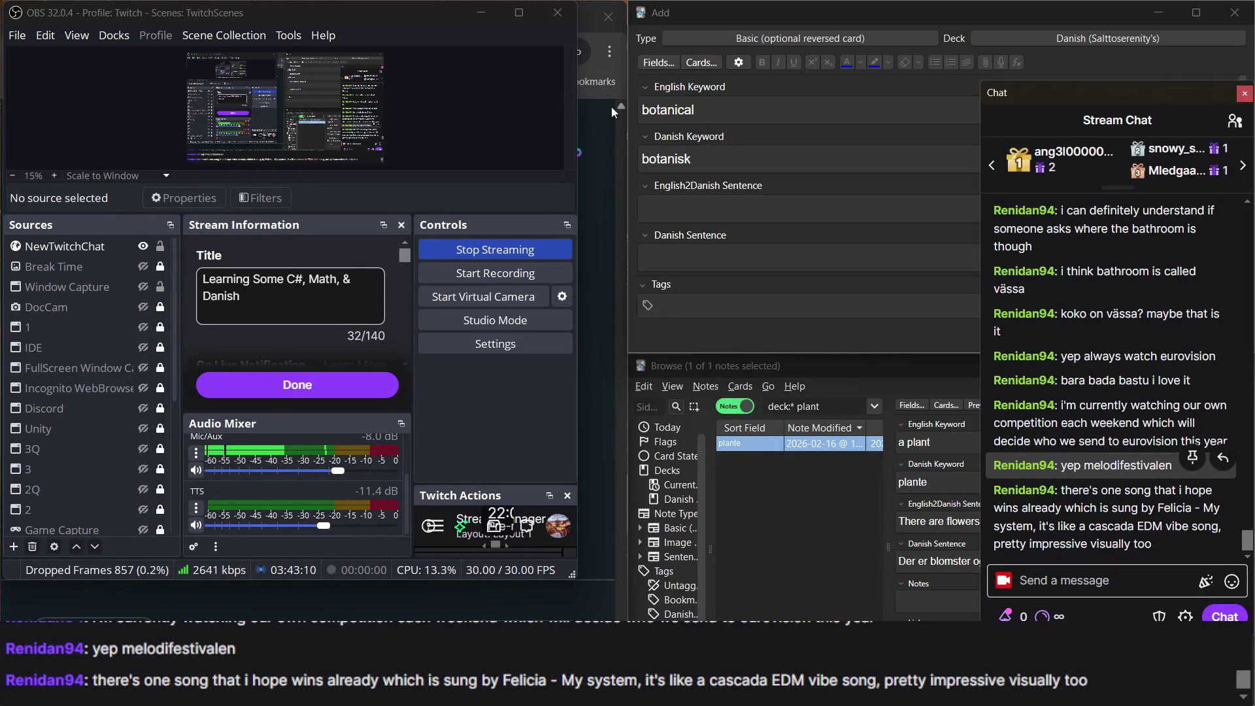
click(610, 164)
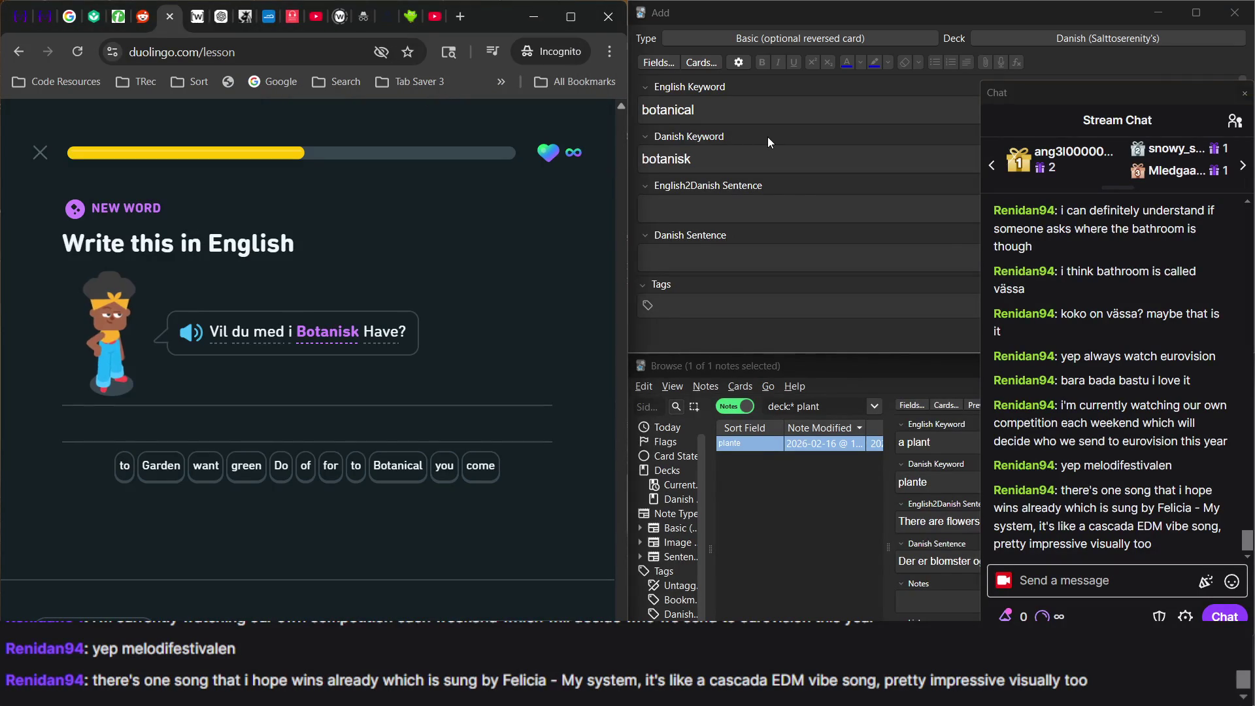
click(767, 136)
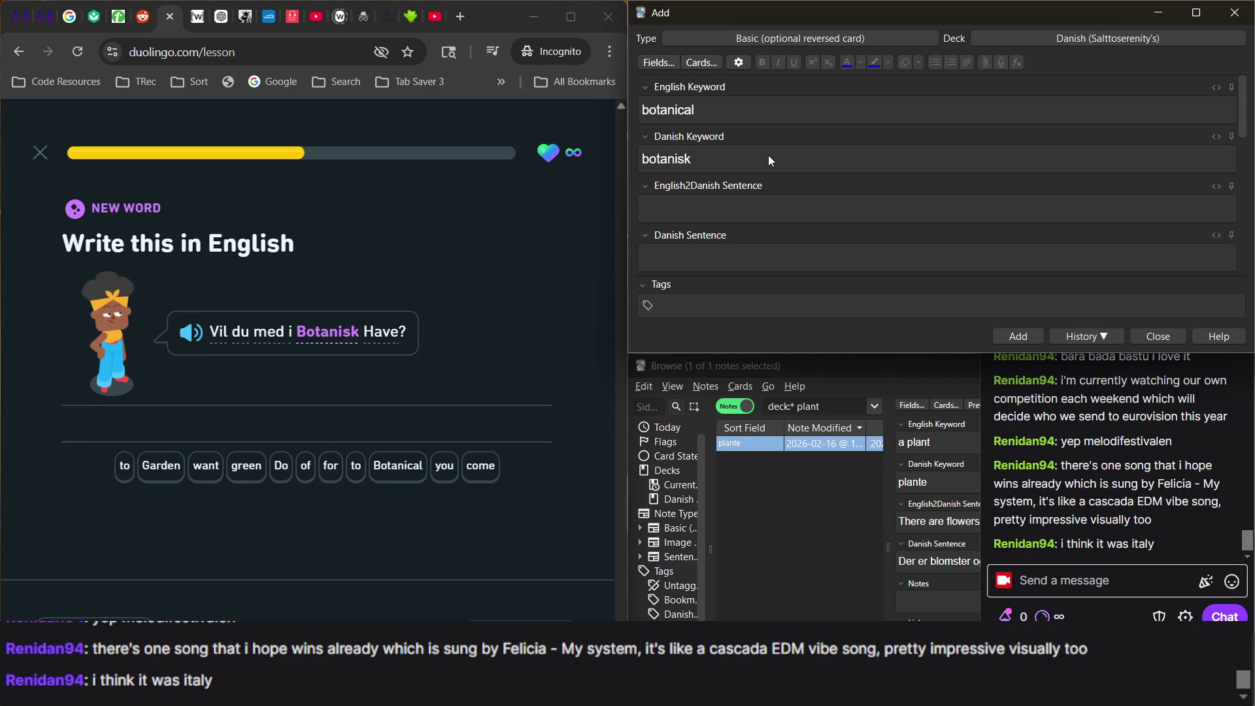
Search Google for 'eurivisione expresso machiato' in a new private tab.
click(461, 18)
click(460, 18)
click(276, 86)
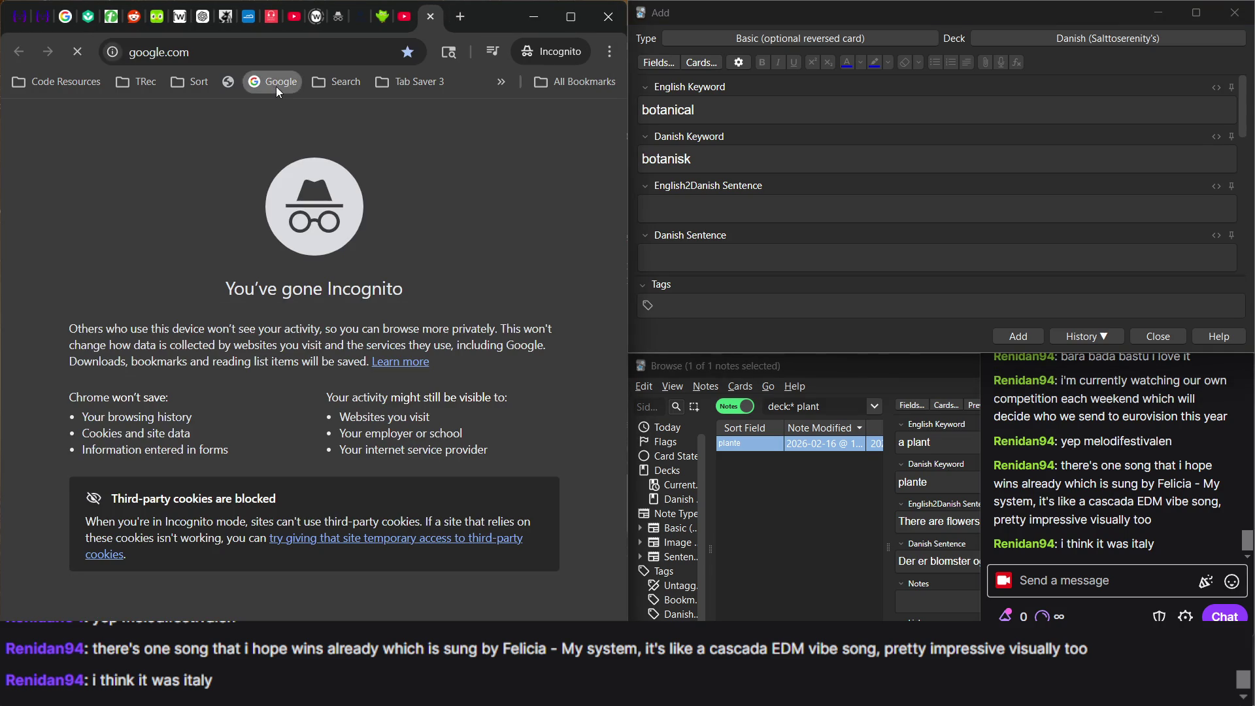
text(eur)
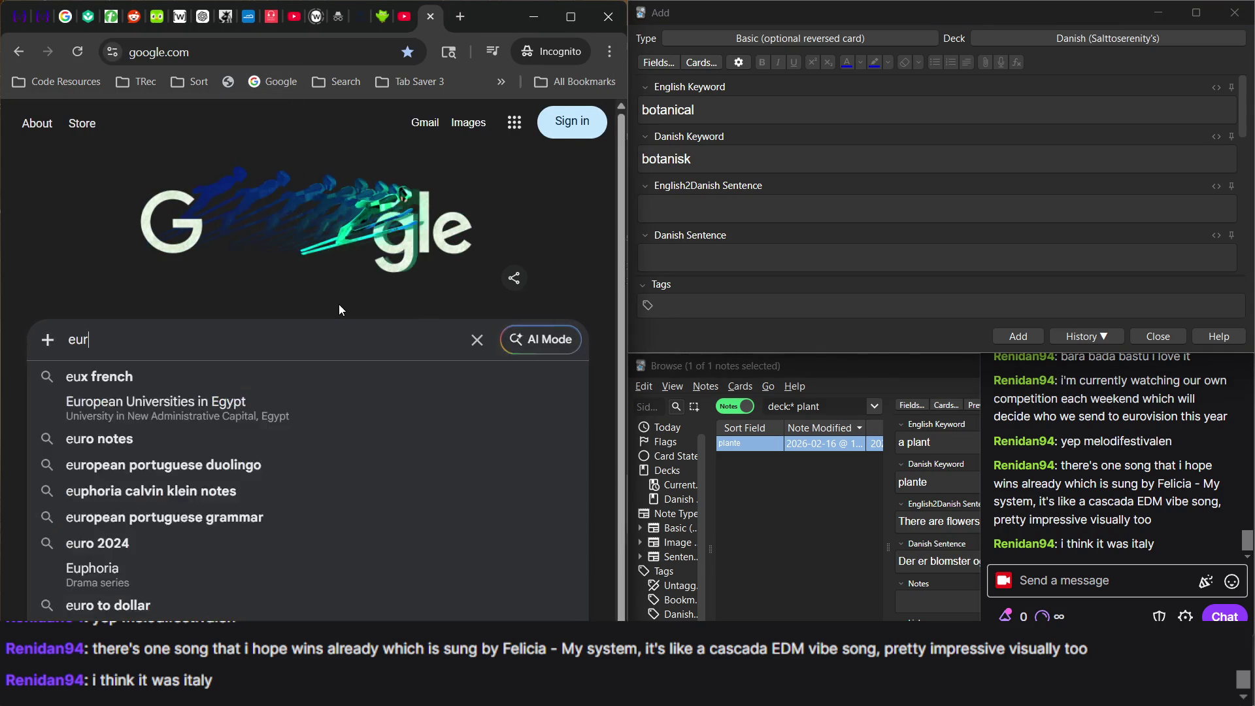
text(ivisione xpl)
key(BackSpace)
key(BackSpace)
key(BackSpace)
text(expres)
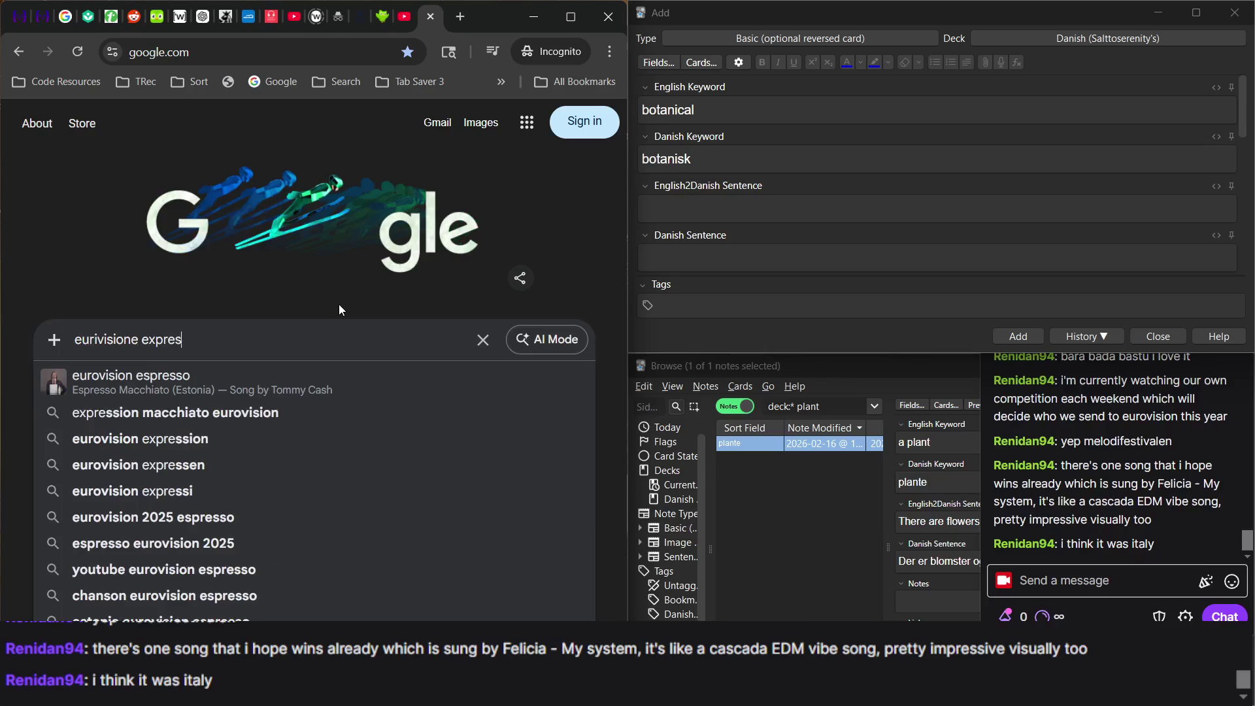
text(so machiato)
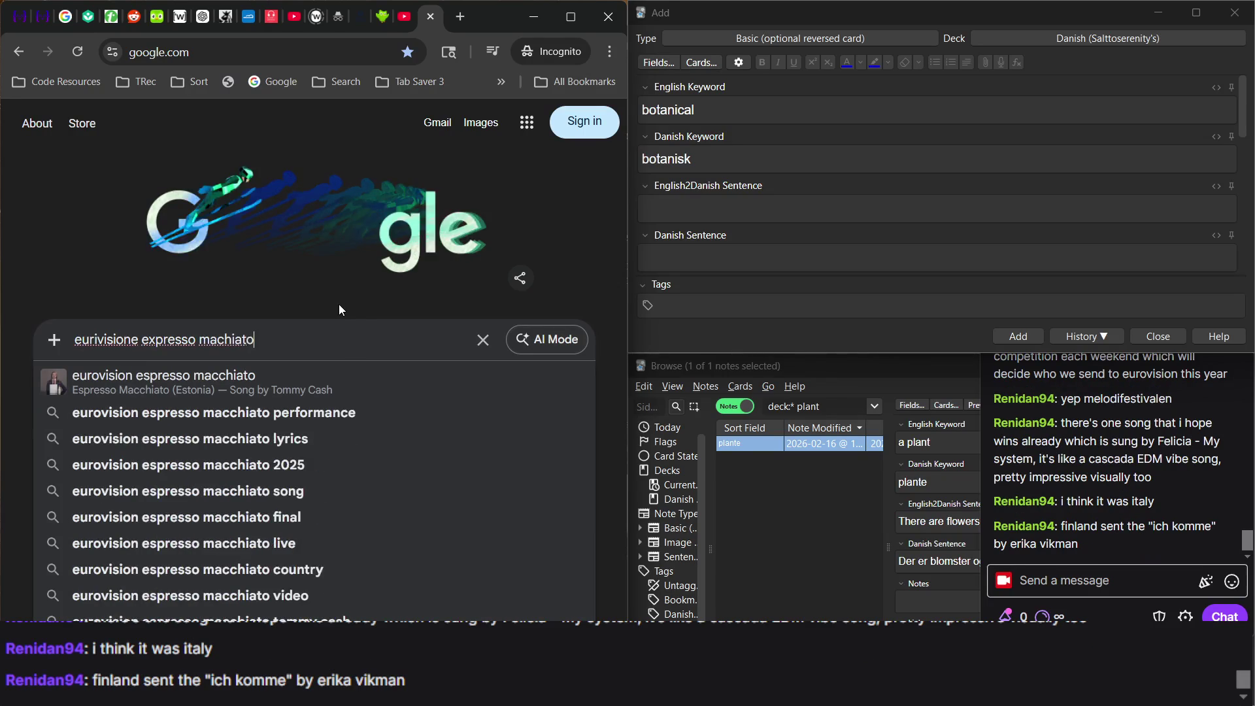
key(Return)
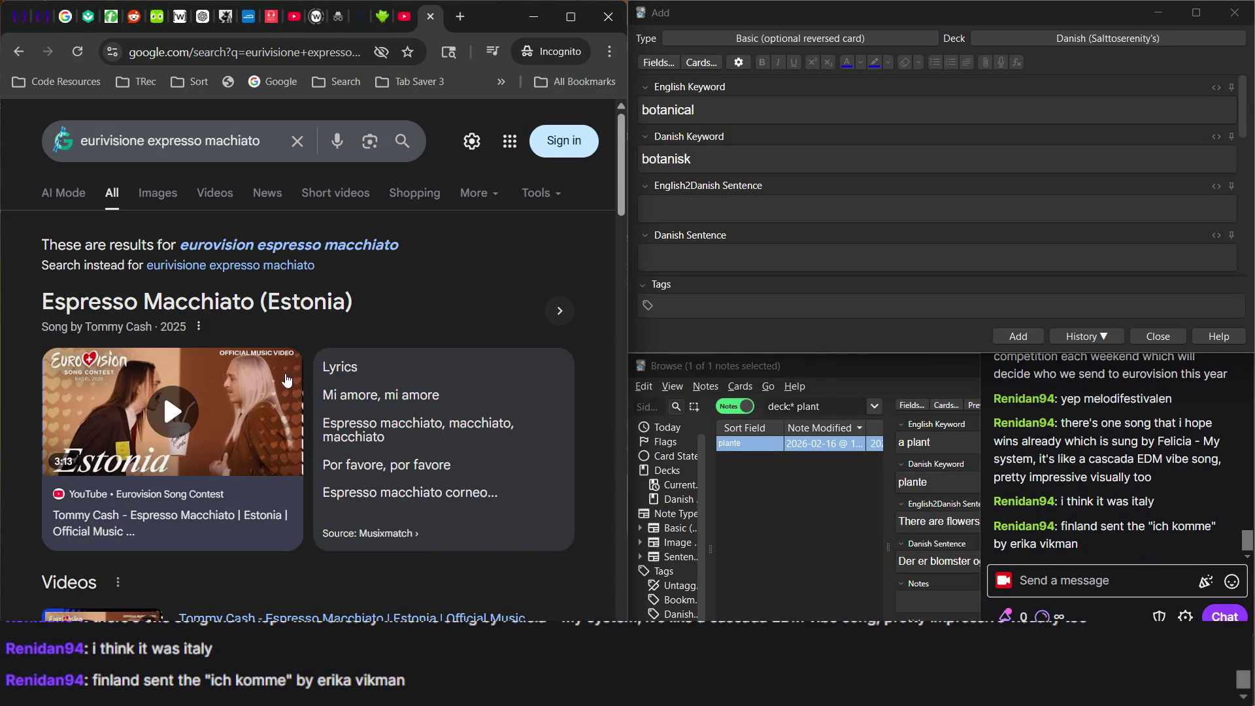
Select the 'Espresso Macchiato (Estonia)' result title, then close the search tab.
scroll(282, 420, down, 1)
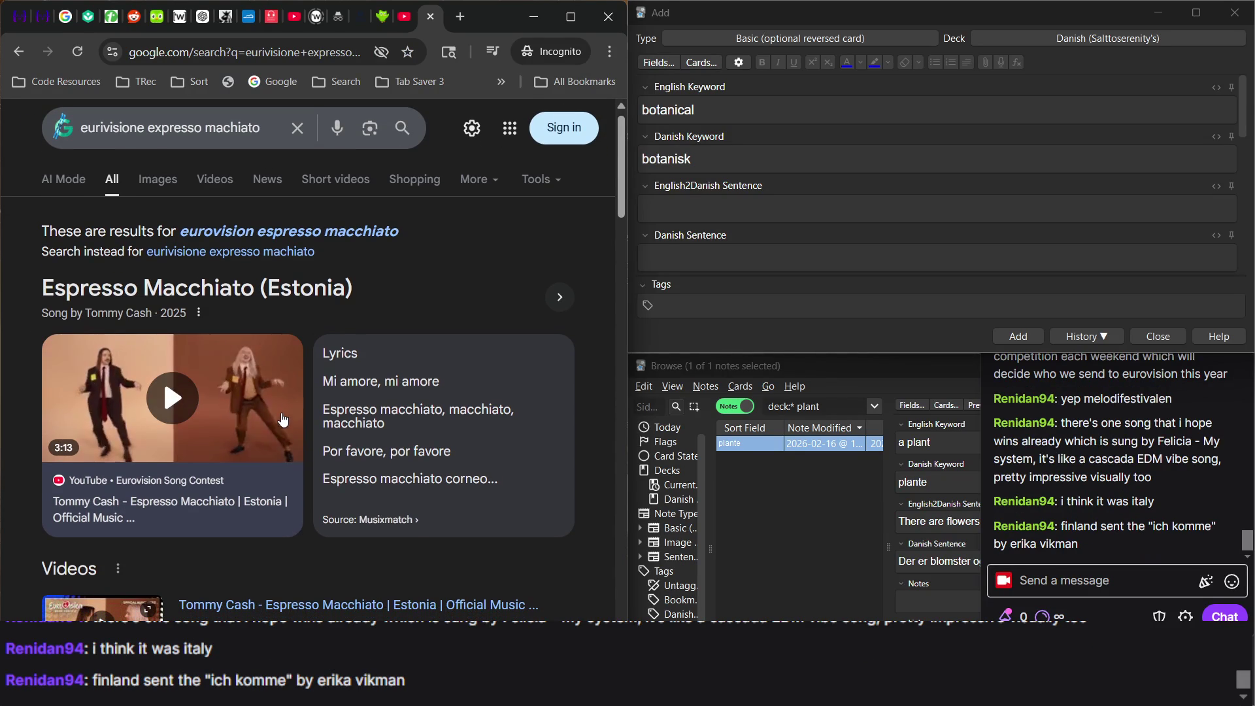
triple_click(373, 295)
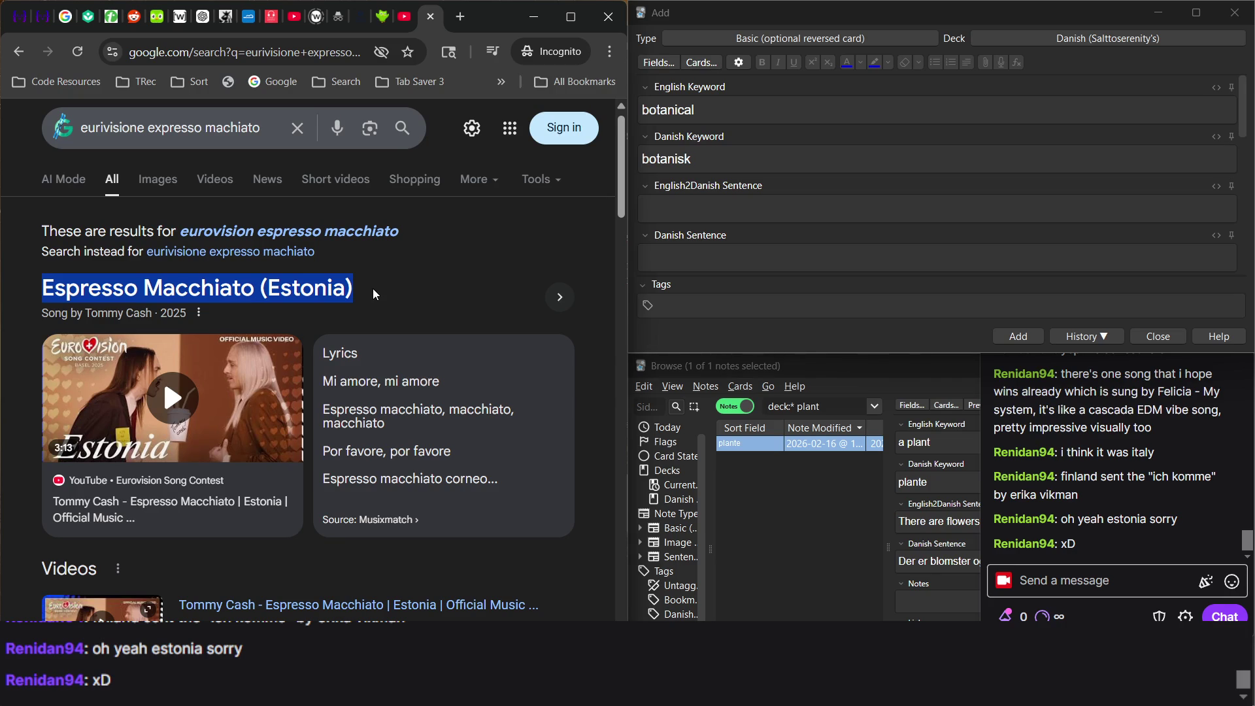
click(434, 22)
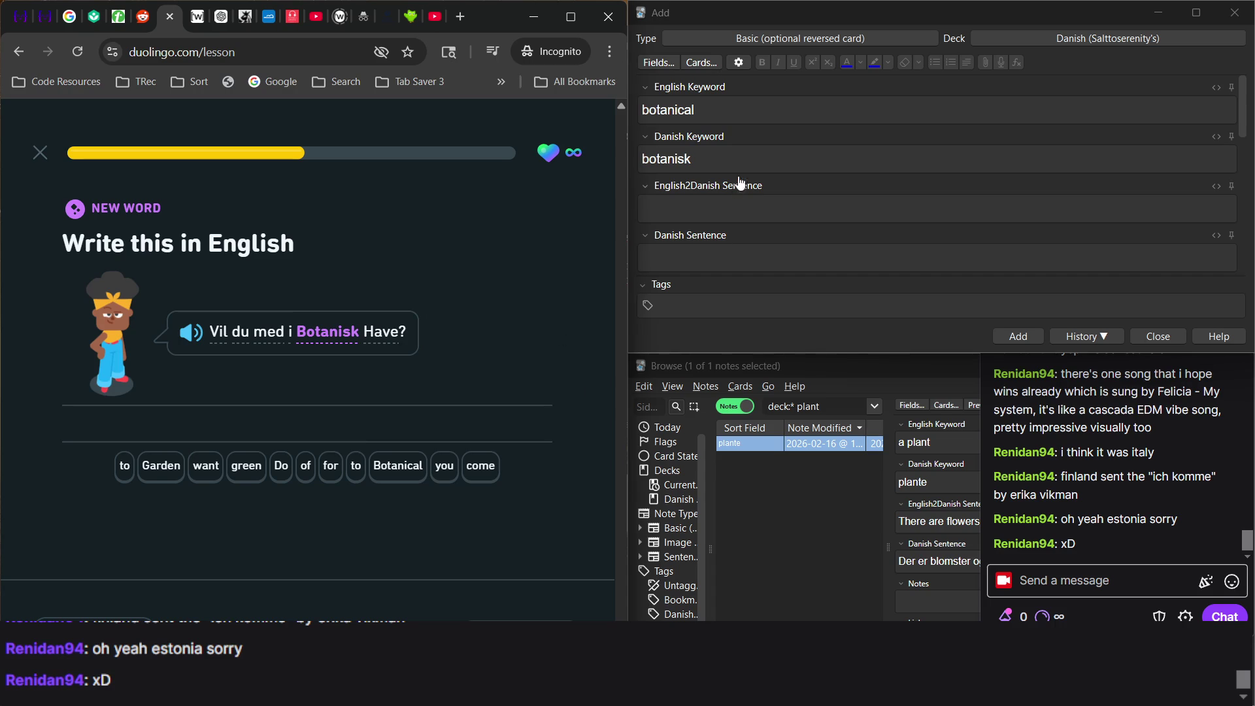
Answer the Duolingo translation with 'Do you want to come to Botanical Garden' and check it.
click(732, 211)
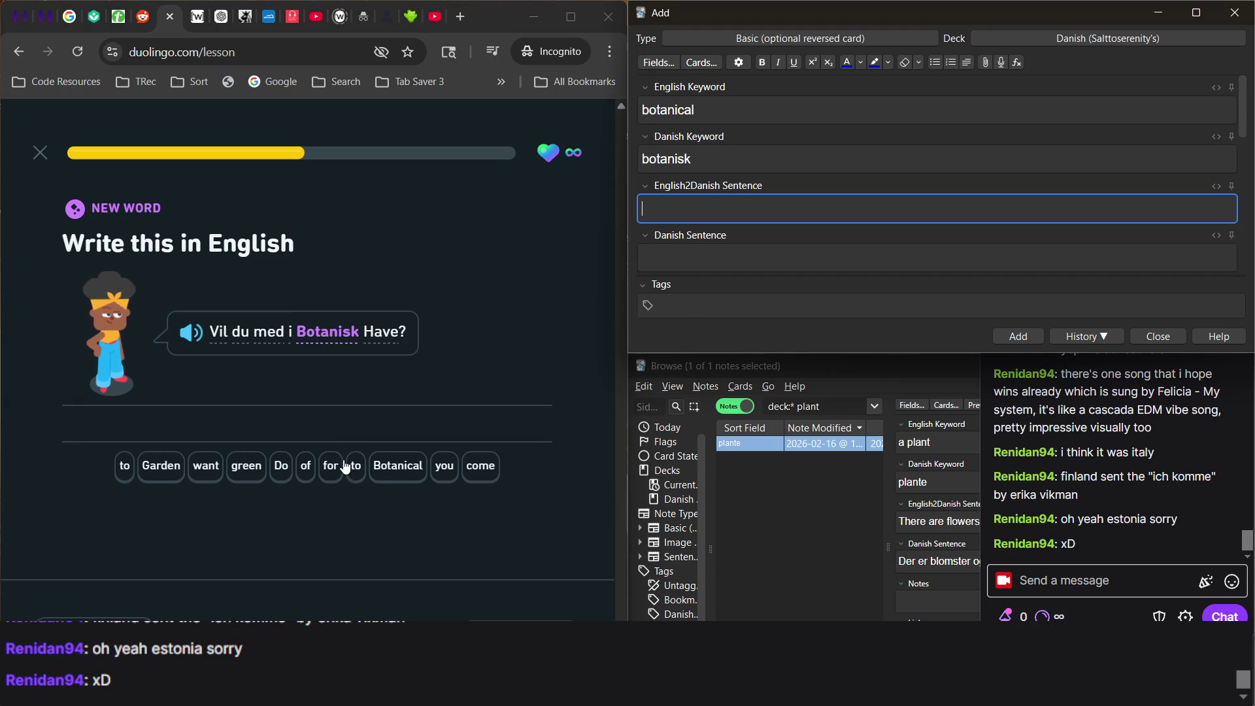
click(325, 414)
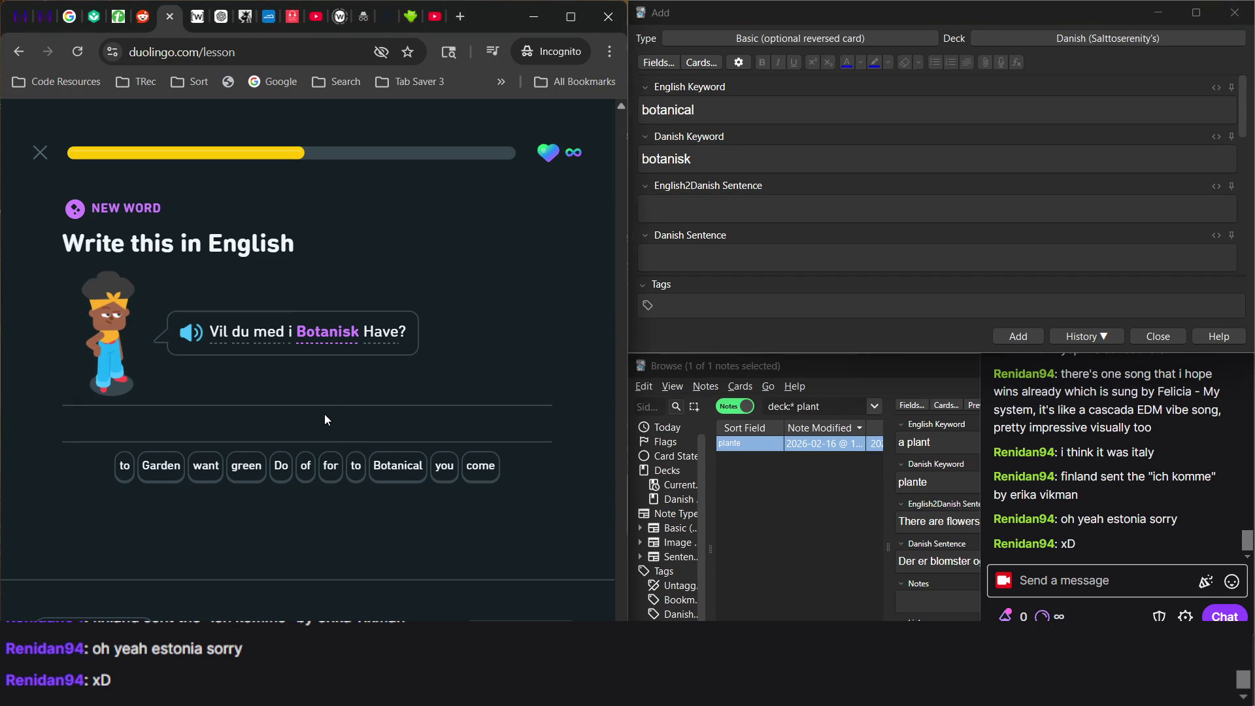
text(doyou want to)
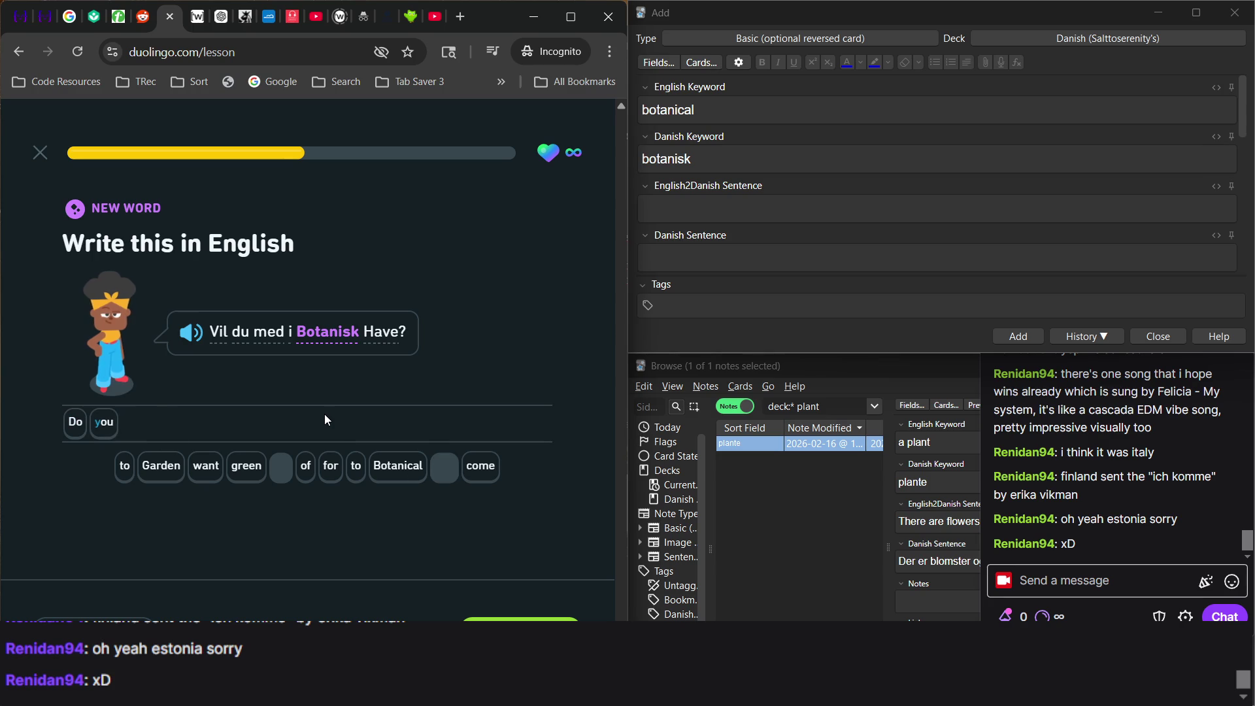
text(come to)
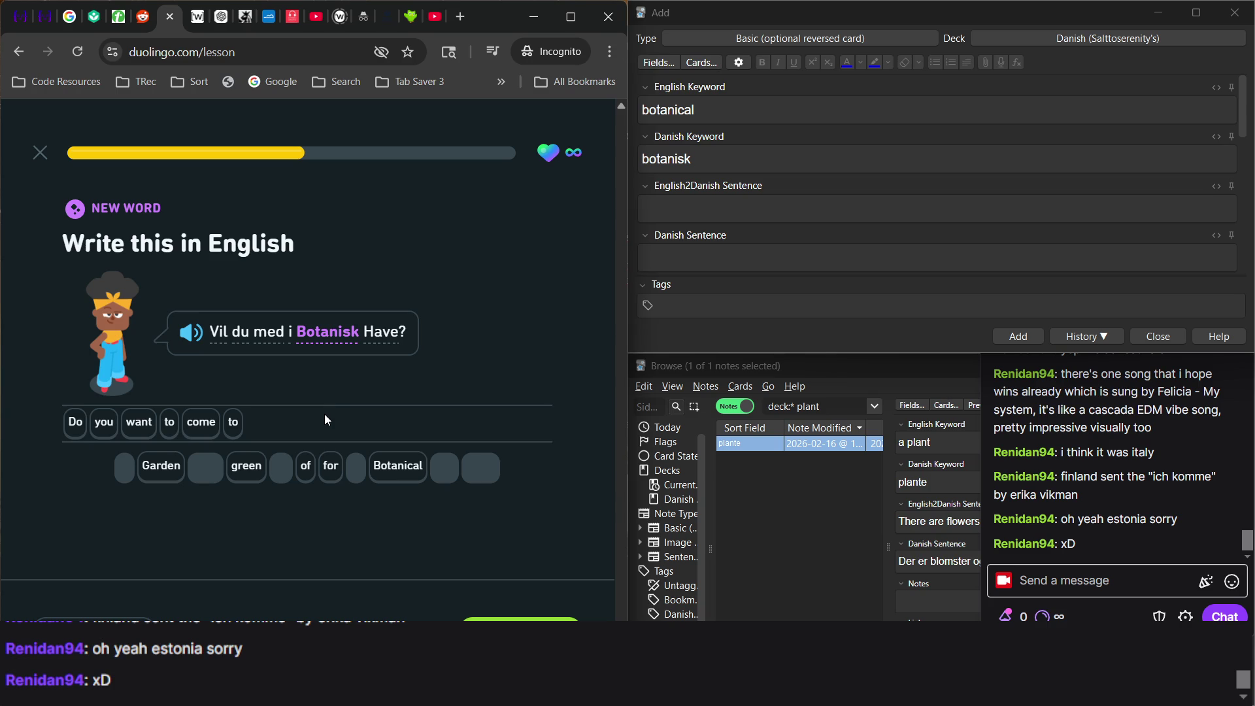
text( Botanical)
click(171, 470)
key(Return)
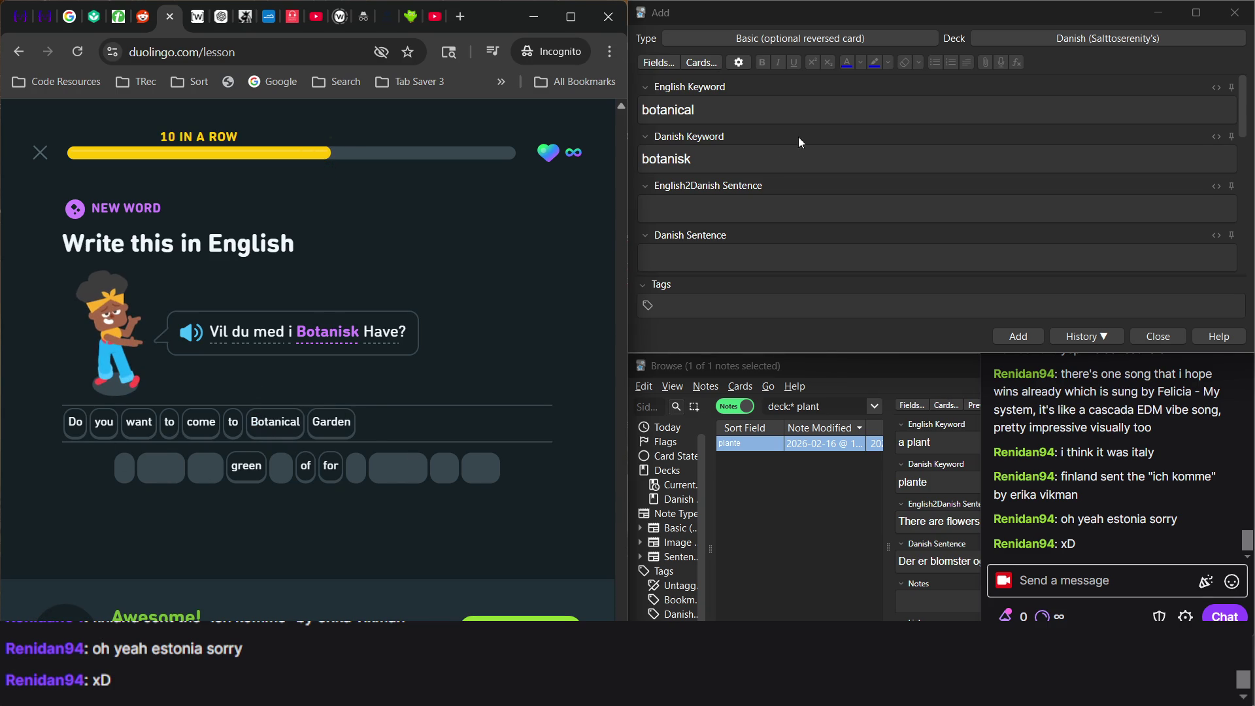
click(784, 159)
click(773, 201)
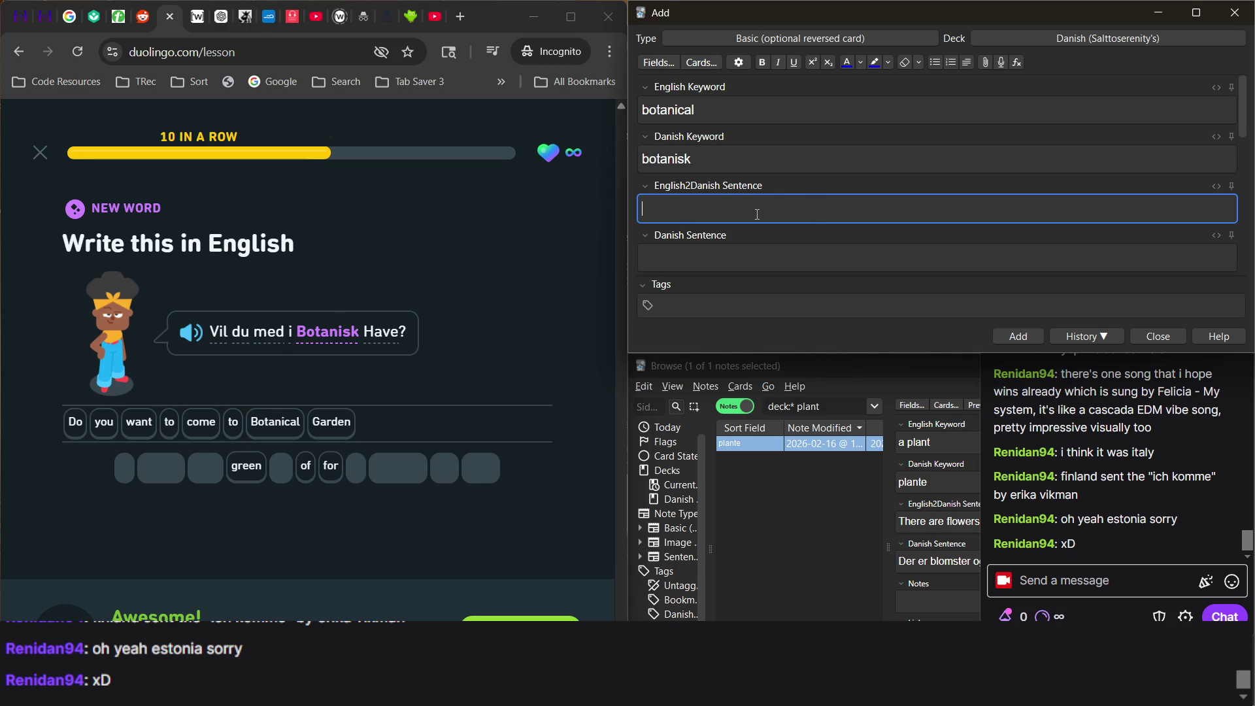
Add the note with sentences 'Do you want to come to Botantical Garden?' and 'Vil du med i Botanisk Have?'.
text(Do you want to )
text(come to )
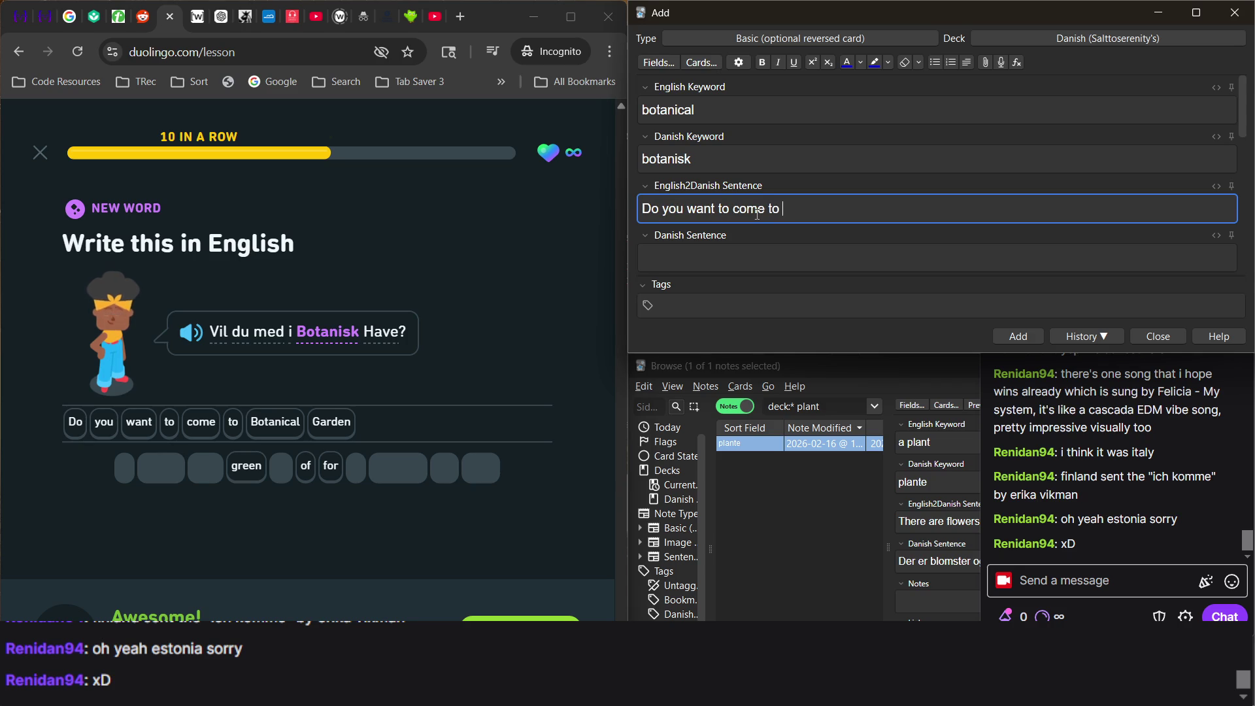
text(Botantical Ha)
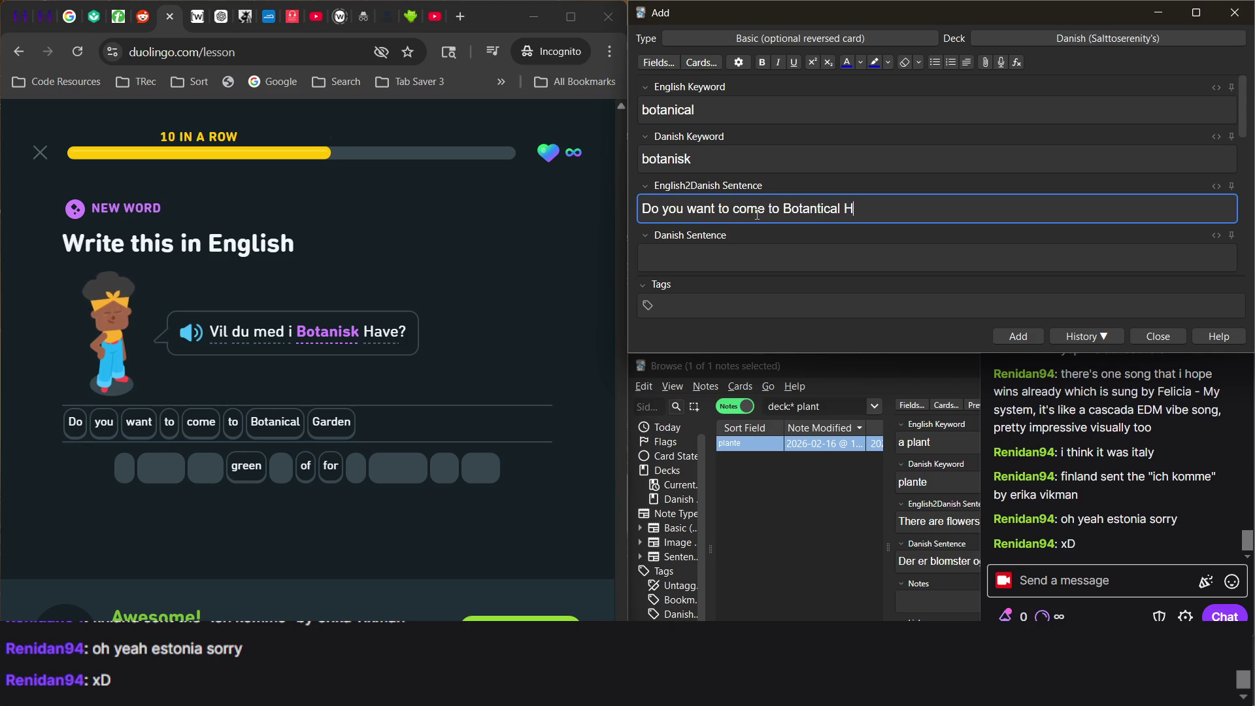
key(BackSpace)
key(BackSpace)
text(Garden)
text(/)
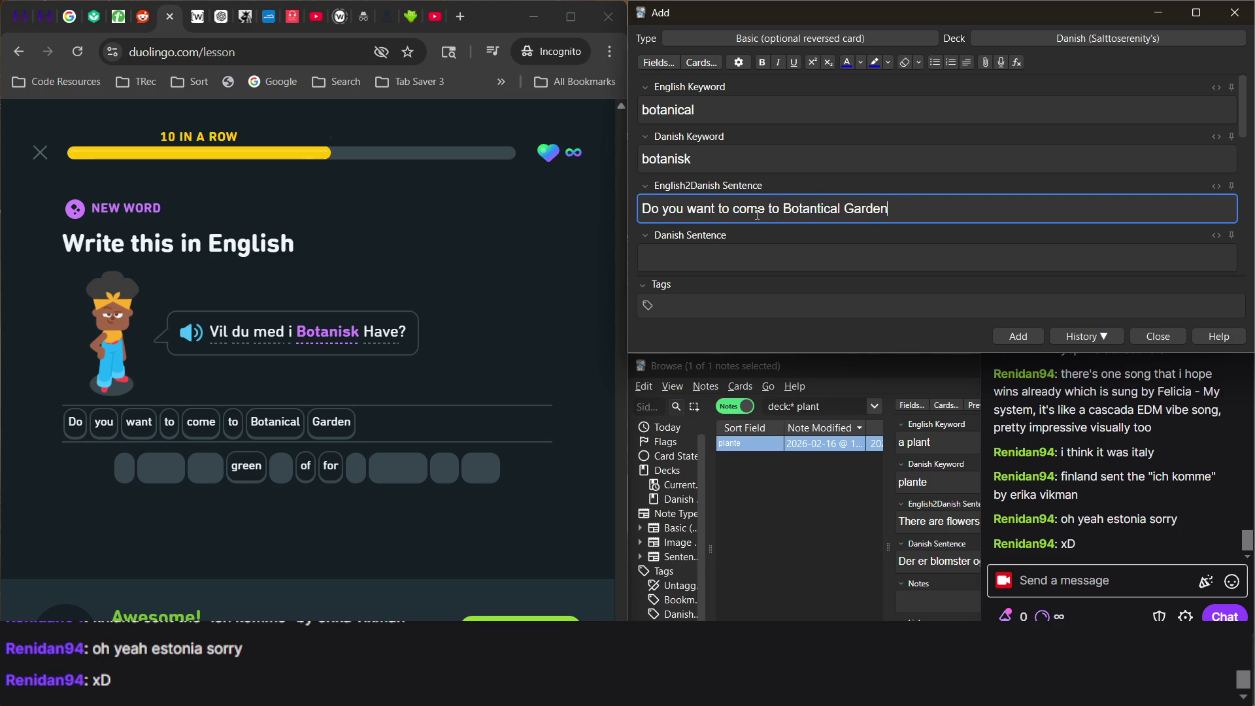
text(?)
click(703, 262)
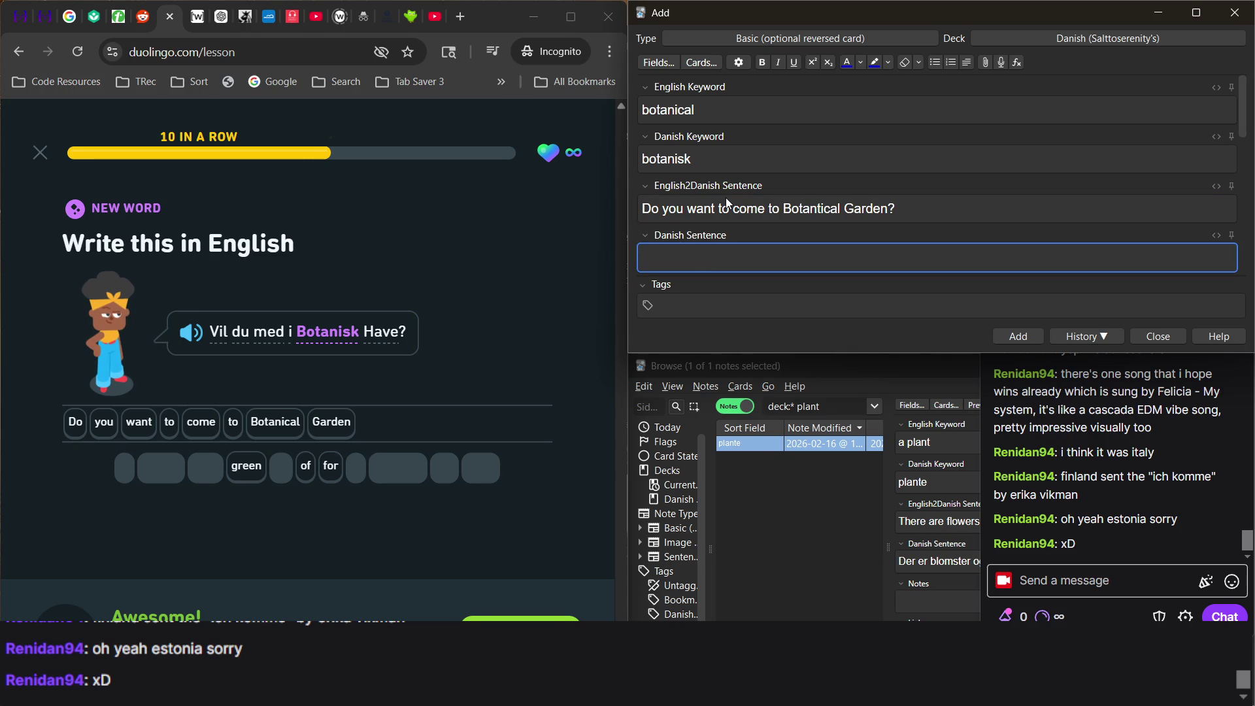
text(V)
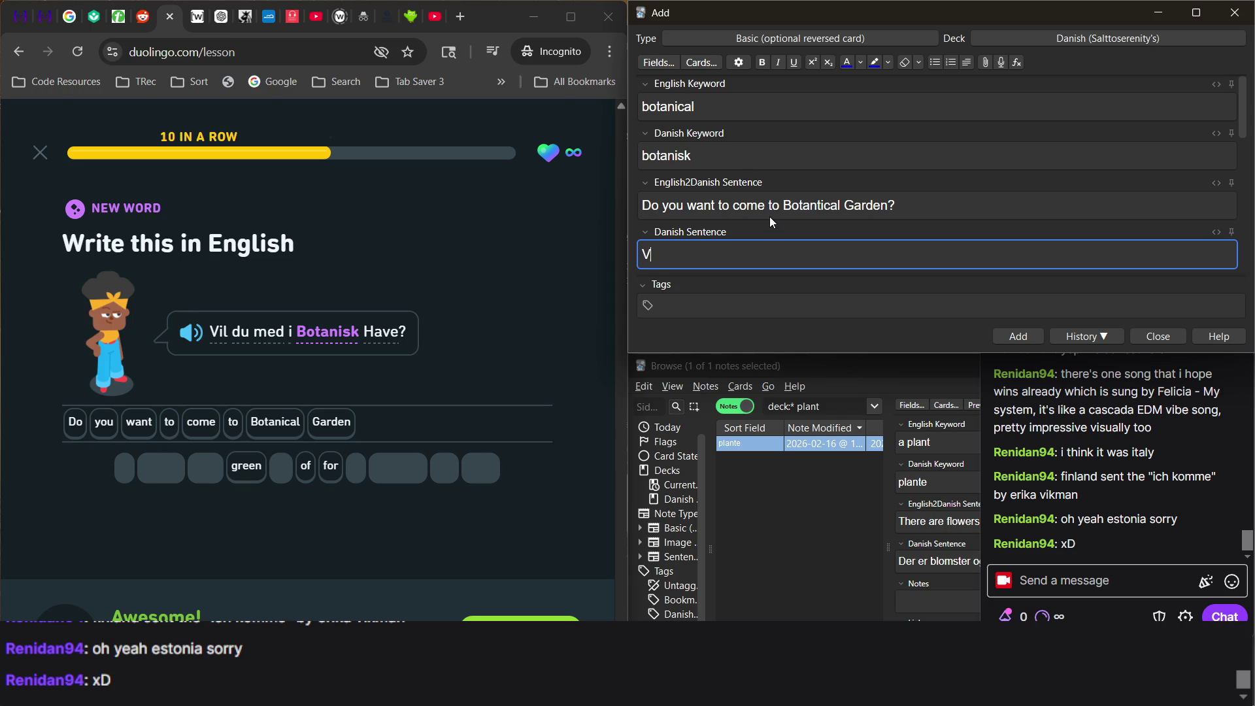
text(il du med i)
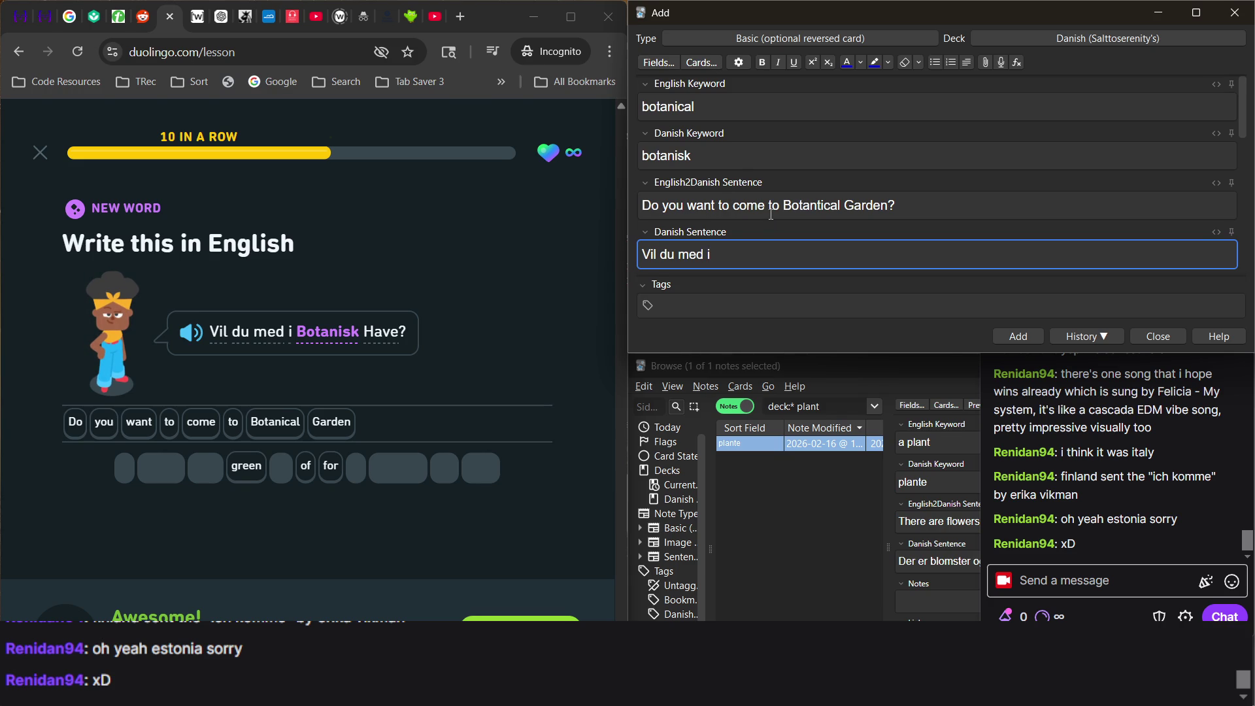
text(Botanisk )
text(Have)
text(?)
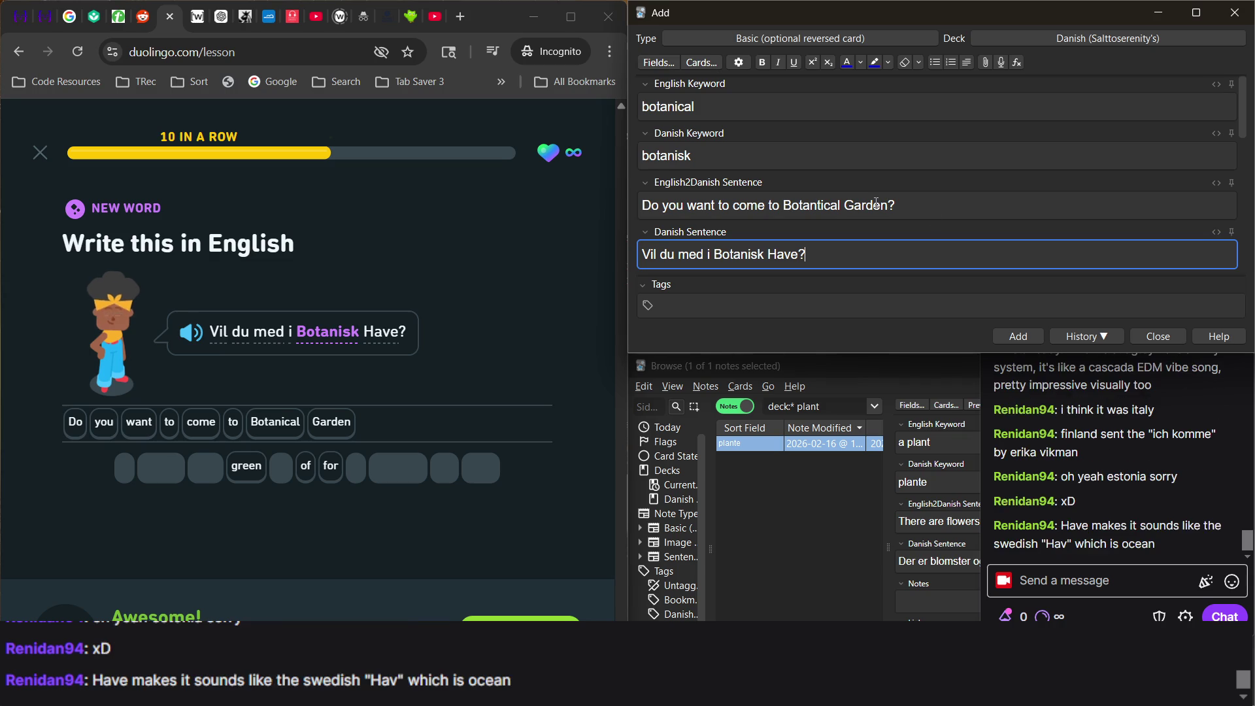
click(1031, 338)
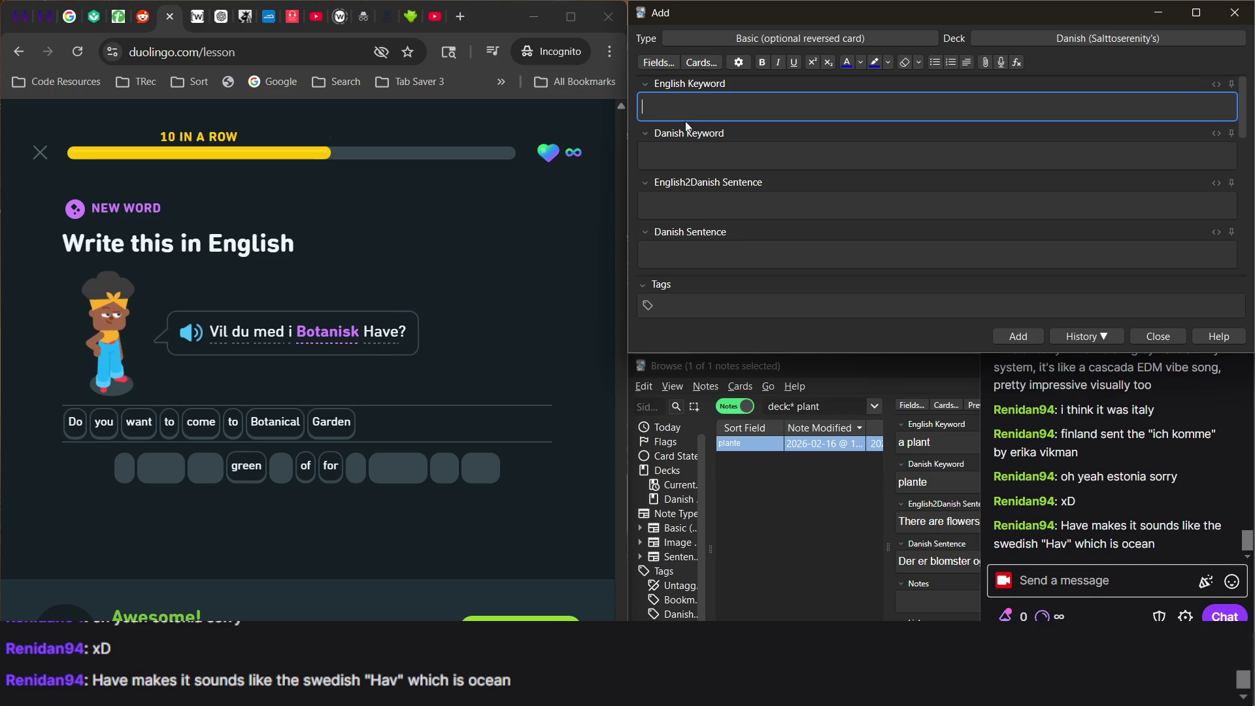
Try out 'Hav' and 'Have' on separate lines in the English Keyword field.
text(Hav)
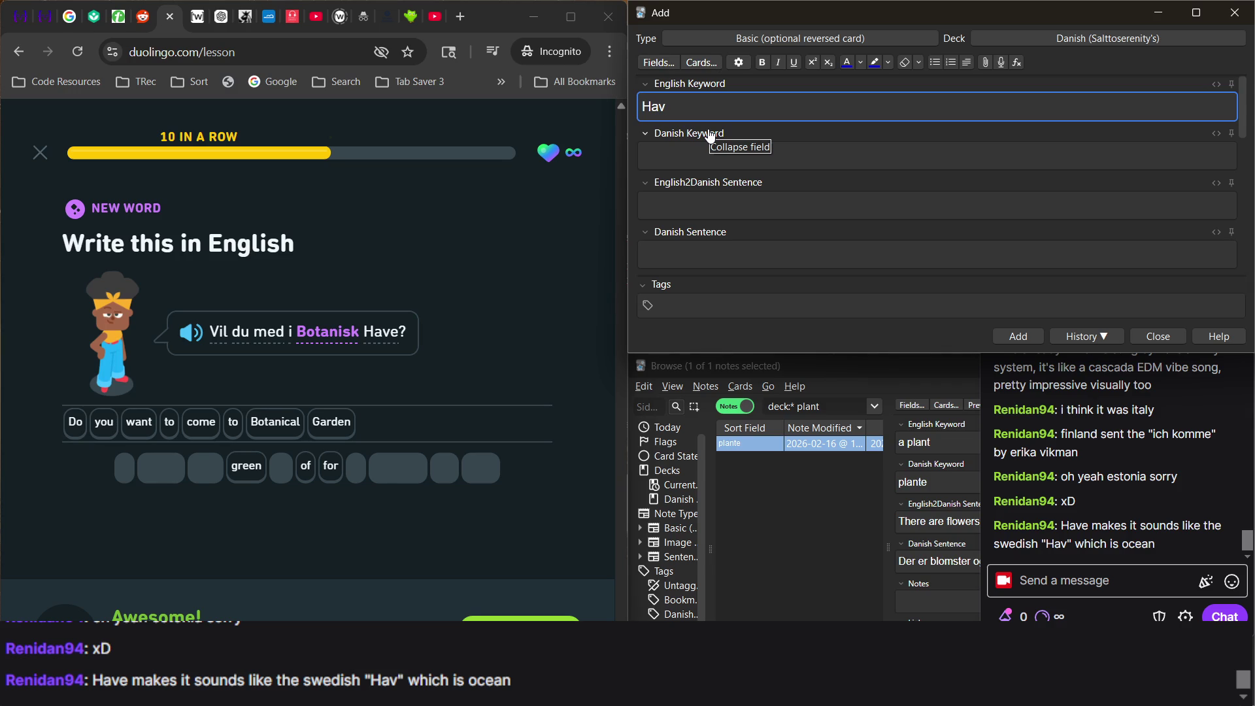
key(Return)
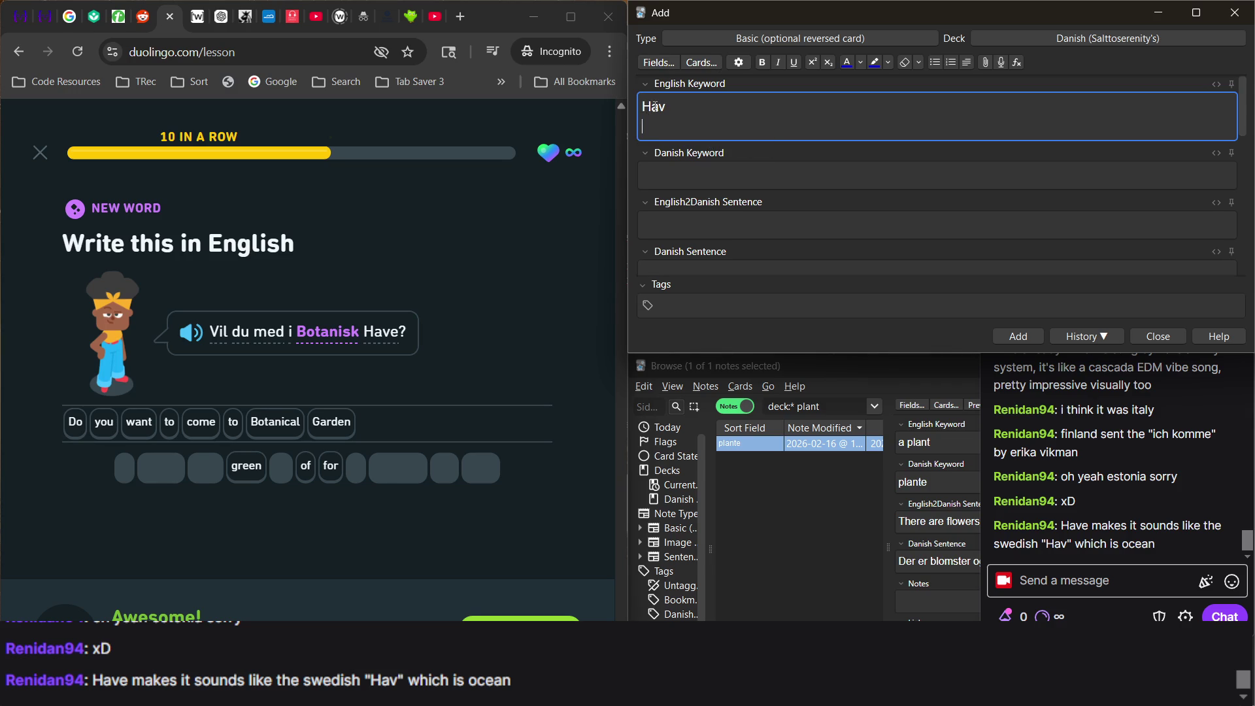
double_click(654, 107)
key(alt+Tab)
click(650, 133)
text(Have)
key(ctrl+a)
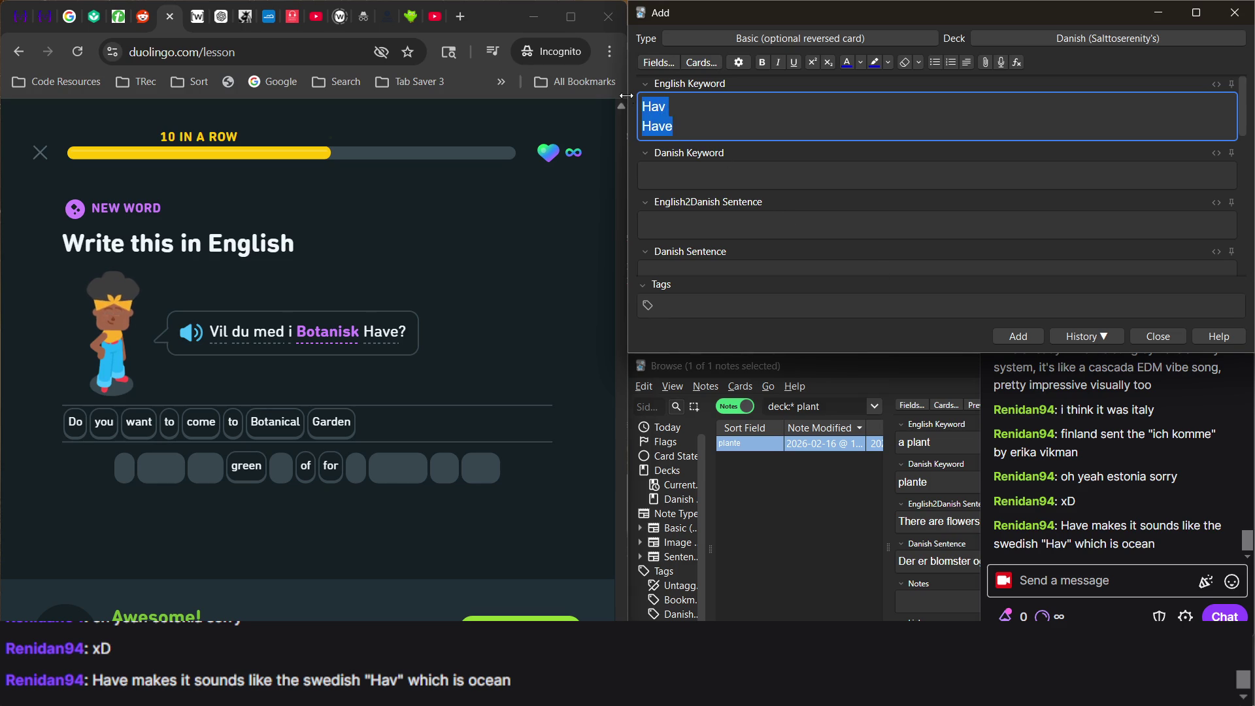
click(686, 135)
double_click(686, 135)
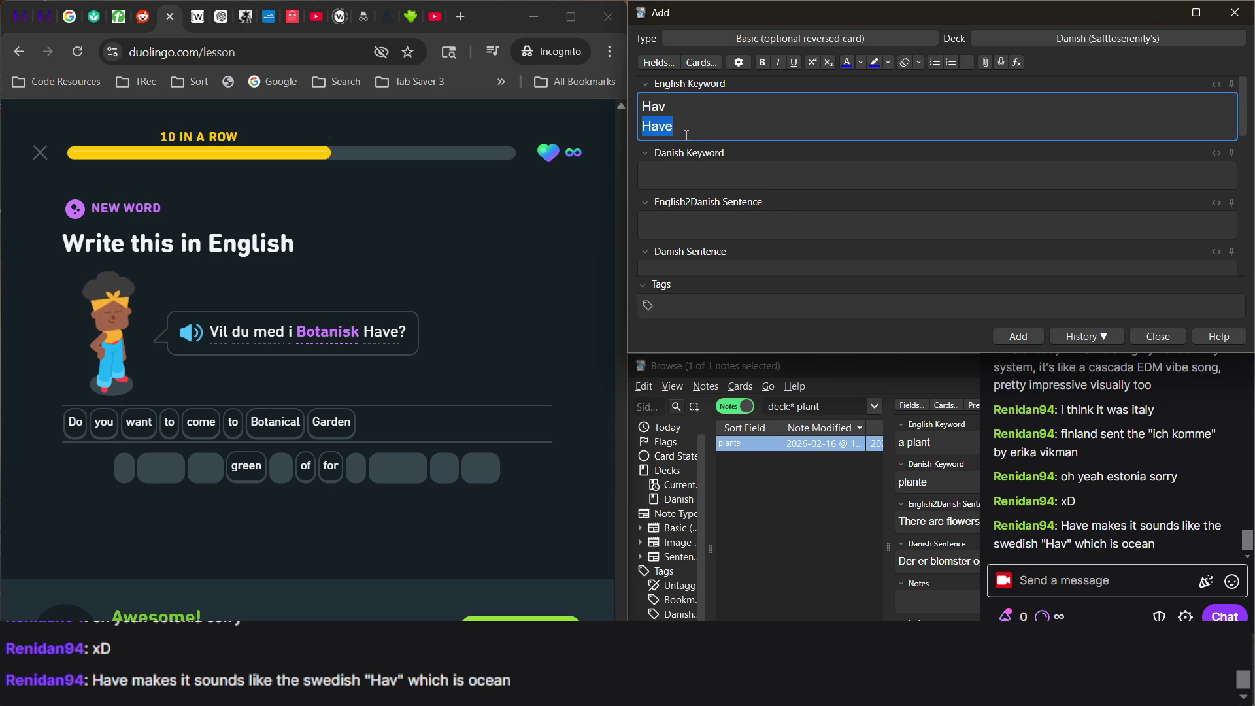
Change the word to 'Haven', then delete it so the keyword field is empty.
click(700, 108)
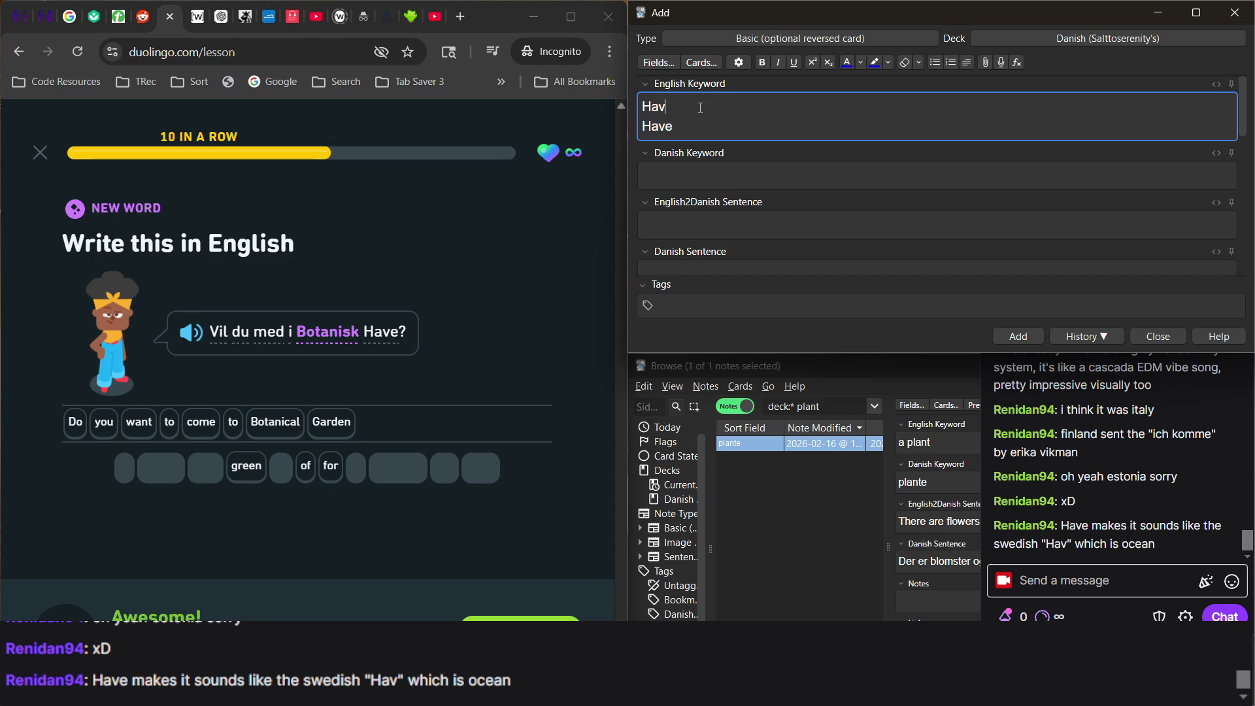
text(et)
text(n)
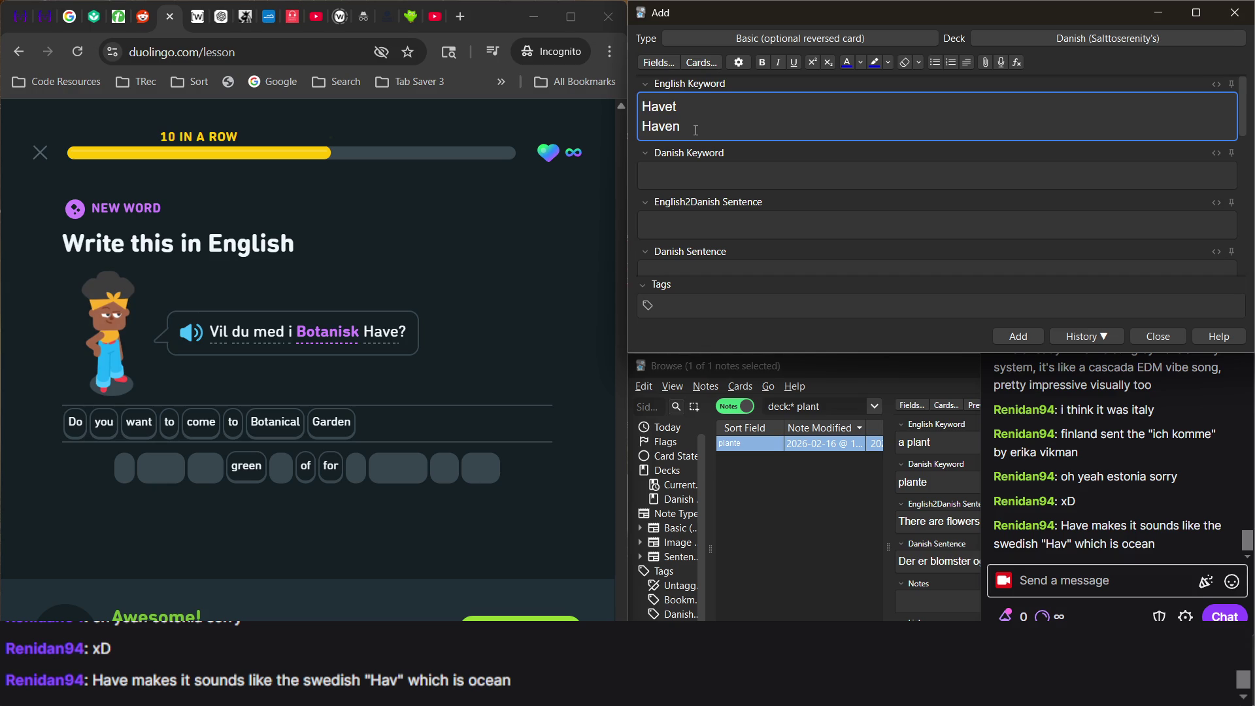
mouse_move(651, 132)
mouse_down()
mouse_move(680, 132)
mouse_move(666, 130)
mouse_up()
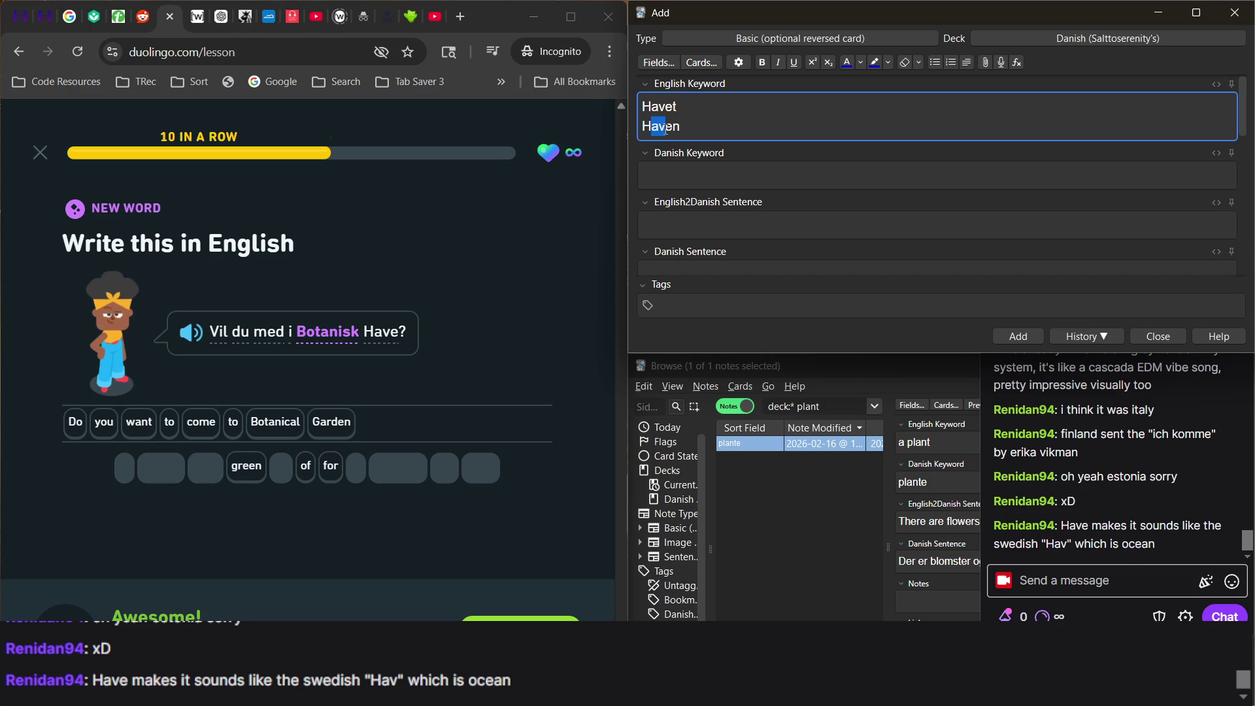
mouse_move(692, 83)
mouse_down()
mouse_move(719, 132)
mouse_move(709, 126)
mouse_up()
key(ctrl+z)
key(ctrl+z)
double_click(714, 128)
key(BackSpace)
key(BackSpace)
key(BackSpace)
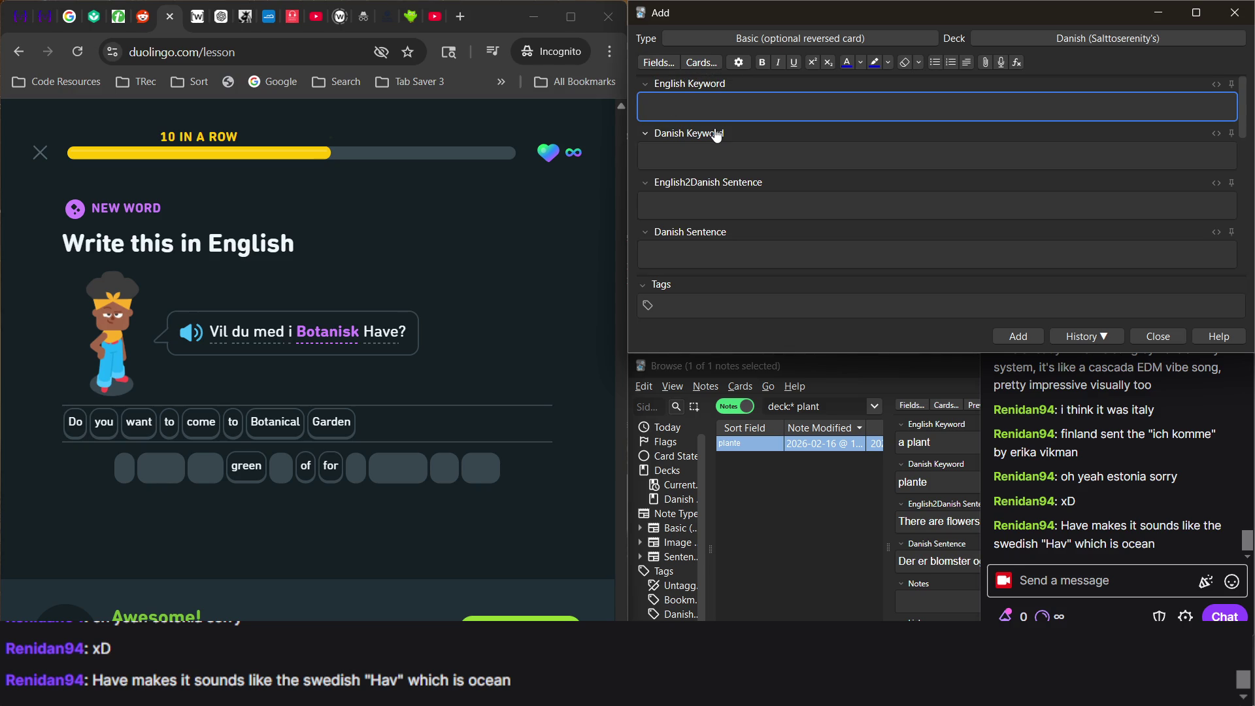
Continue Duolingo to the speaking exercise and record the spoken sentence.
click(528, 618)
click(422, 452)
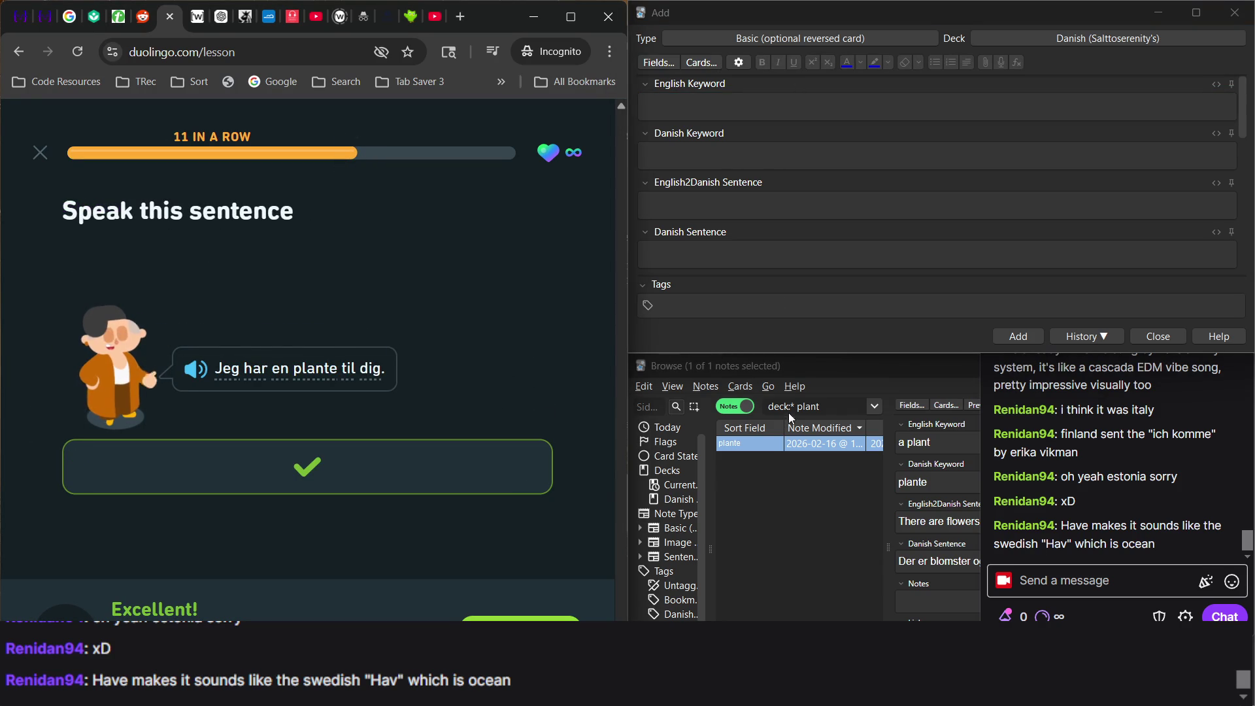
click(792, 448)
Append '/ I have a plant for you.' to the plante note's English sentence, adding a line break in the Danish sentence.
click(1113, 523)
text(/ I have a )
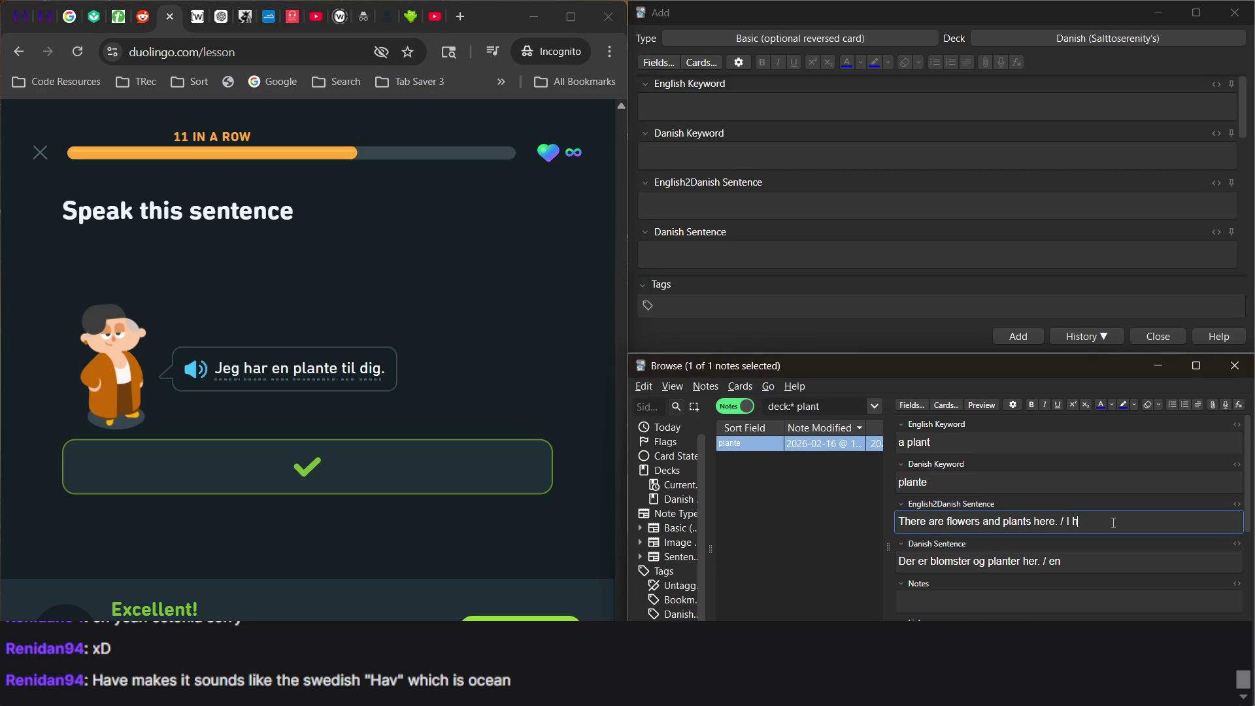
text(plant for)
text( you.)
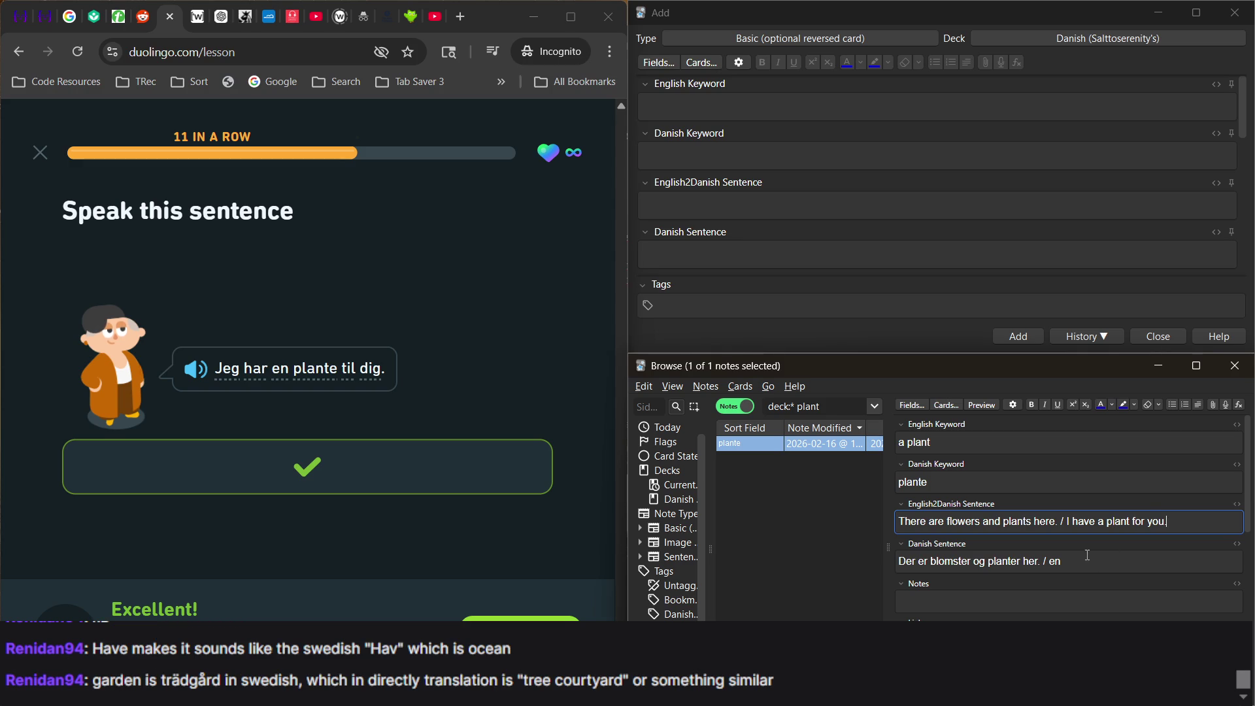
click(1048, 562)
key(Return)
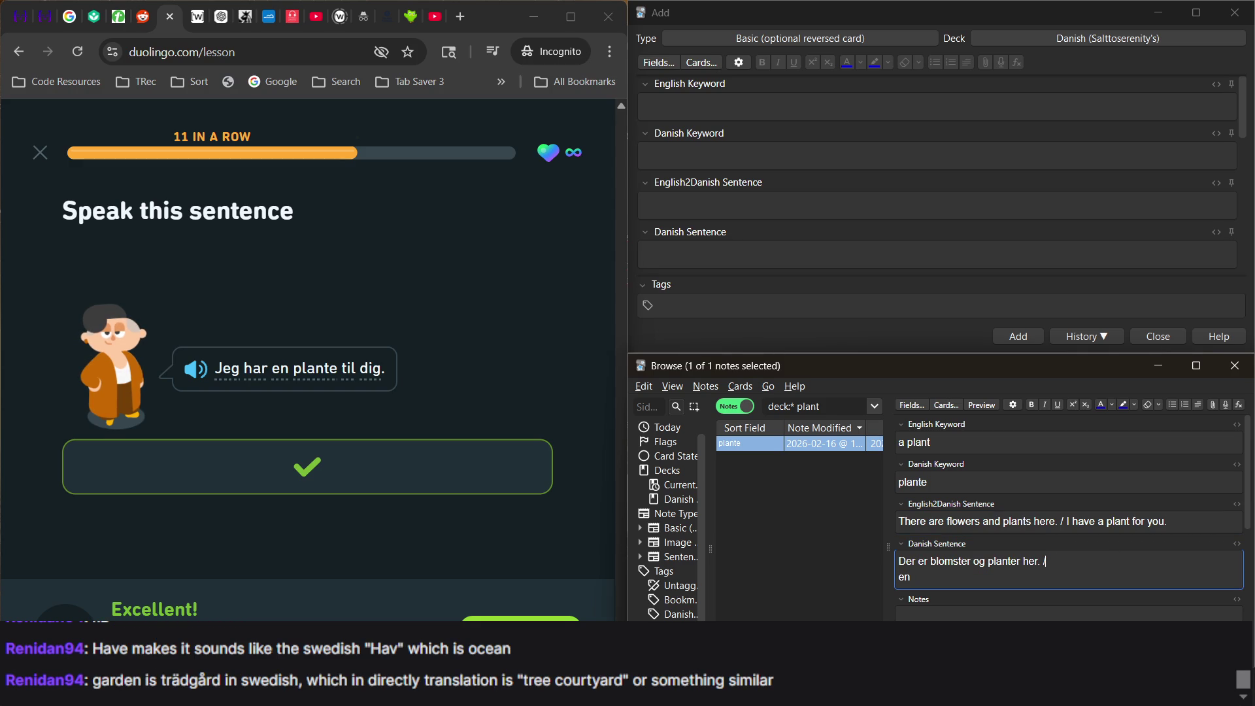
key(alt+Tab)
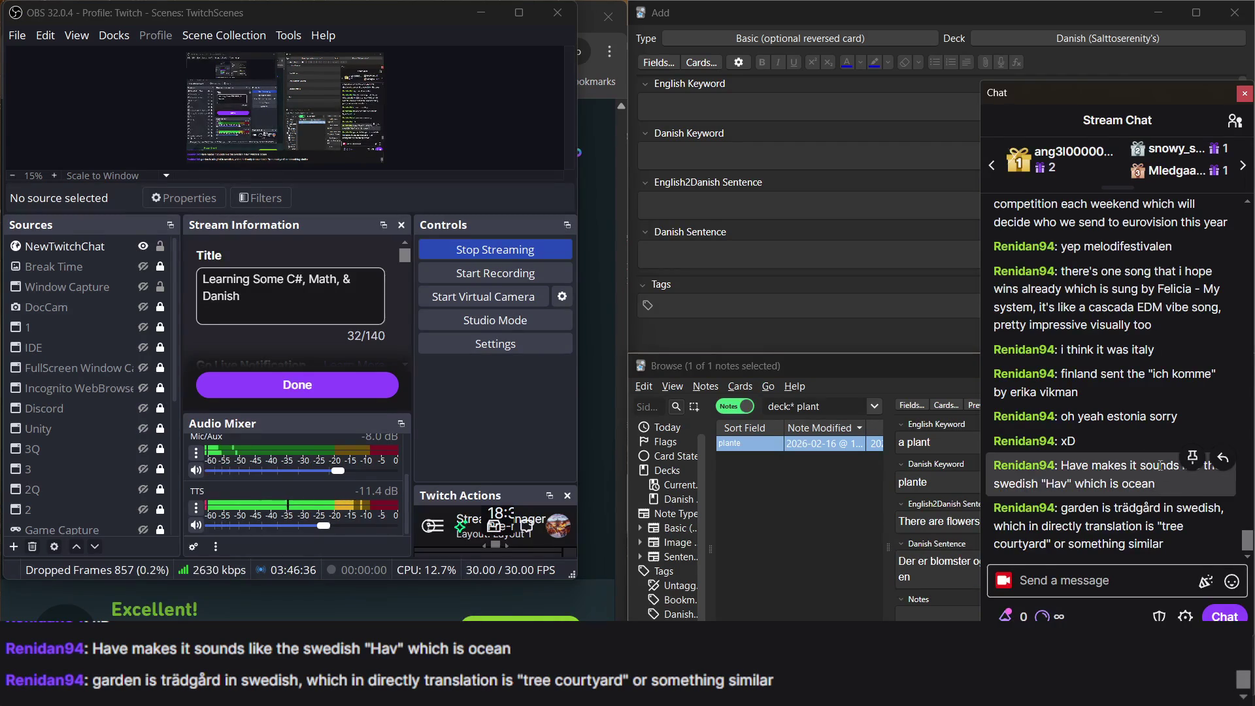